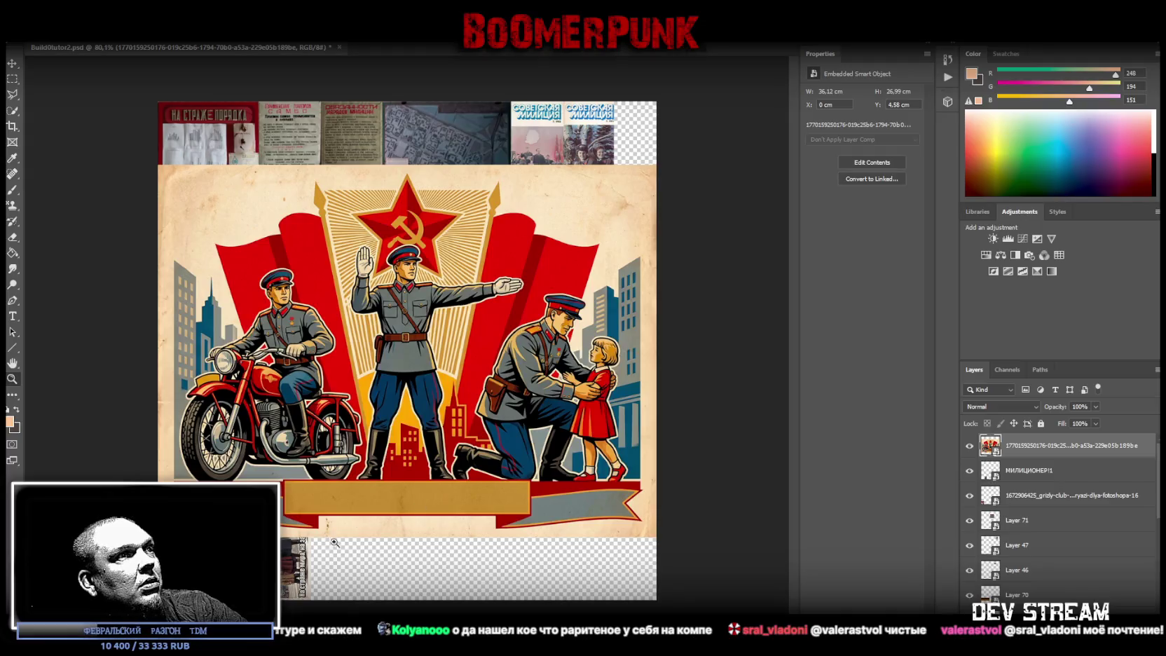
# Step: Zoom the police poster document to 110% so it fills the workspace
pyautogui.keyDown('alt'); pyautogui.click(369, 545); pyautogui.keyUp('alt')
pyautogui.keyDown('alt'); pyautogui.click(369, 545); pyautogui.keyUp('alt')
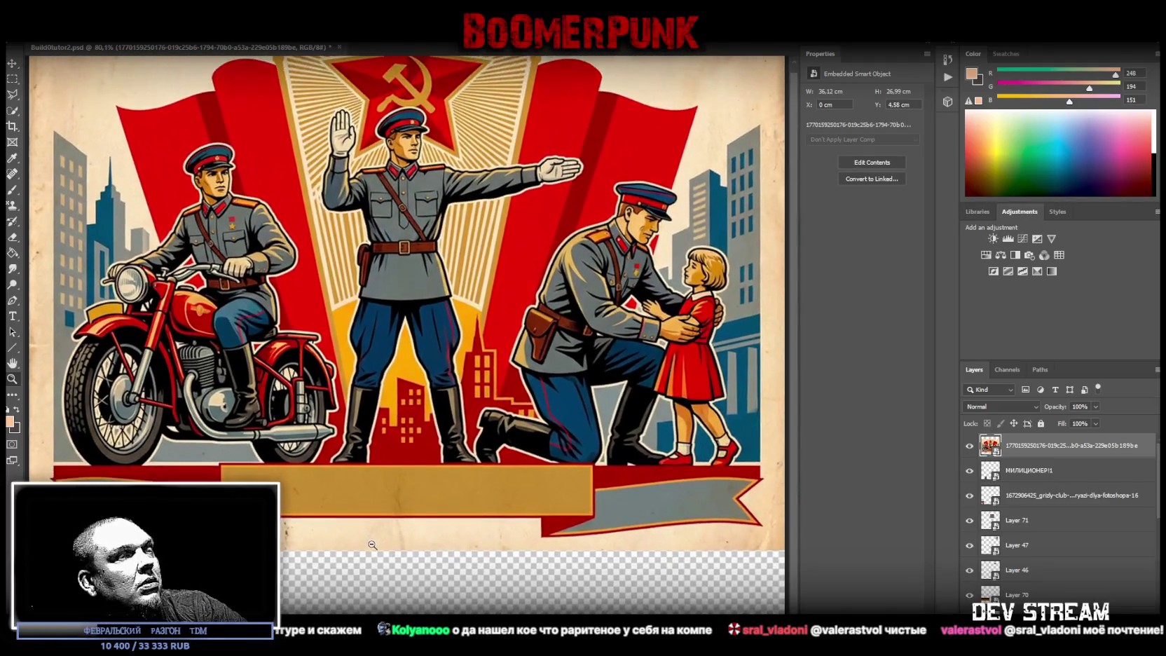
pyautogui.click(365, 545)
pyautogui.keyDown('alt'); pyautogui.click(366, 545); pyautogui.keyUp('alt')
pyautogui.click(367, 545)
pyautogui.click(368, 546)
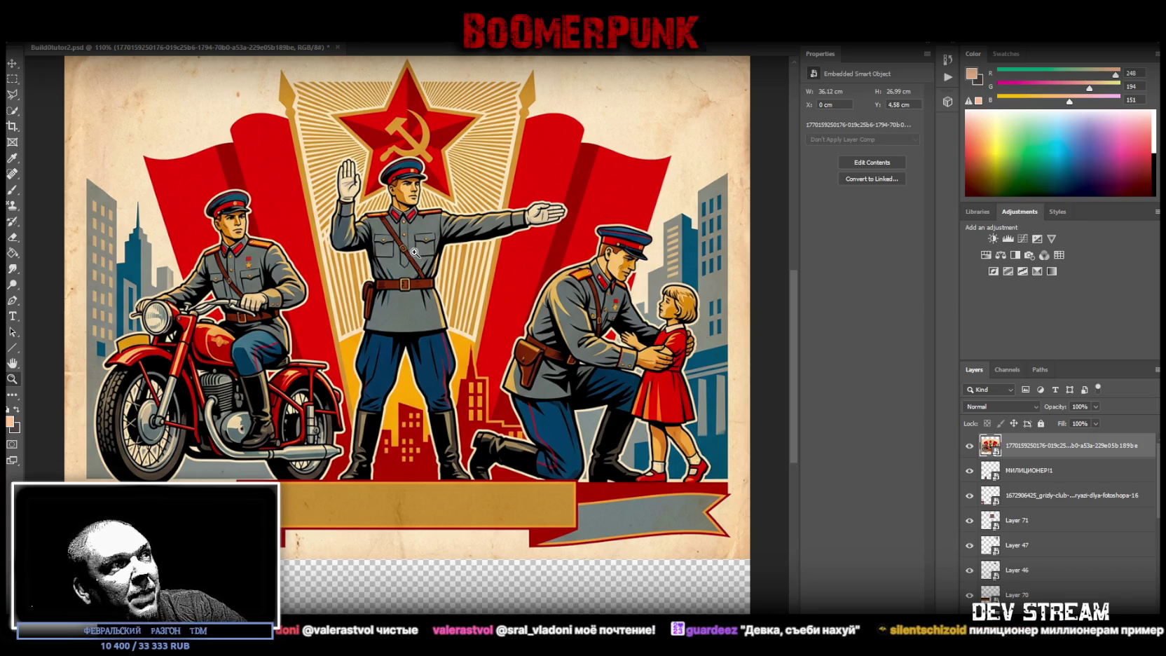
pyautogui.click(12, 316)
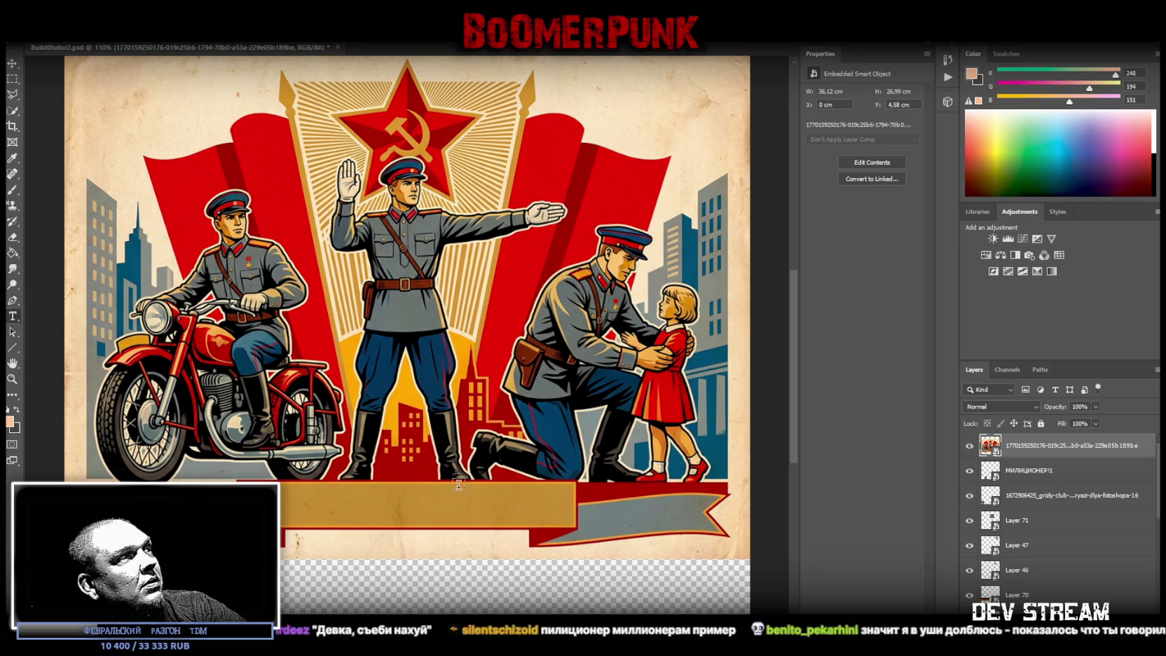
# Step: Place a text layer on the gold banner and delete its Lorem Ipsum placeholder
pyautogui.click(334, 508)
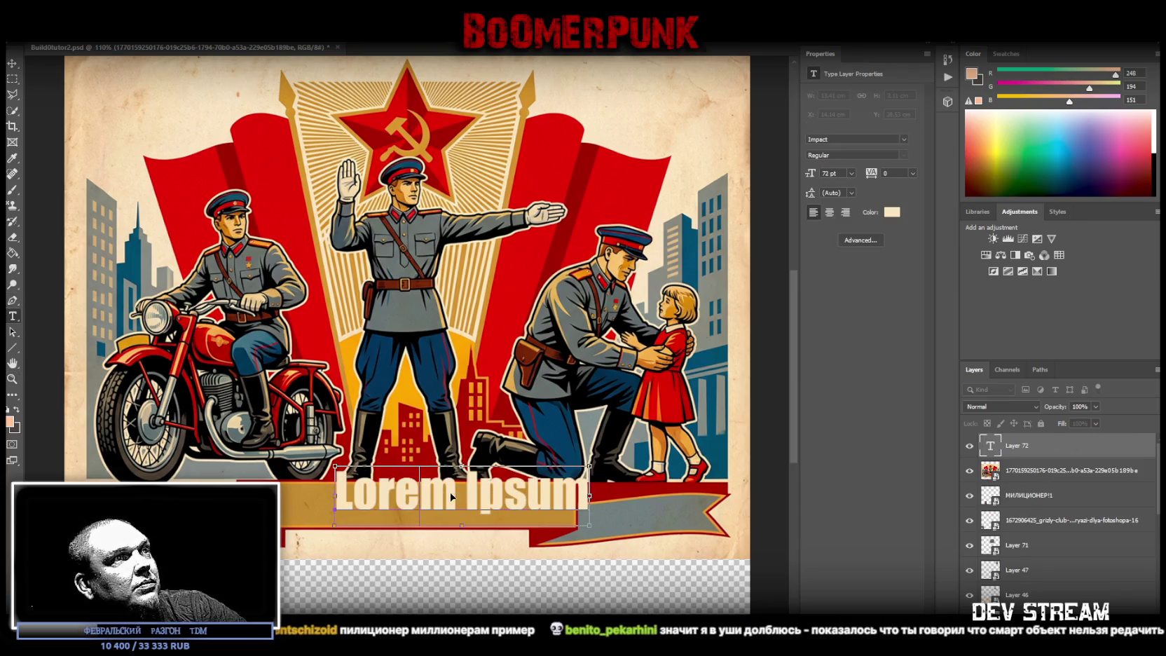
pyautogui.click(634, 466)
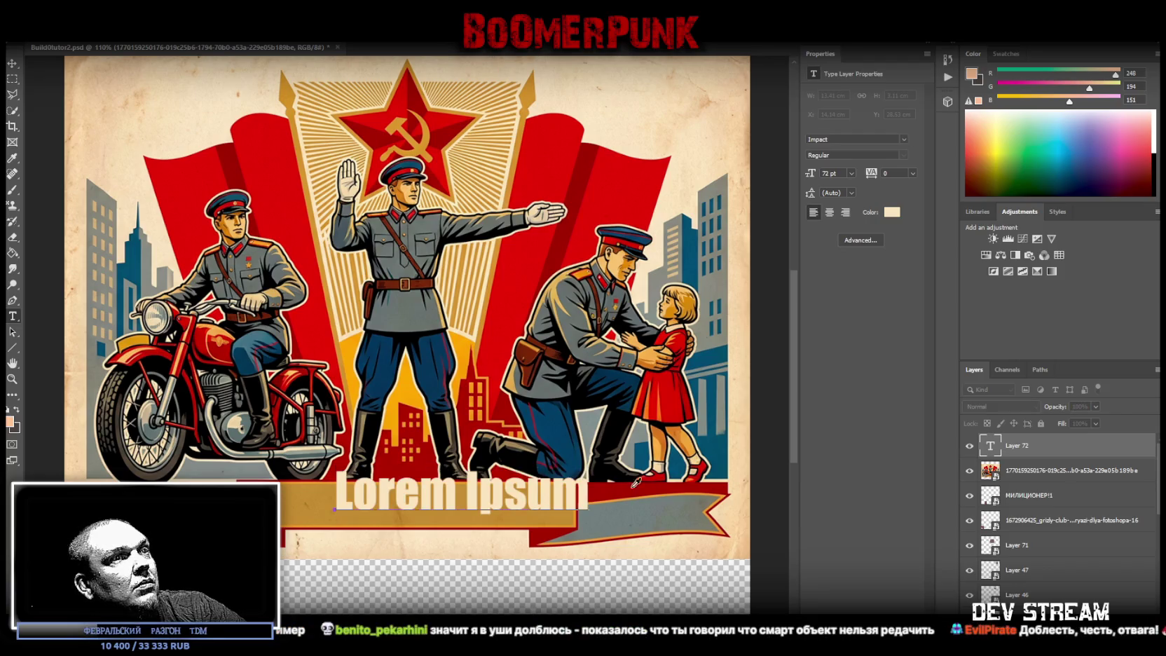
pyautogui.click(633, 528)
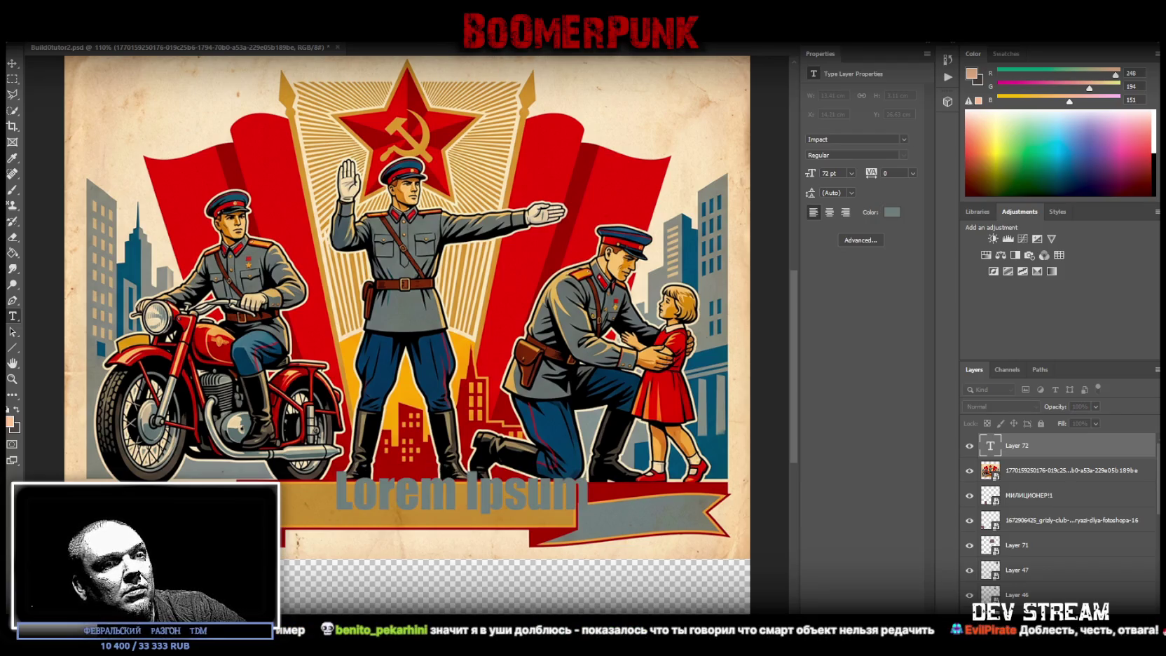
pyautogui.click(490, 493)
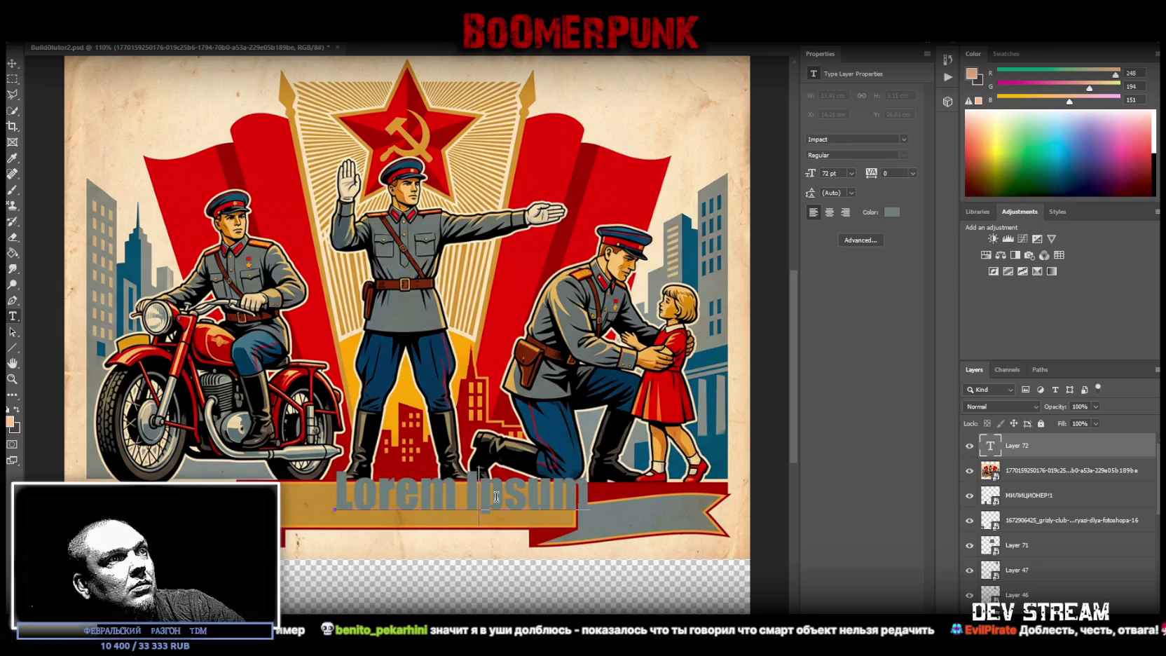
pyautogui.hotkey('ctrl', 'a')
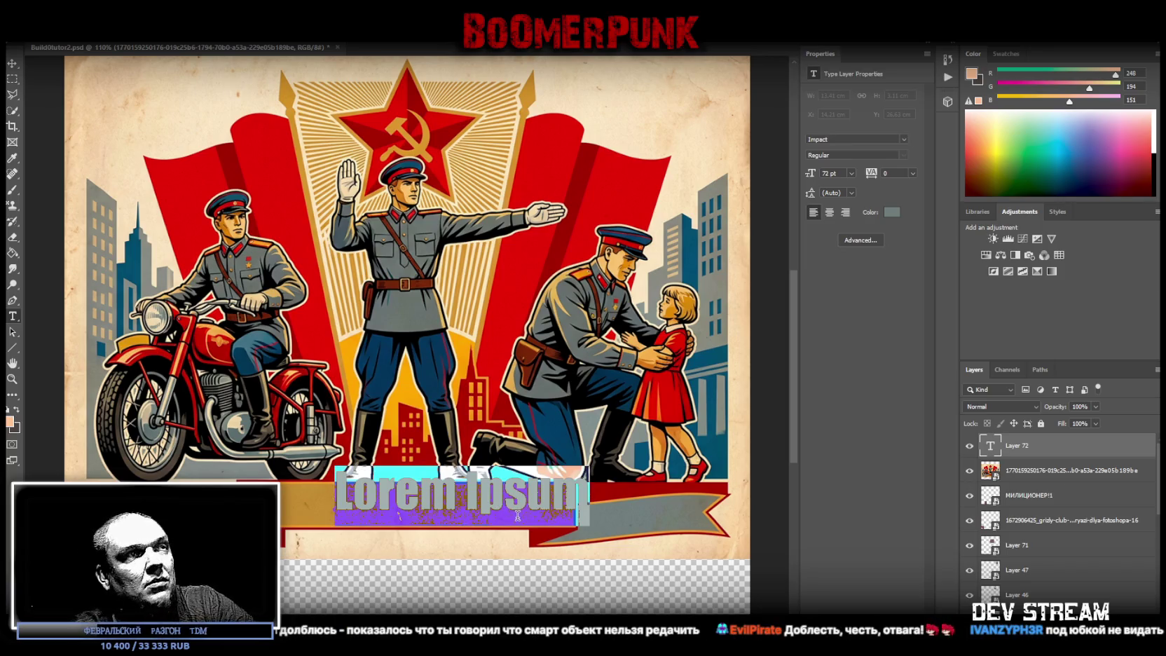
pyautogui.press('BackSpace')
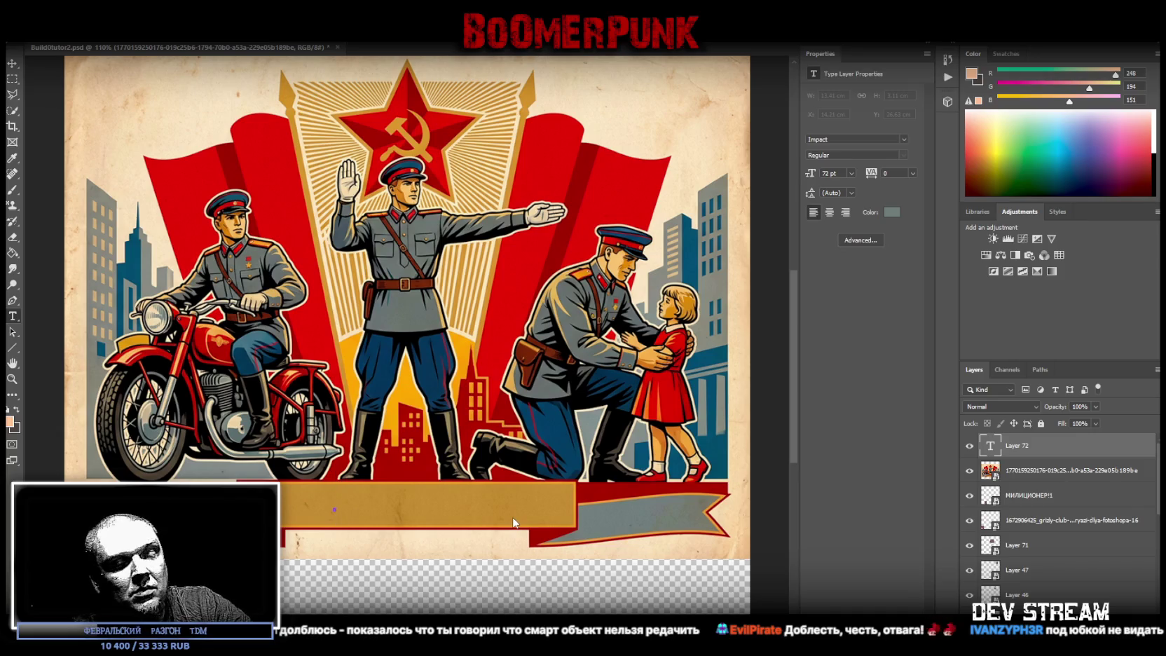
# Step: Eyedropper the flag's red as the text colour for the empty layer
pyautogui.write('ФЫВ')
pyautogui.press('BackSpace')
pyautogui.press('BackSpace')
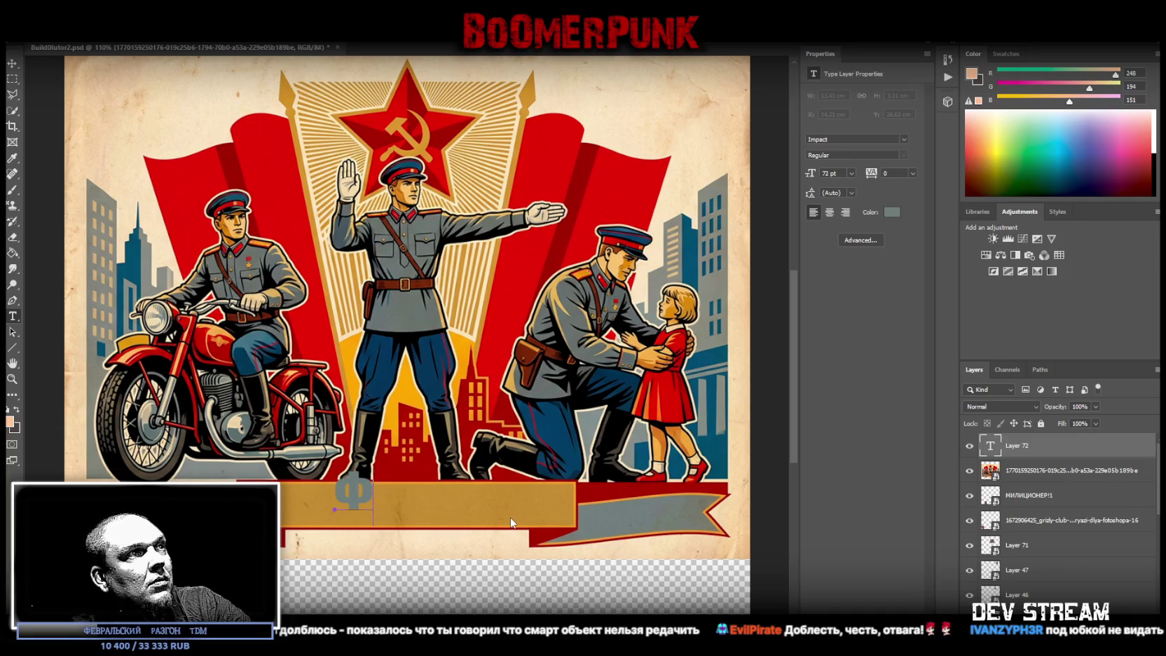
pyautogui.press('BackSpace')
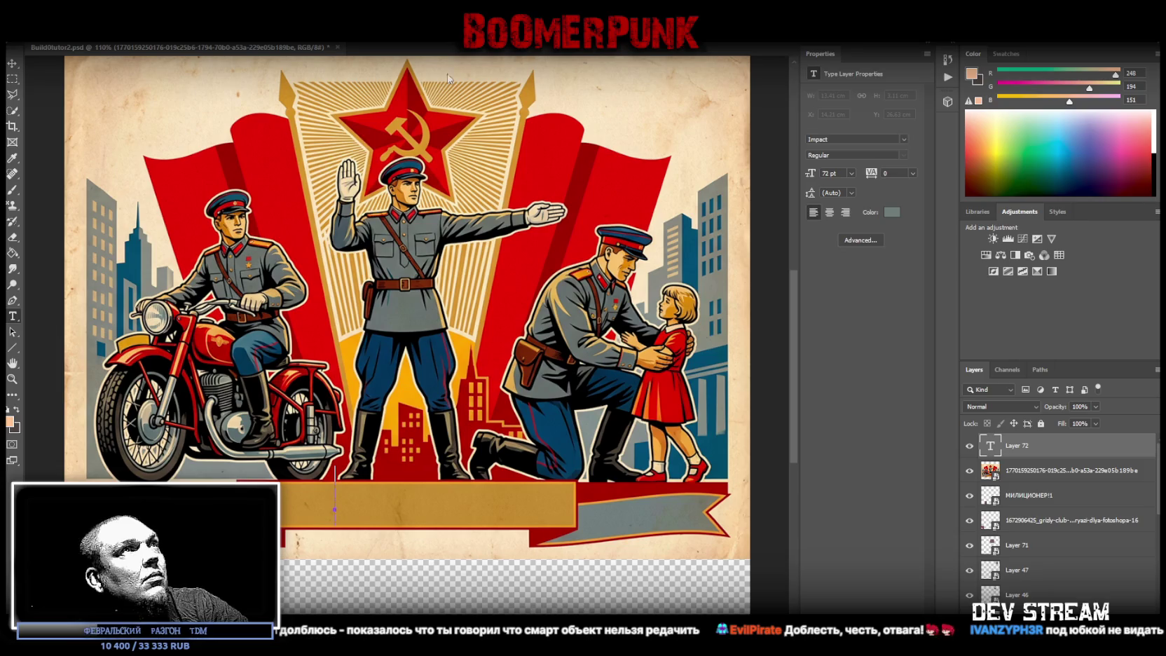
pyautogui.click(545, 171)
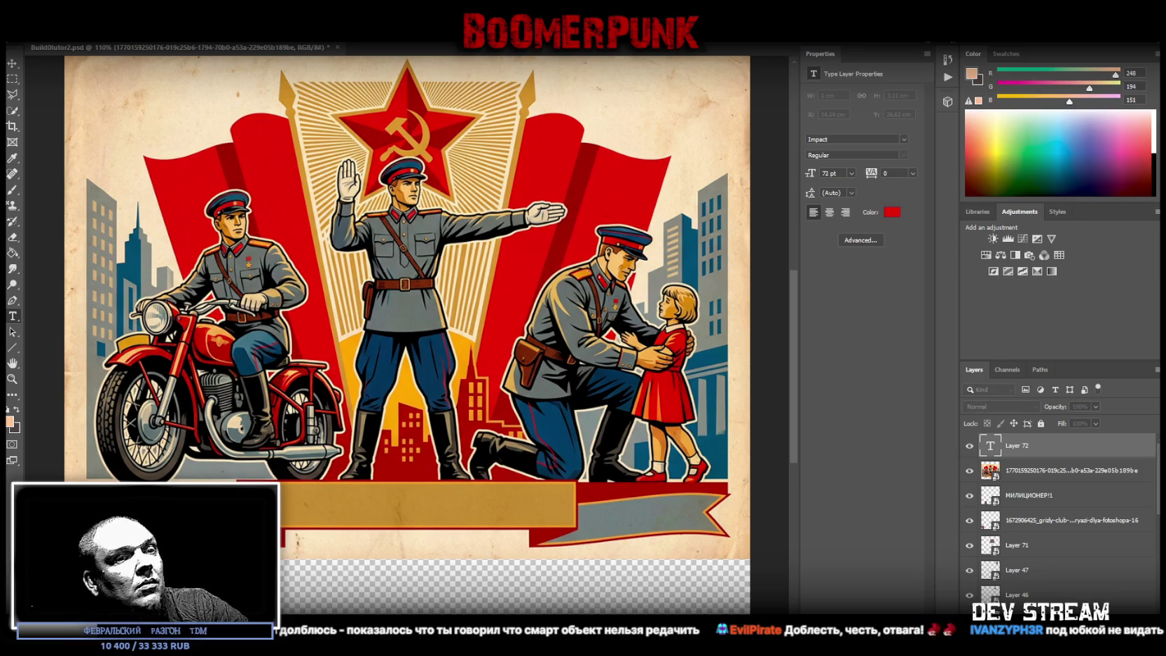
pyautogui.press('Return')
# Step: Paste the slogan, trim it to the capitalised word ДОБЛЕСТЬ, and commit the text
pyautogui.write('фыв')
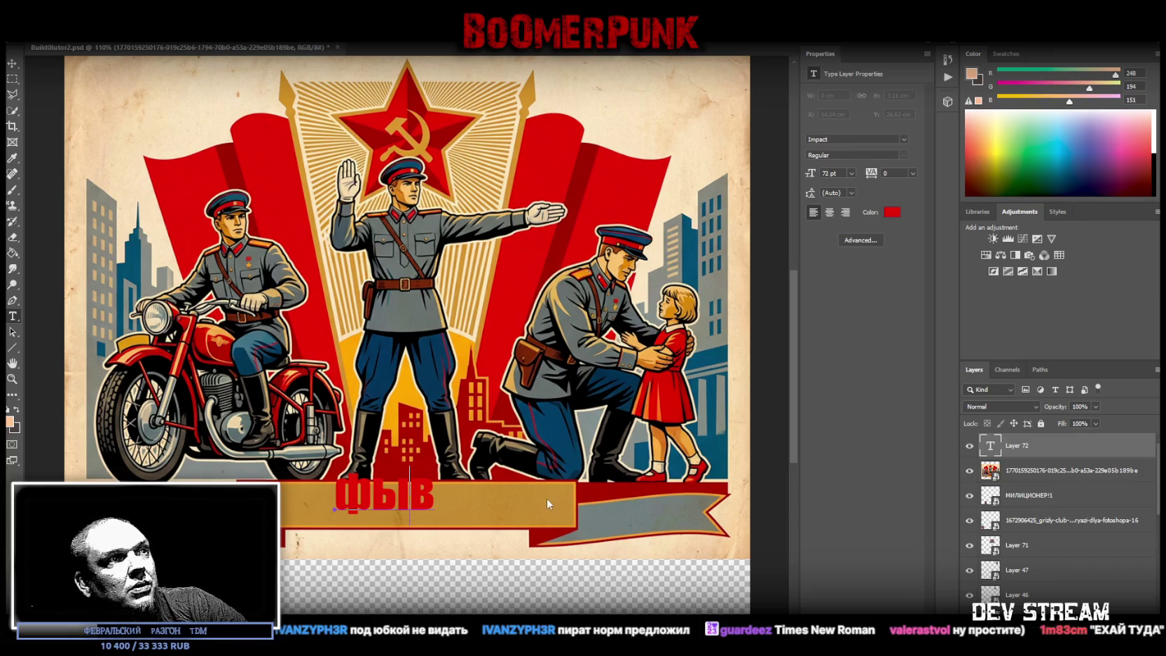
pyautogui.hotkey('ctrl', 'v')
pyautogui.hotkey('ctrl', 'a')
pyautogui.hotkey('ctrl', 'v')
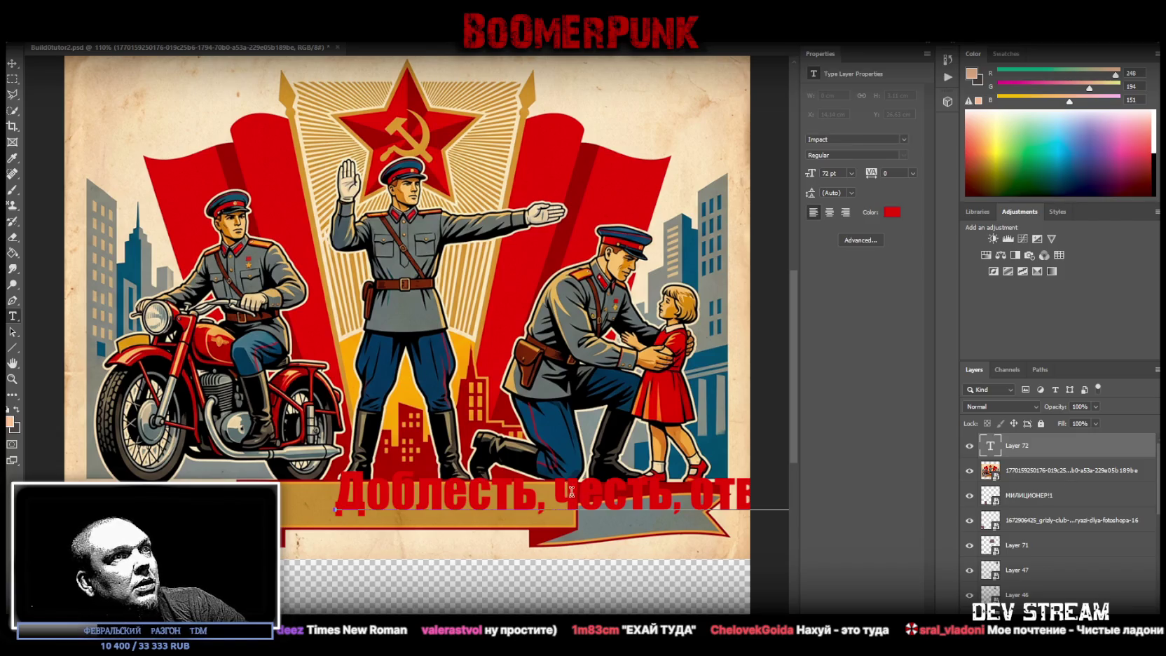
pyautogui.moveTo(536, 494); pyautogui.dragTo(308, 485)
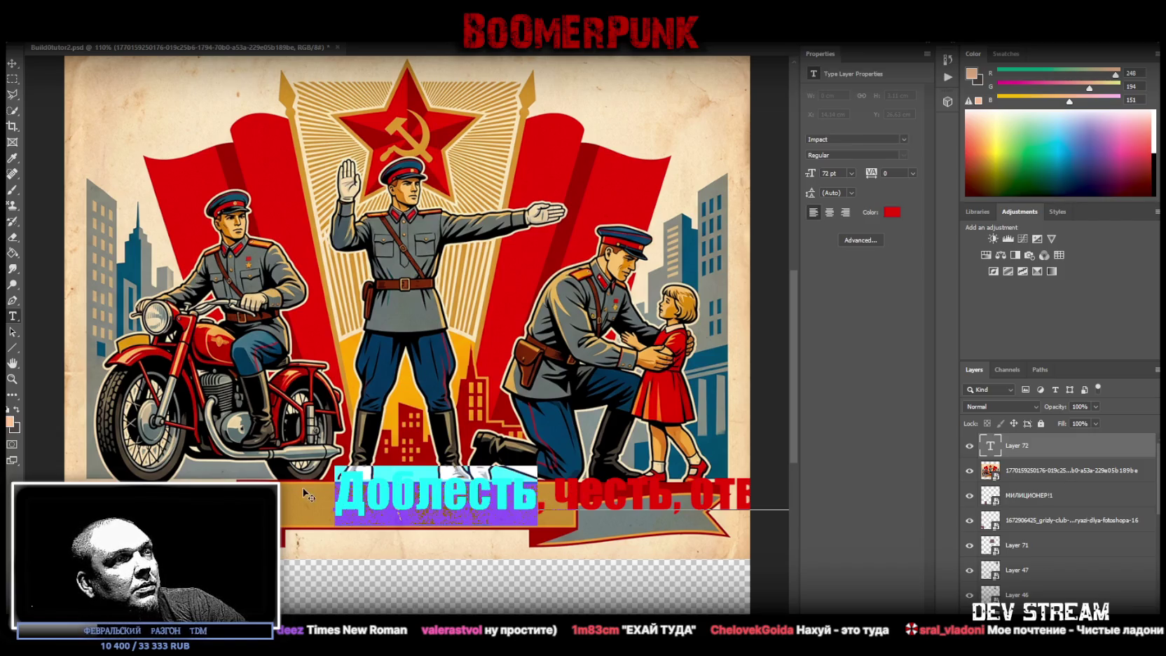
pyautogui.write('Доб')
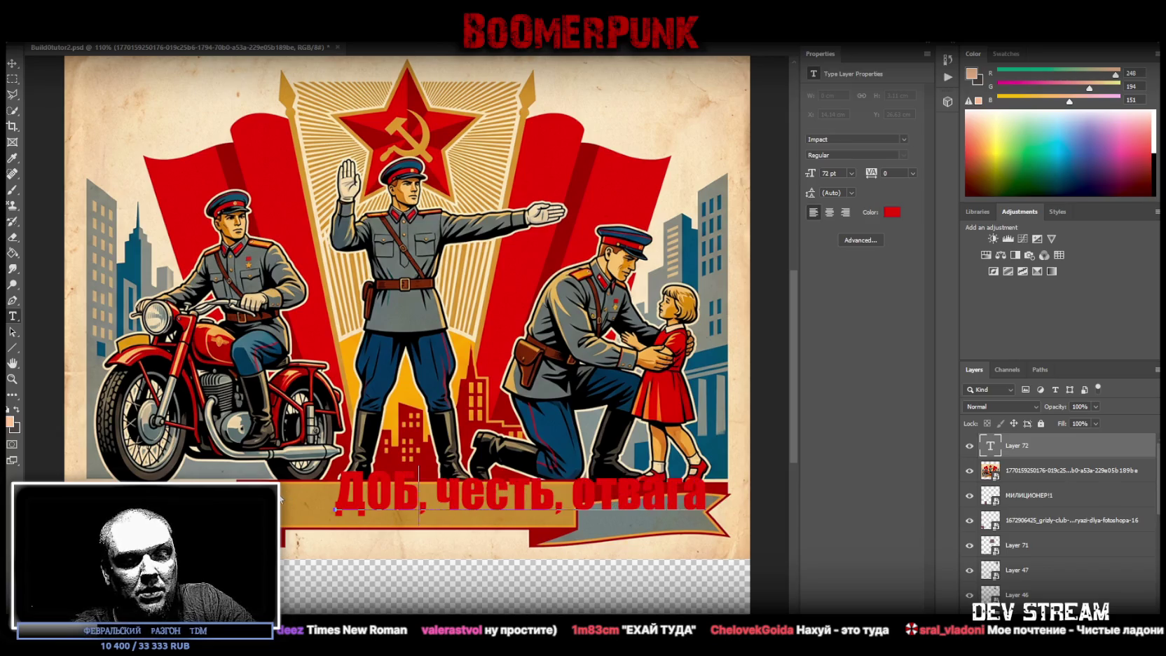
pyautogui.write('лесть')
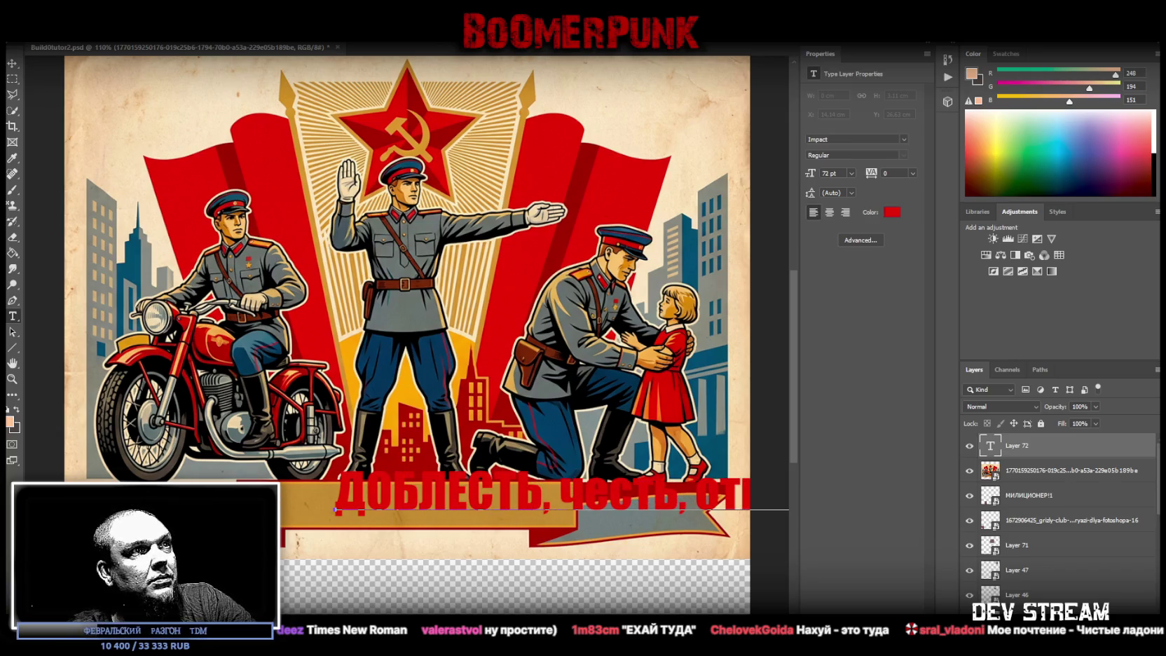
pyautogui.hotkey('shift', 'End')
pyautogui.press('Delete')
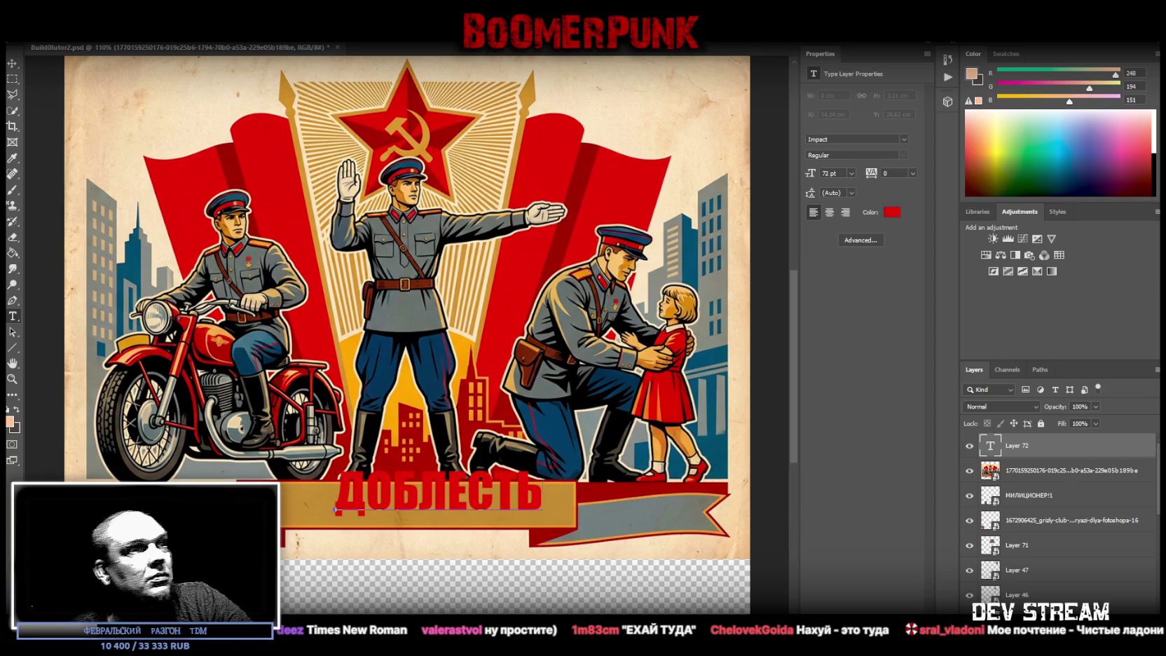
pyautogui.click(12, 64)
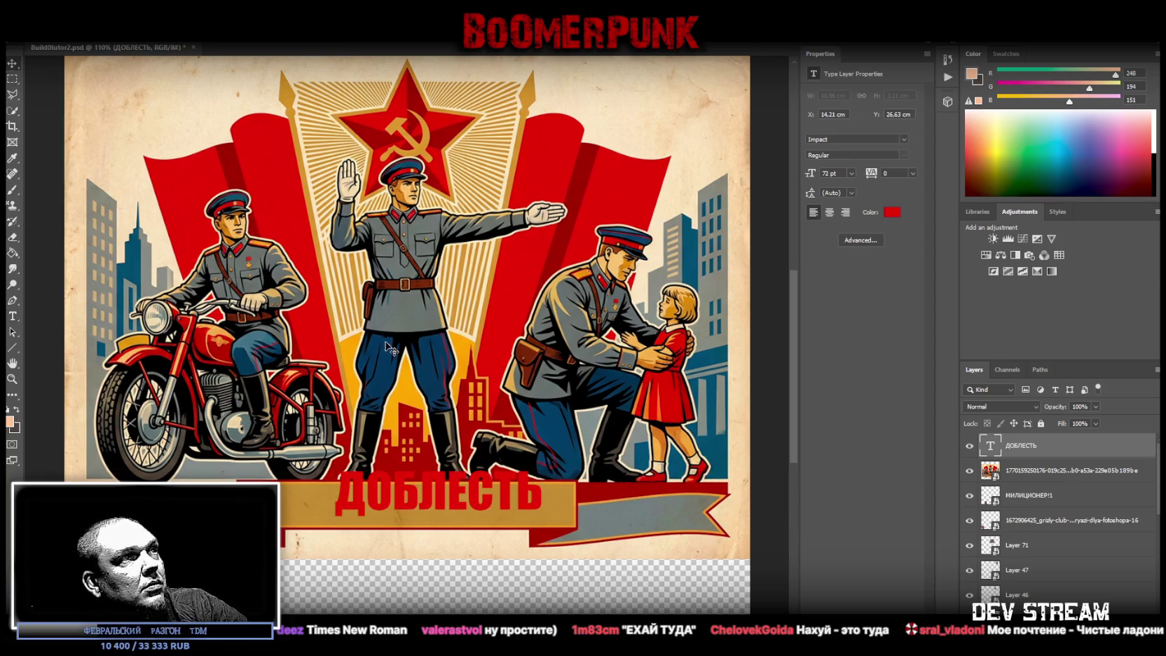
# Step: Create a new text layer reading ЧЕСТЬ from the pasted slogan
pyautogui.click(12, 316)
pyautogui.click(326, 349)
pyautogui.write('честь, отвага')
pyautogui.moveTo(462, 333); pyautogui.dragTo(616, 333)
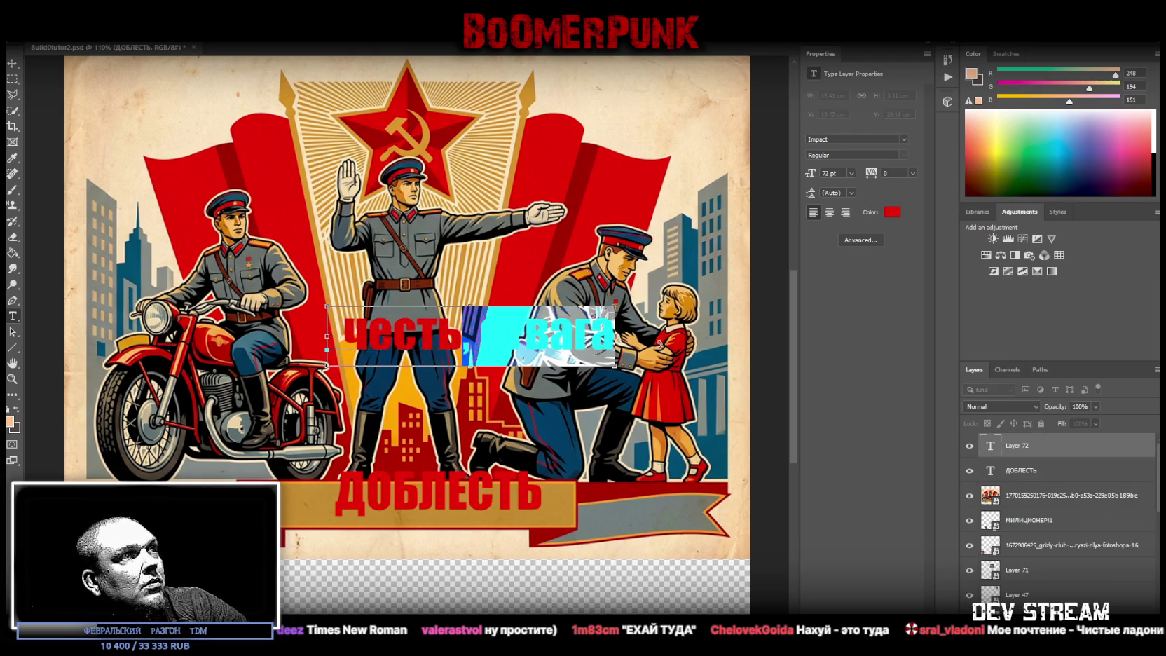
pyautogui.press('BackSpace')
pyautogui.click(354, 335)
pyautogui.press('BackSpace')
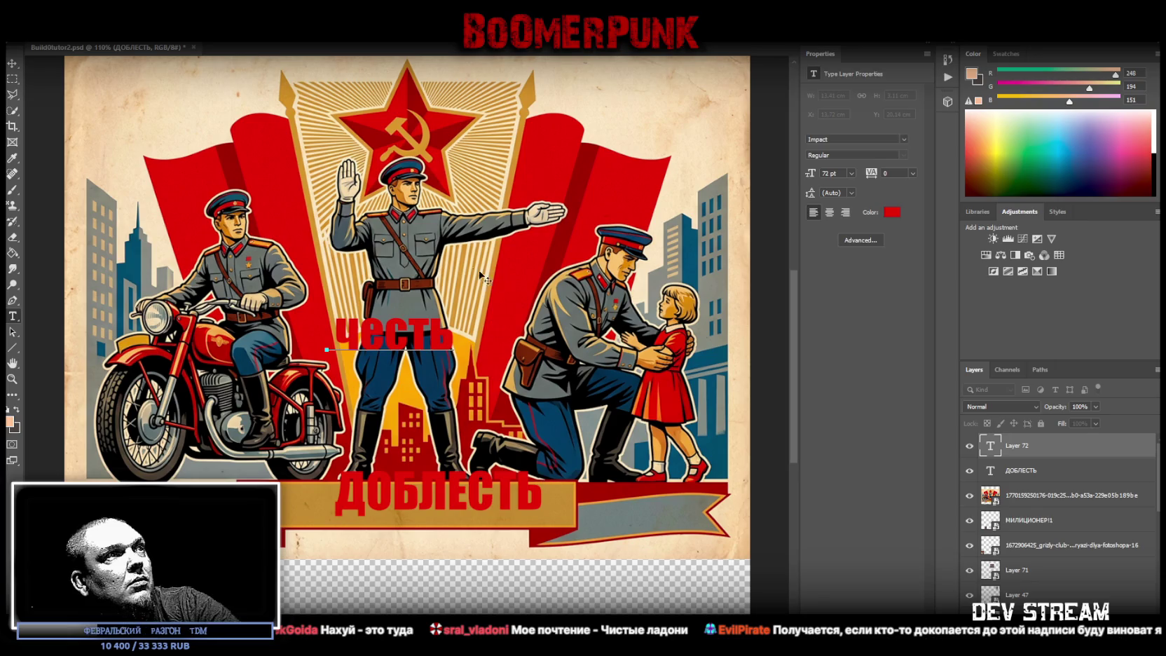
pyautogui.doubleClick(339, 328)
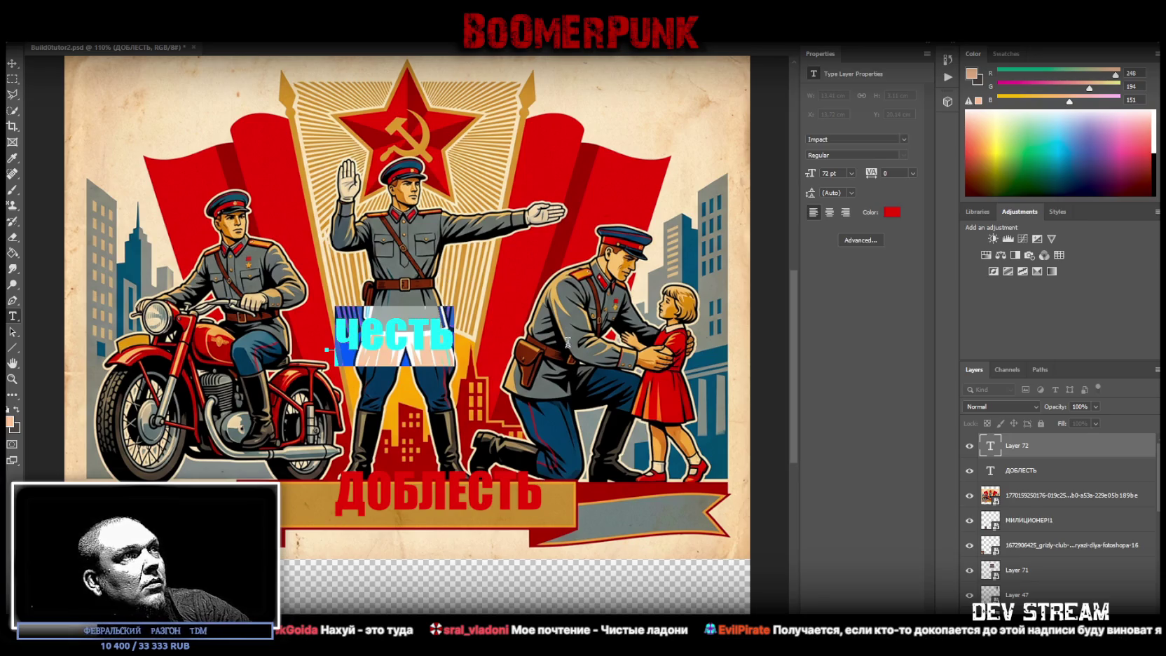
pyautogui.write('ЧЕСТЬ')
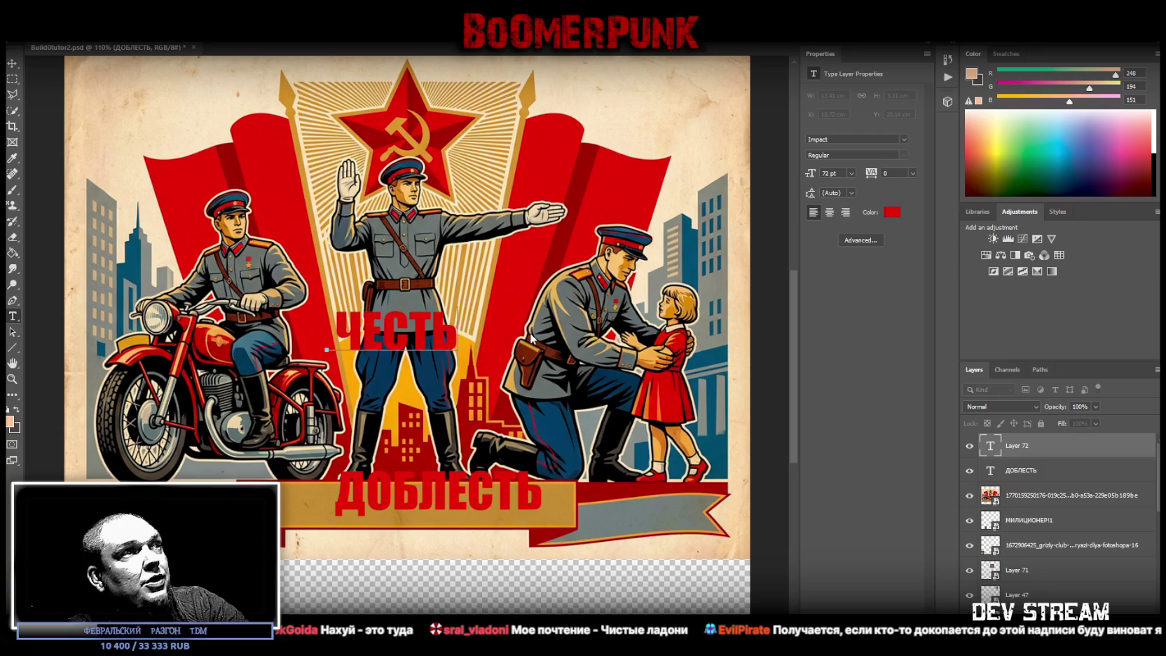
pyautogui.click(13, 315)
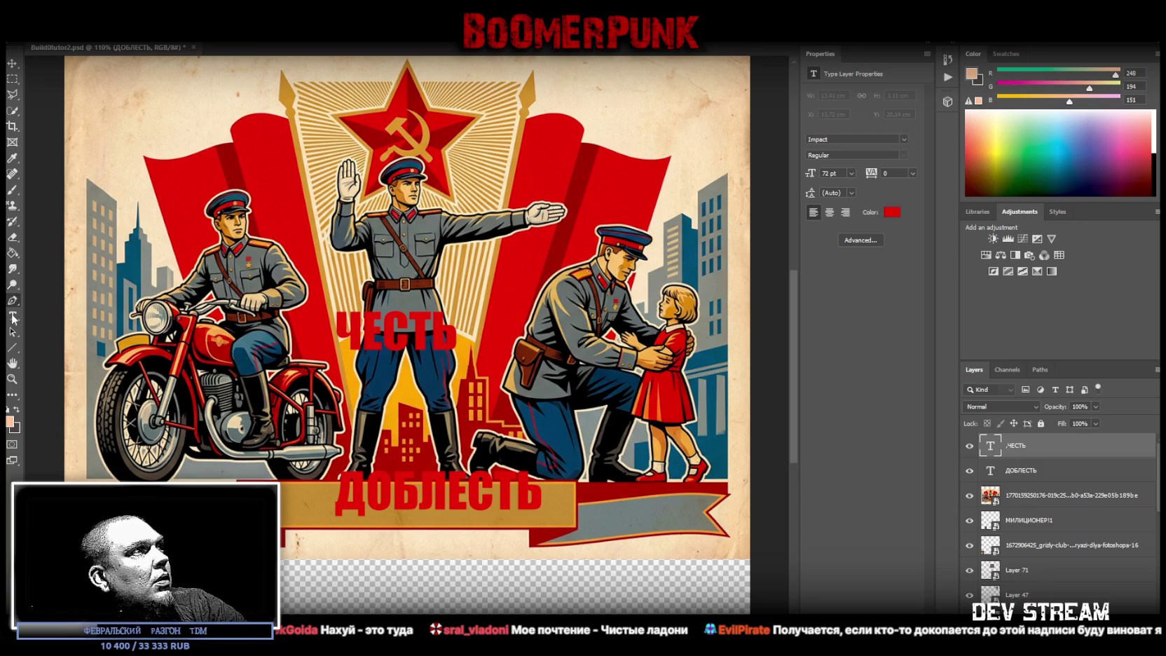
# Step: Add a second text layer ОТВАГА and move it onto the bottom-right ribbon
pyautogui.click(431, 226)
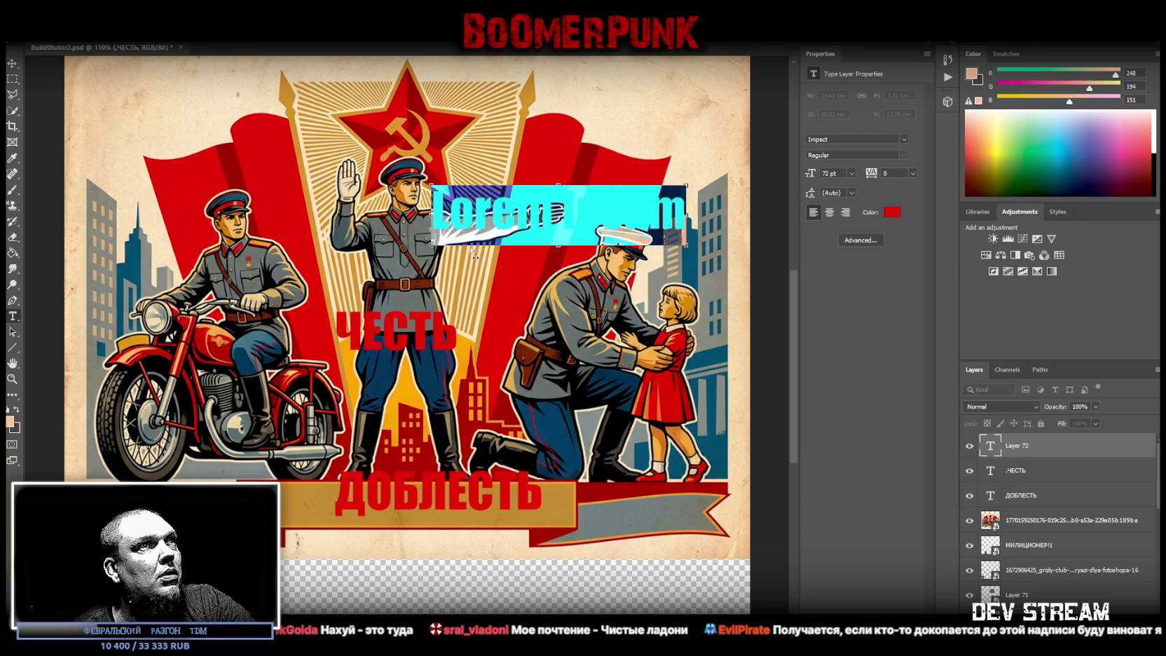
pyautogui.write('ОТВАГА')
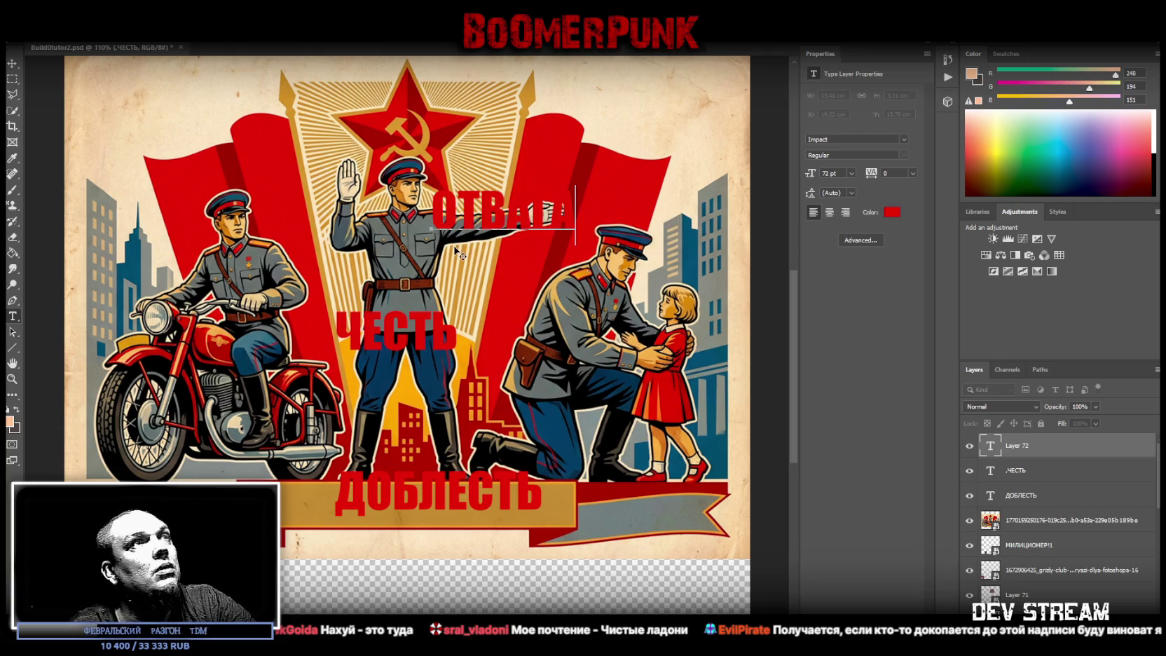
pyautogui.hotkey('ctrl', 'Return')
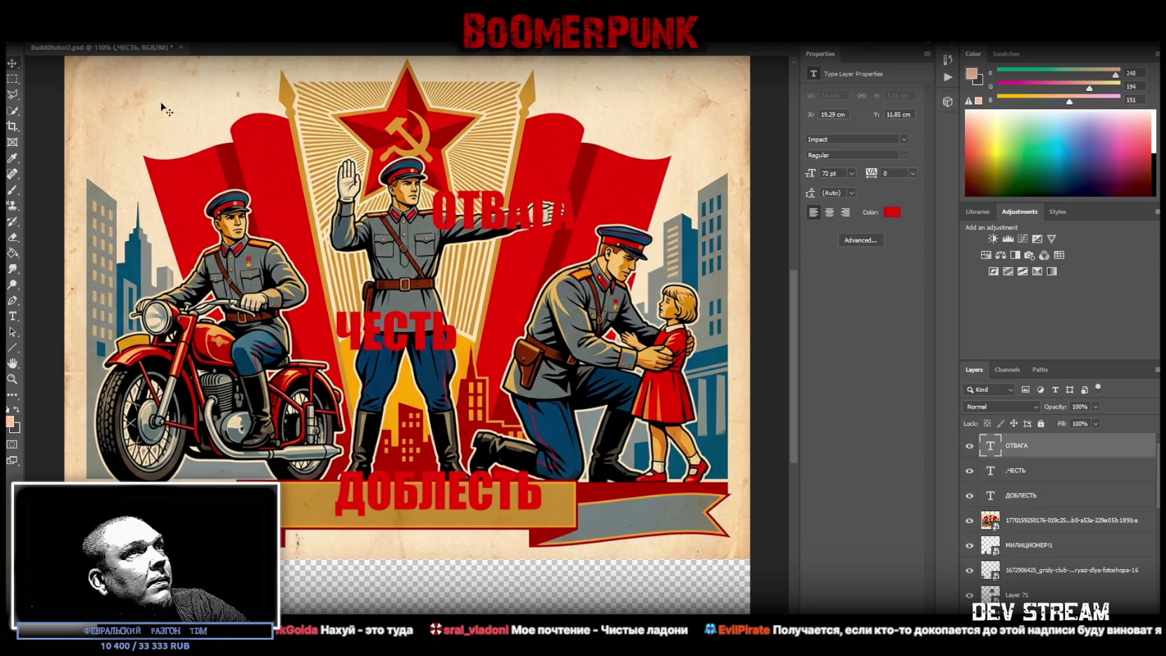
pyautogui.moveTo(525, 230); pyautogui.dragTo(674, 534)
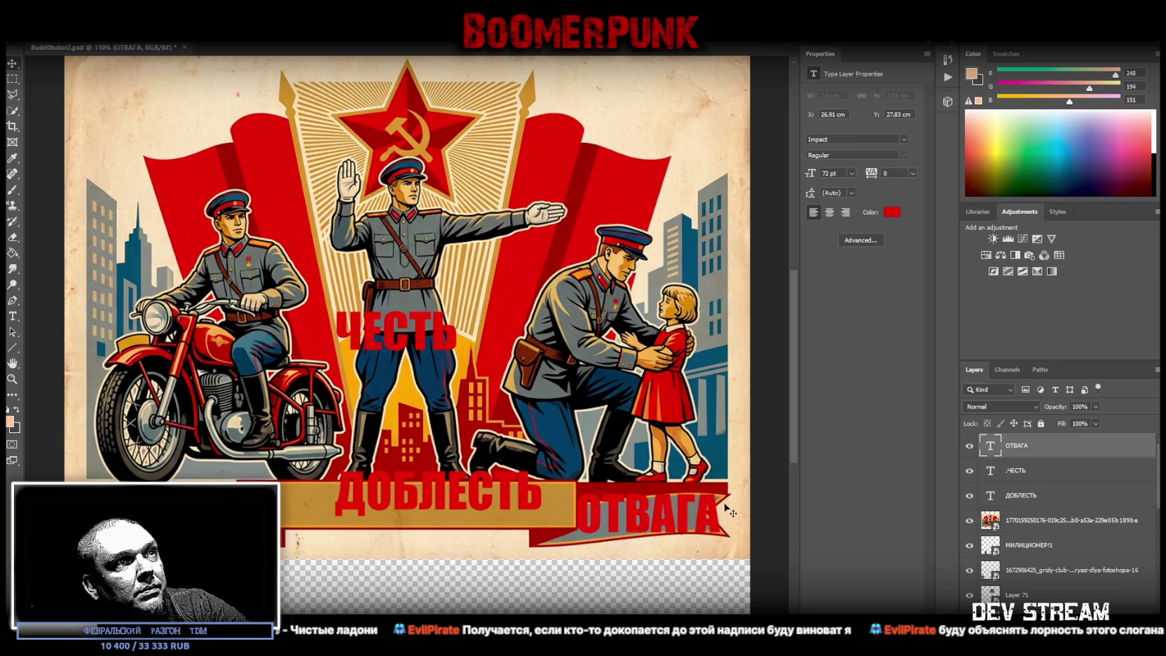
# Step: Squash ОТВАГА to about 45 pt and rotate it to follow the grey ribbon's slant
pyautogui.hotkey('ctrl', 't')
pyautogui.moveTo(708, 497)
pyautogui.mouseDown()
pyautogui.moveTo(662, 530)
pyautogui.moveTo(664, 521)
pyautogui.mouseUp()
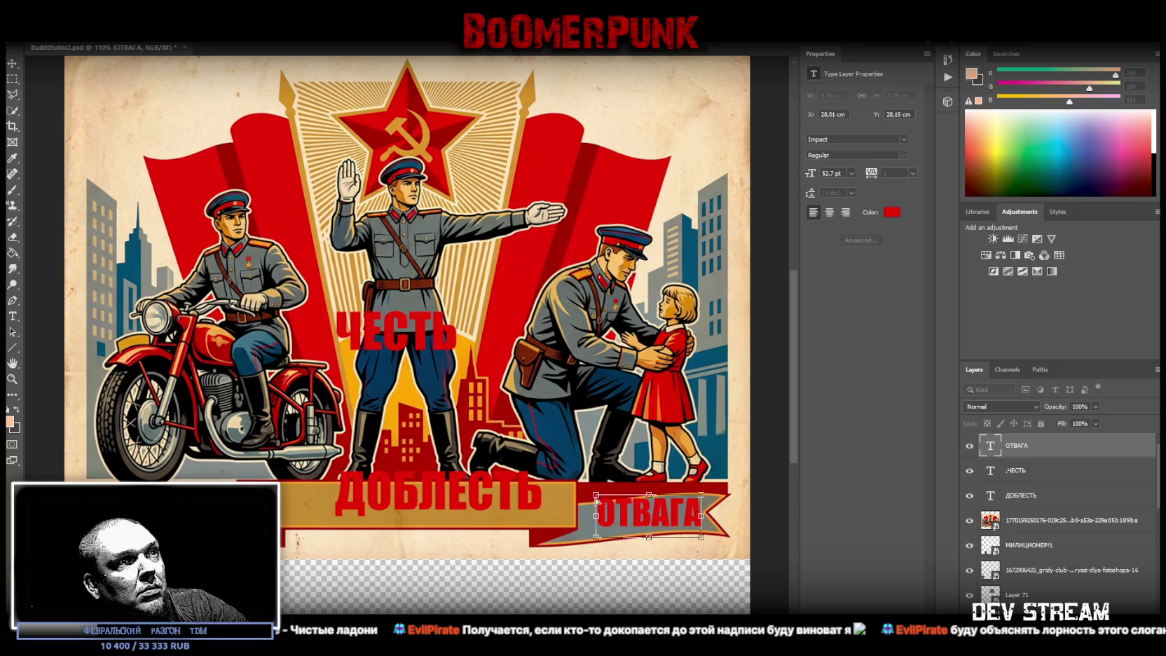
pyautogui.moveTo(596, 498); pyautogui.dragTo(591, 506)
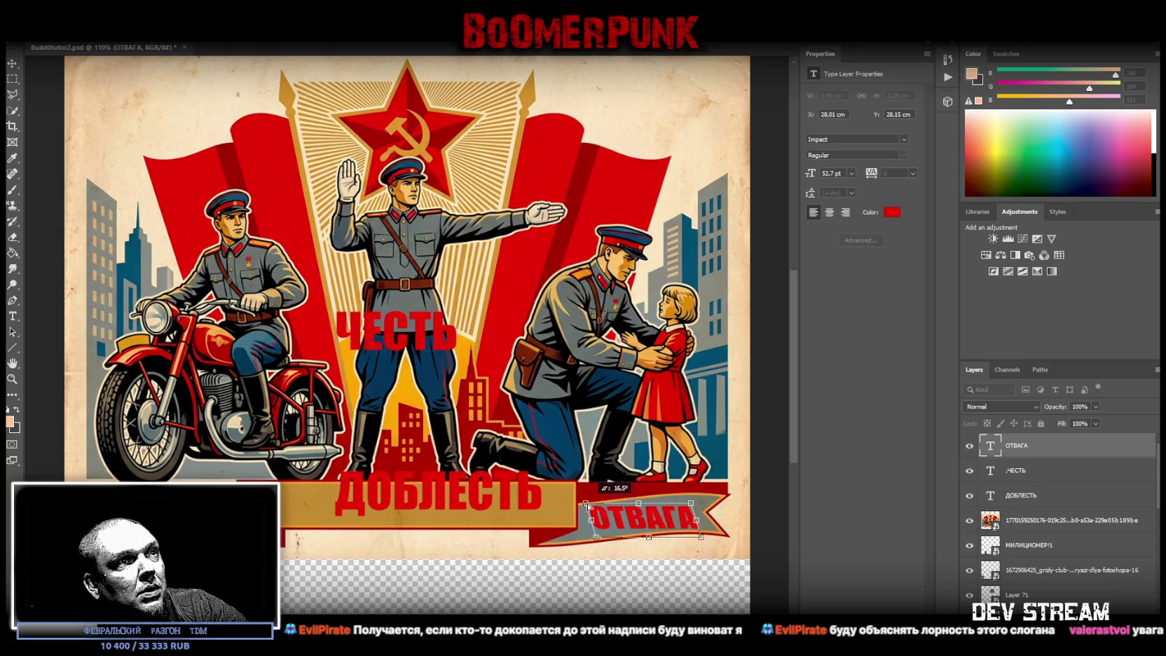
pyautogui.moveTo(589, 503); pyautogui.dragTo(597, 503)
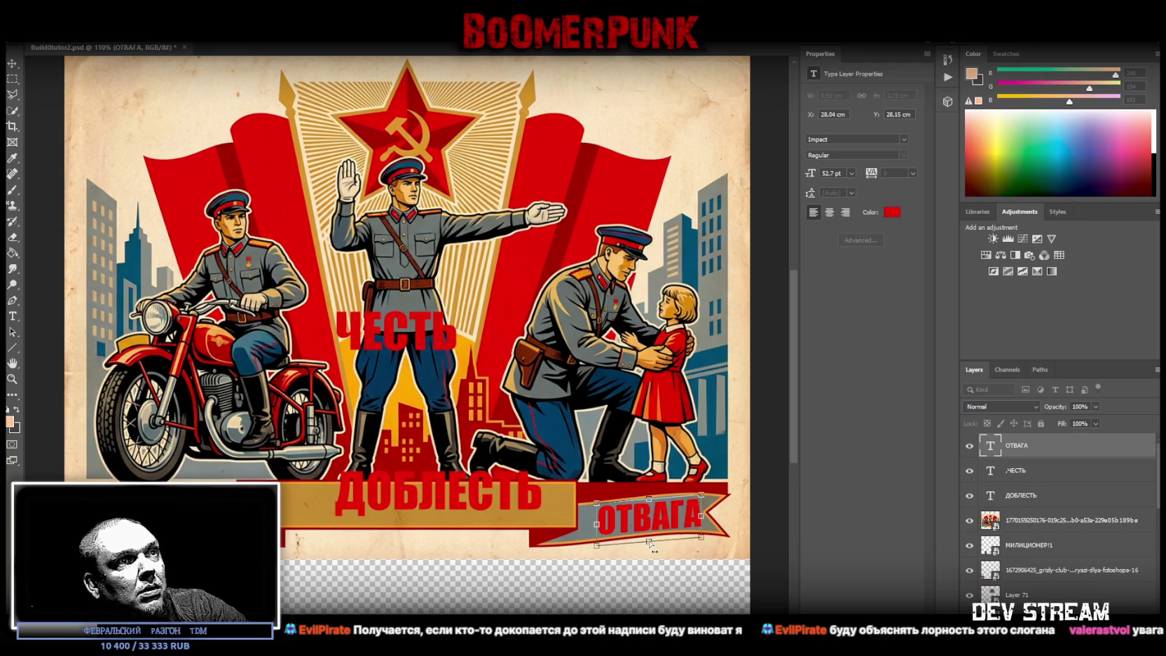
pyautogui.moveTo(649, 542); pyautogui.dragTo(659, 519)
pyautogui.moveTo(710, 489); pyautogui.dragTo(706, 485)
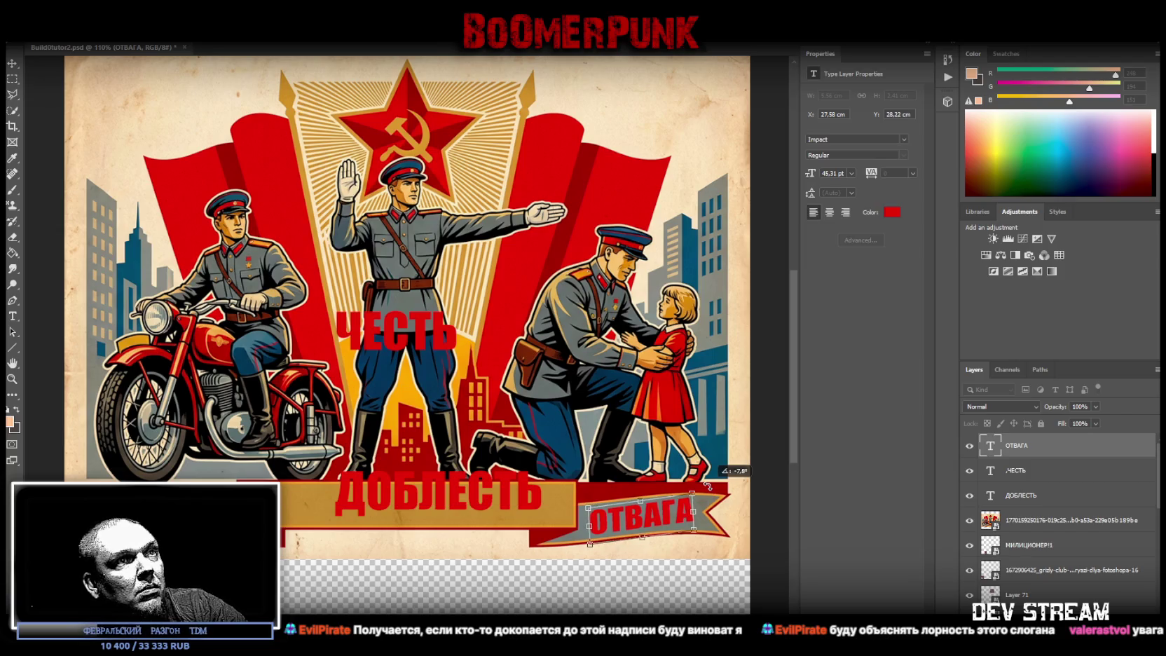
pyautogui.click(1032, 476)
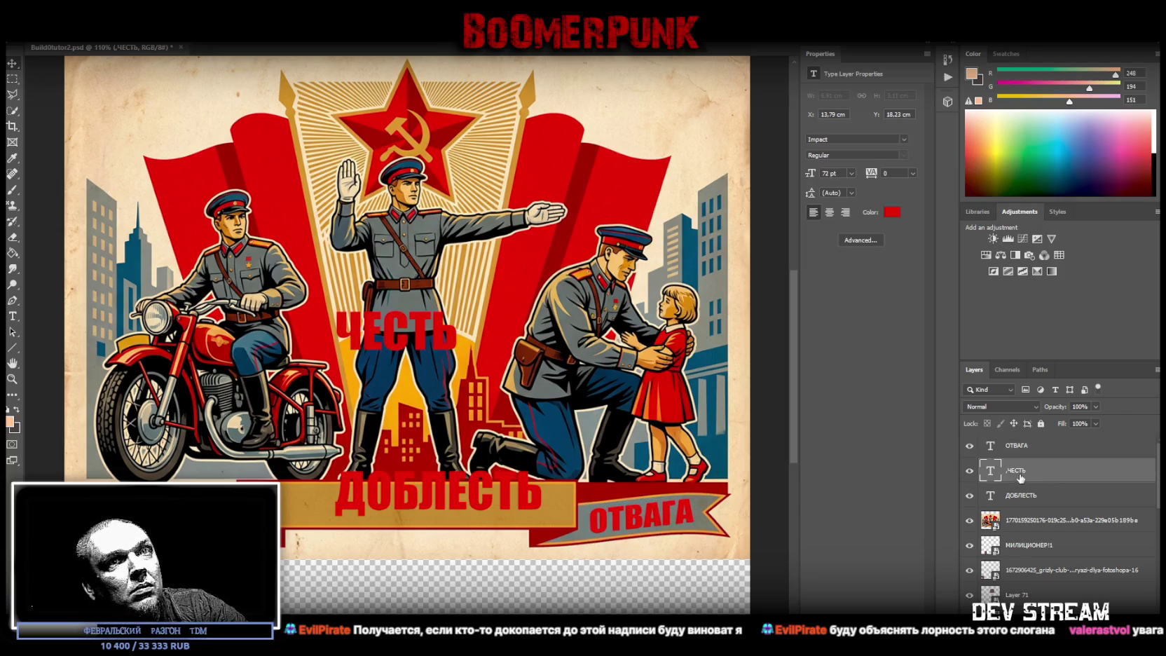
# Step: Remove the leading space from ЧЕСТЬ and move it to the poster's lower left
pyautogui.click(13, 316)
pyautogui.click(351, 336)
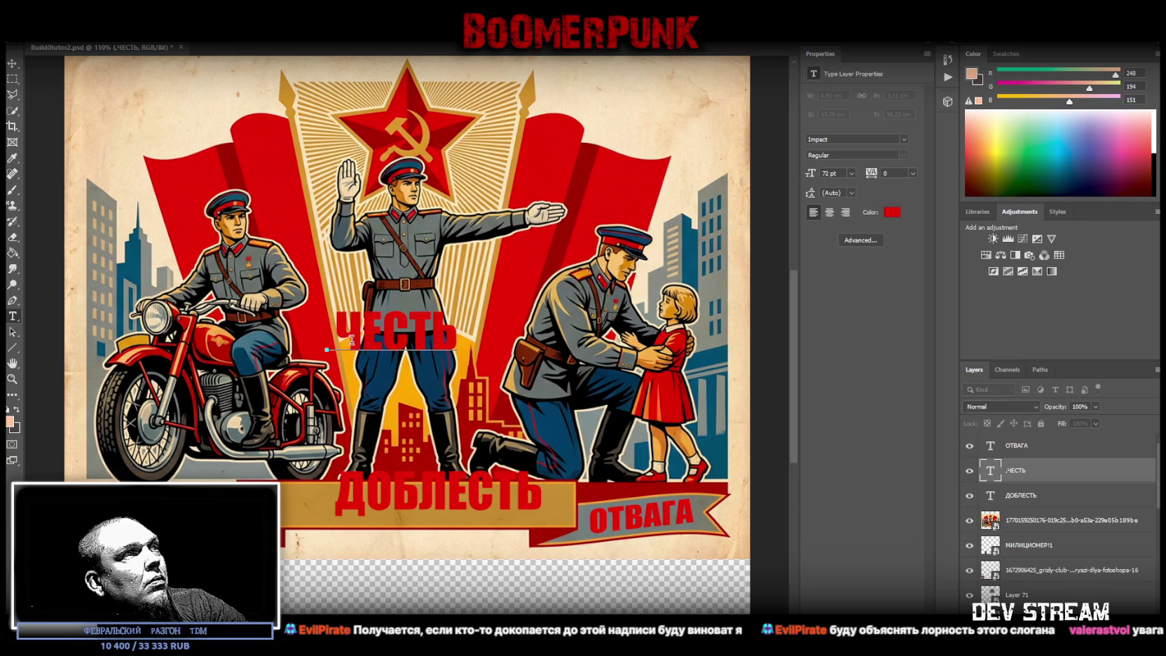
pyautogui.press('BackSpace')
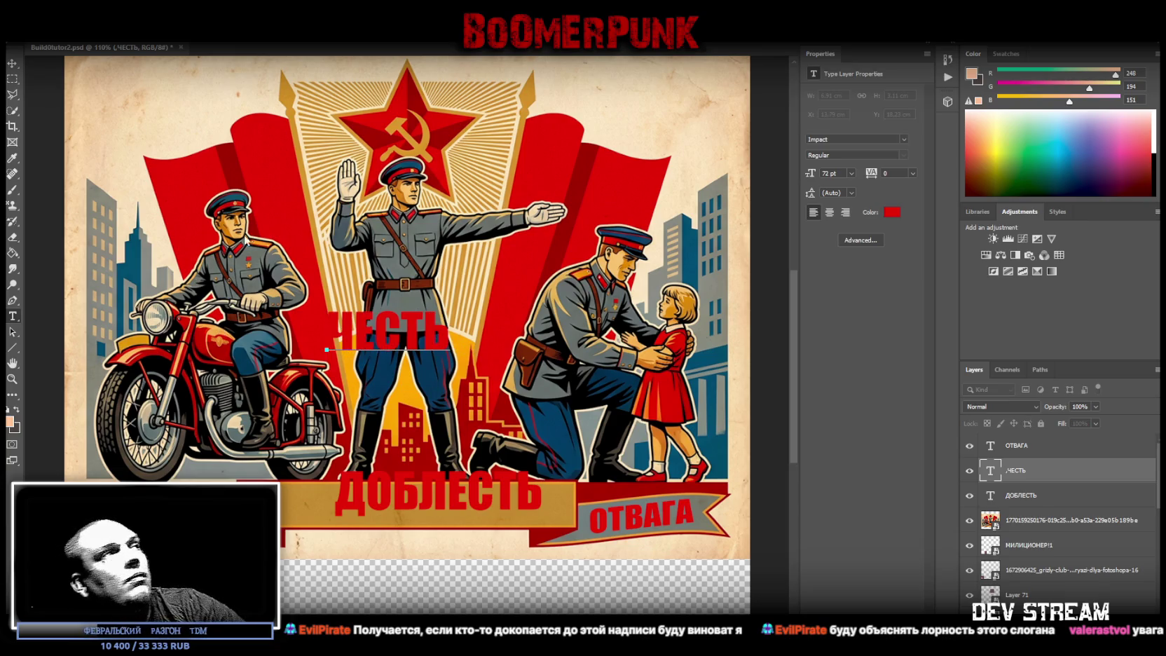
pyautogui.hotkey('ctrl', 'Return')
pyautogui.press('v')
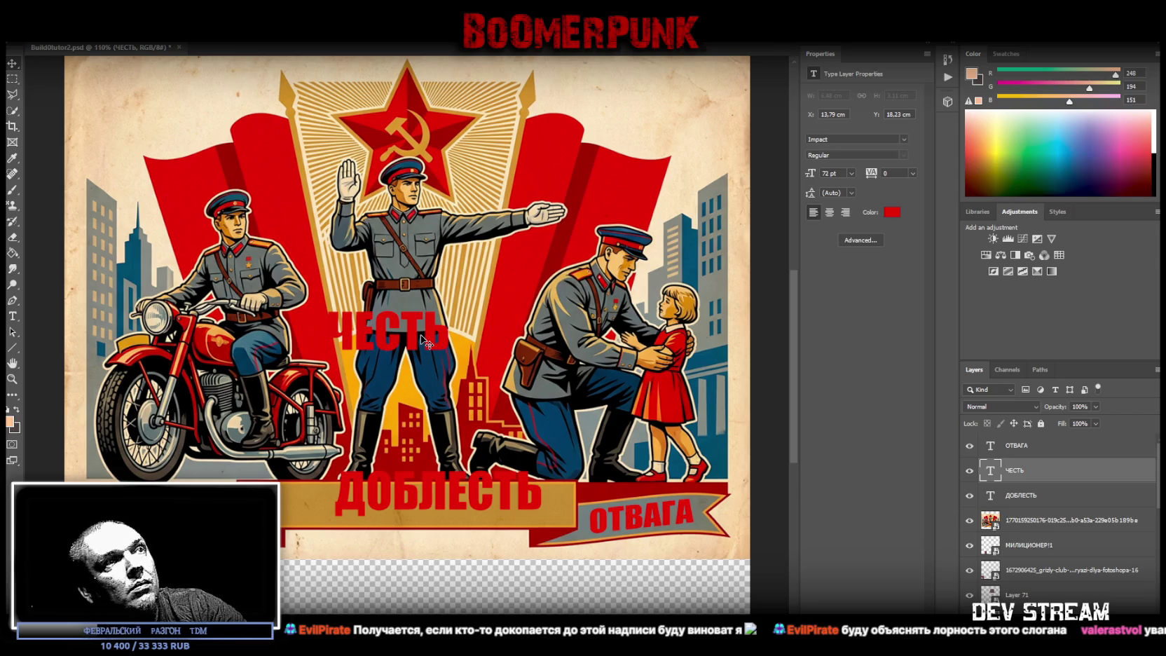
pyautogui.moveTo(414, 342)
pyautogui.mouseDown()
pyautogui.moveTo(247, 509)
pyautogui.moveTo(225, 480)
pyautogui.mouseUp()
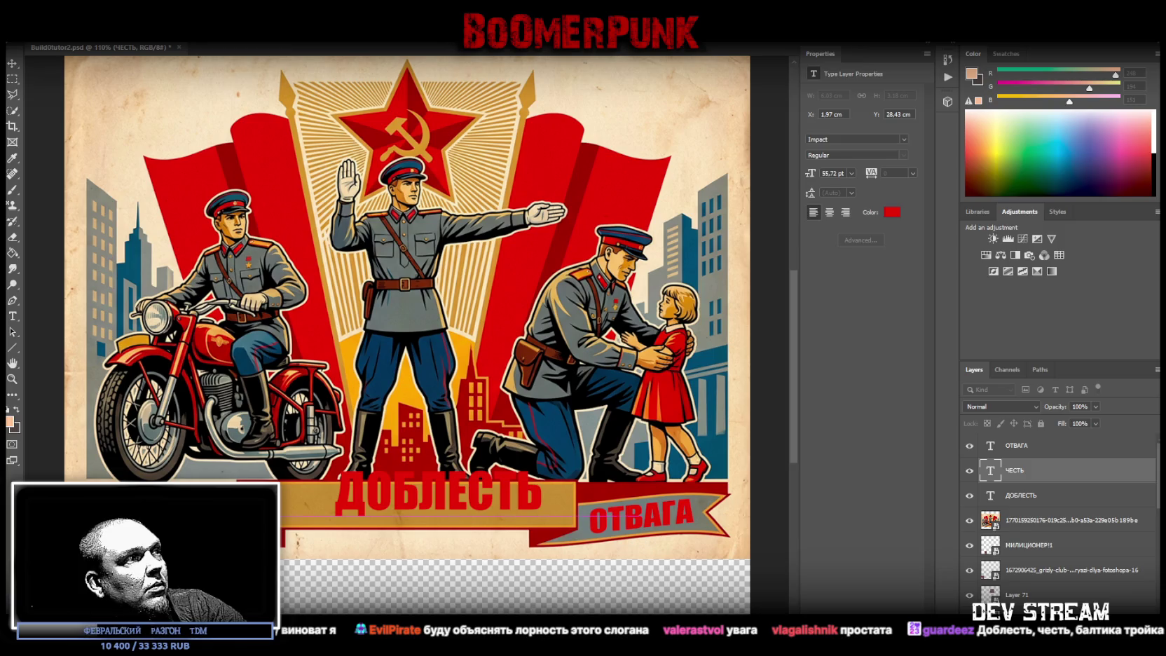
pyautogui.moveTo(225, 483); pyautogui.dragTo(238, 469)
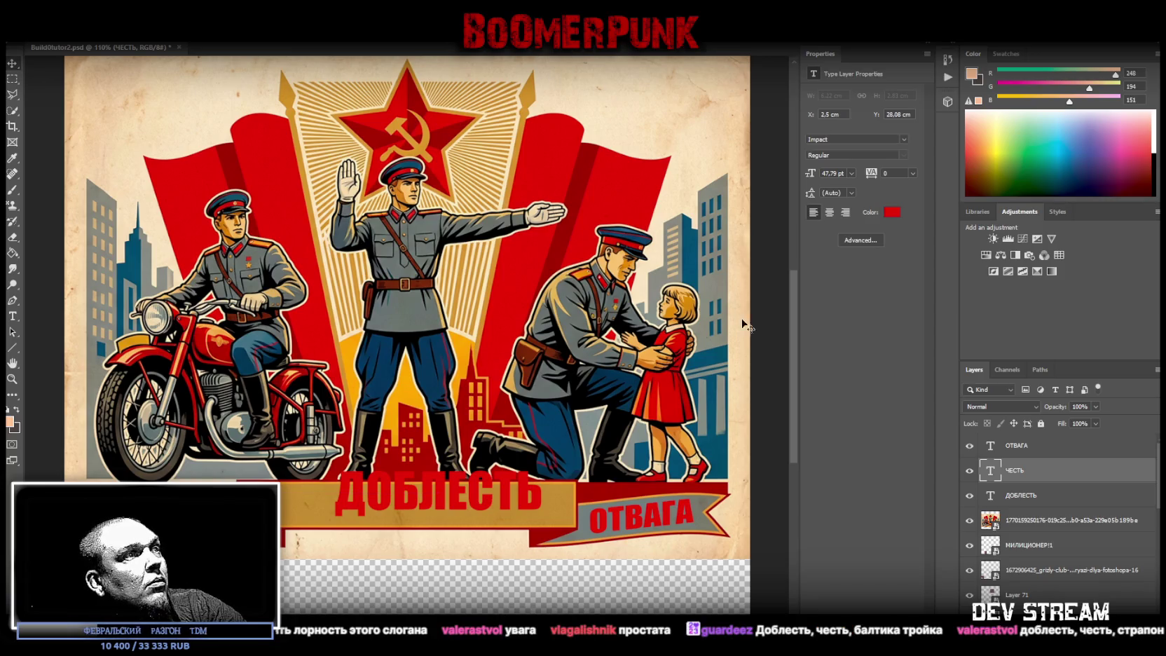
# Step: Move and scale ДОБЛЕСТЬ to fit across the gold banner
pyautogui.click(1035, 499)
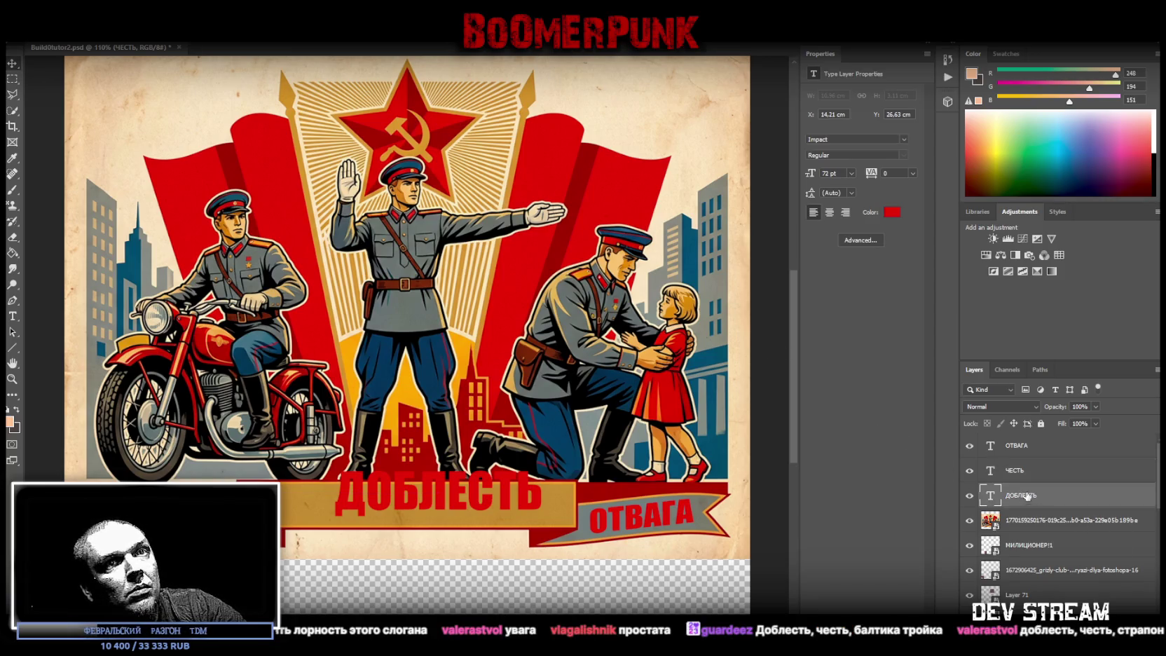
pyautogui.moveTo(460, 499); pyautogui.dragTo(438, 553)
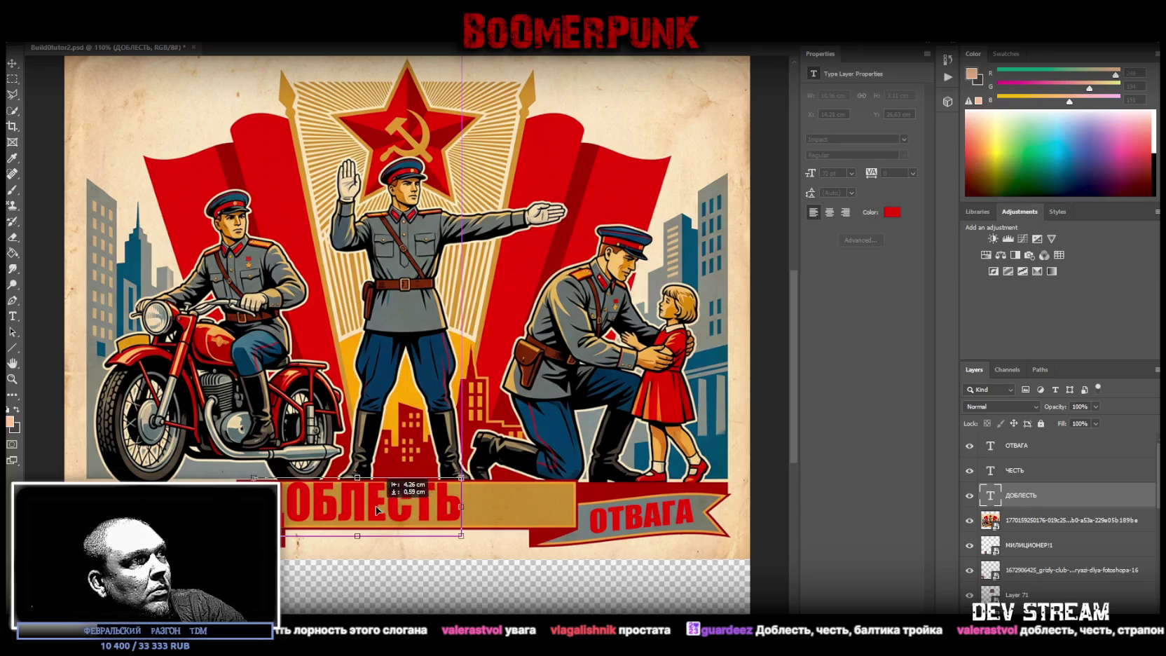
pyautogui.moveTo(450, 508); pyautogui.dragTo(575, 508)
pyautogui.press('Escape')
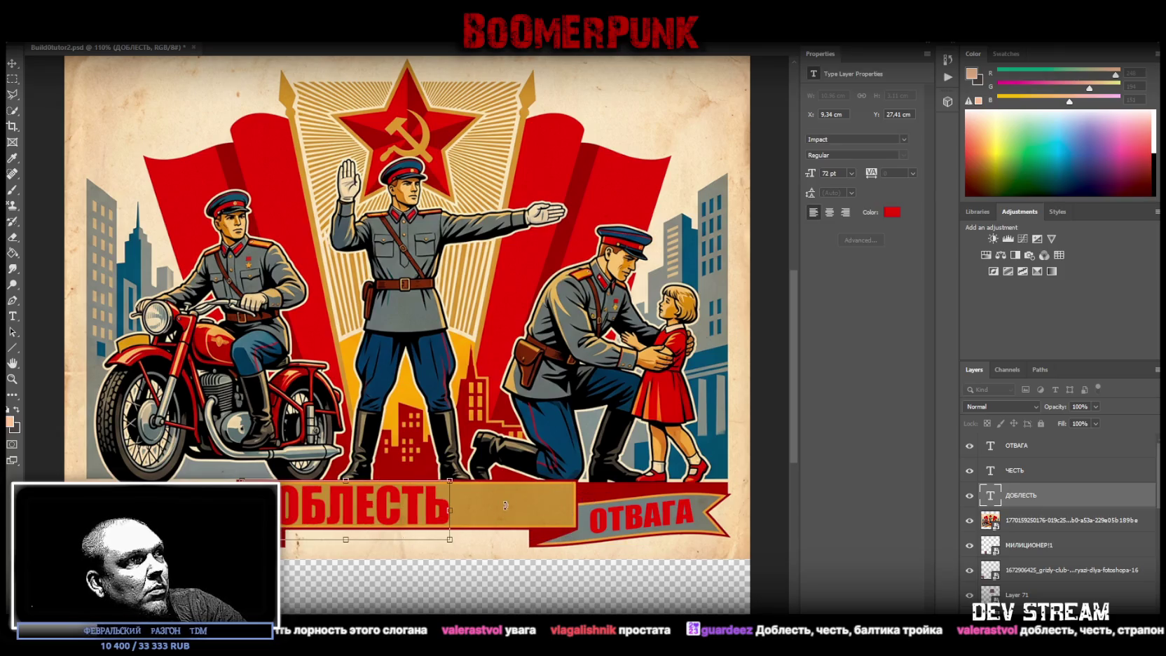
pyautogui.moveTo(454, 510); pyautogui.dragTo(573, 512)
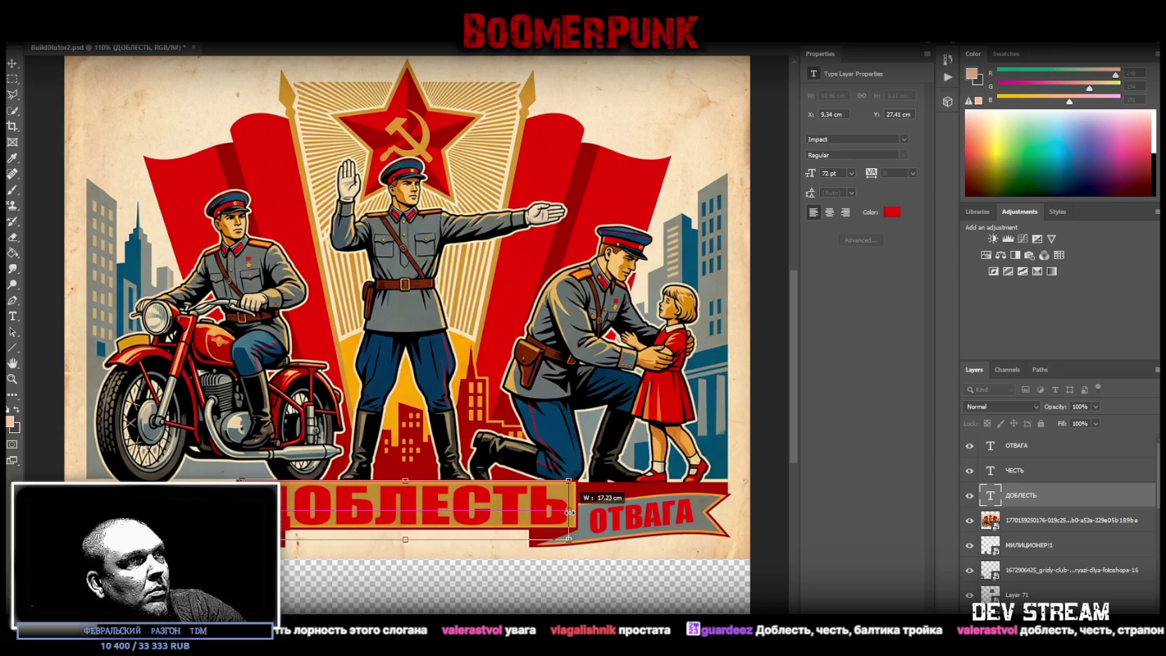
pyautogui.moveTo(572, 513); pyautogui.dragTo(535, 511)
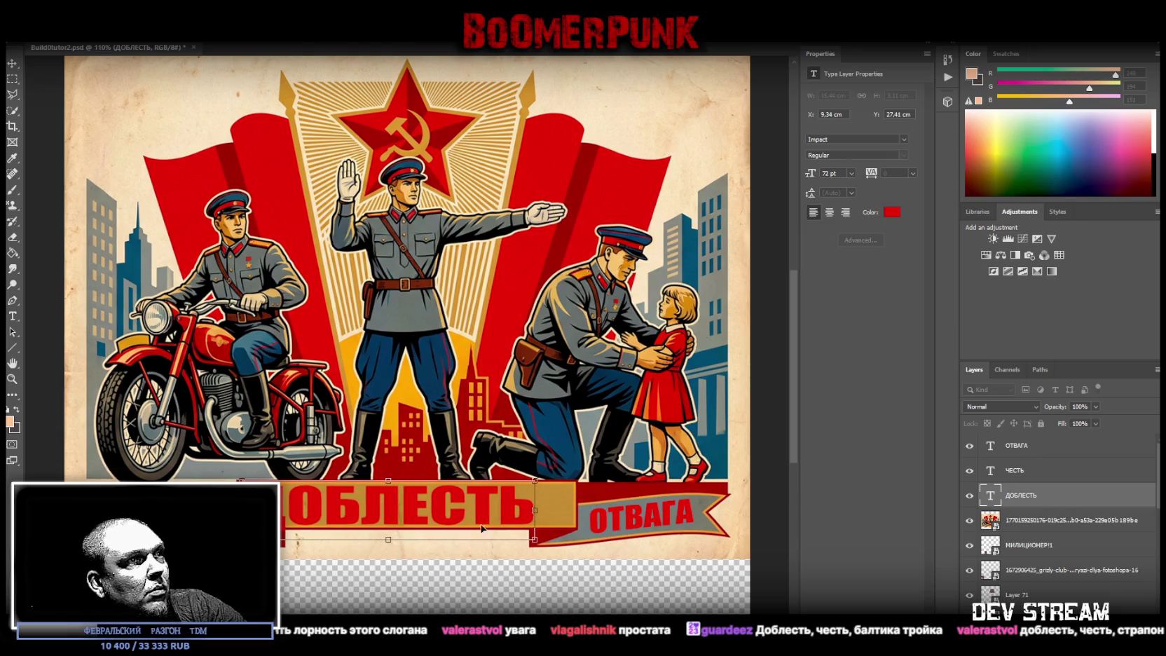
pyautogui.moveTo(389, 541); pyautogui.dragTo(390, 522)
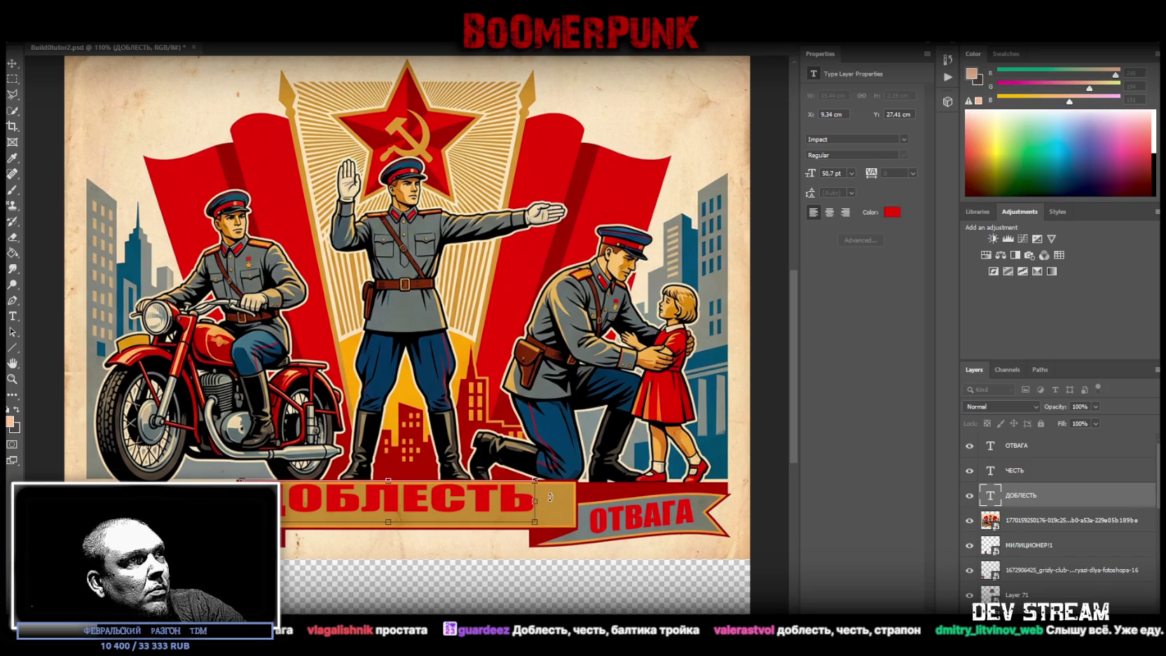
pyautogui.moveTo(536, 502); pyautogui.dragTo(442, 507)
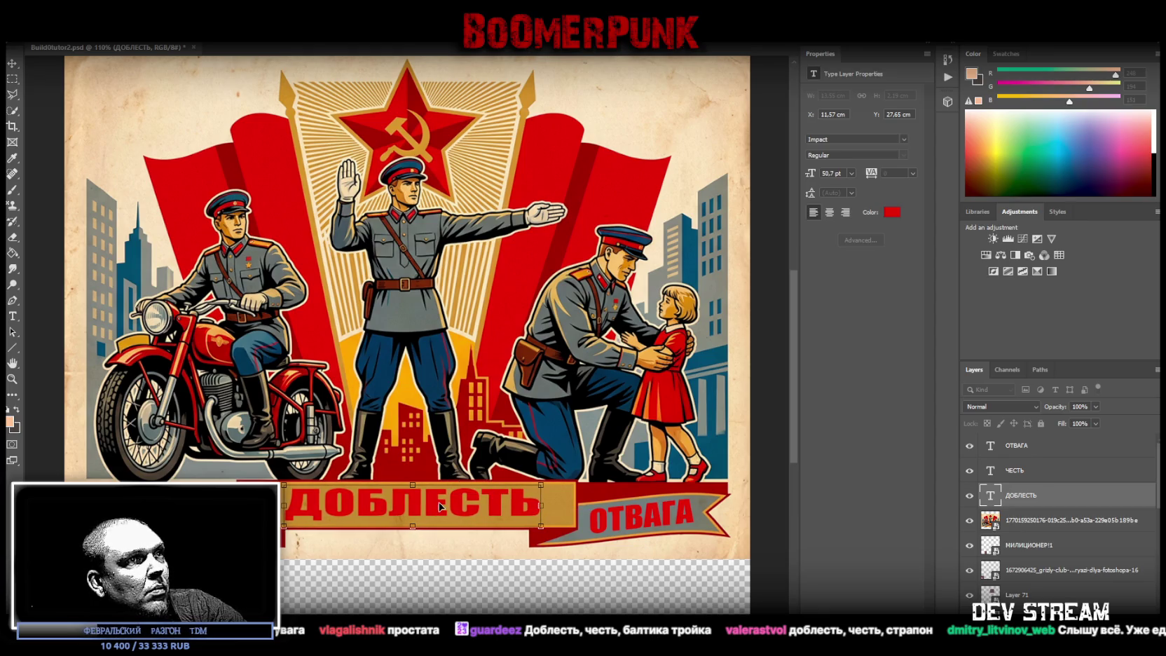
pyautogui.click(1024, 448)
pyautogui.keyDown('shift'); pyautogui.click(1023, 474); pyautogui.keyUp('shift')
pyautogui.keyDown('shift'); pyautogui.click(1027, 499); pyautogui.keyUp('shift')
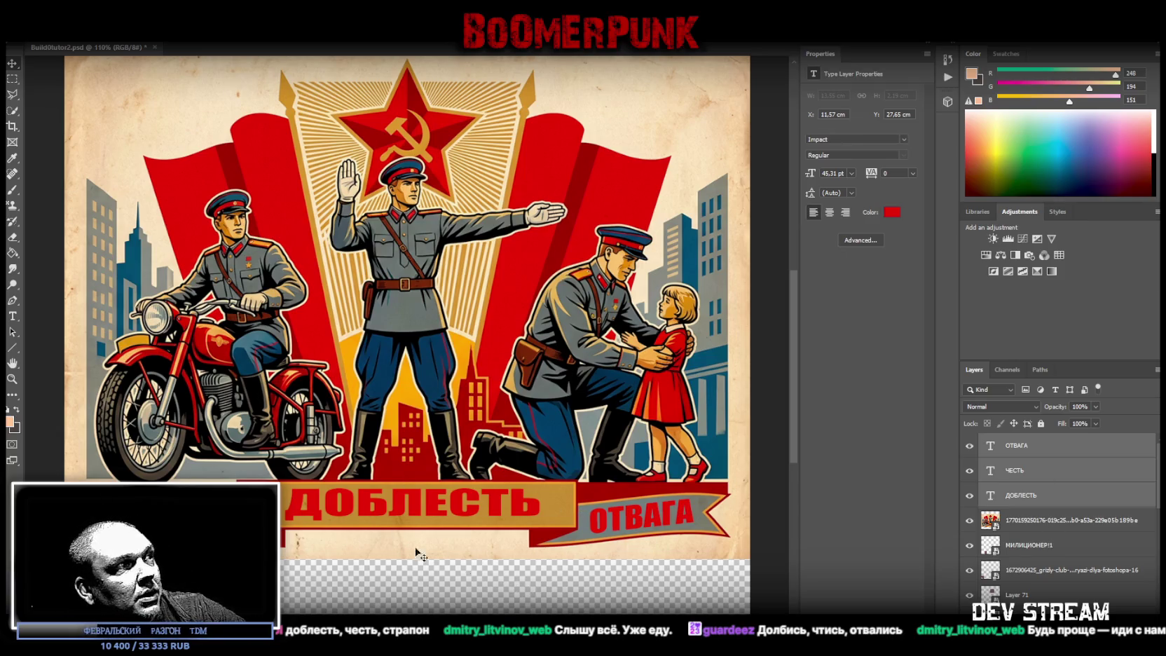
# Step: Resize the ЧЕСТЬ text to 43.21 pt and nudge it into place at lower left
pyautogui.click(1014, 472)
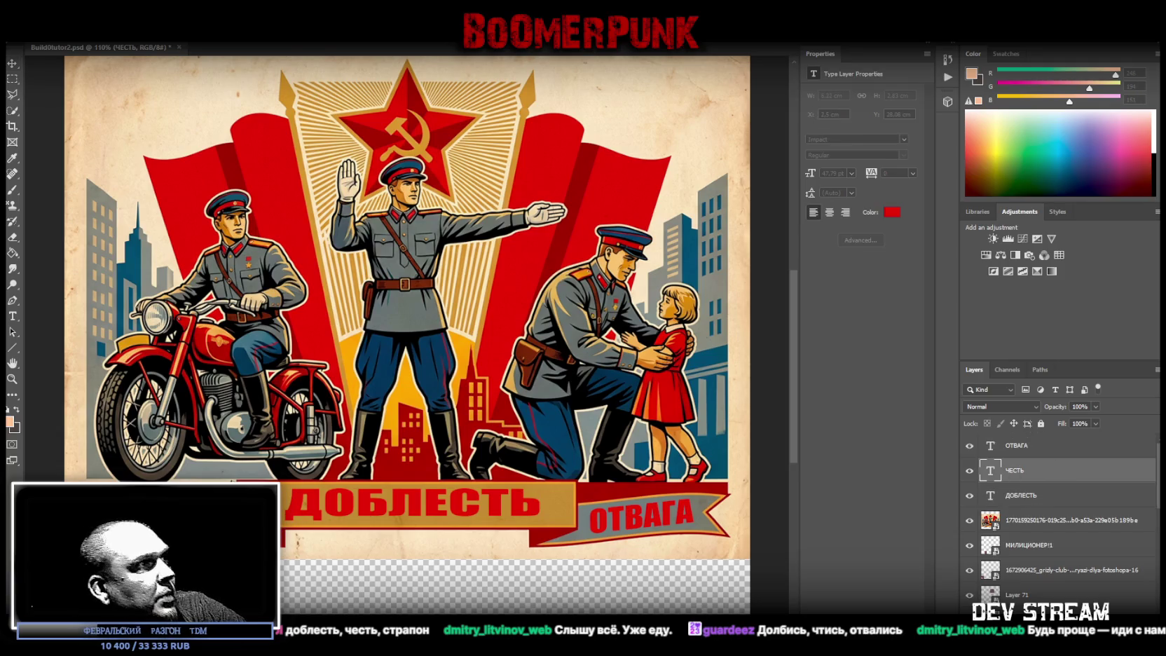
pyautogui.click(147, 479)
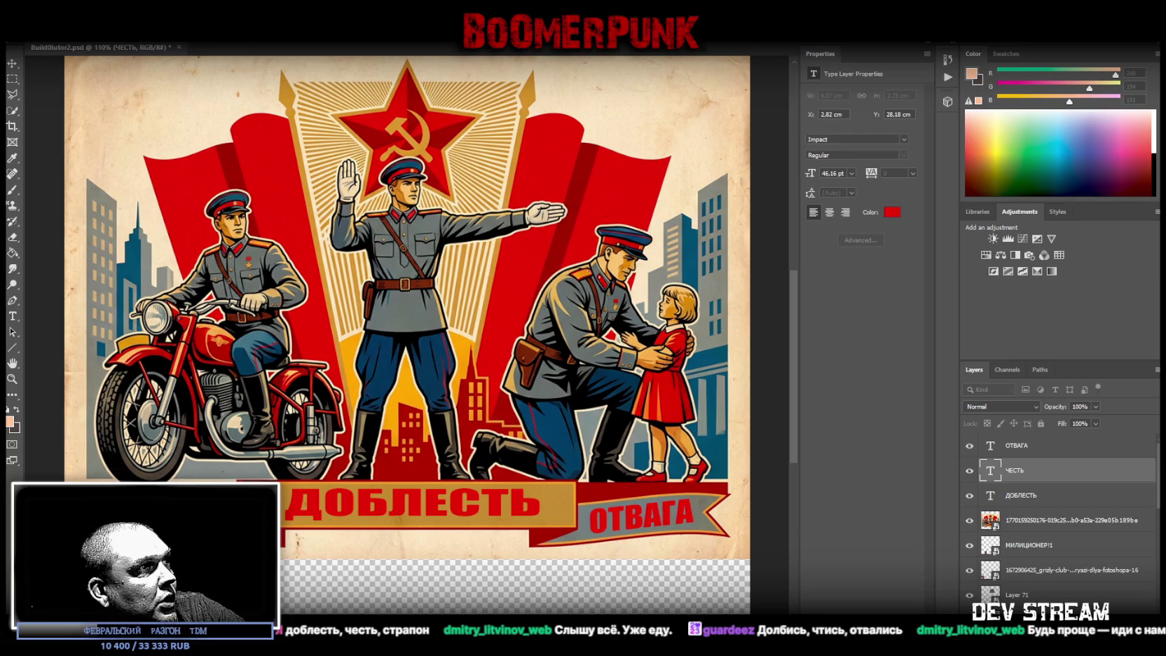
pyautogui.moveTo(247, 480); pyautogui.dragTo(280, 485)
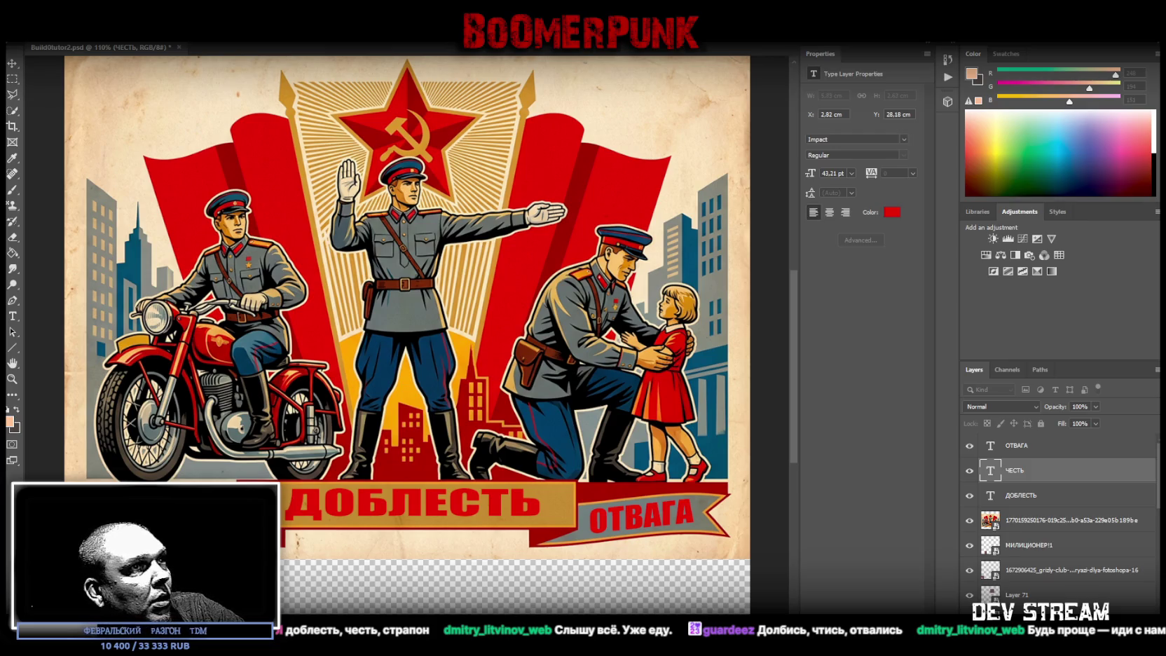
pyautogui.press('Return')
pyautogui.moveTo(140, 554); pyautogui.dragTo(130, 559)
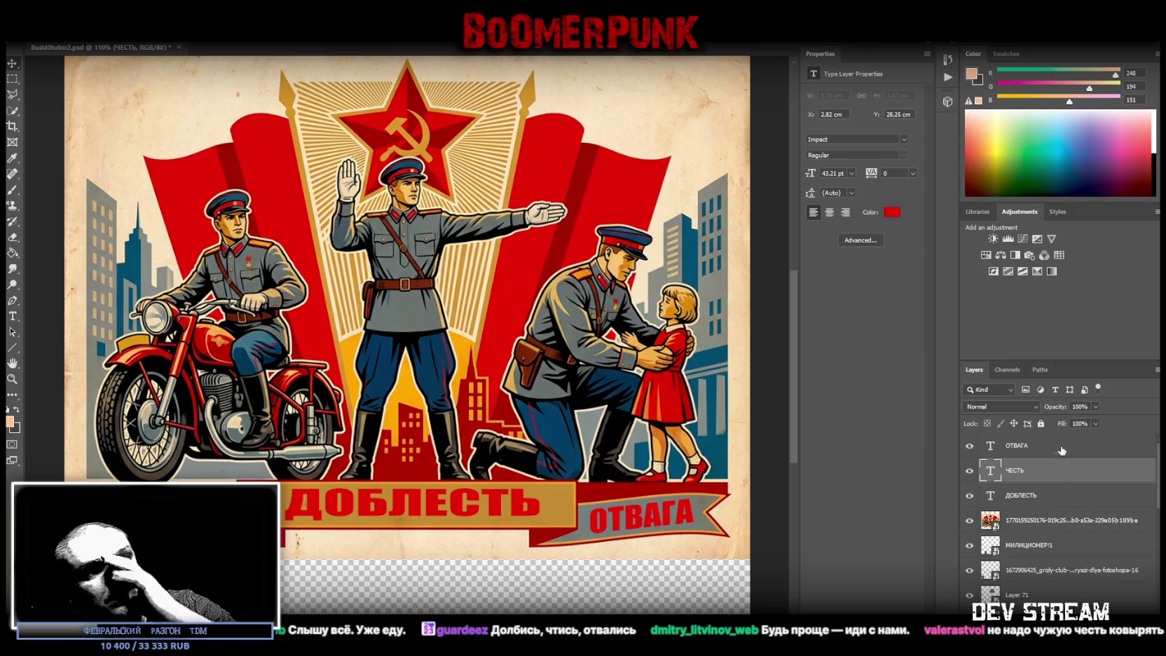
pyautogui.click(1037, 448)
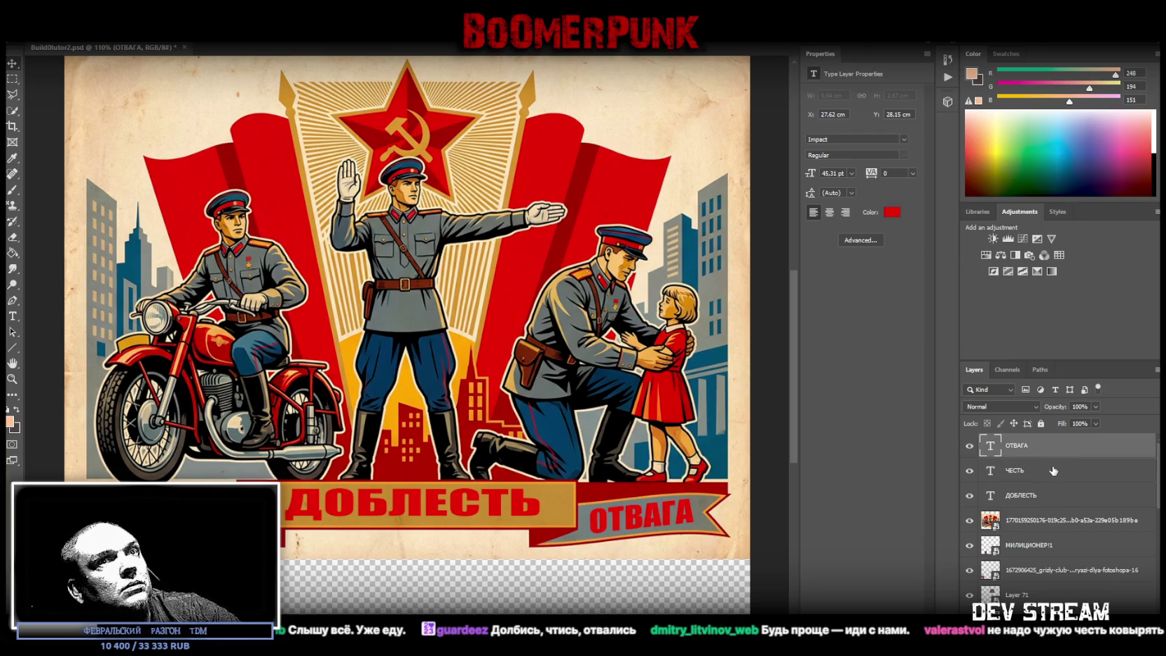
pyautogui.keyDown('shift'); pyautogui.click(1036, 499); pyautogui.keyUp('shift')
# Step: Convert the three slogan layers into one smart object and marquee the ОТВАГА ribbon area
pyautogui.rightClick(1036, 499)
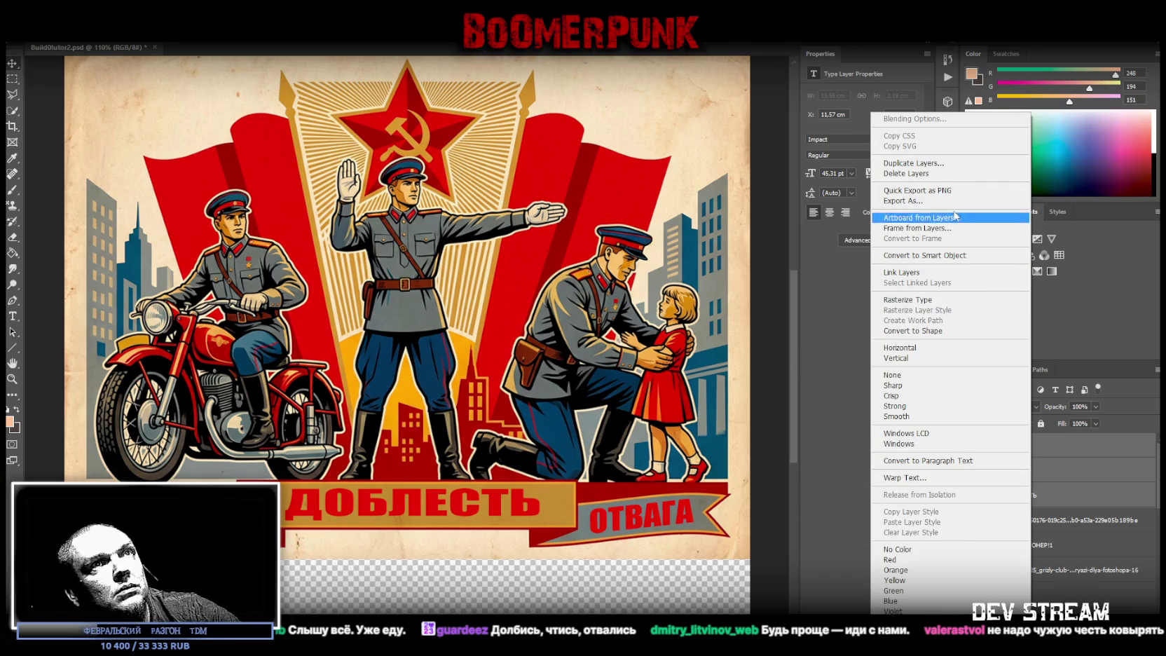
pyautogui.click(939, 255)
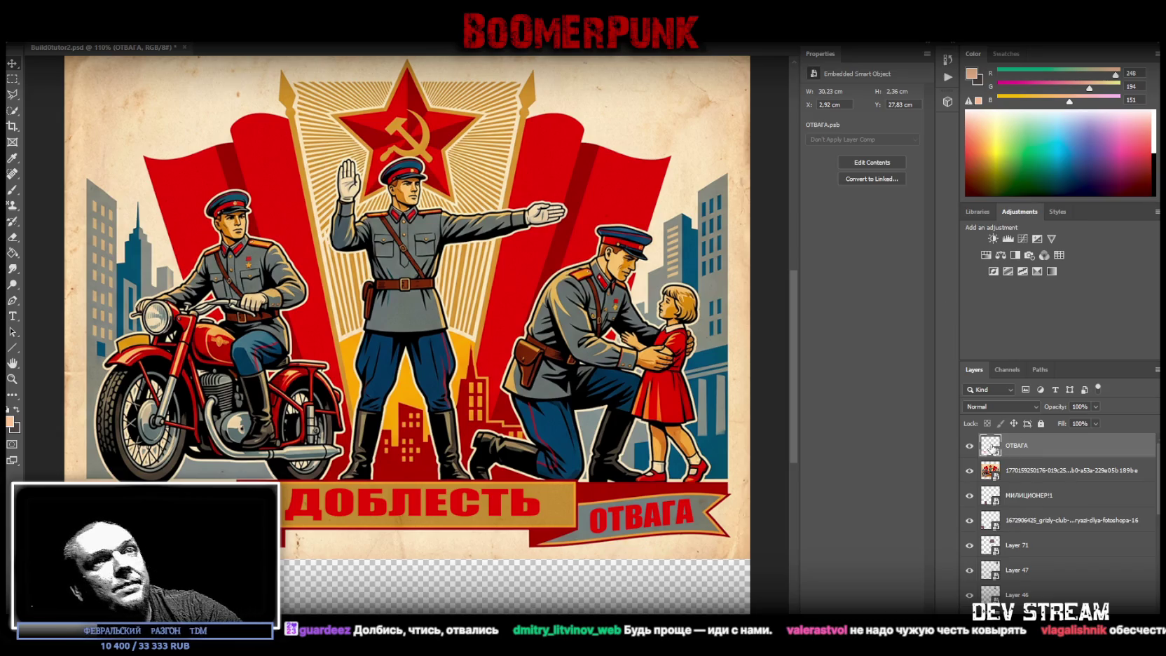
pyautogui.click(12, 78)
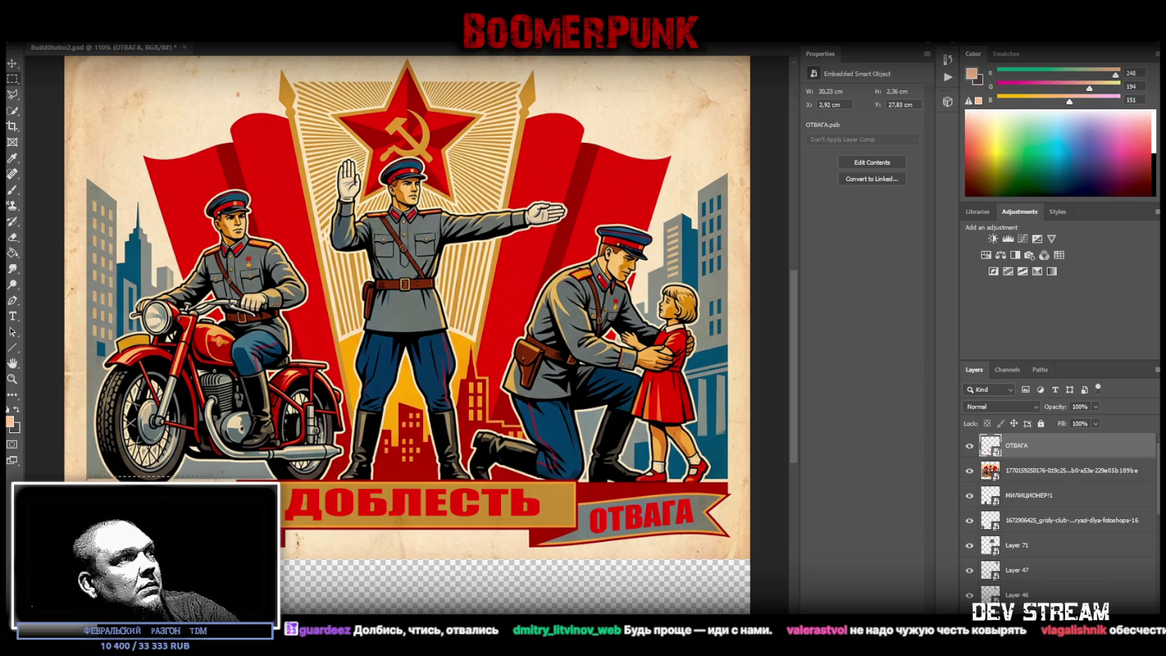
pyautogui.moveTo(581, 481); pyautogui.dragTo(711, 552)
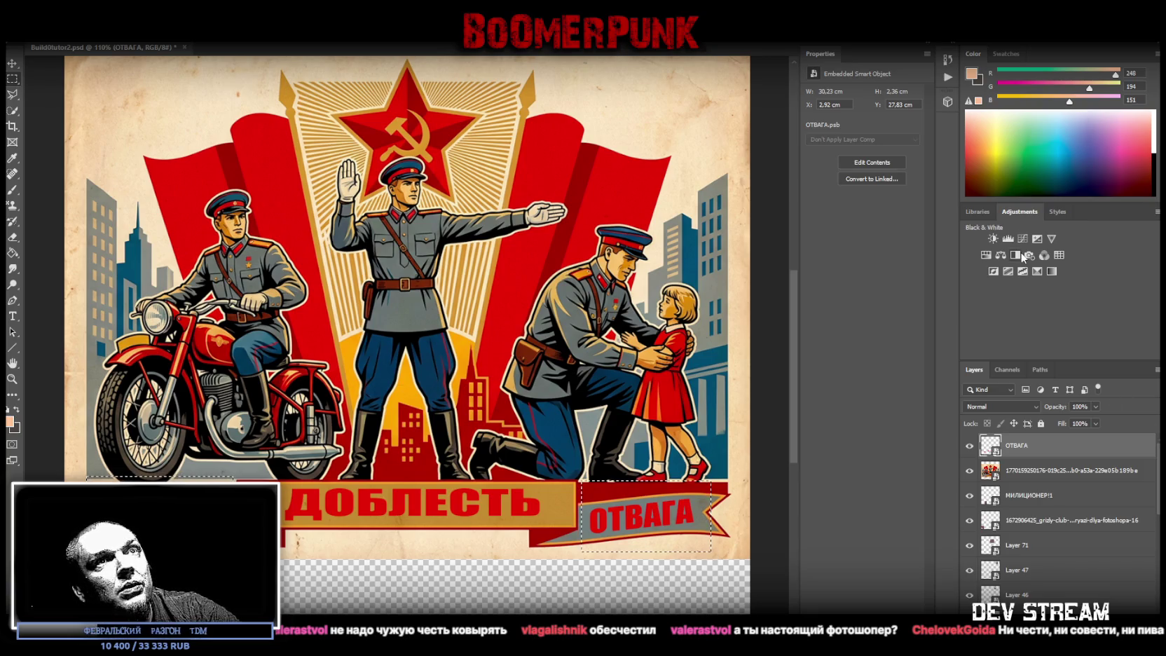
pyautogui.click(986, 256)
# Step: Set Hue/Saturation lightness to +100 and merge it into the ОТВАГА layer, whitening the lettering
pyautogui.moveTo(862, 187); pyautogui.dragTo(989, 203)
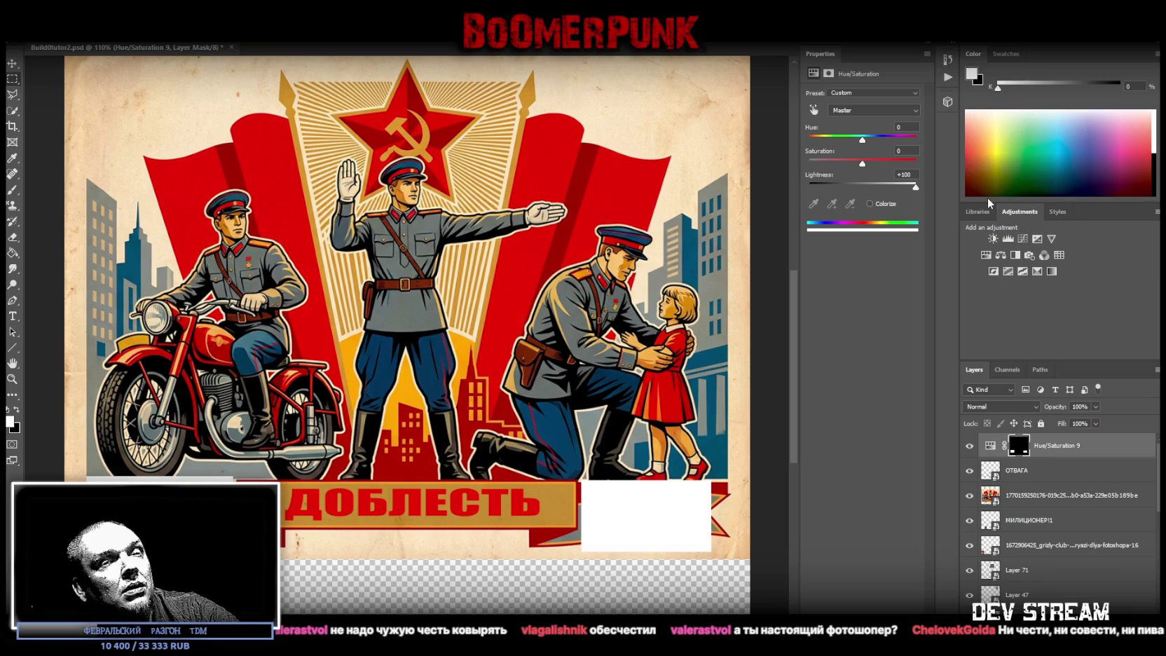
pyautogui.keyDown('shift'); pyautogui.click(1024, 471); pyautogui.keyUp('shift')
pyautogui.rightClick(1024, 471)
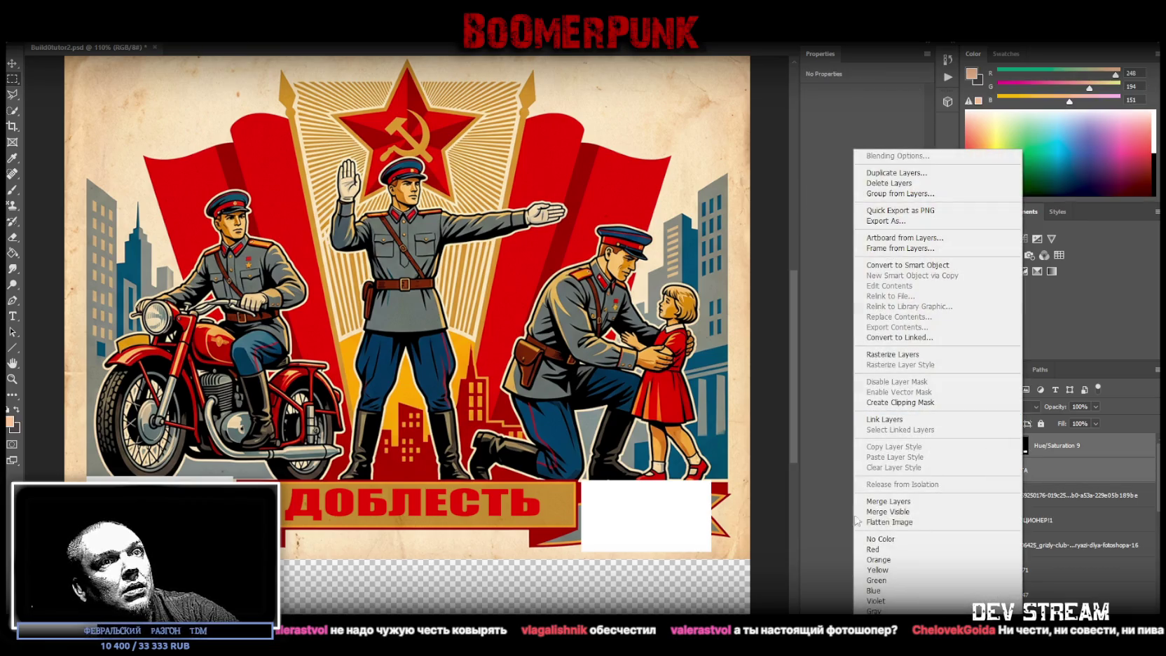
pyautogui.click(894, 502)
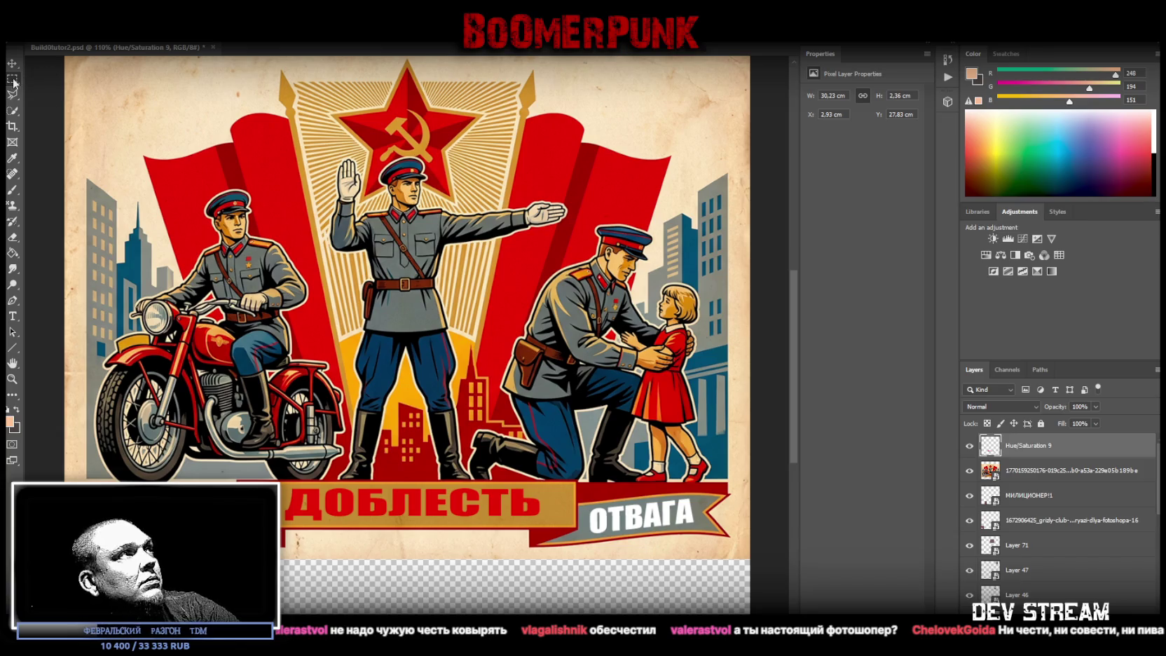
# Step: Marquee the ДОБЛЕСТЬ banner, then clear the selection
pyautogui.moveTo(269, 463); pyautogui.dragTo(554, 541)
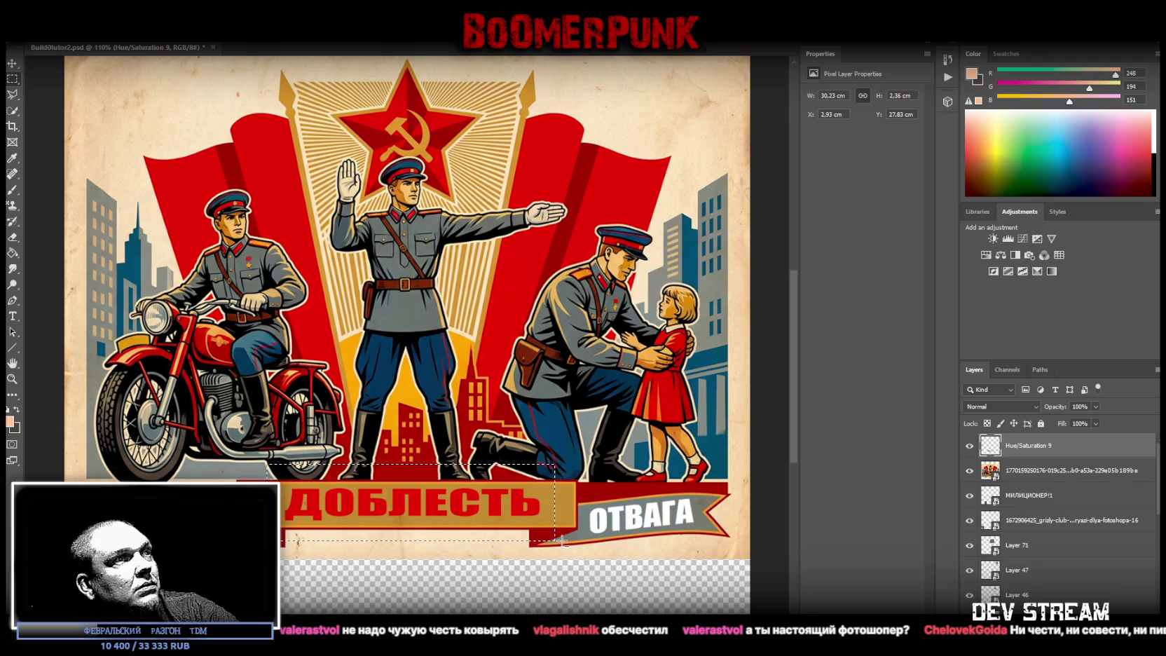
pyautogui.hotkey('ctrl', 'd')
pyautogui.rightClick(15, 96)
# Step: Add a Brightness/Contrast adjustment over the poster at brightness -14 and contrast 100
pyautogui.click(63, 95)
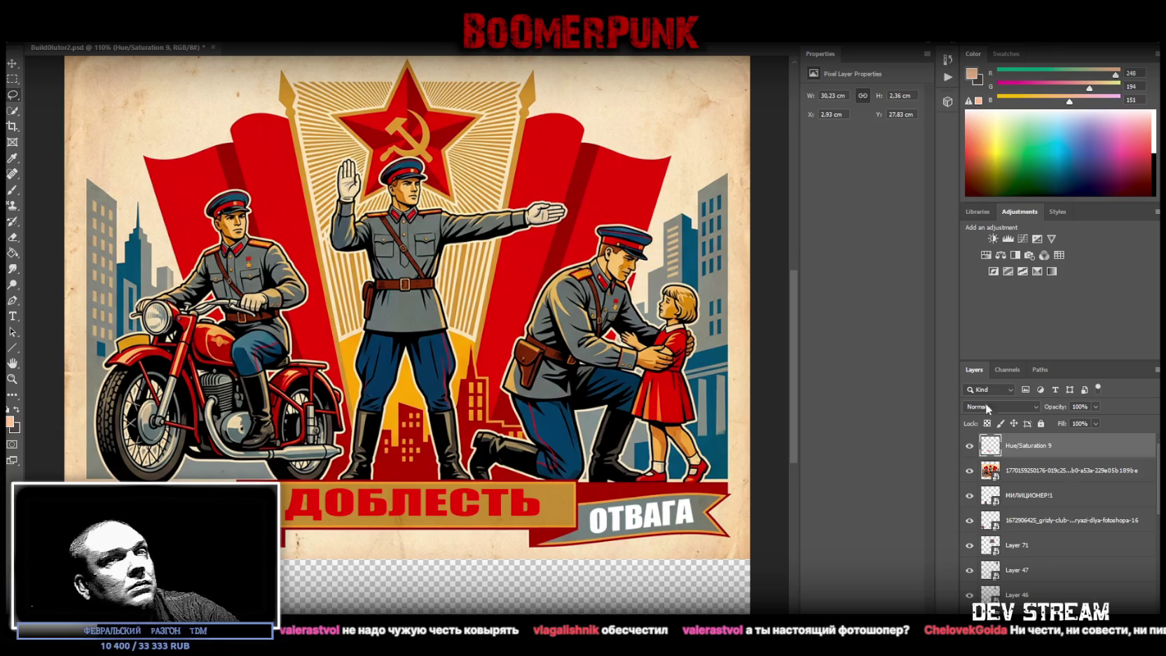
pyautogui.click(1057, 211)
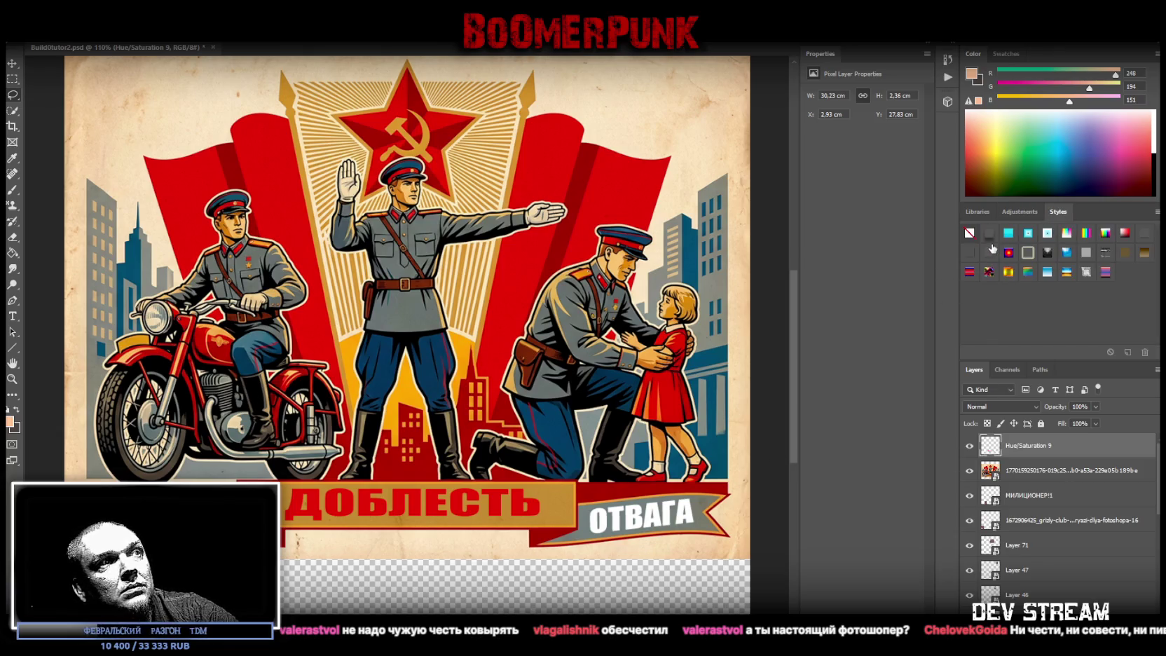
pyautogui.moveTo(995, 238); pyautogui.dragTo(989, 329)
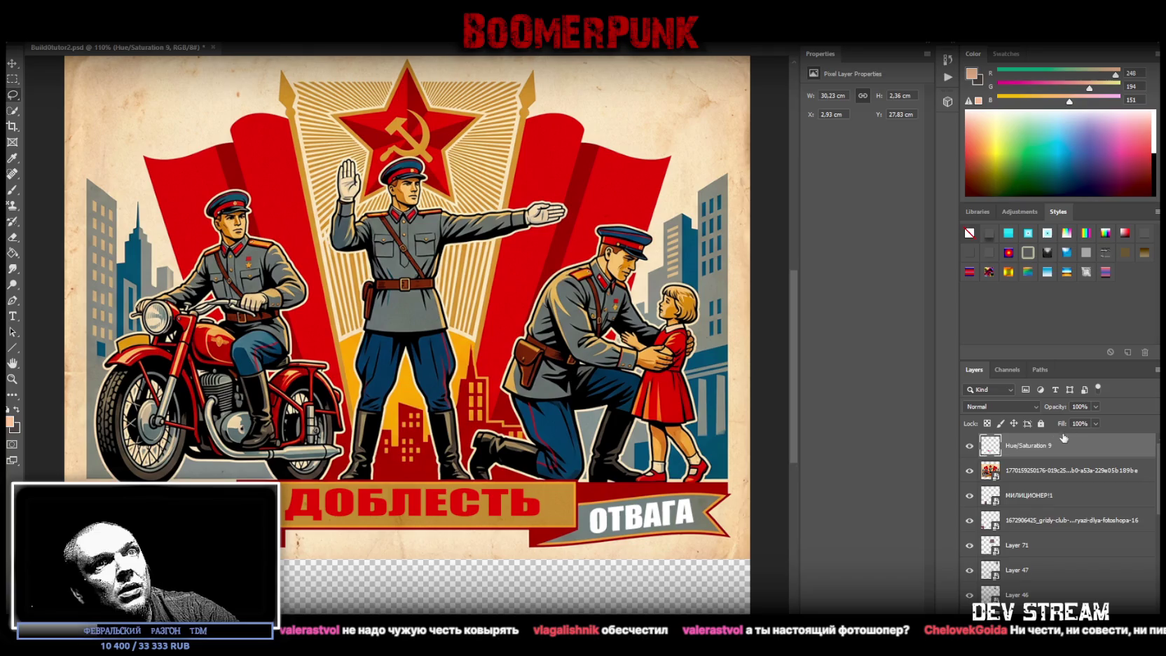
pyautogui.click(1025, 211)
pyautogui.click(994, 239)
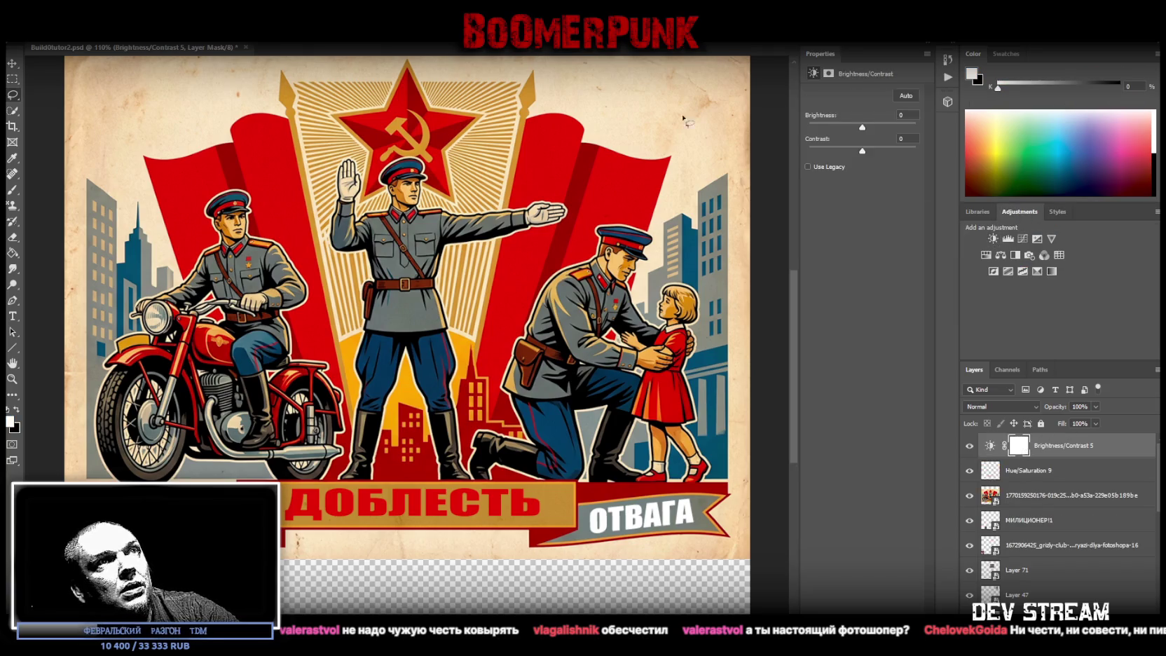
pyautogui.moveTo(863, 150)
pyautogui.mouseDown()
pyautogui.moveTo(829, 150)
pyautogui.moveTo(848, 127)
pyautogui.moveTo(927, 155)
pyautogui.mouseUp()
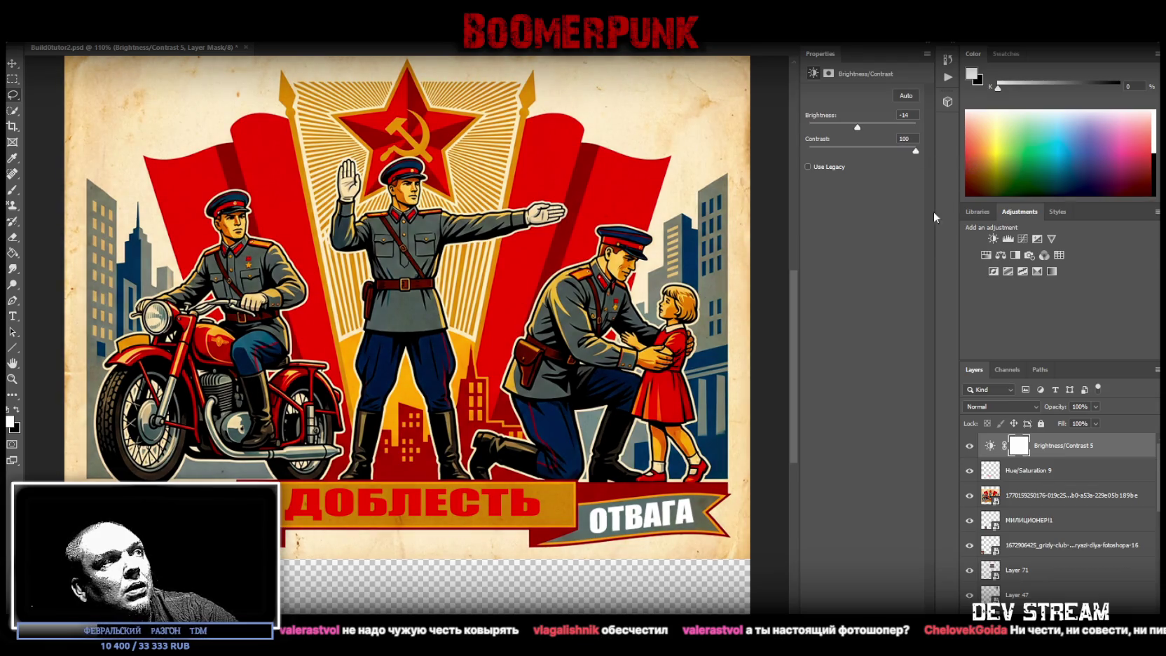
pyautogui.keyDown('shift'); pyautogui.click(1031, 472); pyautogui.keyUp('shift')
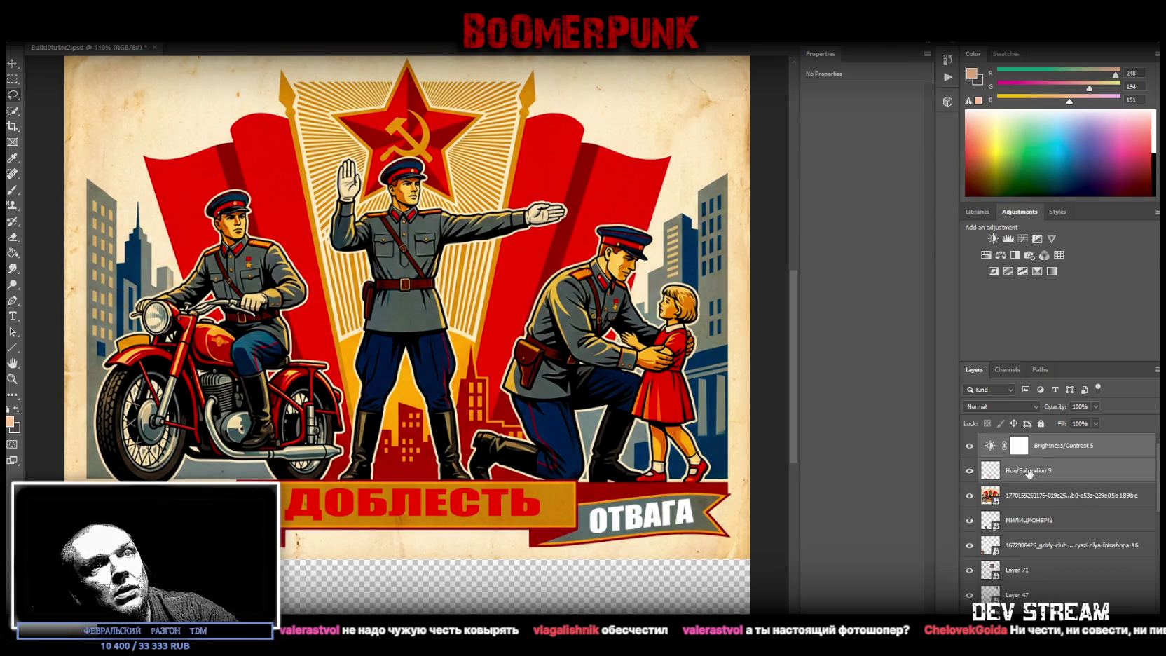
# Step: Merge the selected layers, then add a Hue/Saturation adjustment that desaturates and darkens the poster
pyautogui.rightClick(1031, 473)
pyautogui.click(888, 501)
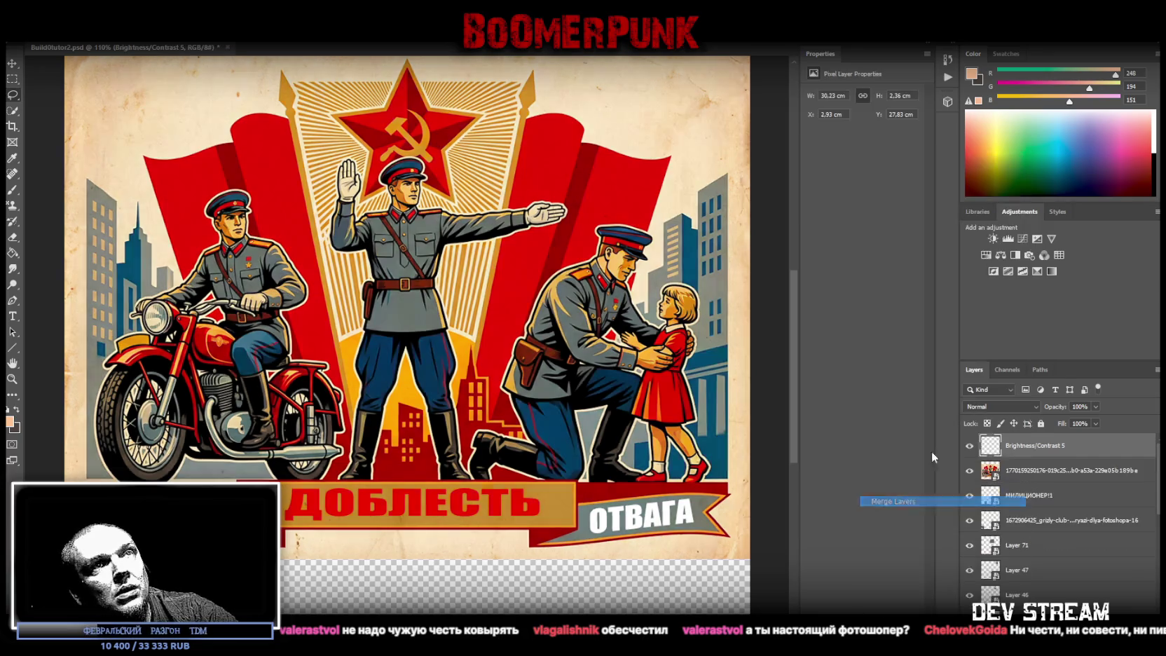
pyautogui.click(986, 256)
pyautogui.moveTo(861, 164); pyautogui.dragTo(834, 165)
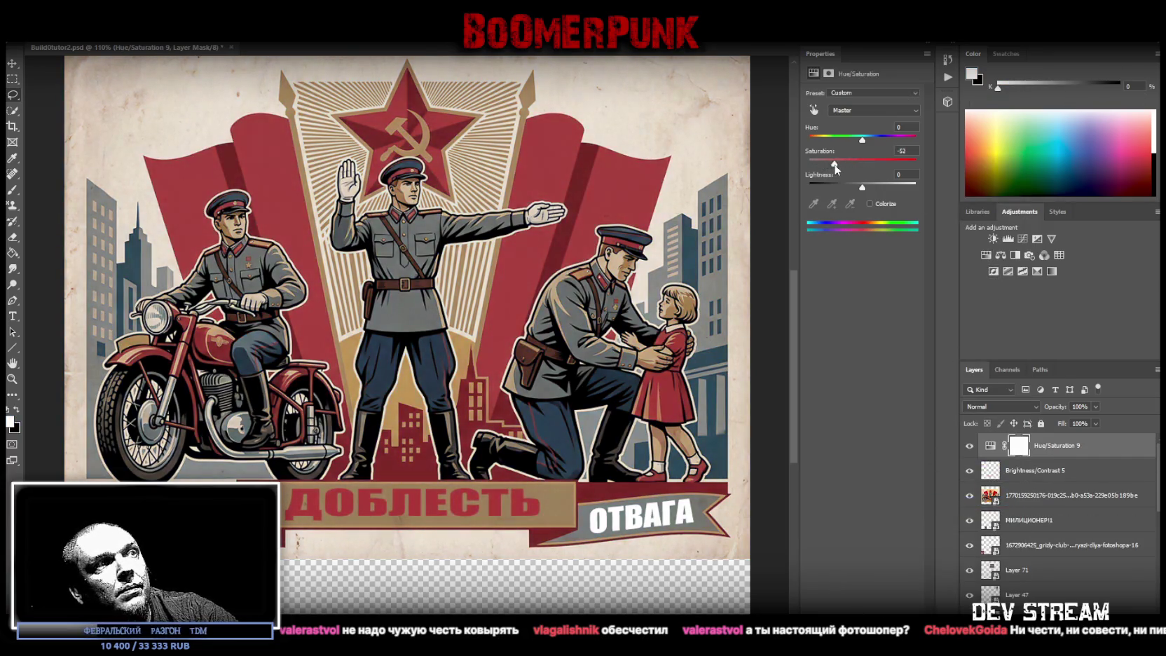
pyautogui.moveTo(863, 190)
pyautogui.mouseDown()
pyautogui.moveTo(847, 190)
pyautogui.moveTo(877, 164)
pyautogui.moveTo(836, 188)
pyautogui.mouseUp()
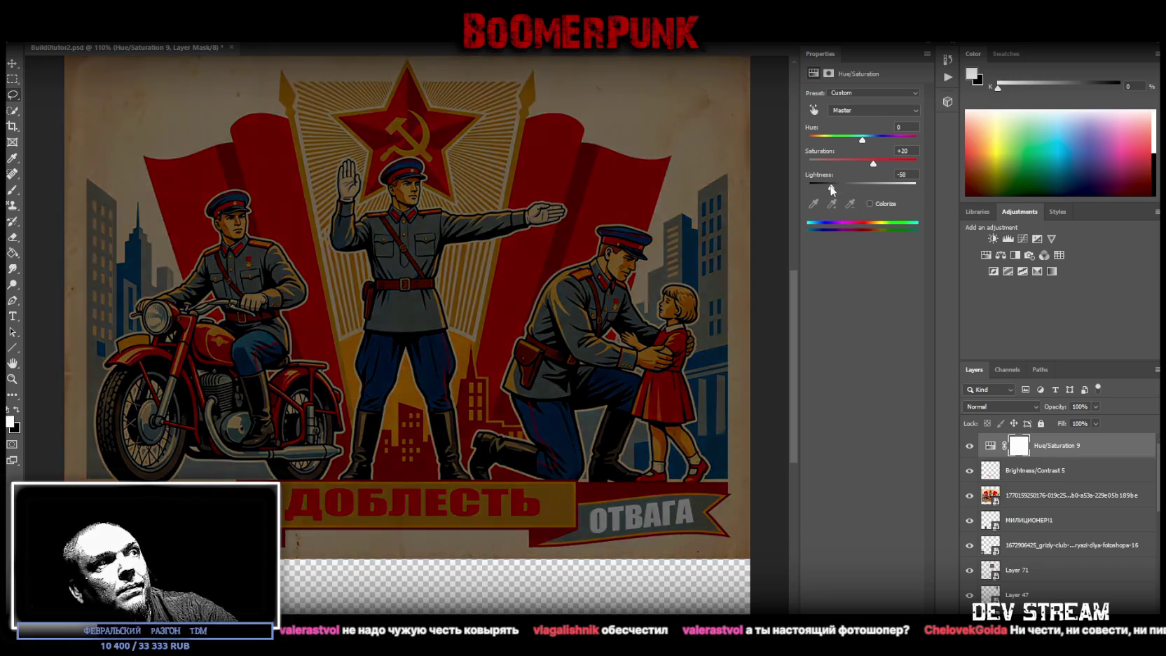
# Step: Bring Hue/Saturation 9's lightness back near normal and merge it with Brightness/Contrast 5
pyautogui.keyDown('shift'); pyautogui.click(1037, 477); pyautogui.keyUp('shift')
pyautogui.rightClick(1037, 476)
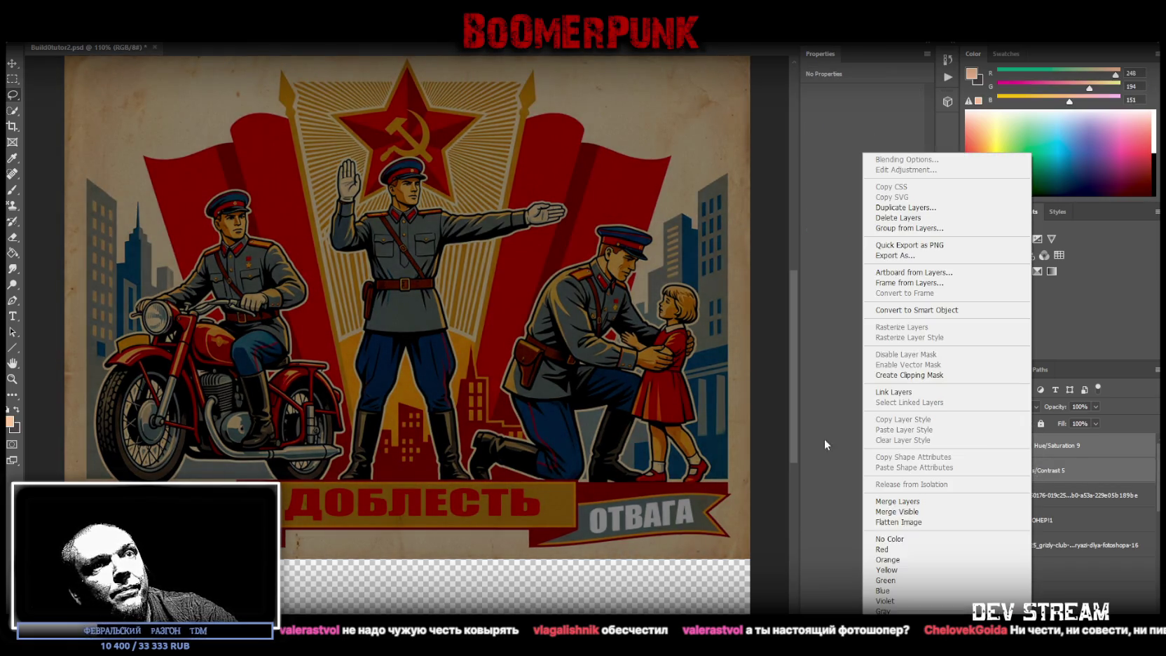
pyautogui.click(922, 501)
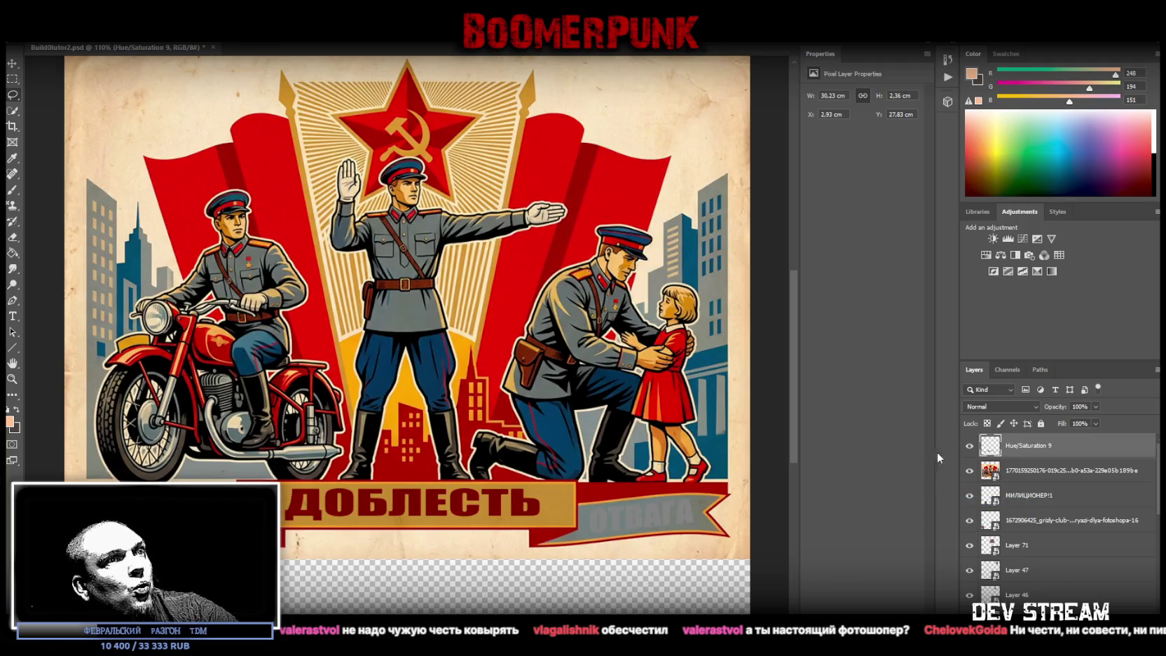
pyautogui.hotkey('ctrl', 'z')
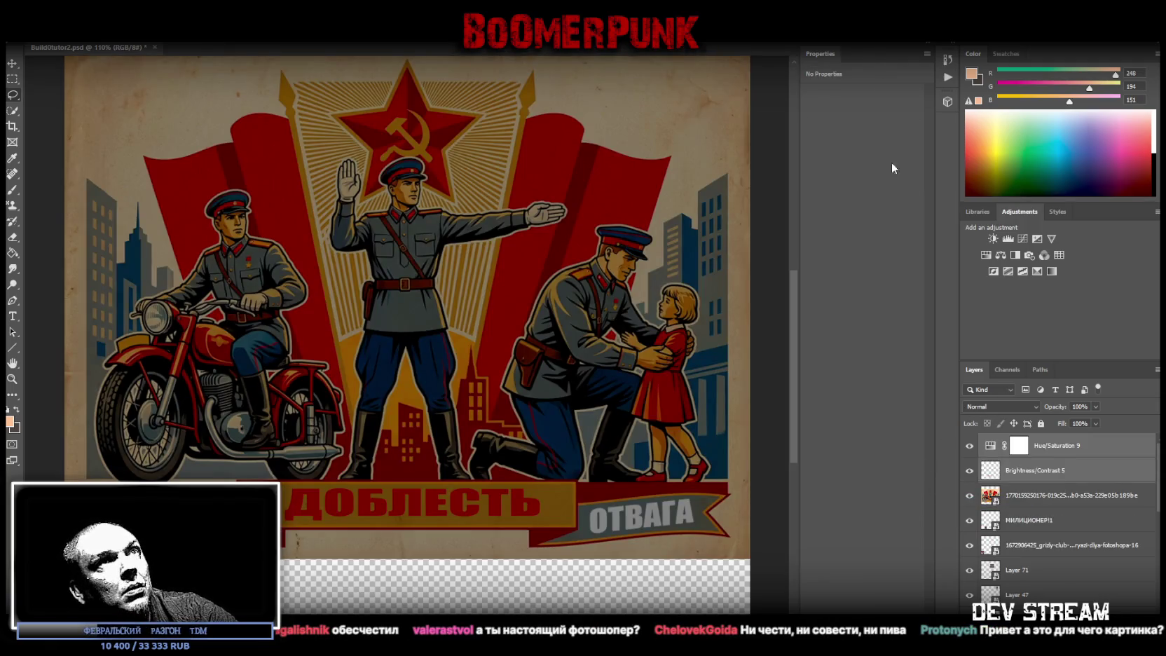
pyautogui.click(1058, 454)
pyautogui.moveTo(836, 187); pyautogui.dragTo(862, 187)
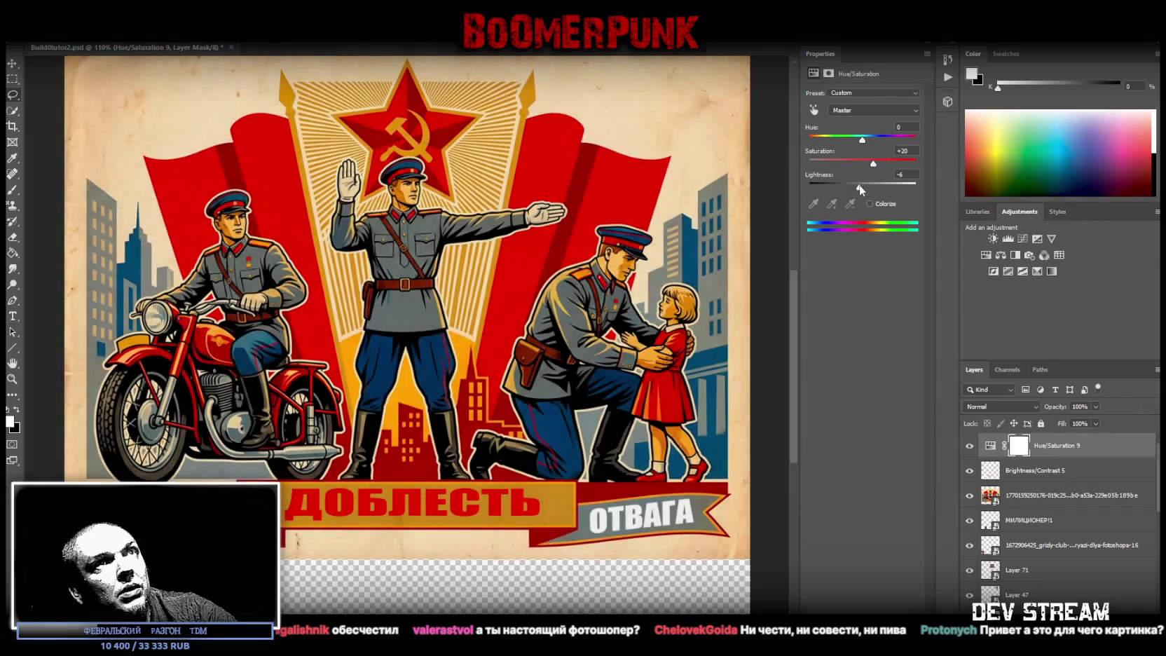
pyautogui.keyDown('shift'); pyautogui.click(1022, 471); pyautogui.keyUp('shift')
pyautogui.rightClick(1023, 473)
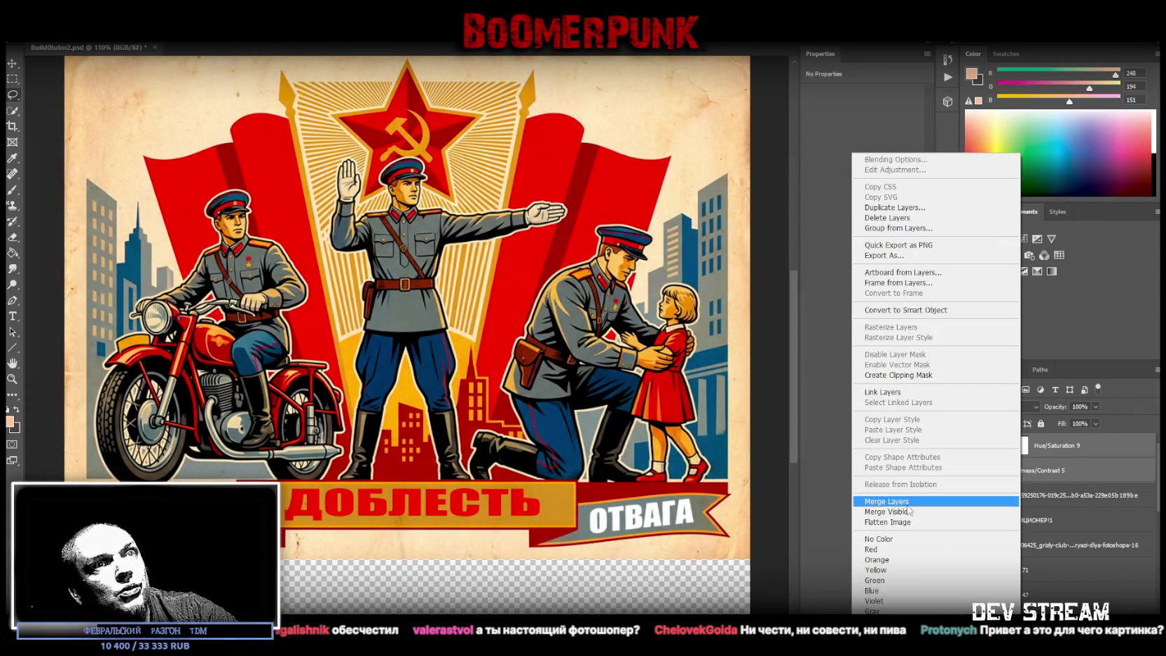
pyautogui.click(911, 501)
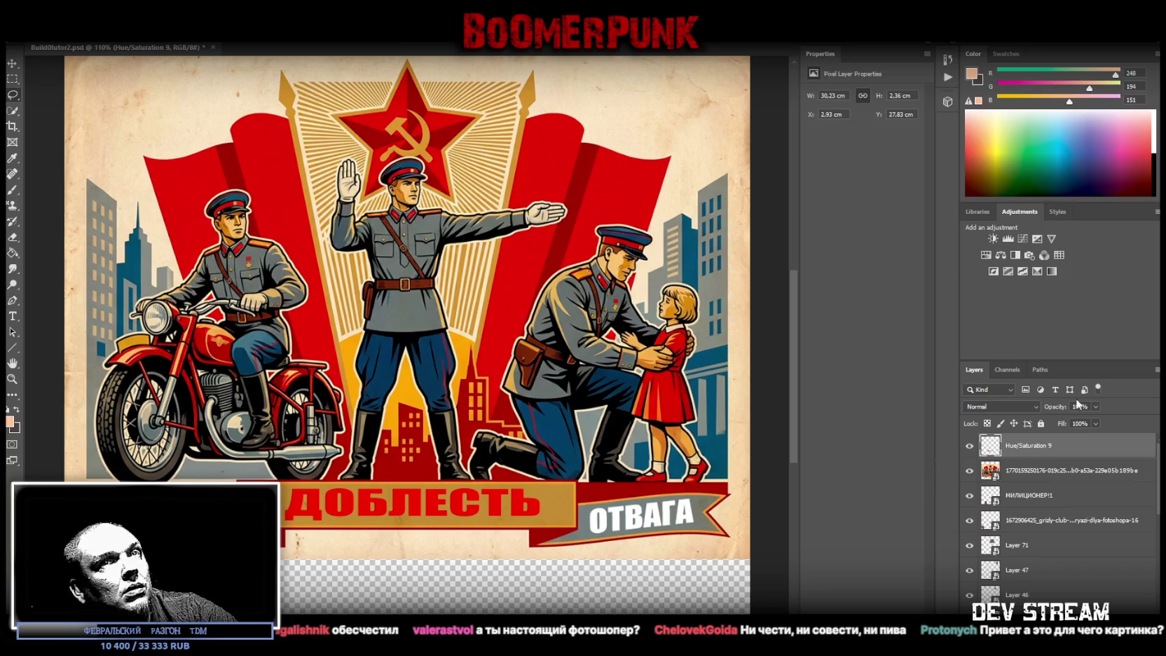
# Step: Add a Brightness/Contrast layer that slightly darkens and boosts contrast, merged with Hue/Saturation 9
pyautogui.click(992, 238)
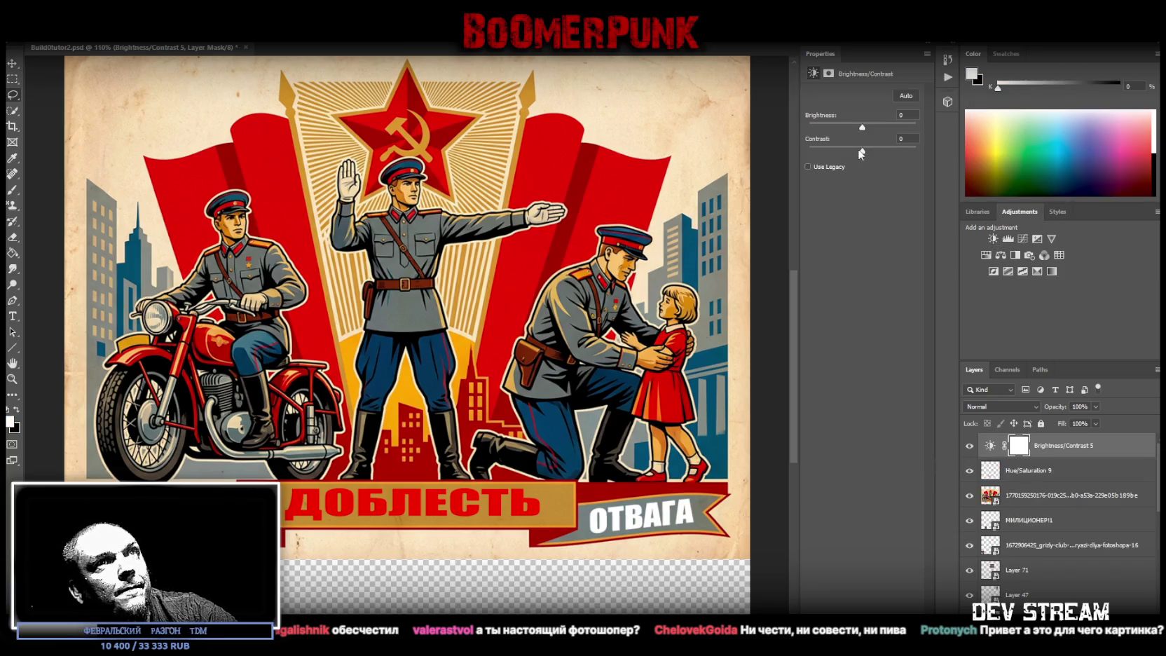
pyautogui.moveTo(862, 127); pyautogui.dragTo(845, 130)
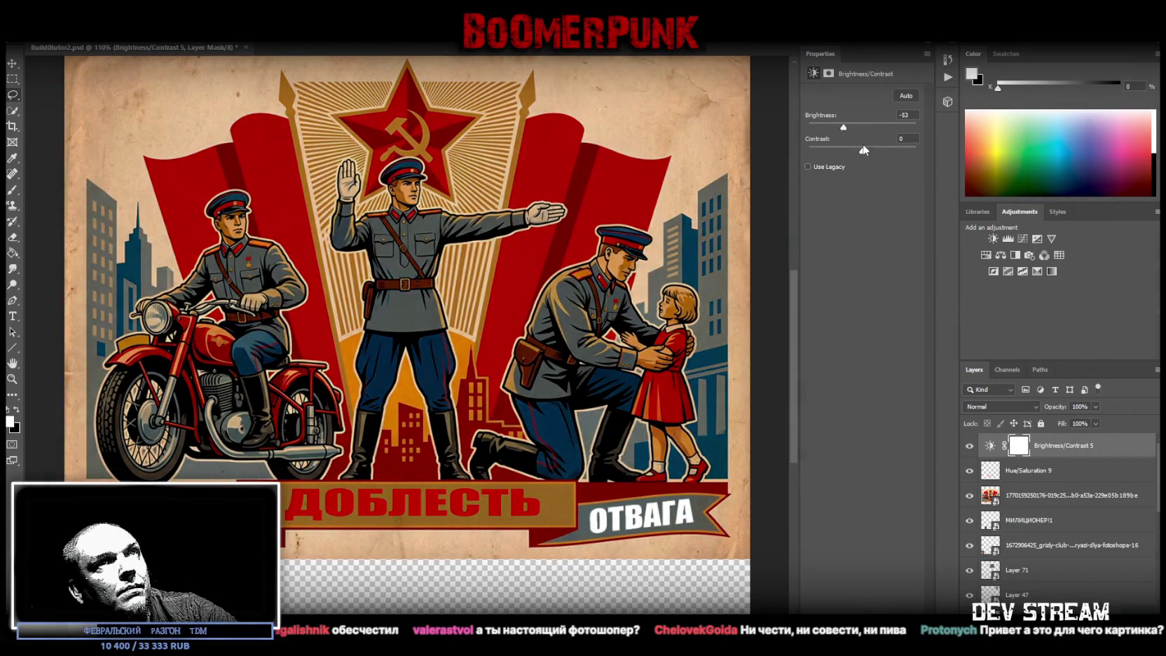
pyautogui.moveTo(863, 149)
pyautogui.mouseDown()
pyautogui.moveTo(890, 150)
pyautogui.moveTo(775, 164)
pyautogui.mouseUp()
pyautogui.keyDown('shift'); pyautogui.click(1025, 470); pyautogui.keyUp('shift')
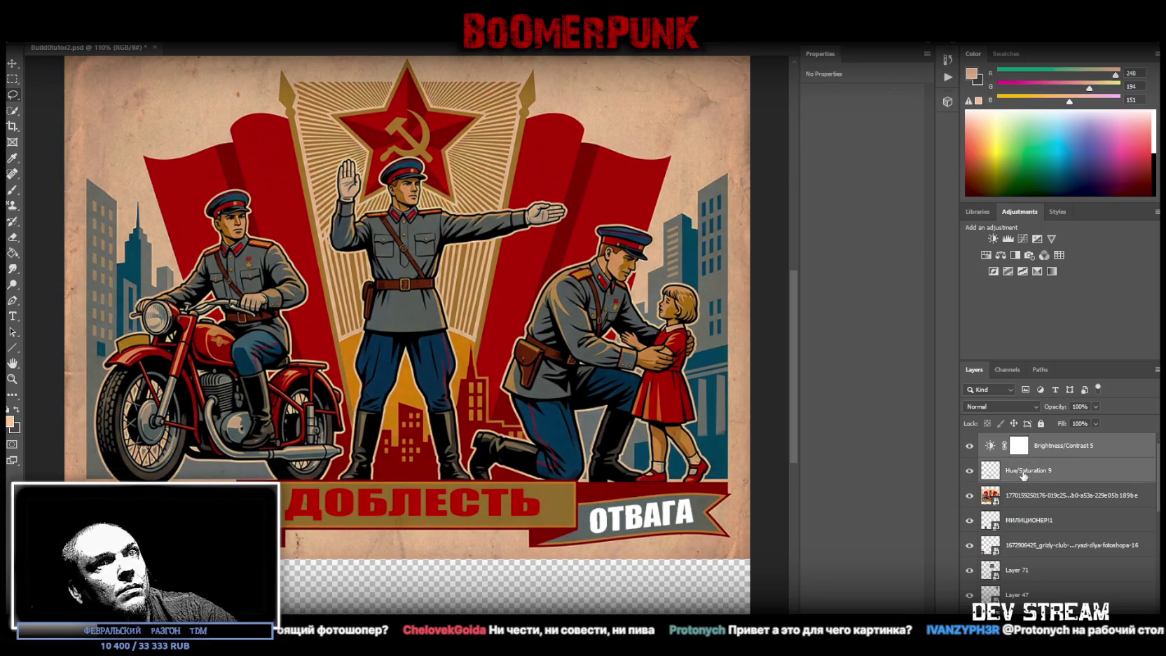
pyautogui.rightClick(1027, 471)
pyautogui.click(895, 502)
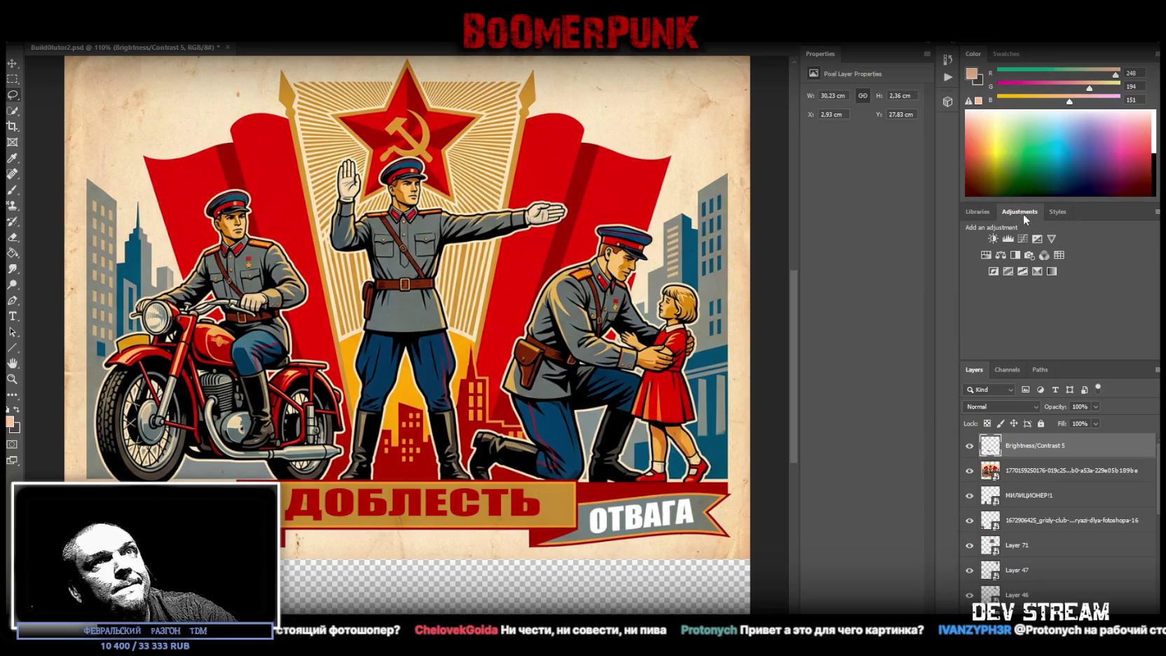
pyautogui.click(1058, 211)
# Step: Apply a stroke style and edit its Stroke effect so the ДОБЛЕСТЬ and ОТВАГА lettering gets blue outlines
pyautogui.click(990, 274)
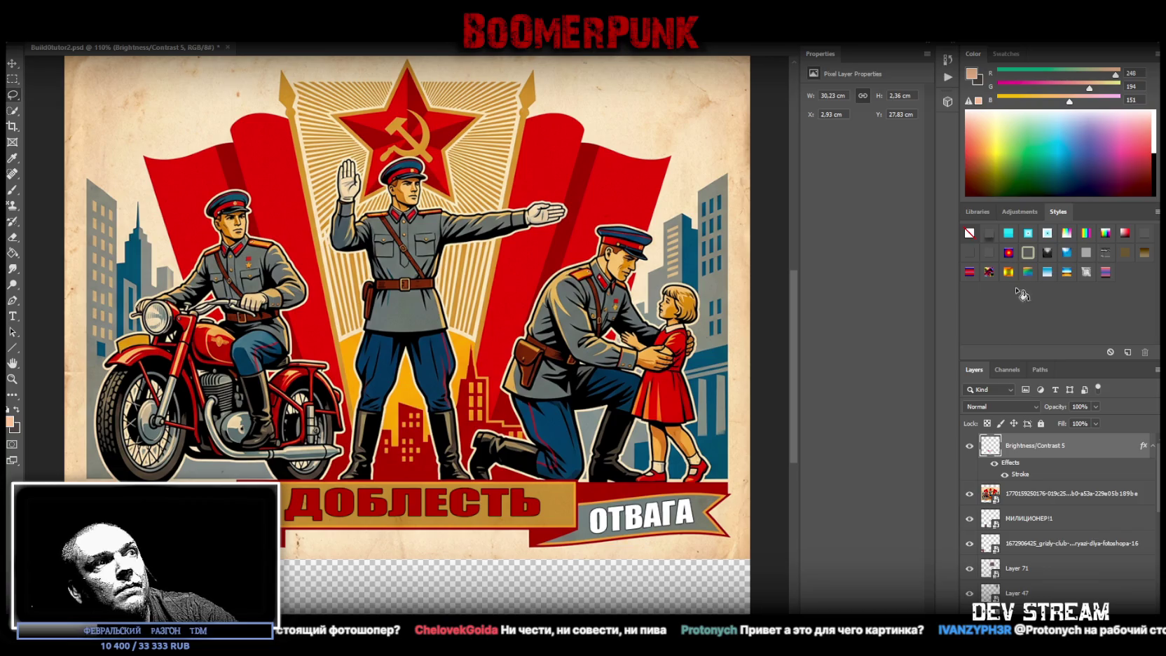
pyautogui.doubleClick(1020, 475)
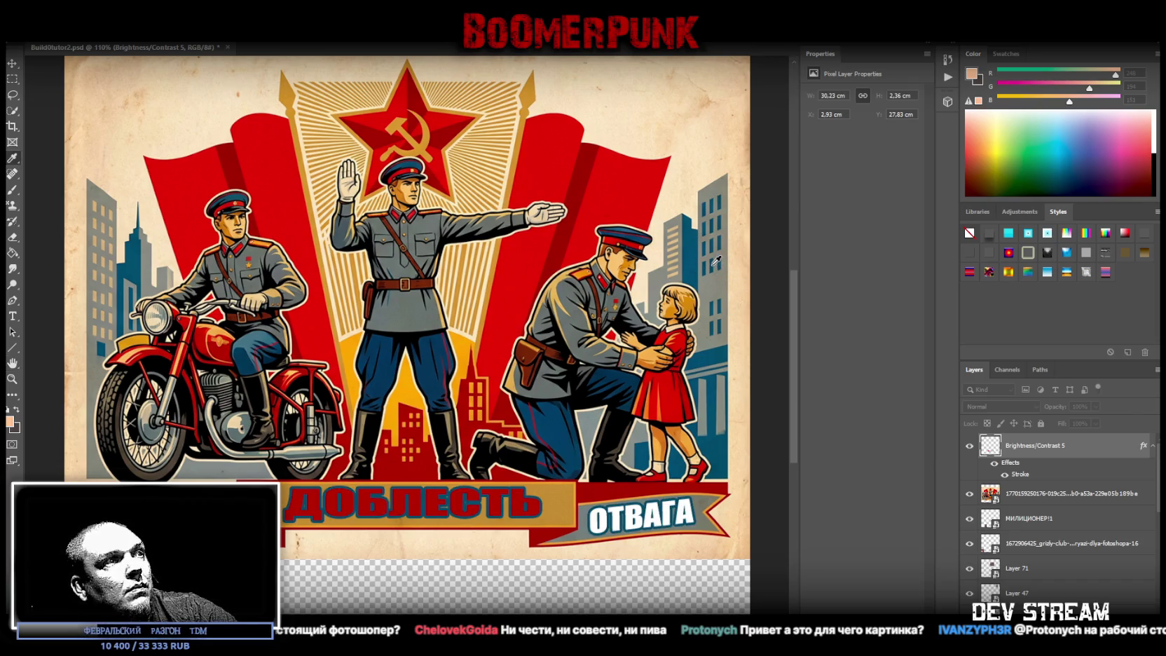
pyautogui.press('h')
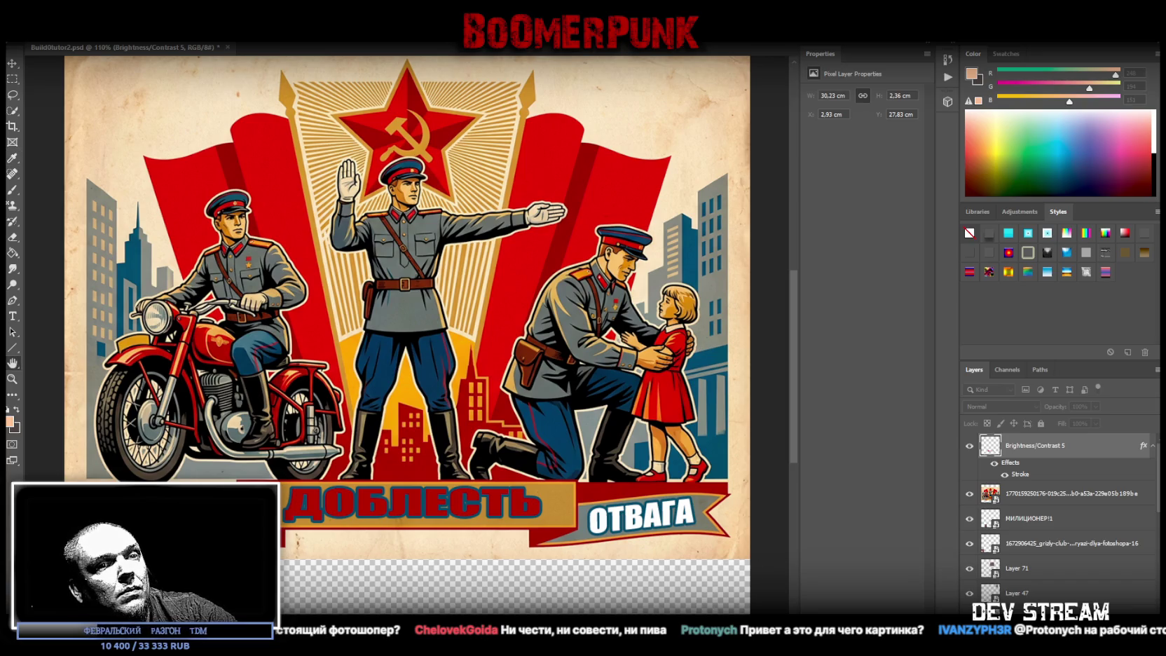
pyautogui.press('l')
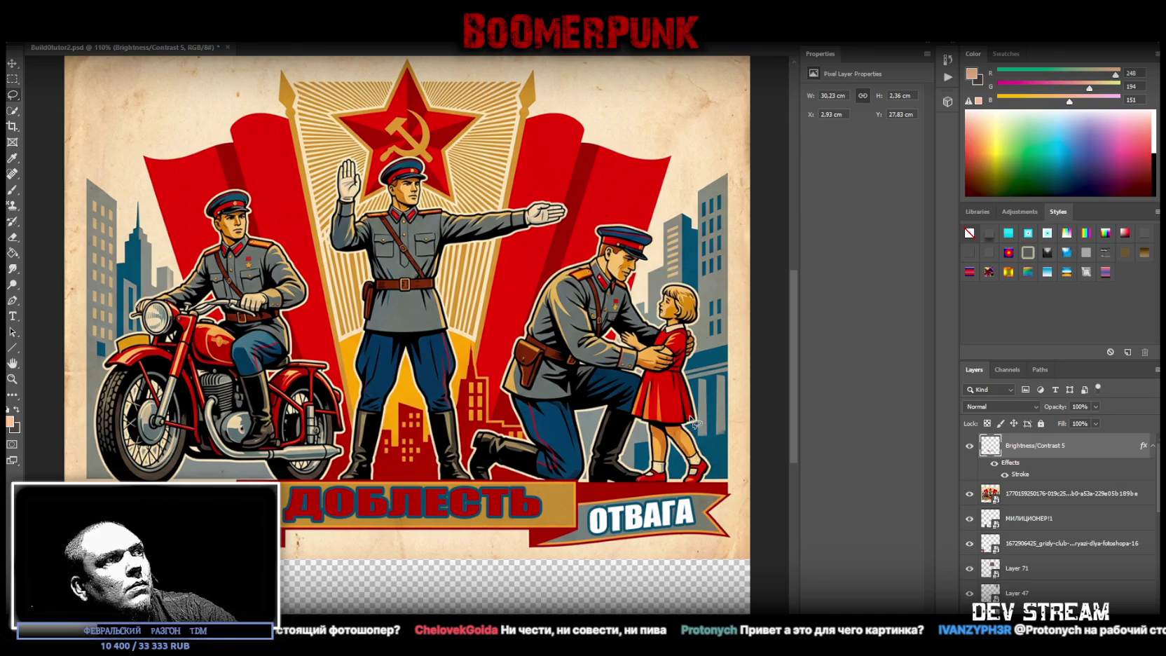
# Step: Rasterize the poster image layer
pyautogui.click(1153, 445)
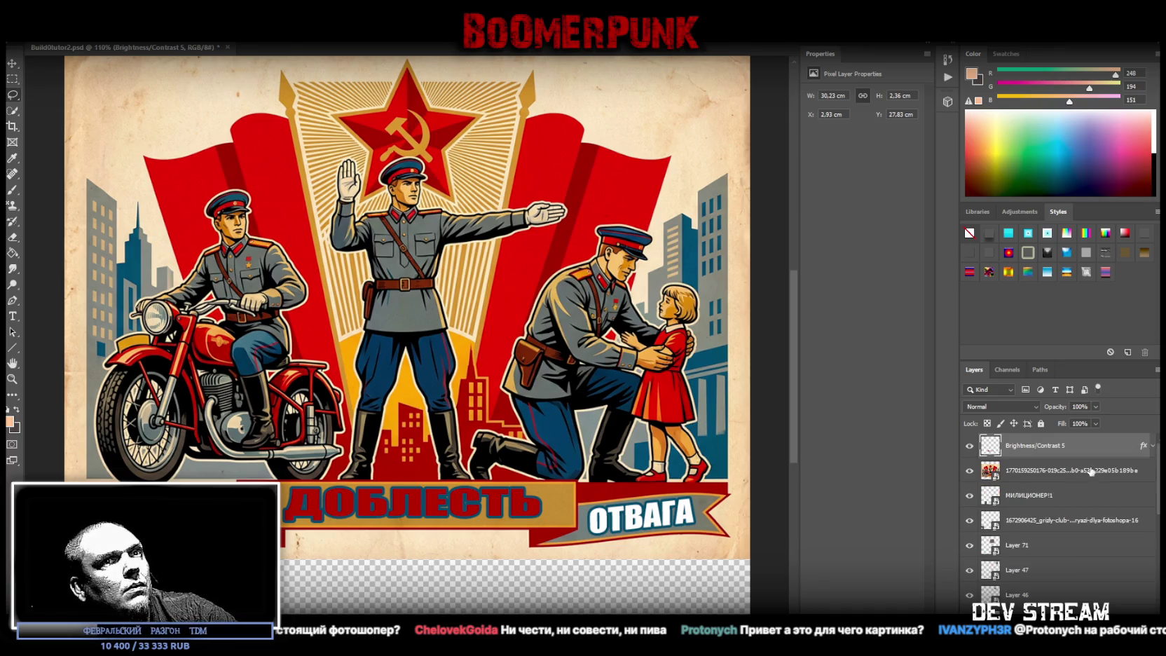
pyautogui.click(1027, 473)
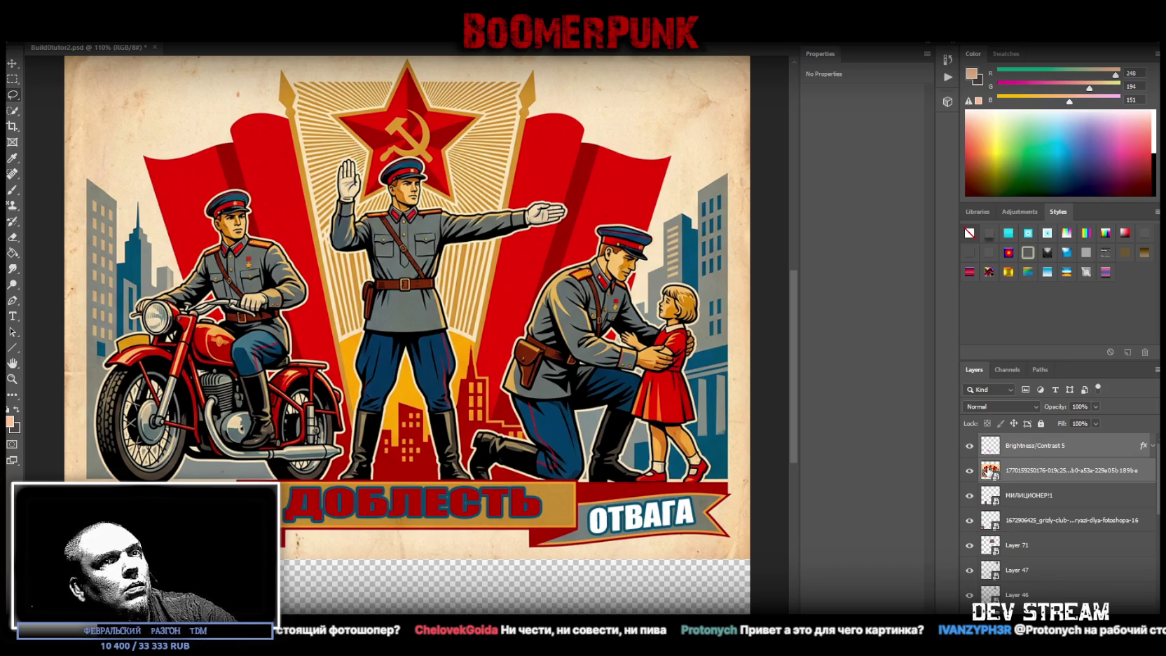
pyautogui.rightClick(1030, 472)
pyautogui.press('Escape')
pyautogui.click(1050, 473)
pyautogui.rightClick(1050, 471)
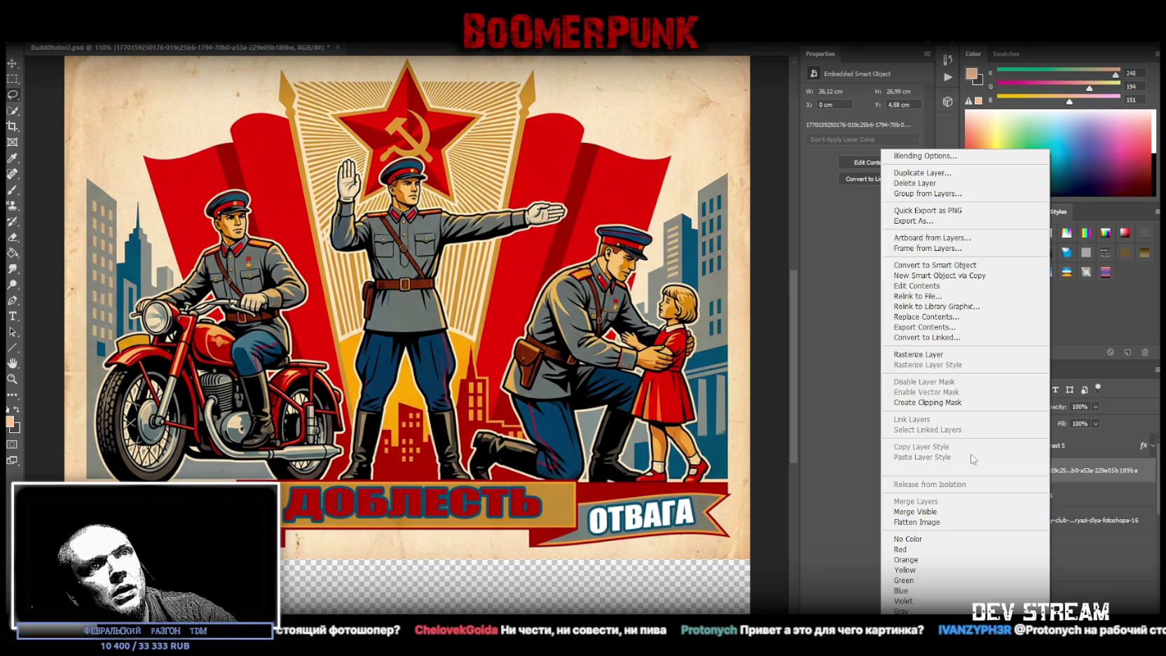
pyautogui.click(939, 355)
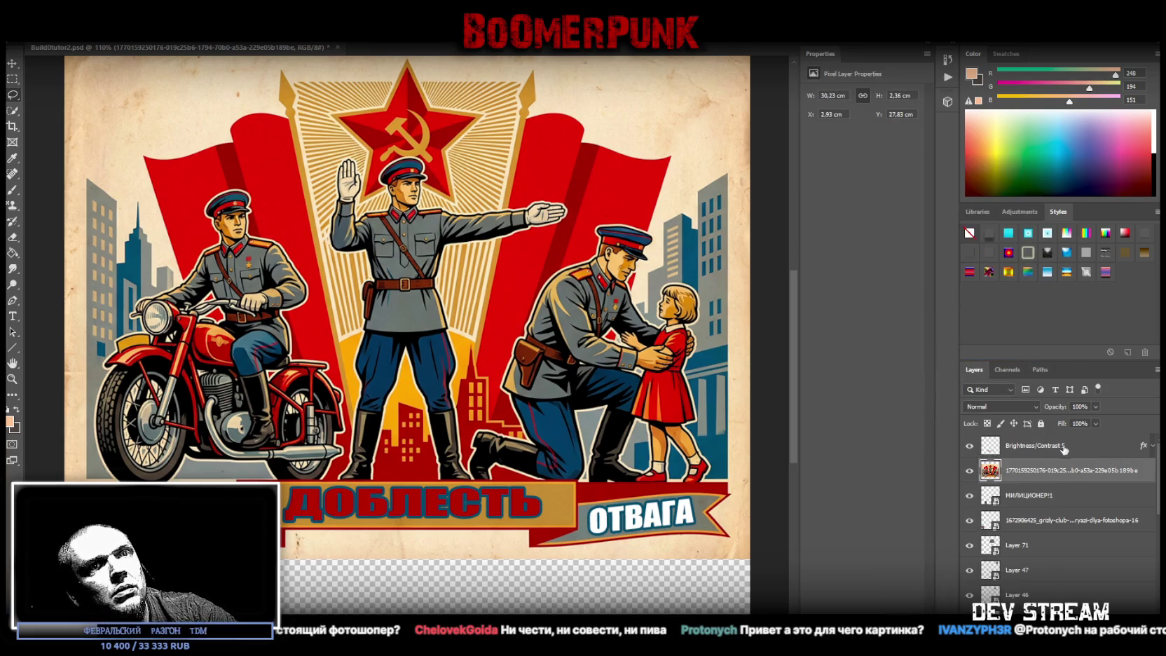
# Step: Convert the image layer and Brightness/Contrast 5 into a single smart object
pyautogui.keyDown('shift'); pyautogui.click(1121, 446); pyautogui.keyUp('shift')
pyautogui.rightClick(1048, 446)
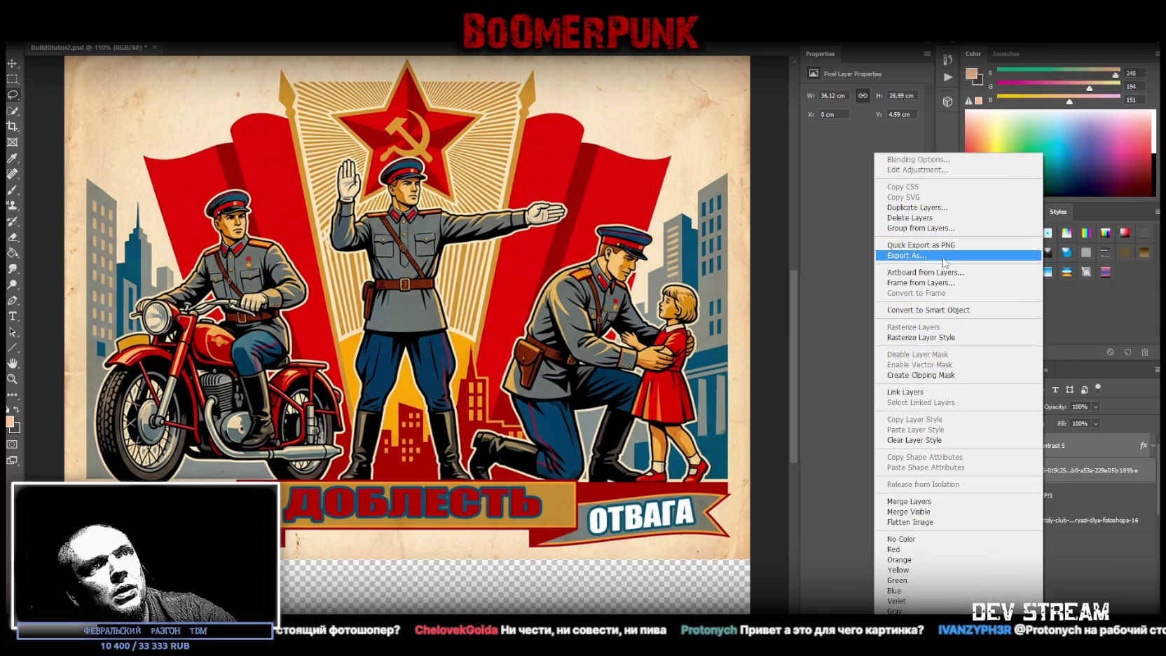
pyautogui.click(929, 310)
pyautogui.press('i')
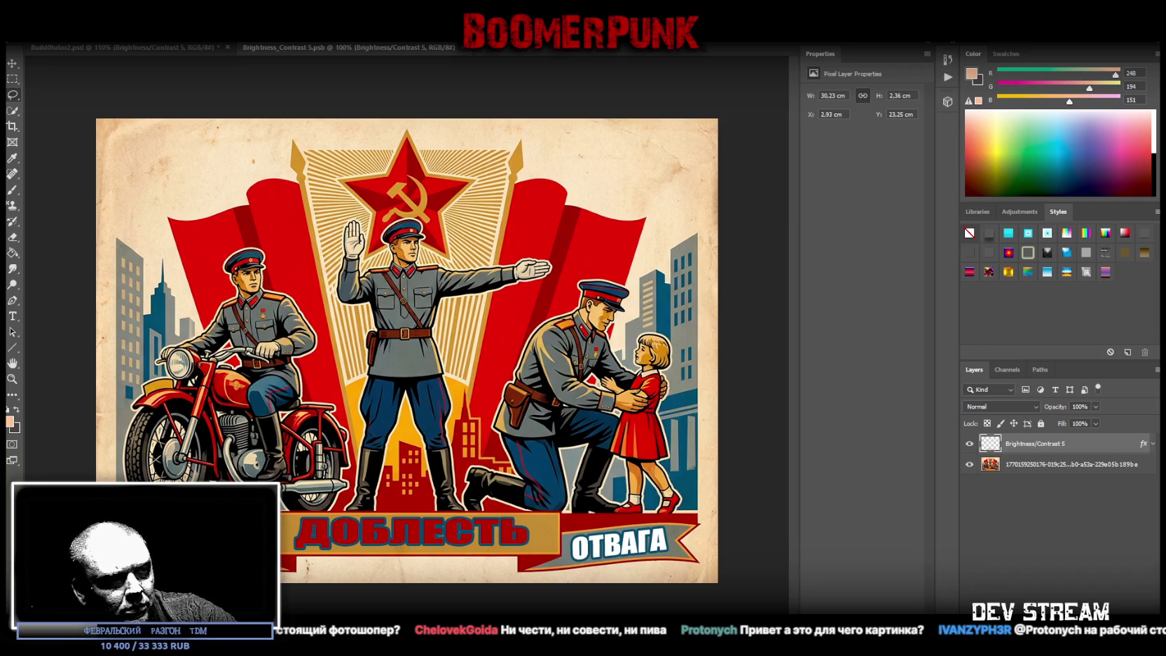
# Step: Place the grunge texture and stretch its corners to cover the whole poster
pyautogui.moveTo(0, 152)
pyautogui.mouseDown()
pyautogui.moveTo(146, 152)
pyautogui.moveTo(76, 95)
pyautogui.moveTo(149, 145)
pyautogui.mouseUp()
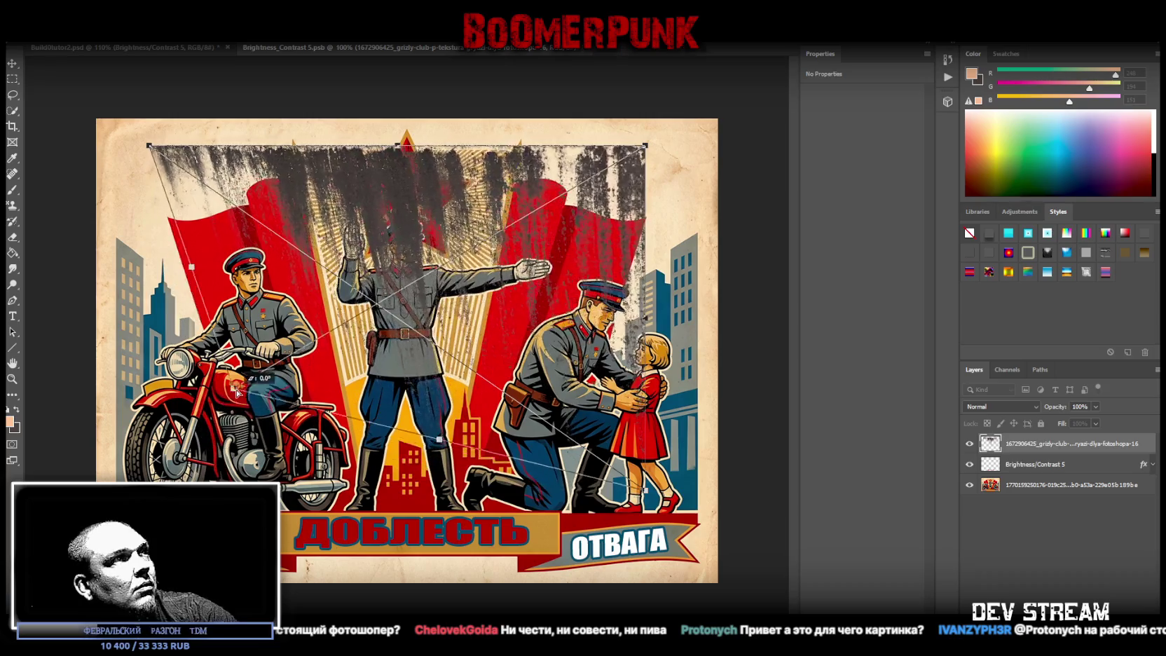
pyautogui.moveTo(280, 184)
pyautogui.mouseDown()
pyautogui.moveTo(203, 145)
pyautogui.moveTo(193, 157)
pyautogui.mouseUp()
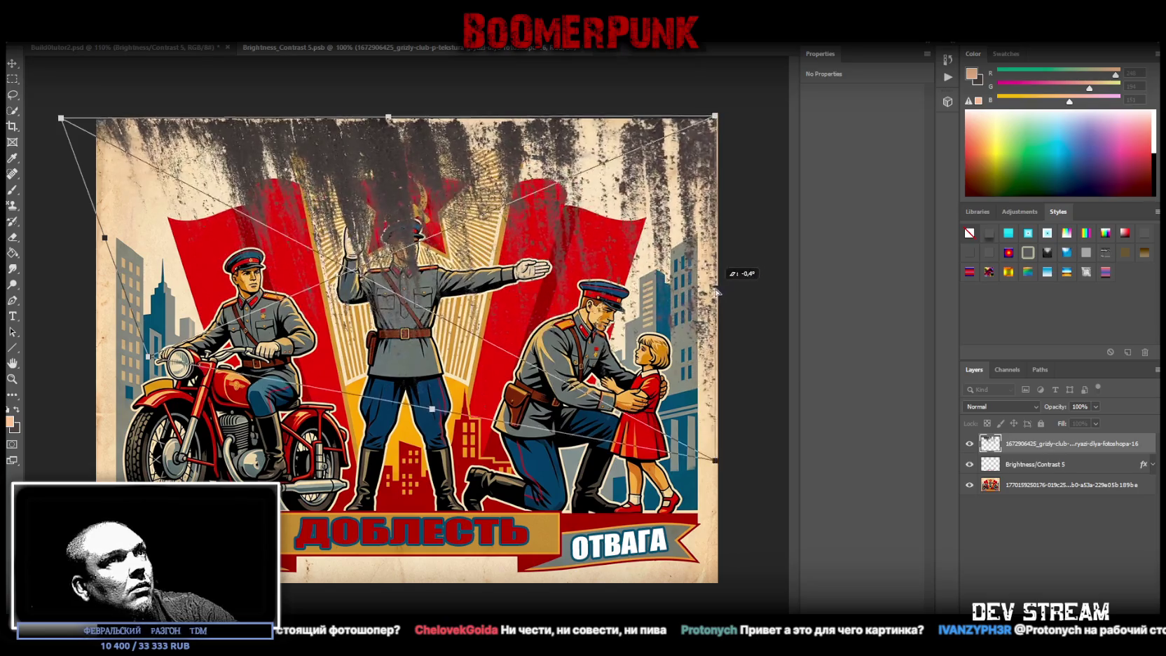
pyautogui.moveTo(674, 288); pyautogui.dragTo(735, 283)
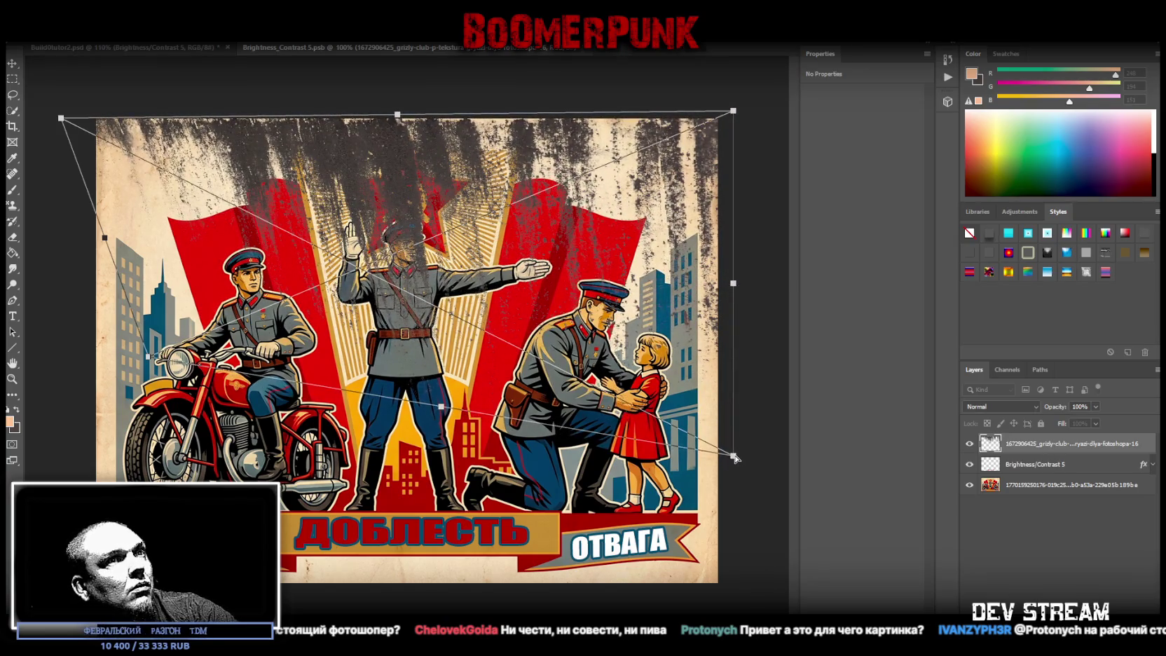
pyautogui.moveTo(734, 457); pyautogui.dragTo(730, 611)
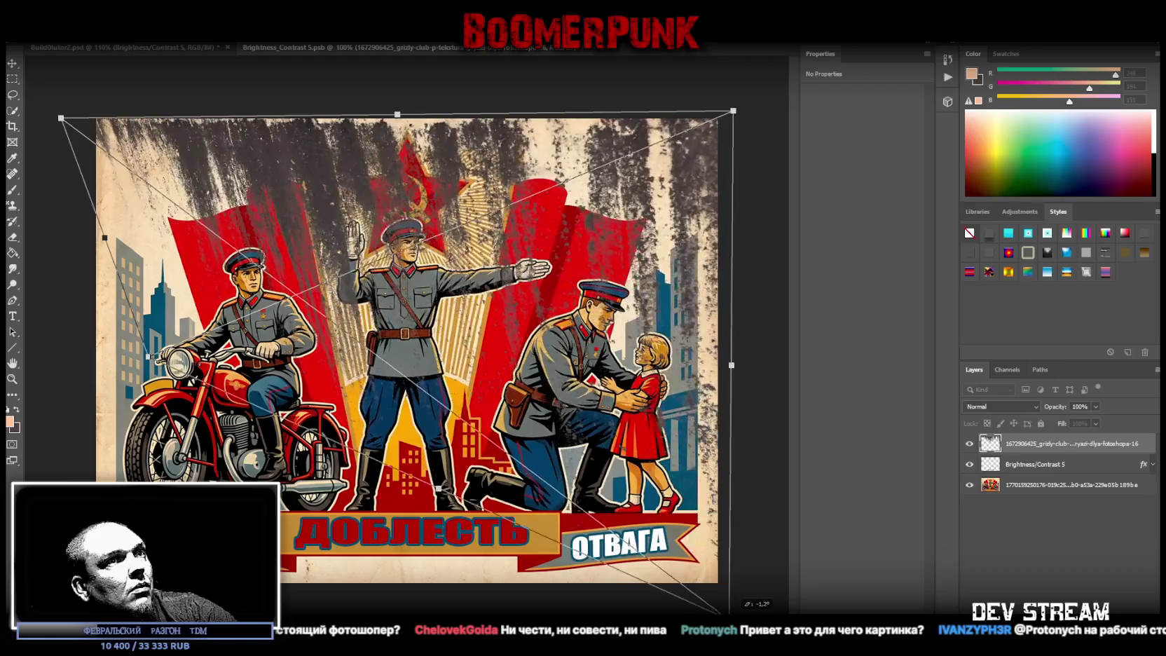
pyautogui.moveTo(730, 611); pyautogui.dragTo(718, 613)
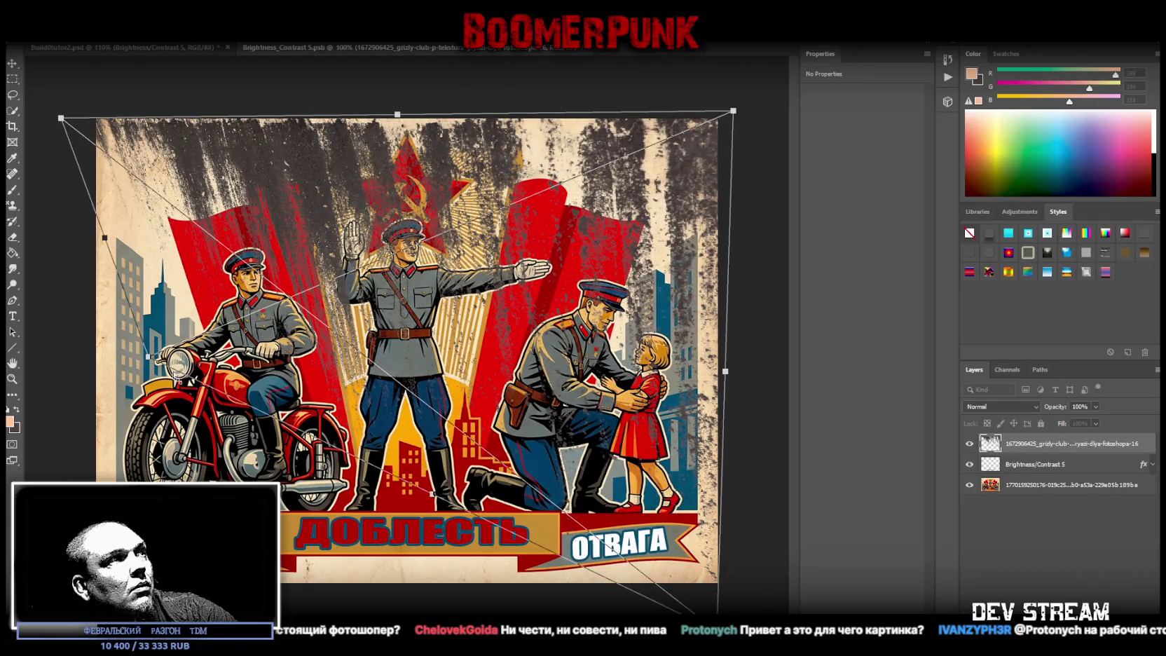
pyautogui.moveTo(150, 359); pyautogui.dragTo(116, 461)
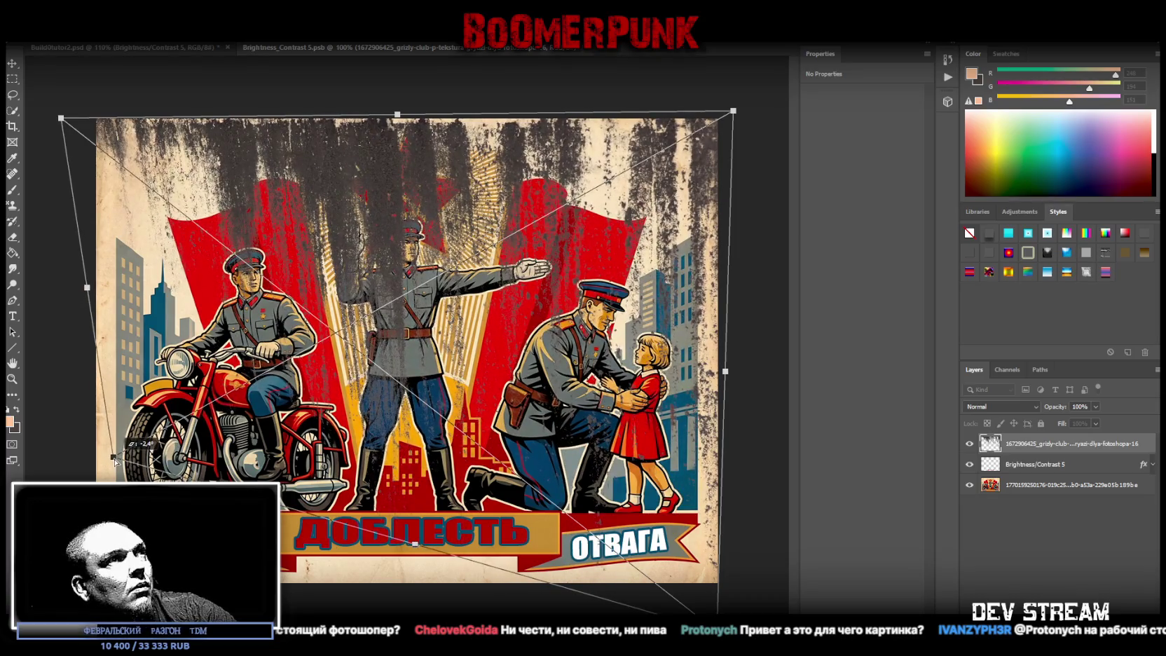
pyautogui.moveTo(476, 305); pyautogui.dragTo(481, 300)
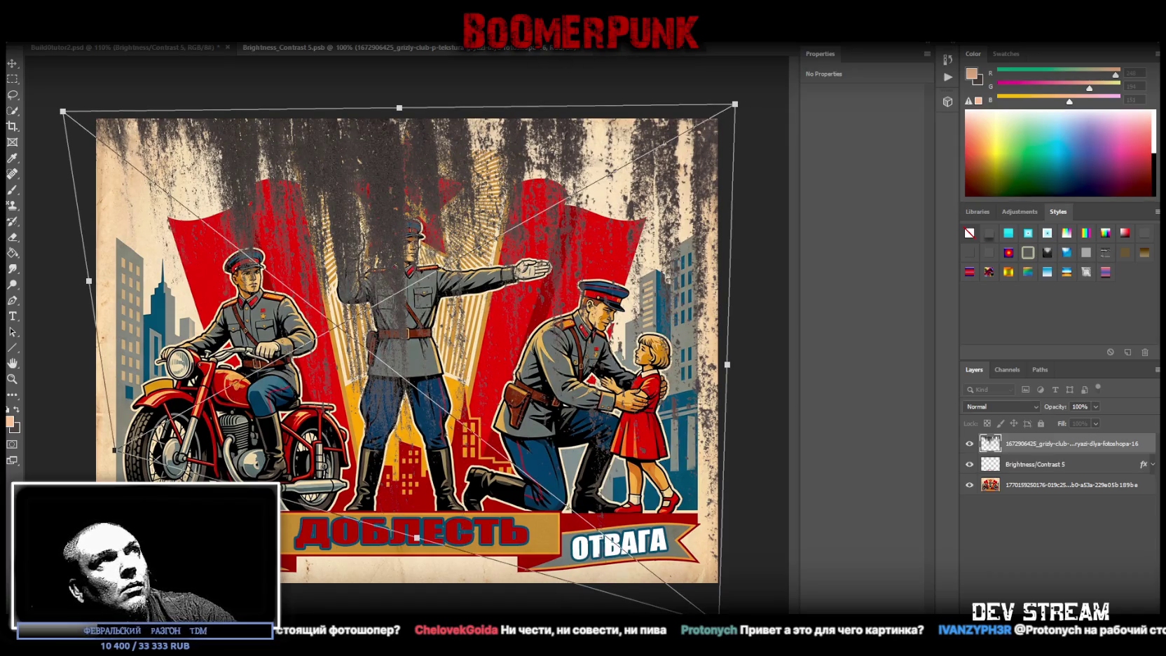
pyautogui.press('l')
# Step: Fade the grunge texture to 72% fill, then place a dripping texture on top
pyautogui.click(1095, 424)
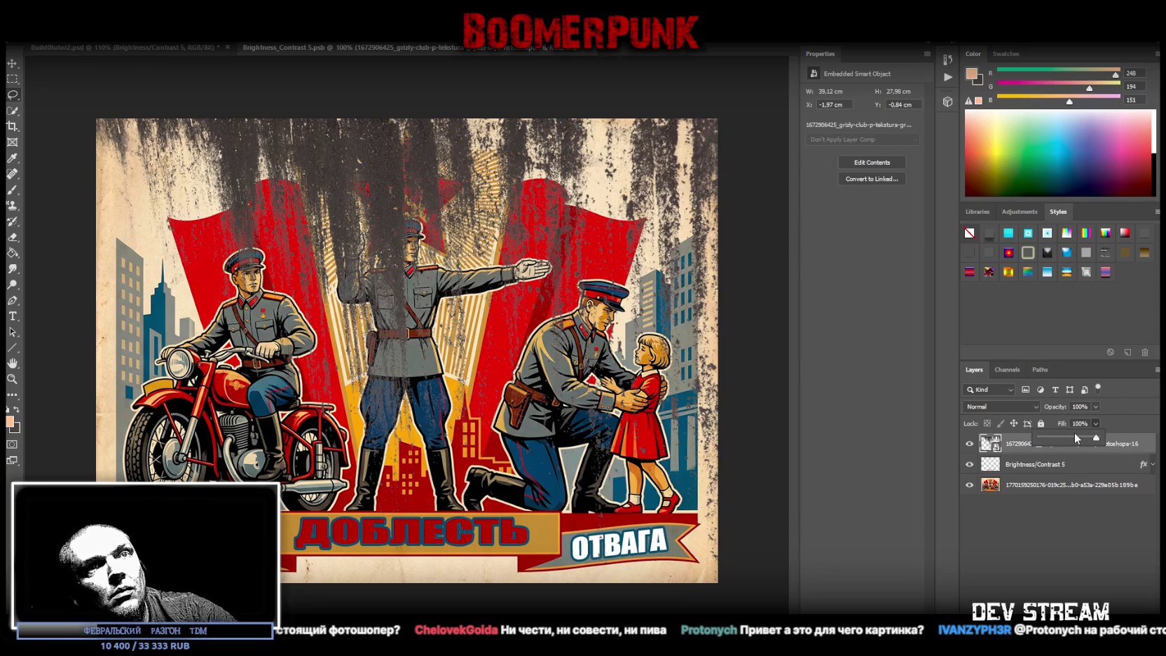
pyautogui.moveTo(1075, 438); pyautogui.dragTo(1075, 439)
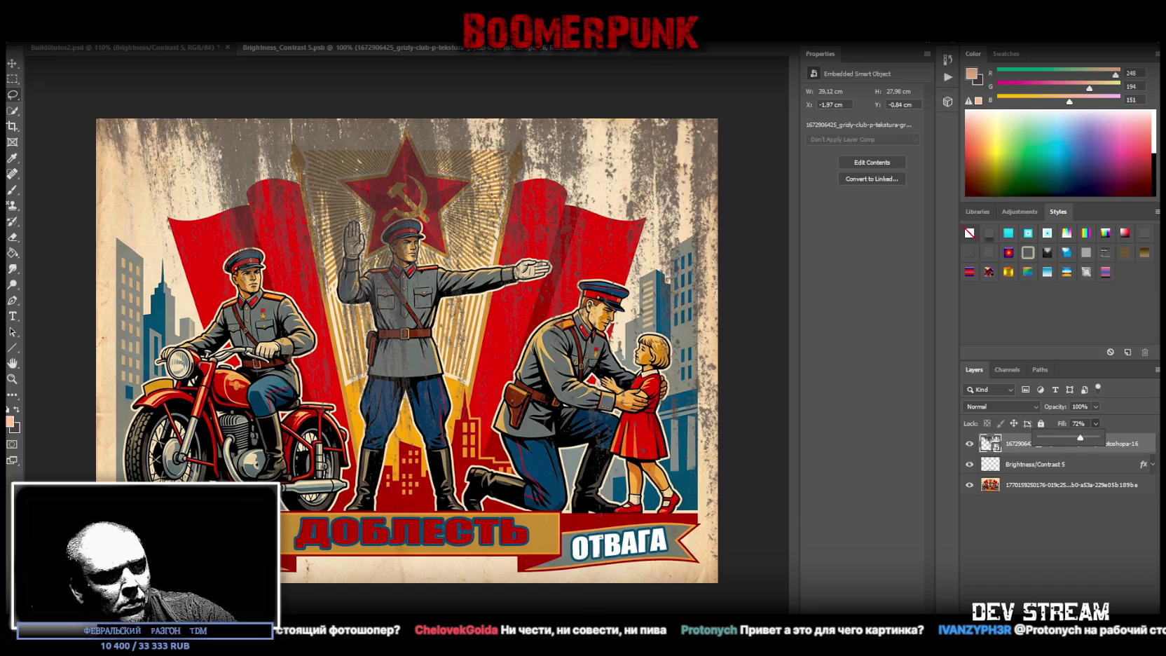
pyautogui.press('Return')
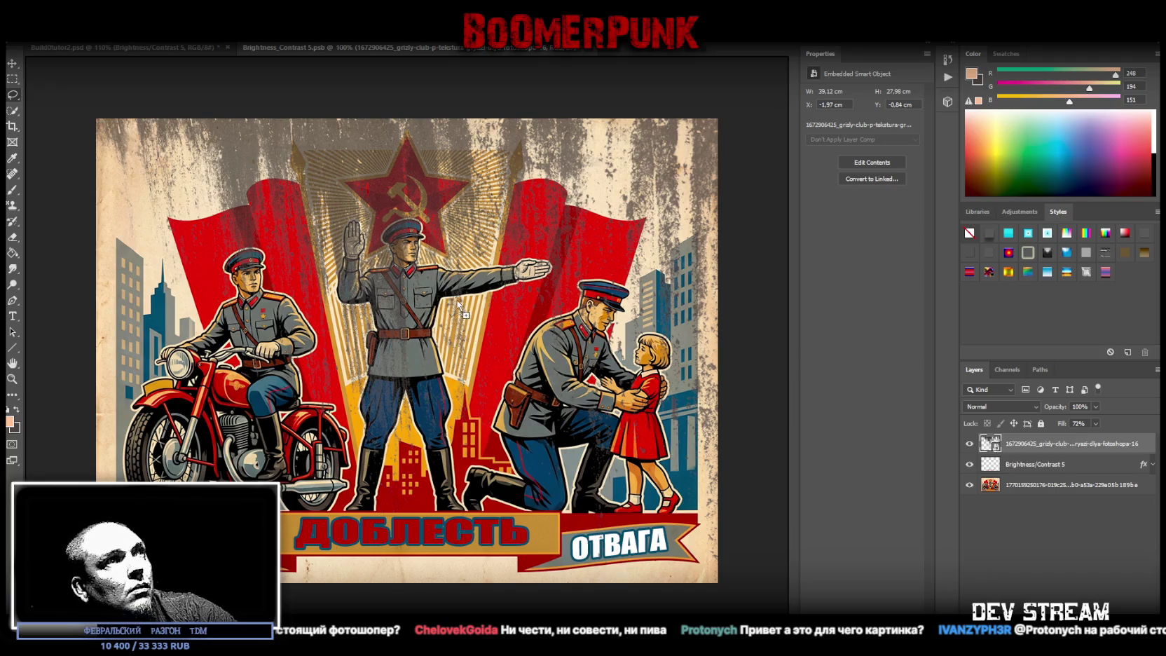
pyautogui.moveTo(398, 128); pyautogui.dragTo(397, 184)
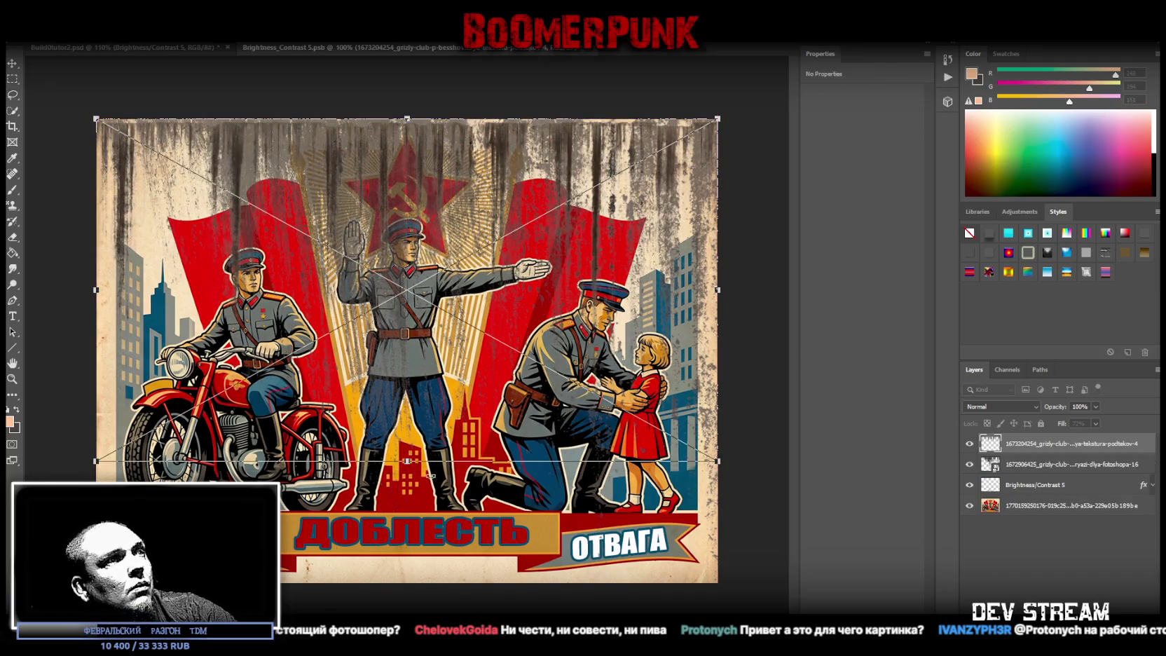
# Step: Squash the dripping texture into the poster's upper half and lower its fill
pyautogui.moveTo(407, 461); pyautogui.dragTo(410, 314)
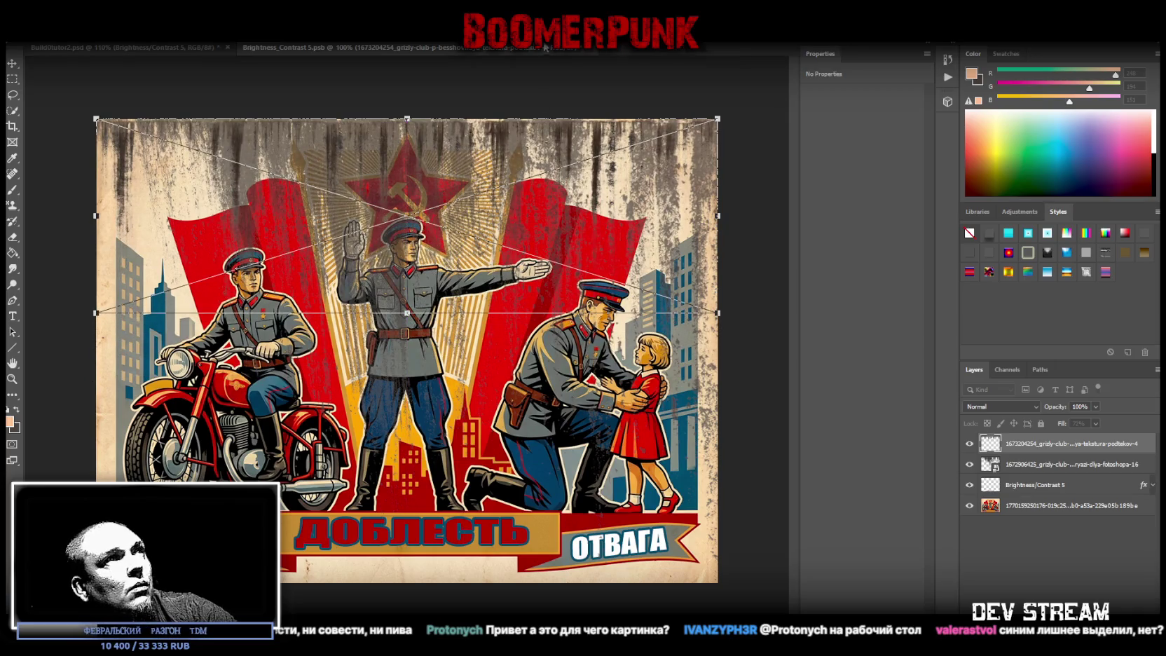
pyautogui.press('Return')
pyautogui.moveTo(1097, 423); pyautogui.dragTo(1065, 437)
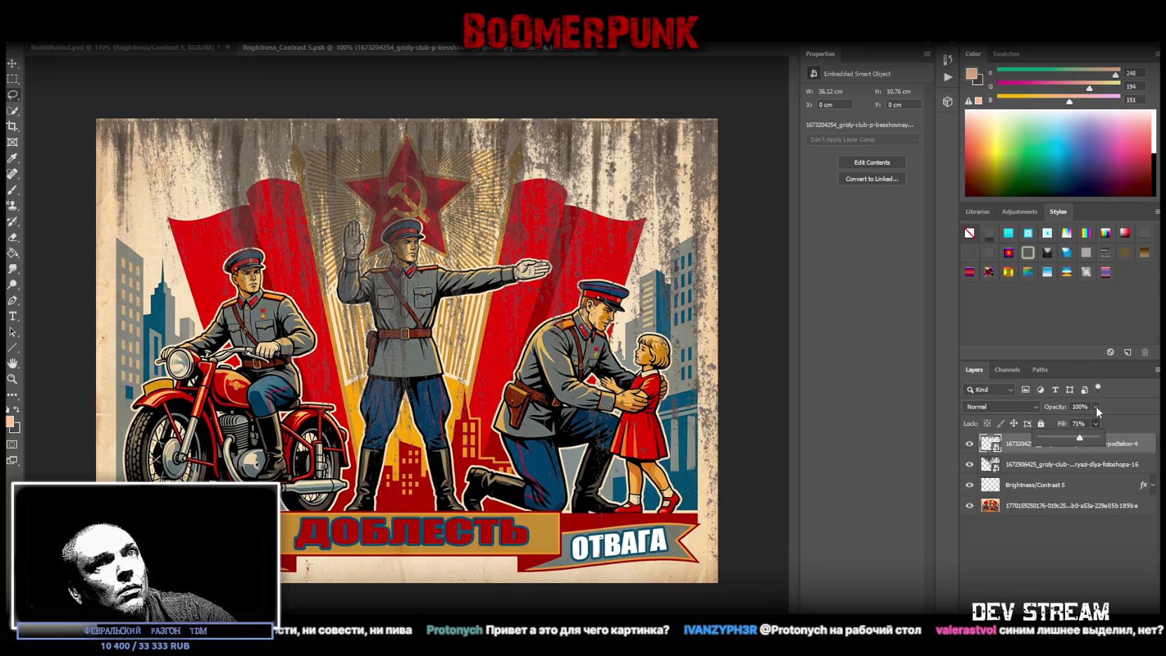
# Step: Lower the first grunge texture's fill to 48% and paste another texture as a new layer
pyautogui.click(1114, 465)
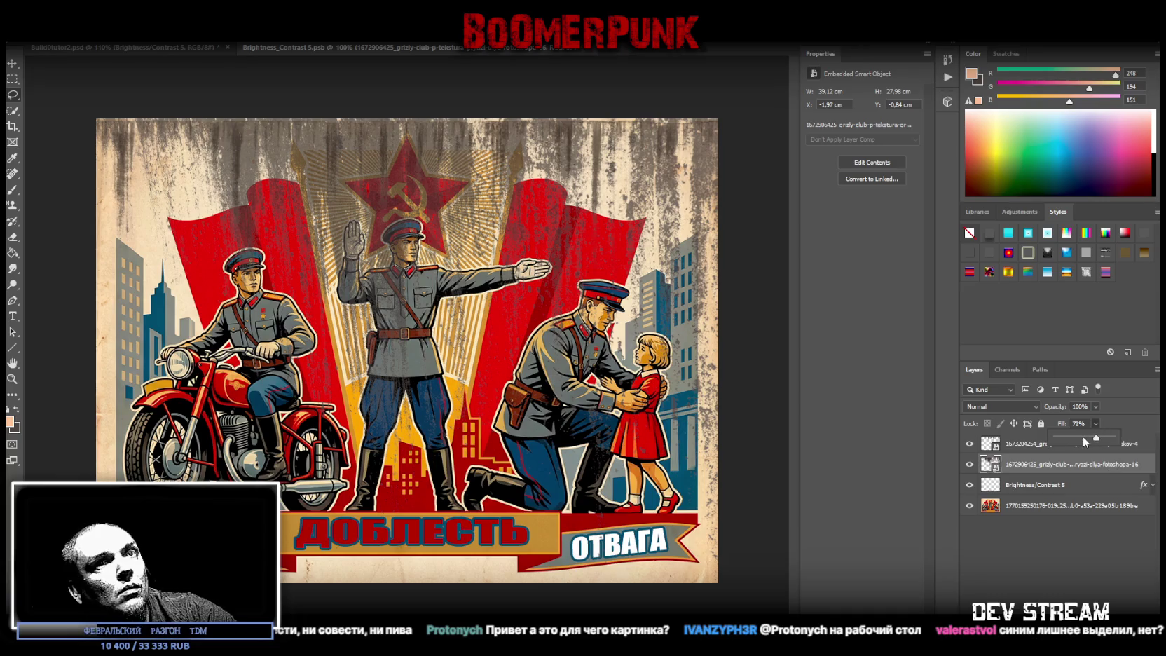
pyautogui.click(1083, 438)
pyautogui.press('Return')
pyautogui.hotkey('ctrl', 'v')
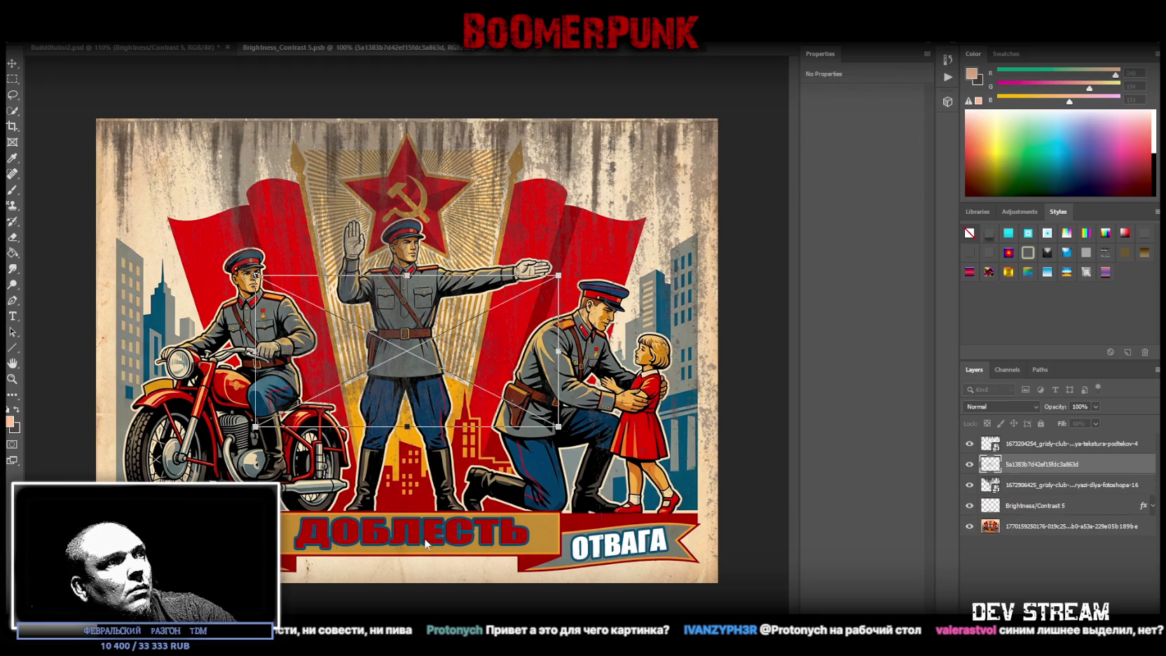
# Step: Scale the pasted texture across the full width of the poster's lower half
pyautogui.moveTo(412, 391); pyautogui.dragTo(252, 546)
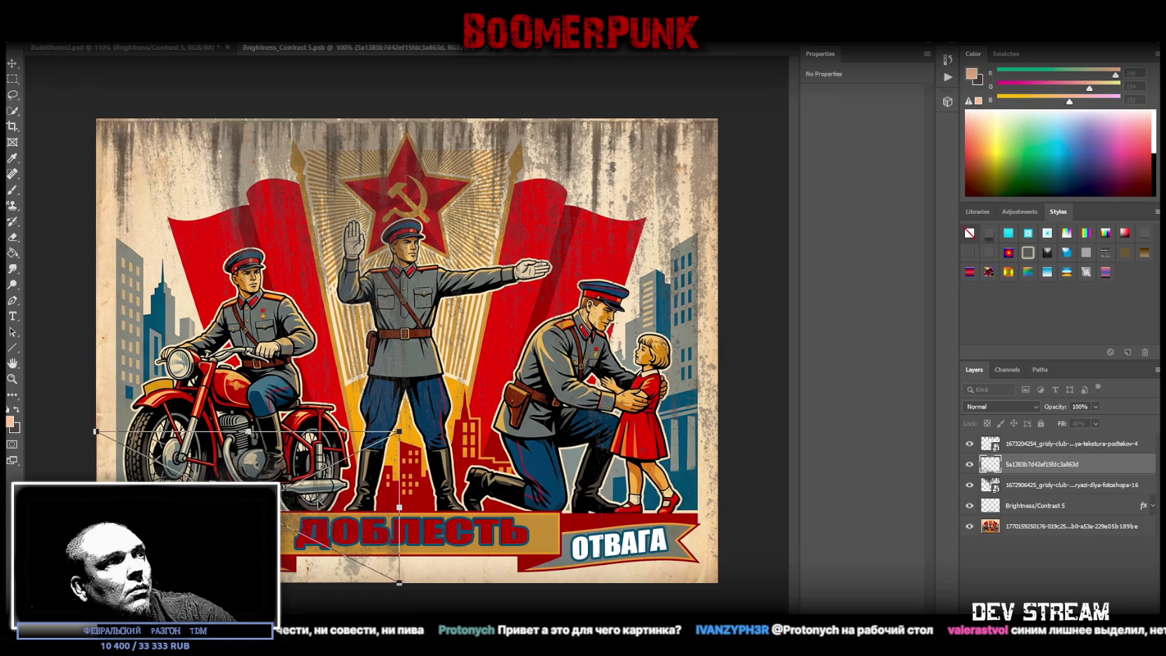
pyautogui.moveTo(400, 507); pyautogui.dragTo(718, 506)
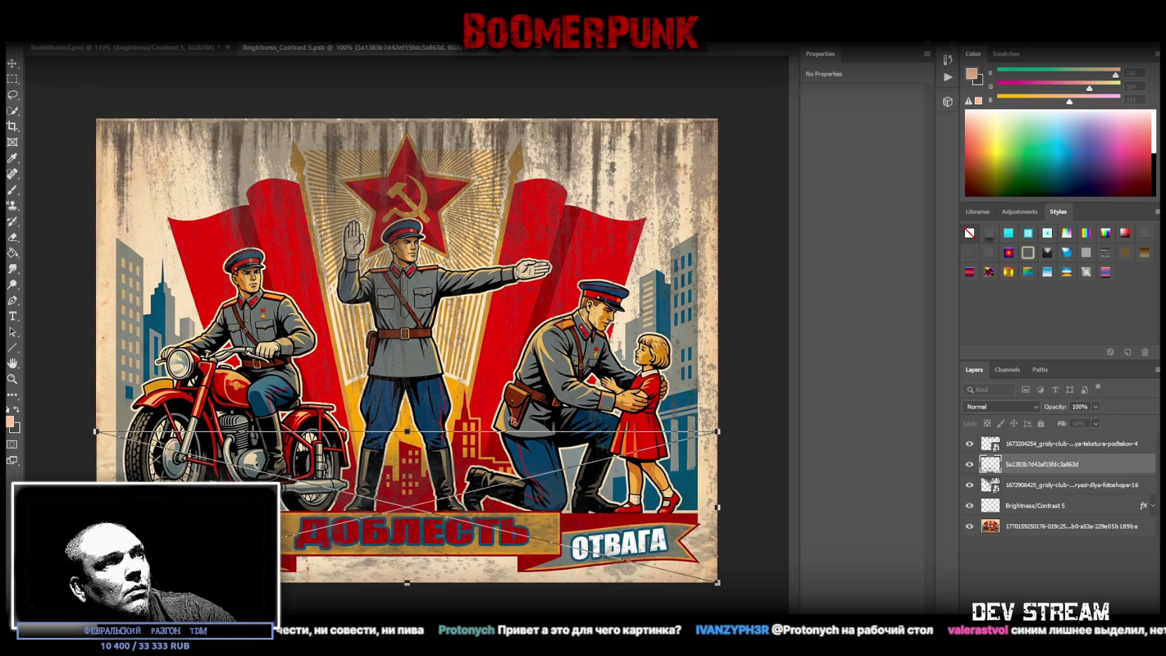
pyautogui.moveTo(408, 431); pyautogui.dragTo(407, 363)
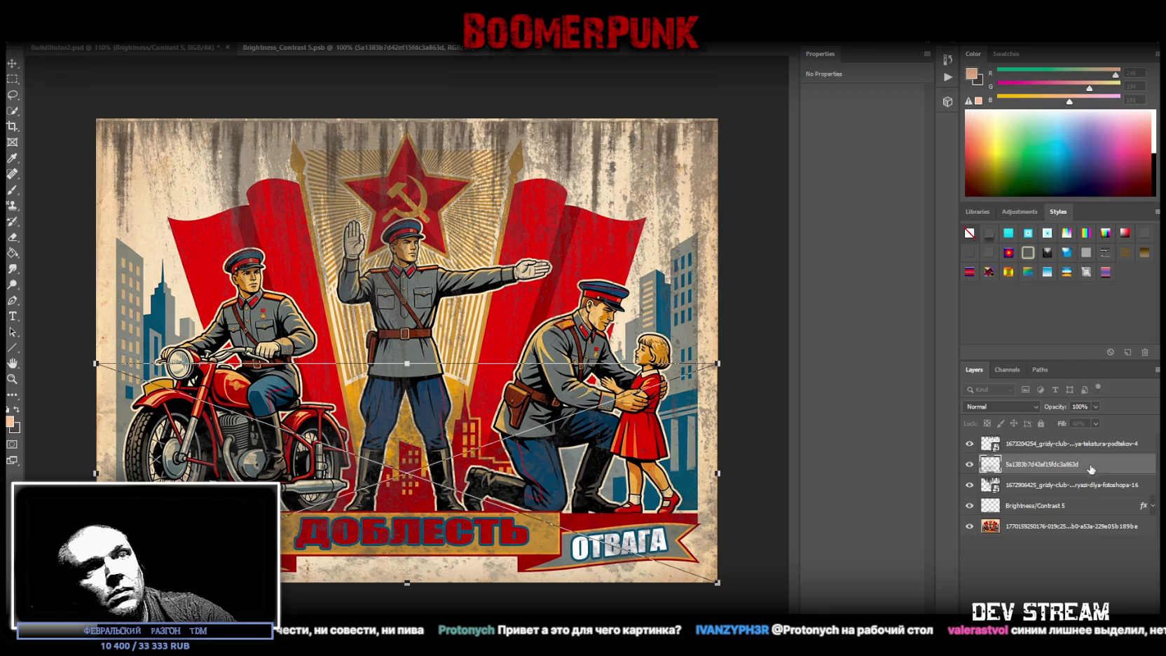
pyautogui.click(1020, 211)
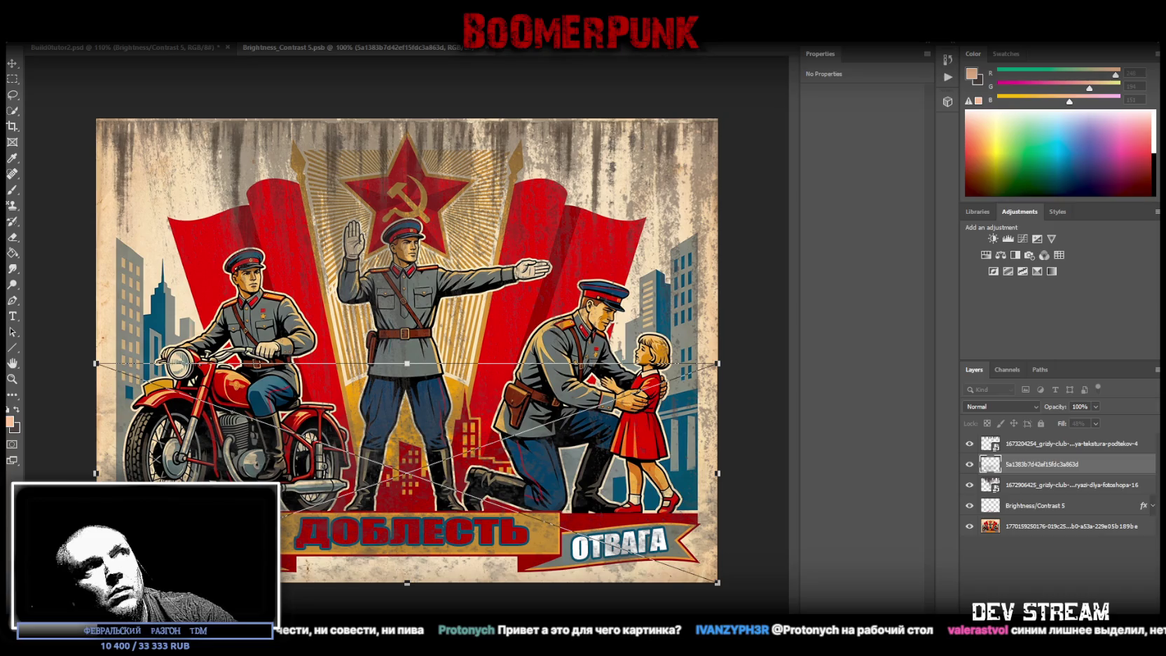
pyautogui.press('Return')
# Step: Blacken the texture with a Hue/Saturation layer at Lightness -100, merged into it
pyautogui.click(986, 254)
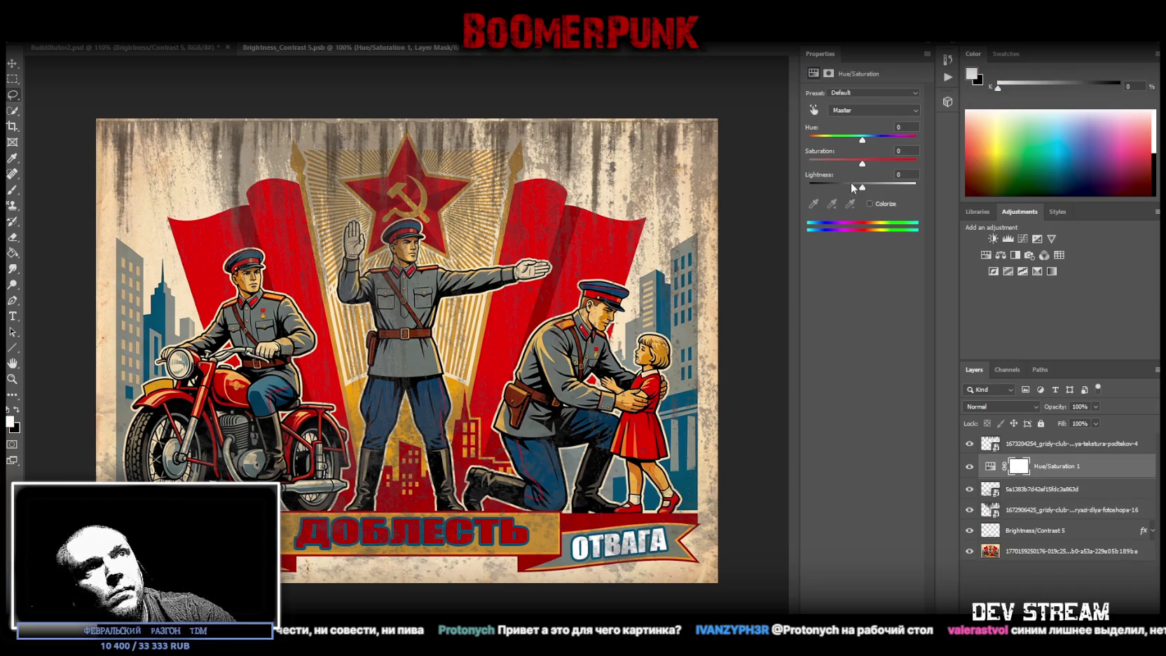
pyautogui.moveTo(862, 183); pyautogui.dragTo(808, 183)
pyautogui.keyDown('shift'); pyautogui.click(1035, 489); pyautogui.keyUp('shift')
pyautogui.rightClick(1036, 488)
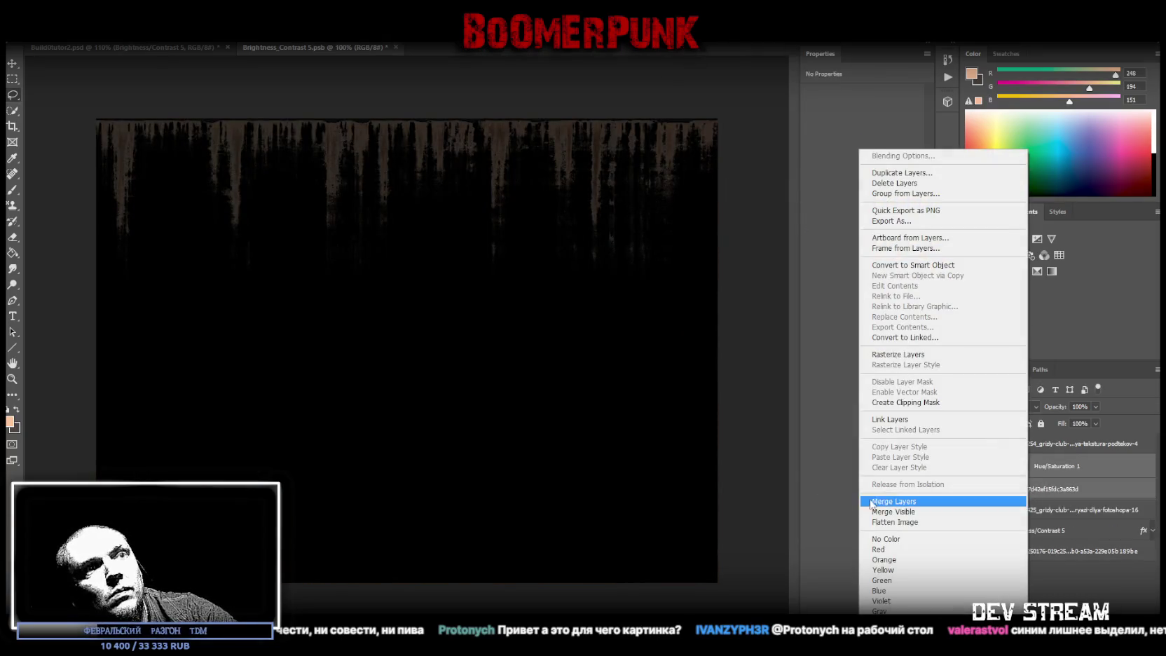
pyautogui.click(913, 495)
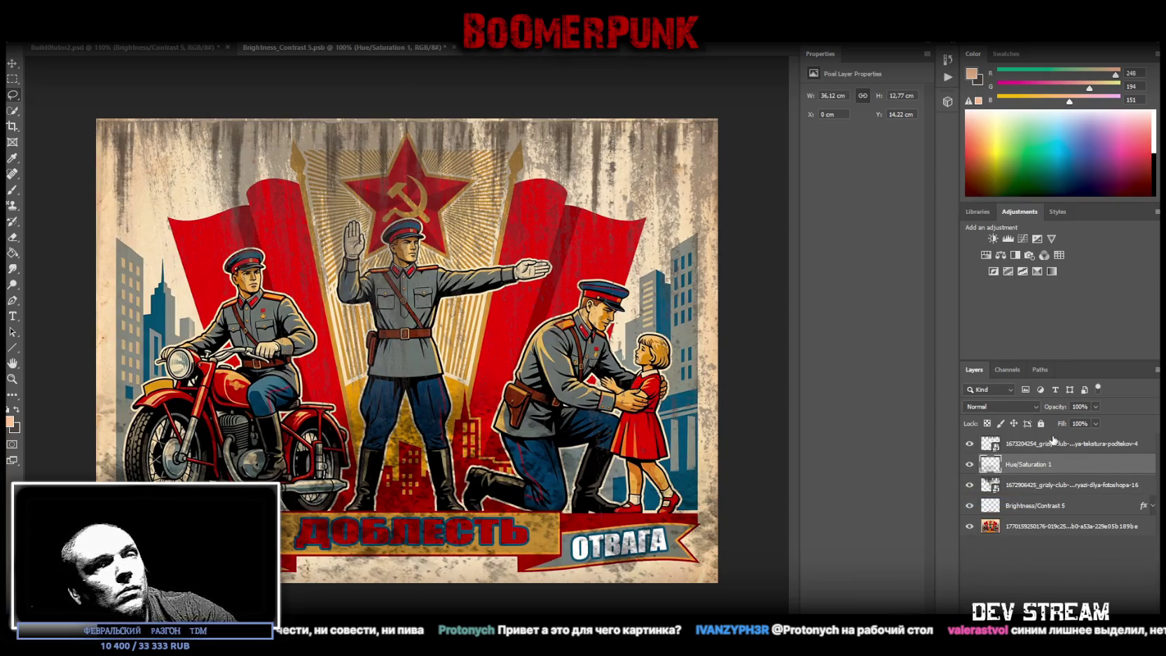
# Step: Skew the blackened texture diagonally across the figures, right side down and left side up
pyautogui.hotkey('ctrl', 't')
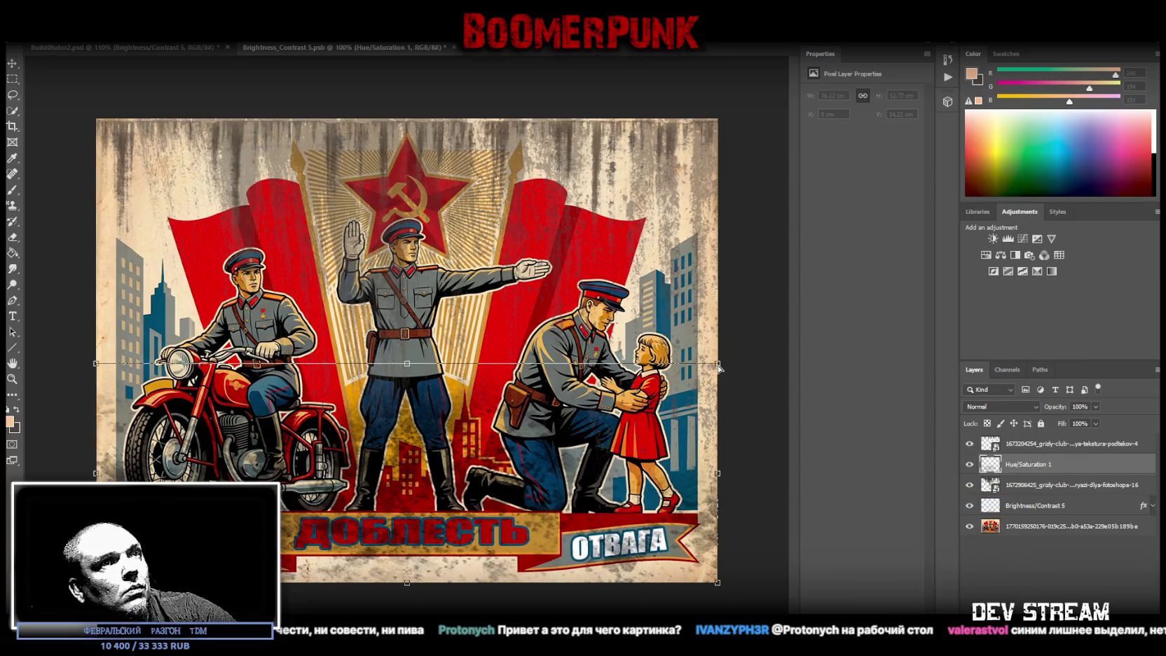
pyautogui.keyDown('ctrl'); pyautogui.moveTo(719, 365); pyautogui.dragTo(694, 410); pyautogui.keyUp('ctrl')
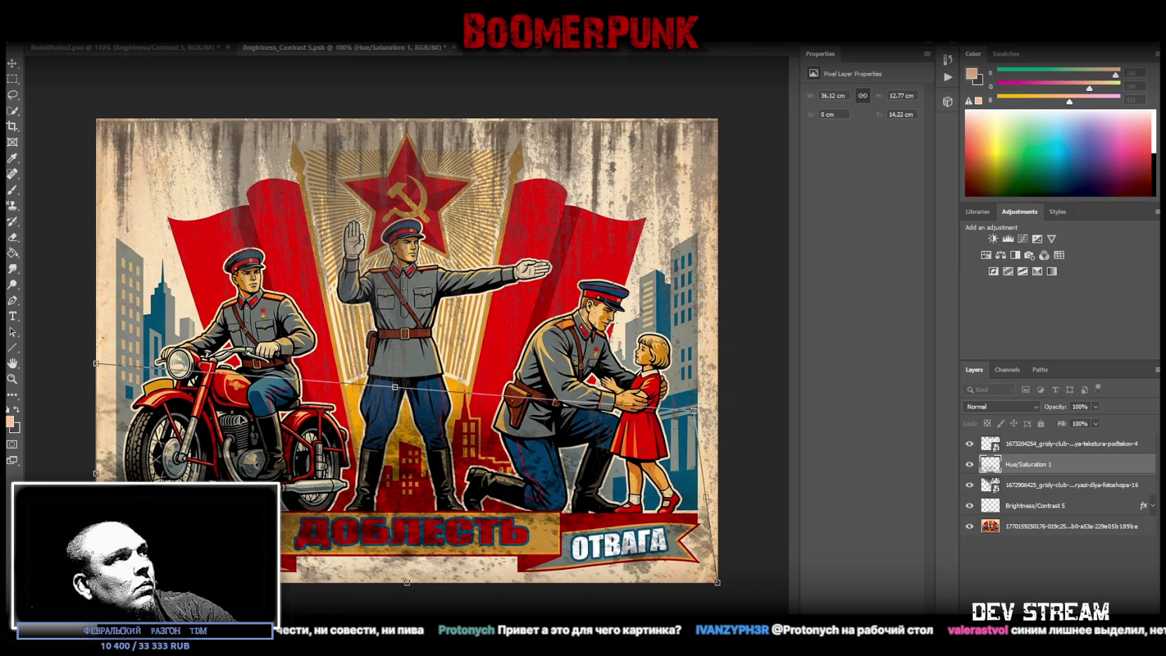
pyautogui.keyDown('ctrl'); pyautogui.moveTo(99, 364); pyautogui.dragTo(97, 213); pyautogui.keyUp('ctrl')
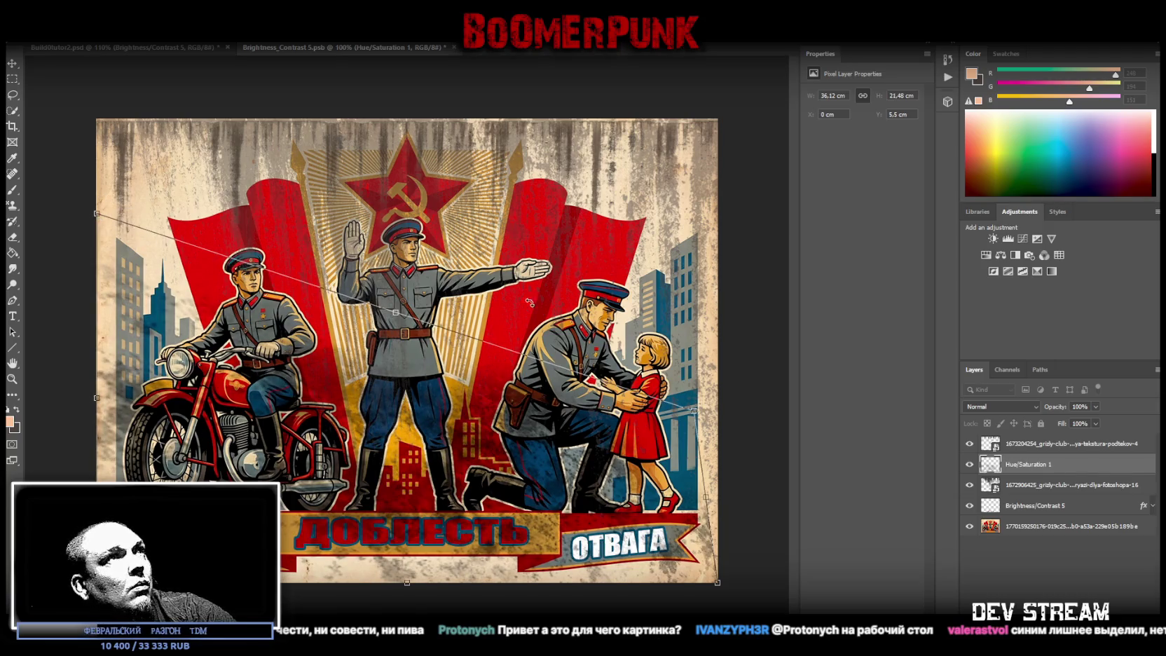
pyautogui.press('Return')
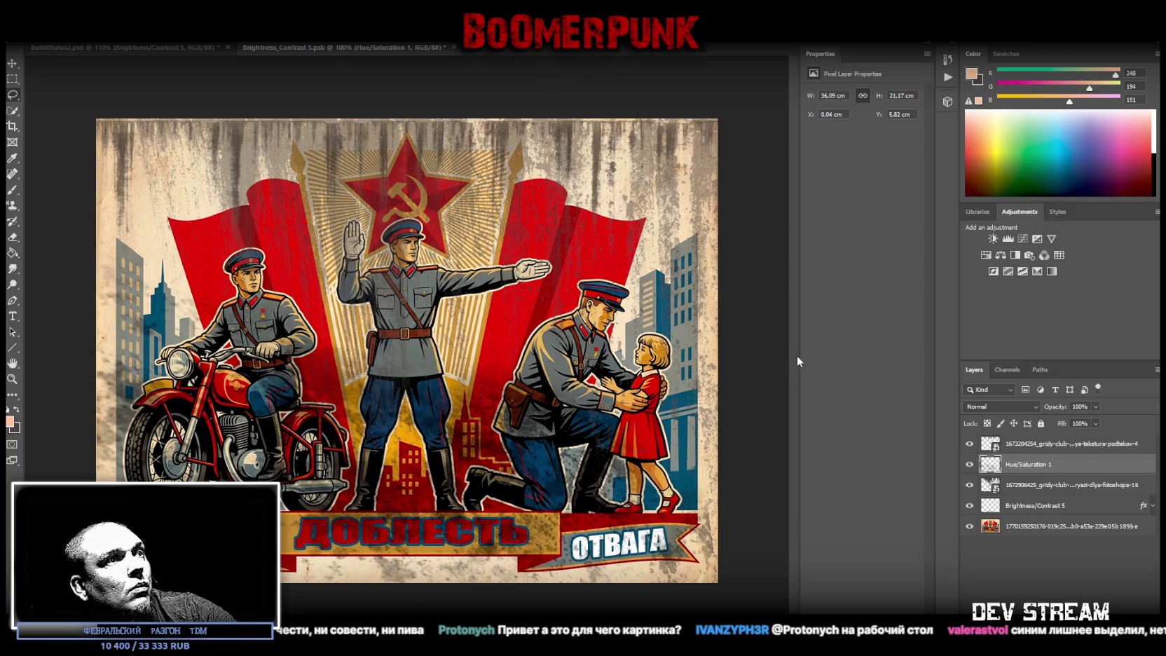
# Step: Add Brightness/Contrast at Contrast 100 and Hue/Saturation at Saturation -72 above the drip texture
pyautogui.click(1078, 444)
pyautogui.click(994, 240)
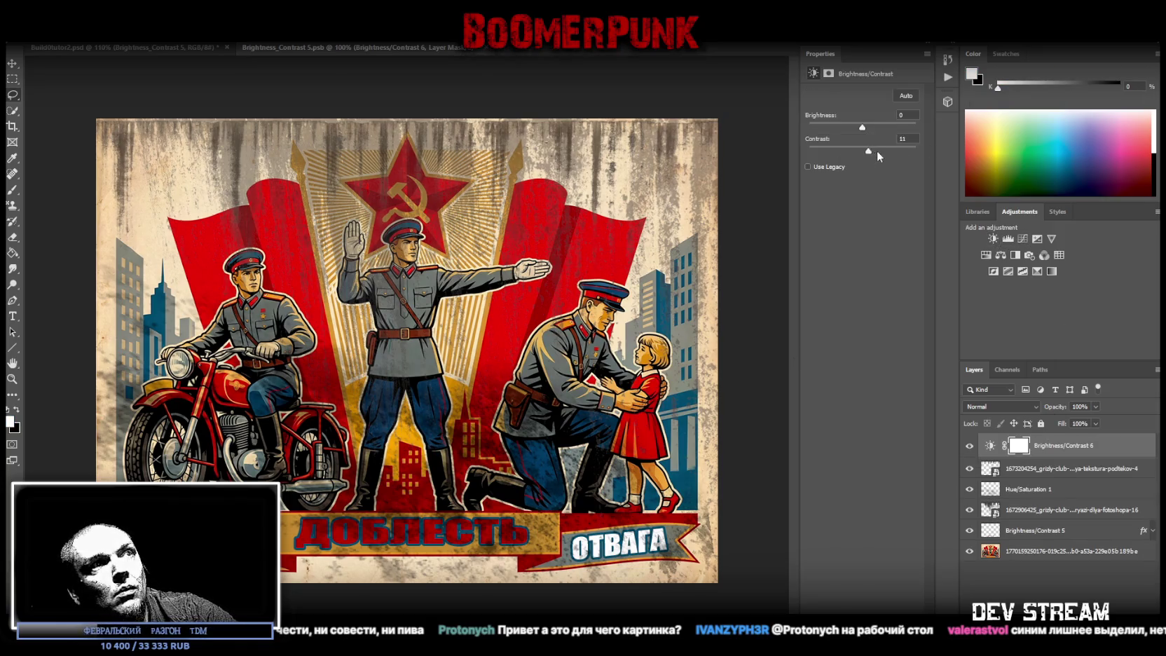
pyautogui.moveTo(871, 150); pyautogui.dragTo(980, 154)
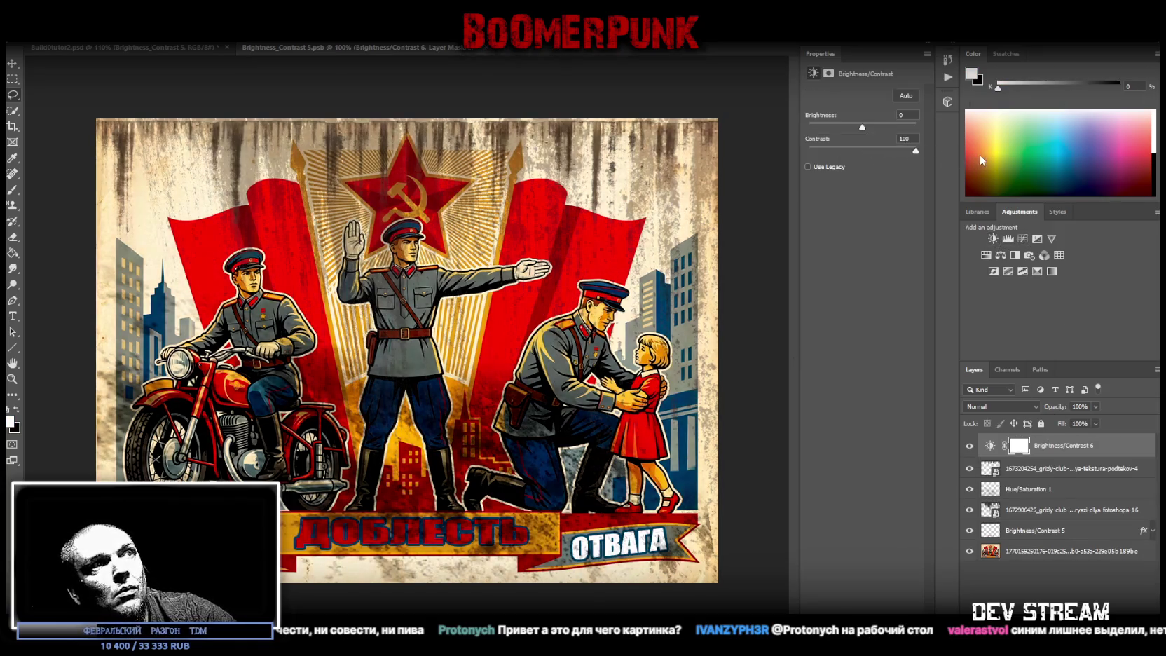
pyautogui.click(986, 255)
pyautogui.moveTo(831, 164); pyautogui.dragTo(824, 164)
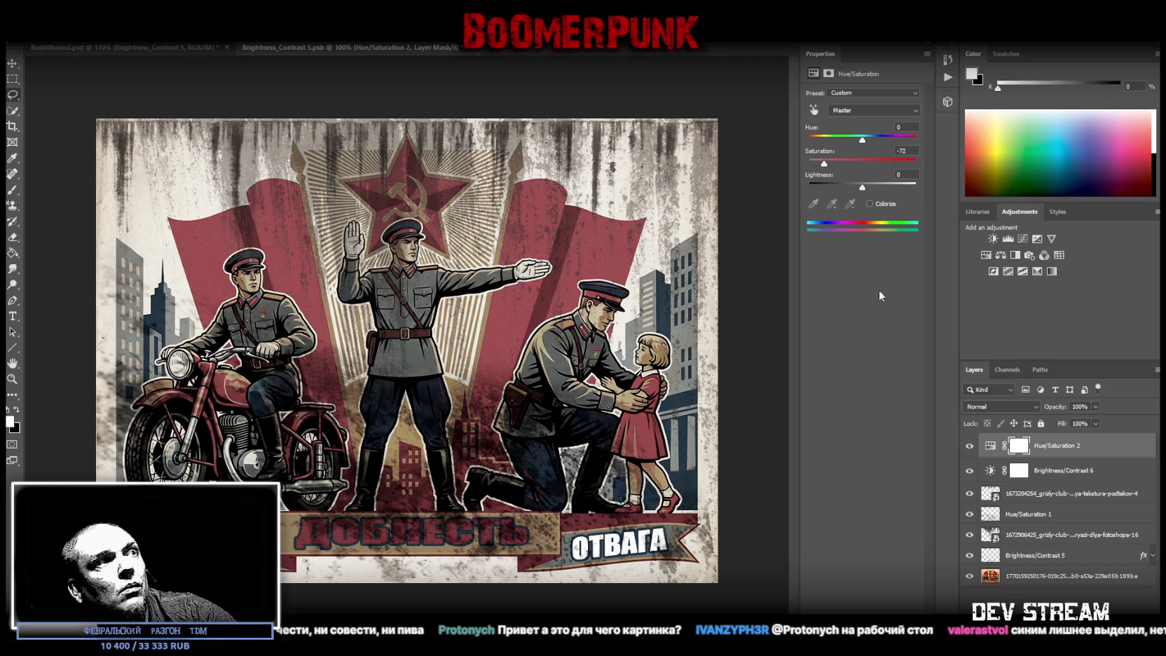
# Step: Merge a Lightness -39 Hue/Saturation into Brightness/Contrast 5, save, and return to Build0tutor2
pyautogui.click(1051, 493)
pyautogui.click(1037, 555)
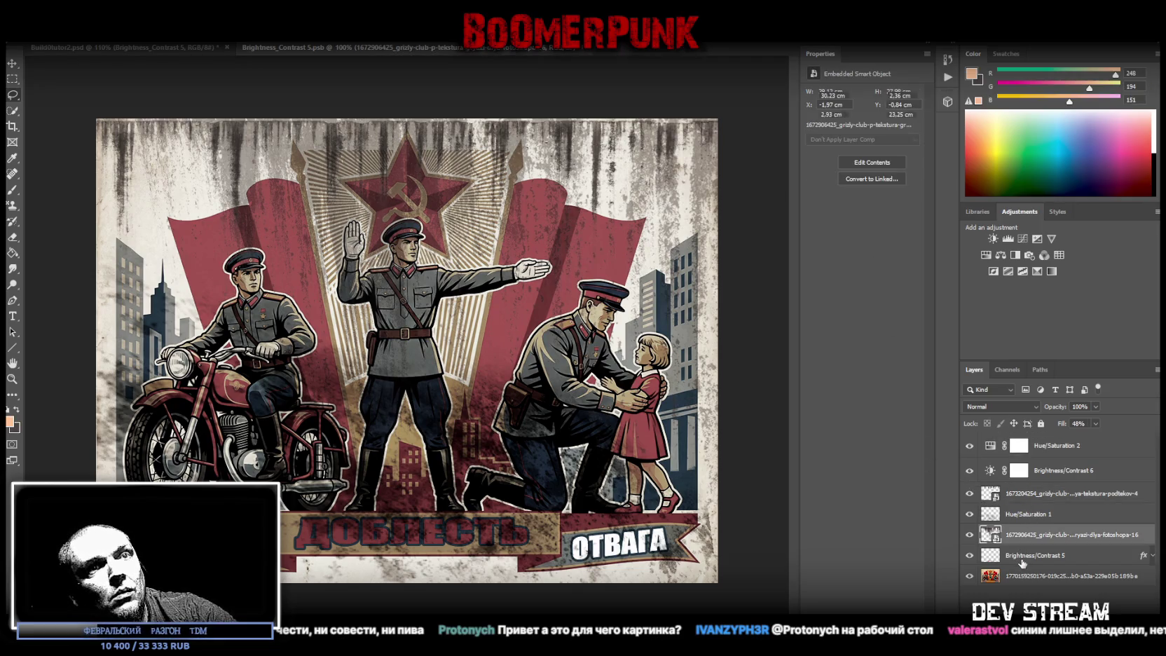
pyautogui.click(970, 555)
pyautogui.click(970, 556)
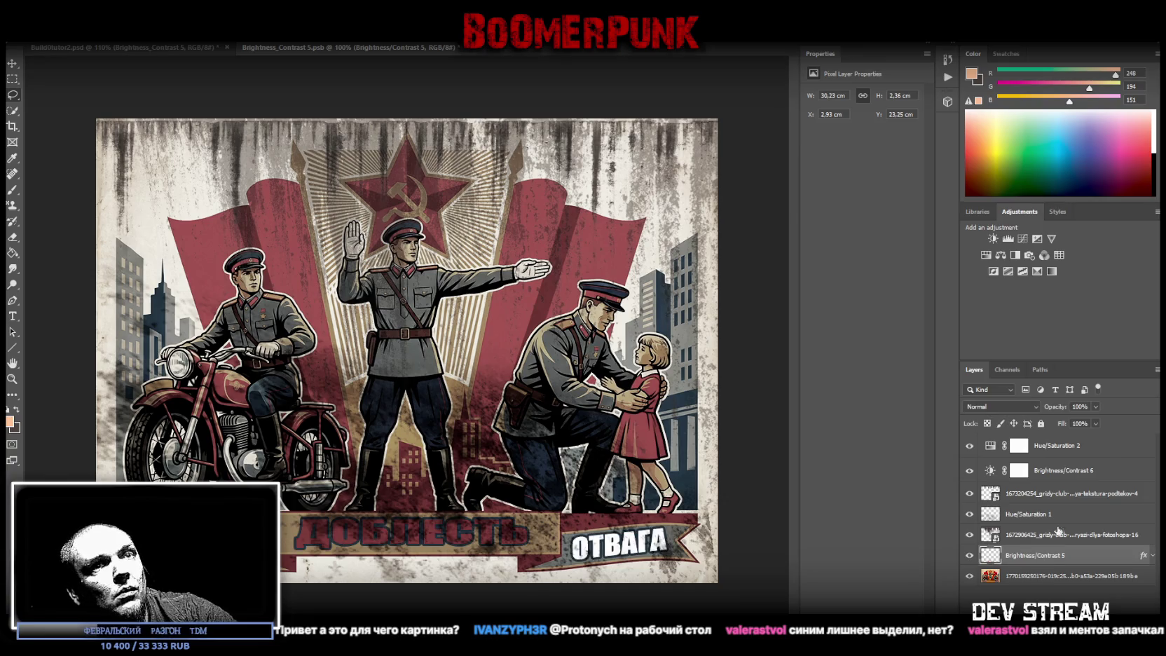
pyautogui.click(986, 255)
pyautogui.moveTo(862, 184); pyautogui.dragTo(842, 188)
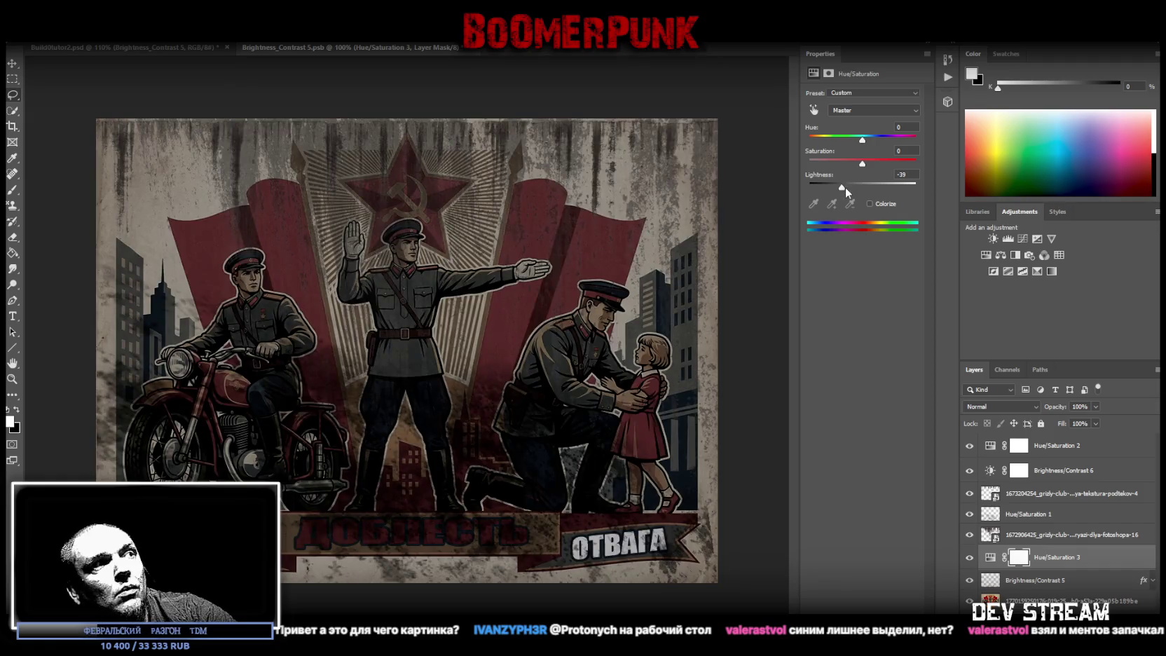
pyautogui.keyDown('shift'); pyautogui.click(1024, 580); pyautogui.keyUp('shift')
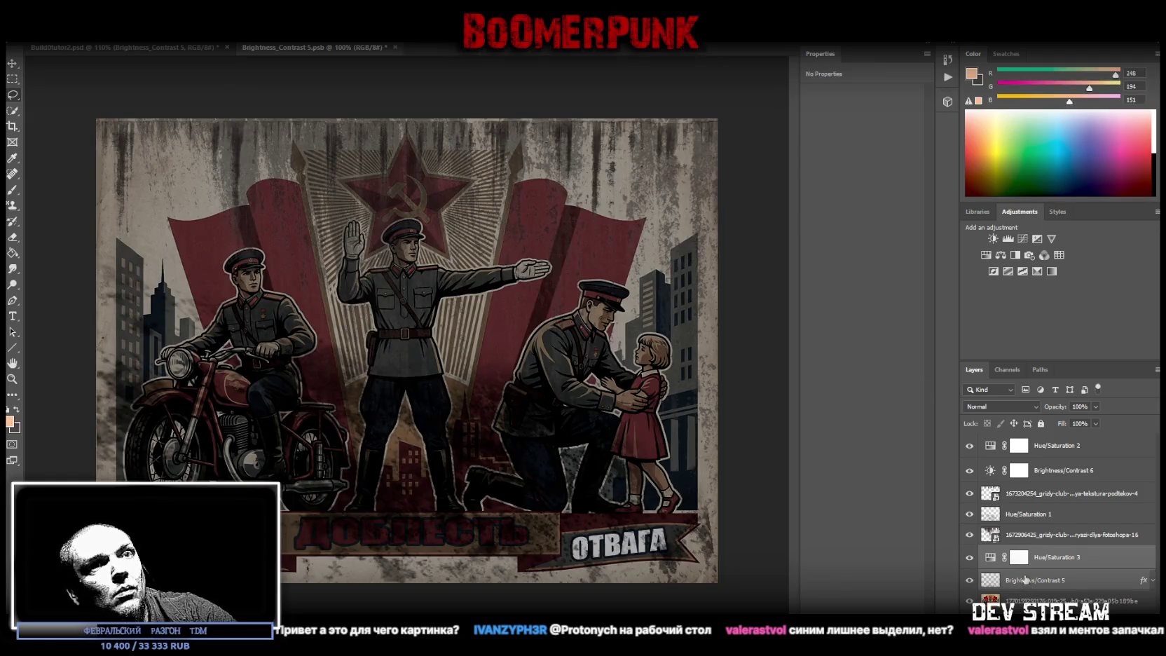
pyautogui.rightClick(1025, 581)
pyautogui.click(1037, 421)
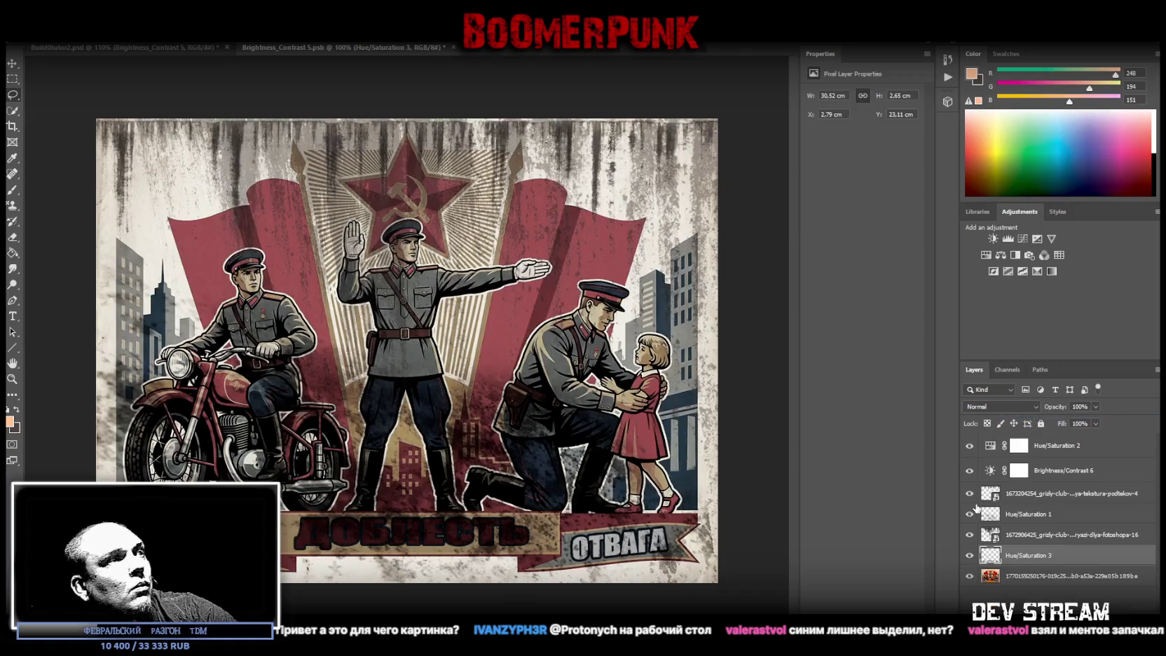
pyautogui.hotkey('ctrl', 's')
pyautogui.hotkey('ctrl', 'Tab')
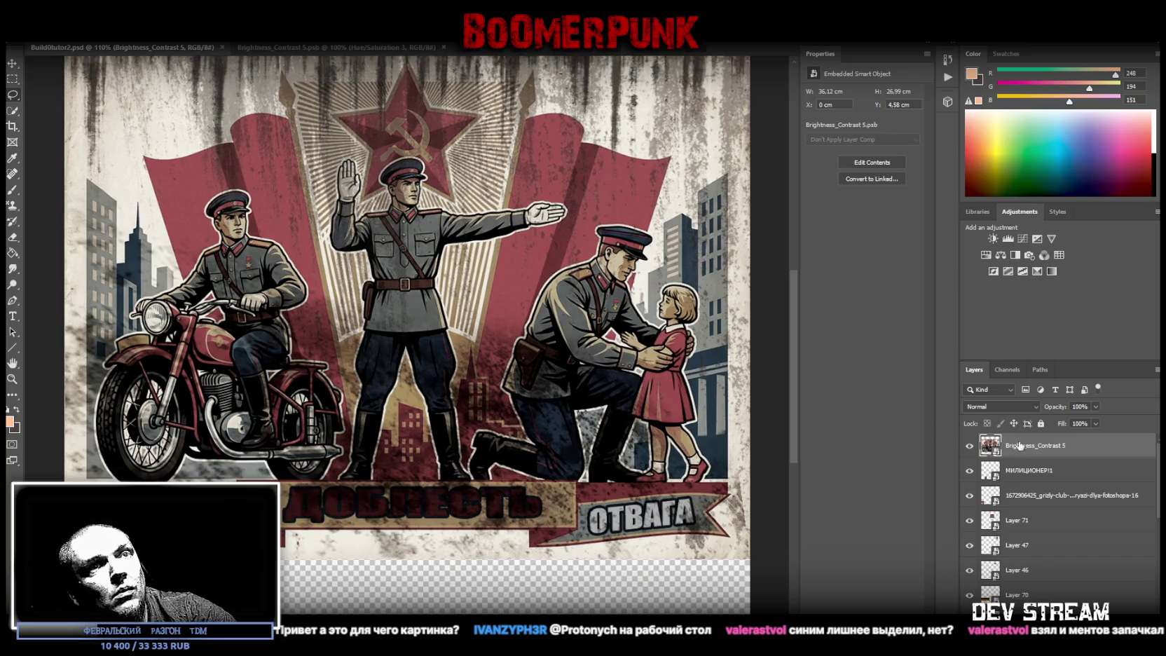
# Step: Shrink the poster, rotate it sideways, and move it into the atlas's bottom row
pyautogui.hotkey('ctrl', 't')
pyautogui.moveTo(749, 56); pyautogui.dragTo(430, 221)
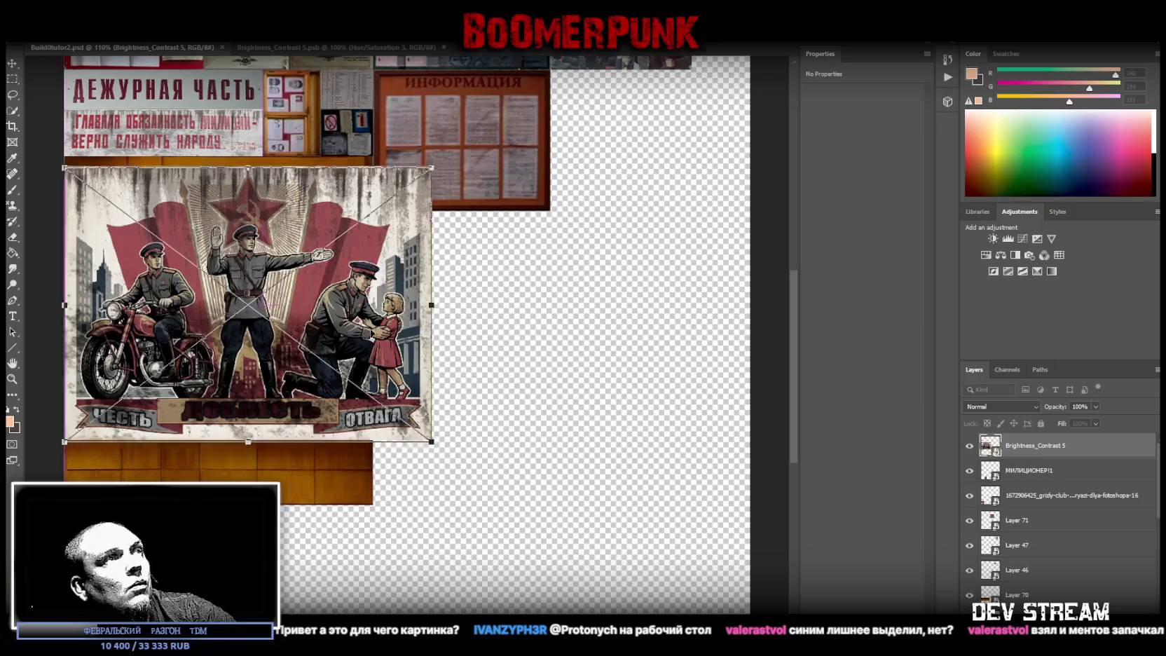
pyautogui.moveTo(245, 351); pyautogui.dragTo(406, 372)
pyautogui.moveTo(610, 210); pyautogui.dragTo(343, 248)
pyautogui.scroll(-3, 393, 350)
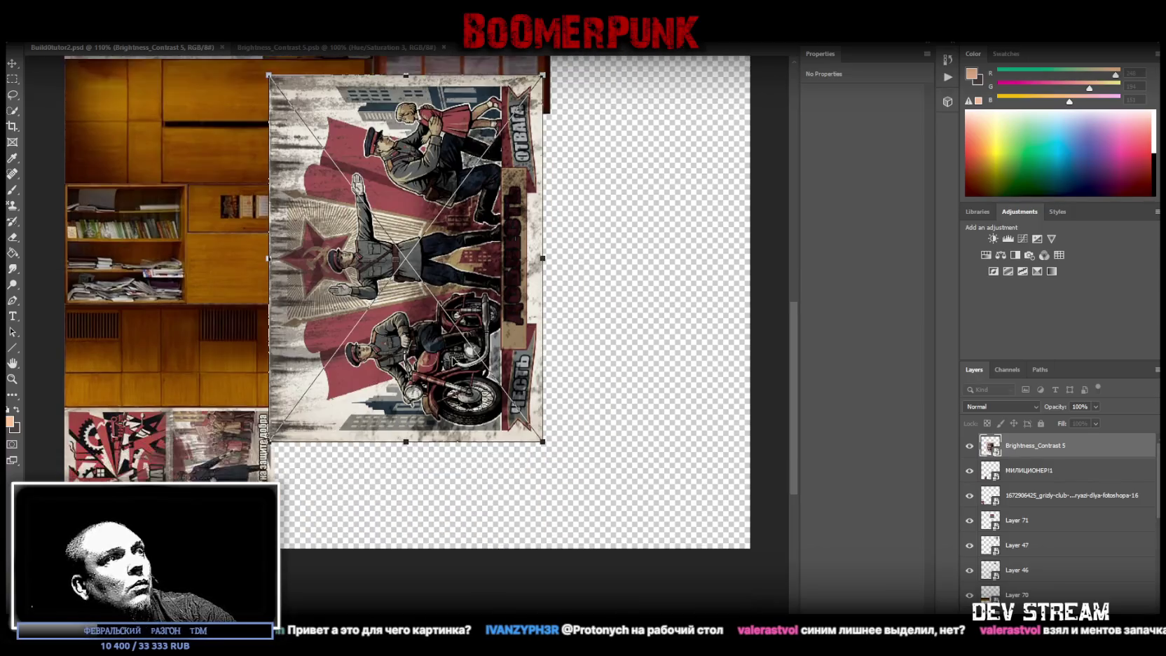
pyautogui.moveTo(407, 344); pyautogui.dragTo(413, 452)
pyautogui.moveTo(417, 181)
pyautogui.mouseDown()
pyautogui.moveTo(404, 416)
pyautogui.moveTo(322, 443)
pyautogui.mouseUp()
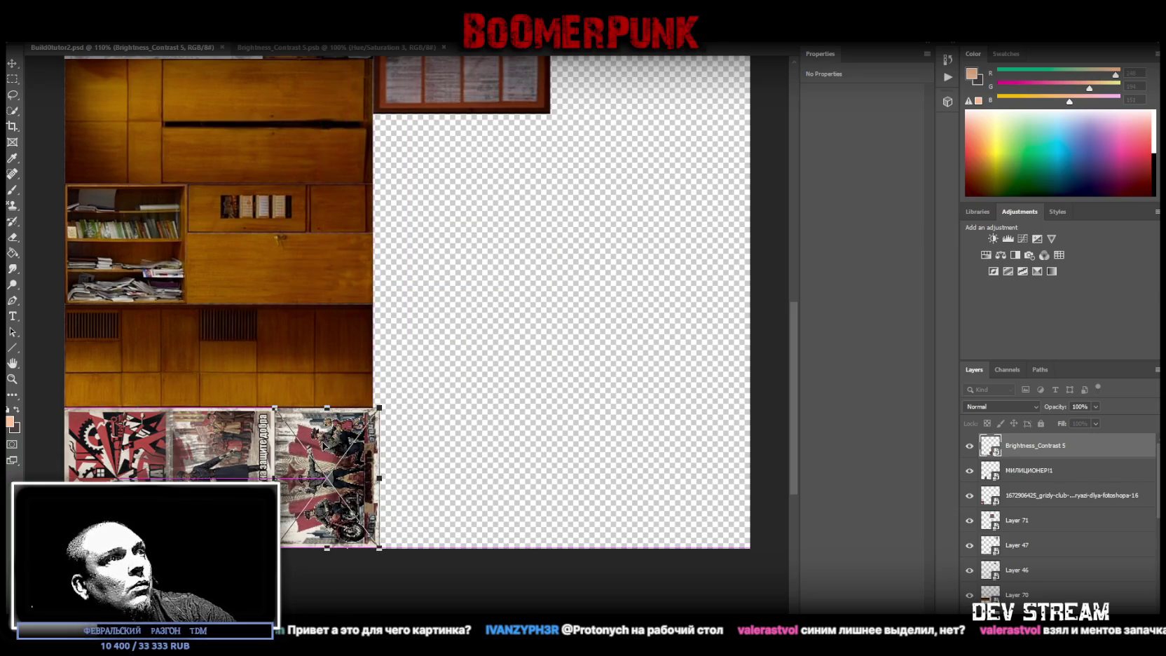
pyautogui.press('Return')
pyautogui.keyDown('alt'); pyautogui.scroll(5, 209, 541); pyautogui.keyUp('alt')
# Step: Narrow the three bottom-row posters together so the right edge sits flush with the wood panel
pyautogui.hotkey('ctrl', 't')
pyautogui.moveTo(426, 371)
pyautogui.mouseDown()
pyautogui.moveTo(454, 372)
pyautogui.moveTo(425, 371)
pyautogui.mouseUp()
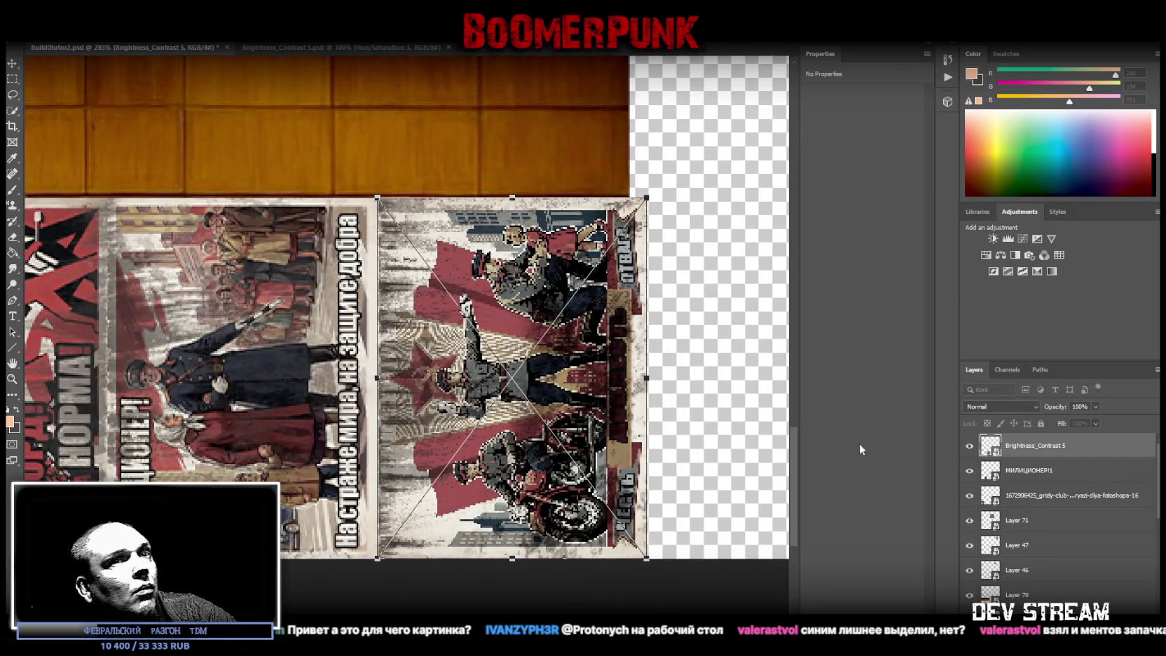
pyautogui.keyDown('shift'); pyautogui.click(1023, 496); pyautogui.keyUp('shift')
pyautogui.hotkey('ctrl', 't')
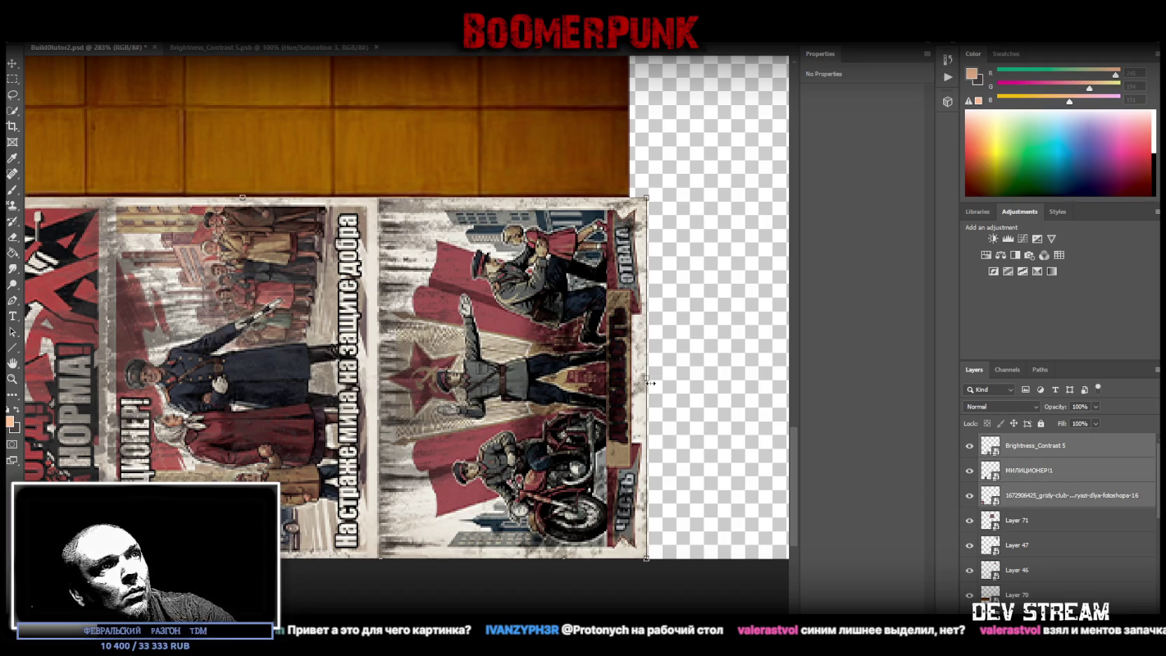
pyautogui.moveTo(650, 383); pyautogui.dragTo(633, 382)
pyautogui.press('Return')
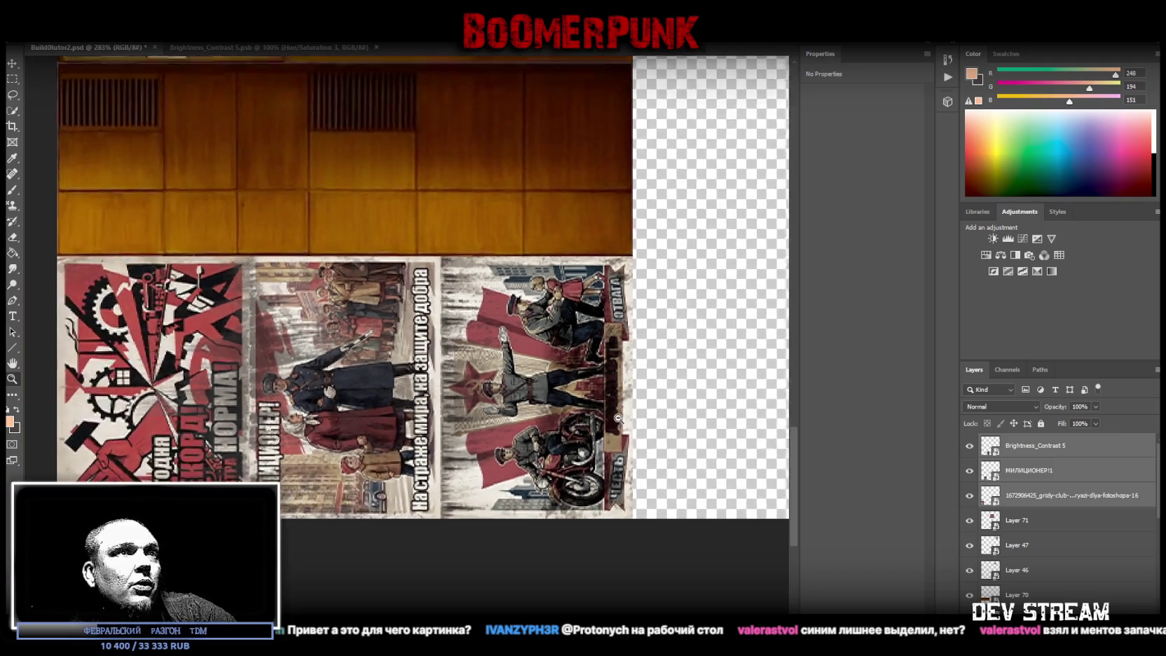
pyautogui.moveTo(634, 391); pyautogui.dragTo(610, 391)
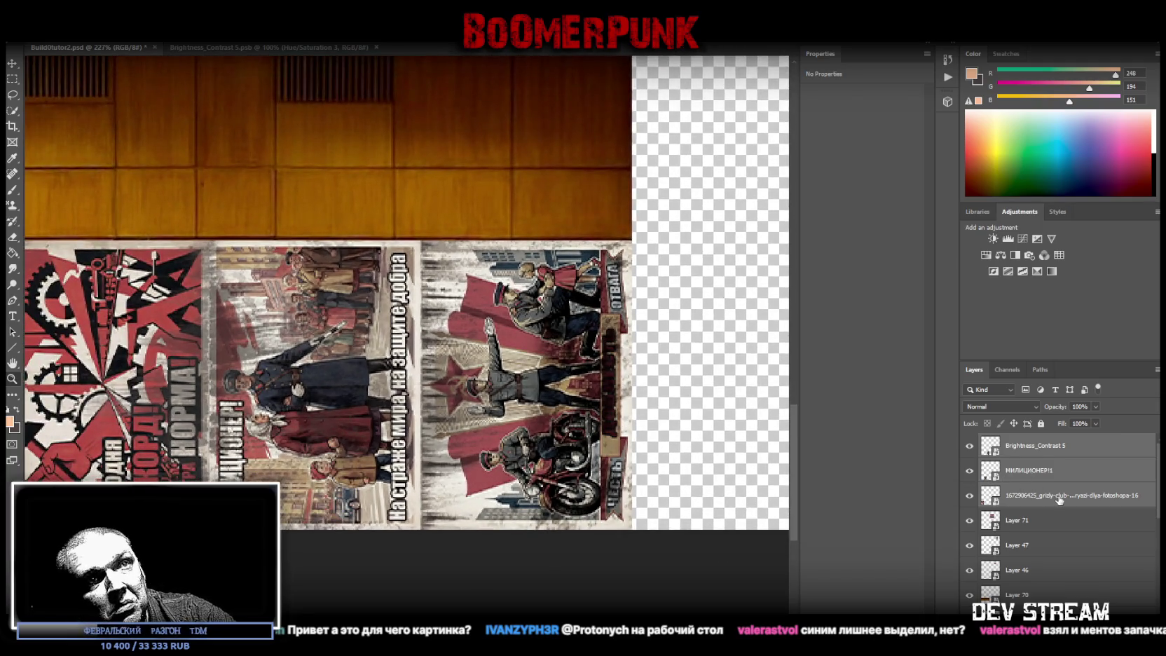
pyautogui.click(1022, 446)
pyautogui.doubleClick(1023, 445)
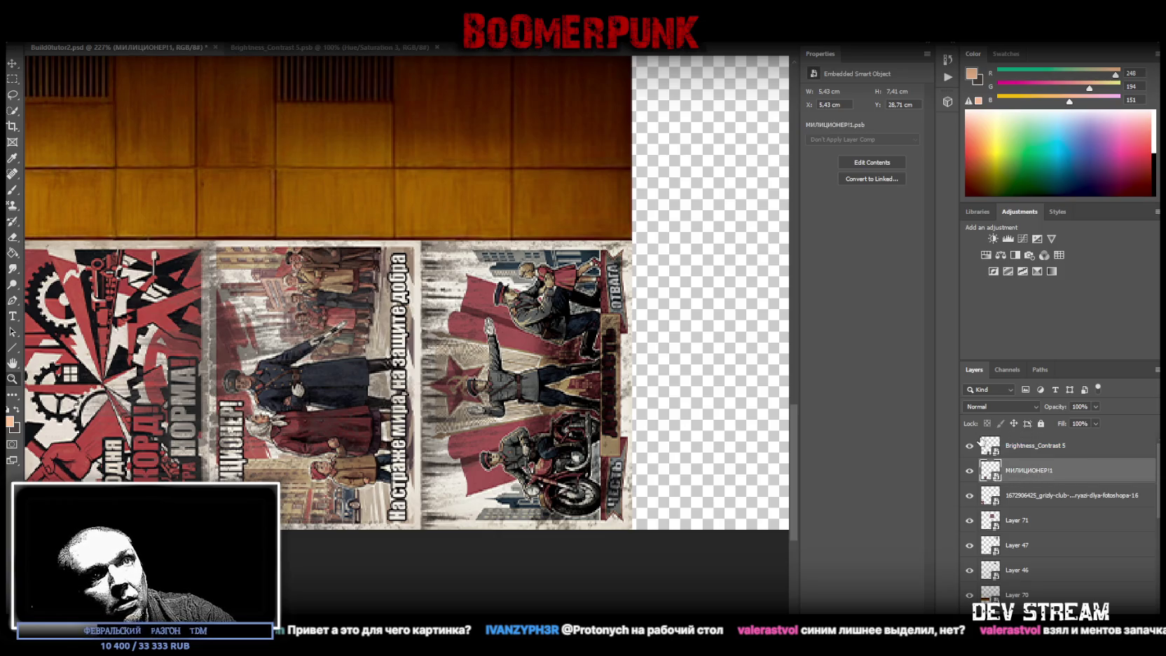
# Step: In the embedded image, add Brightness/Contrast at Contrast -50 and merge it with Hue/Saturation 3
pyautogui.doubleClick(990, 445)
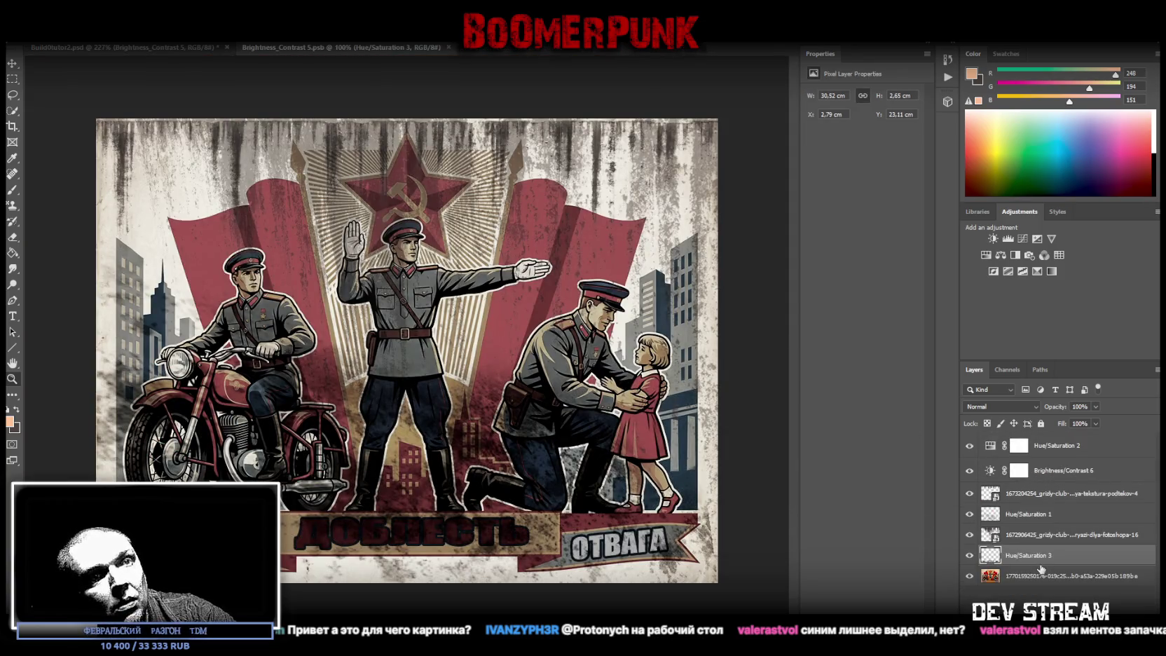
pyautogui.click(992, 238)
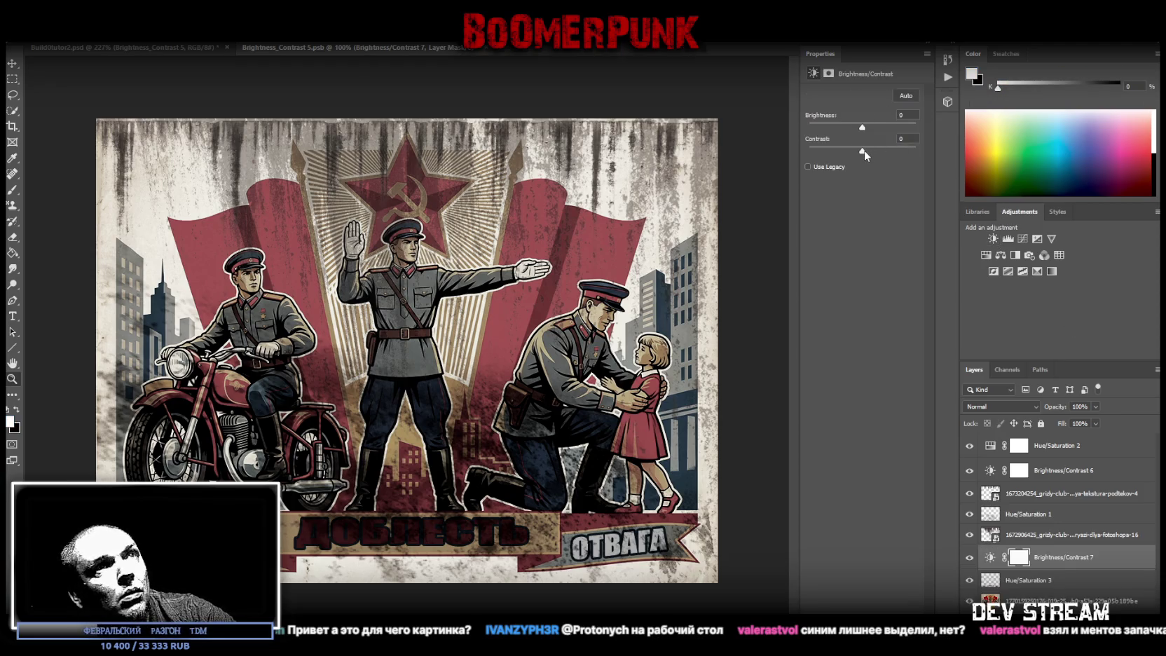
pyautogui.moveTo(863, 150); pyautogui.dragTo(798, 166)
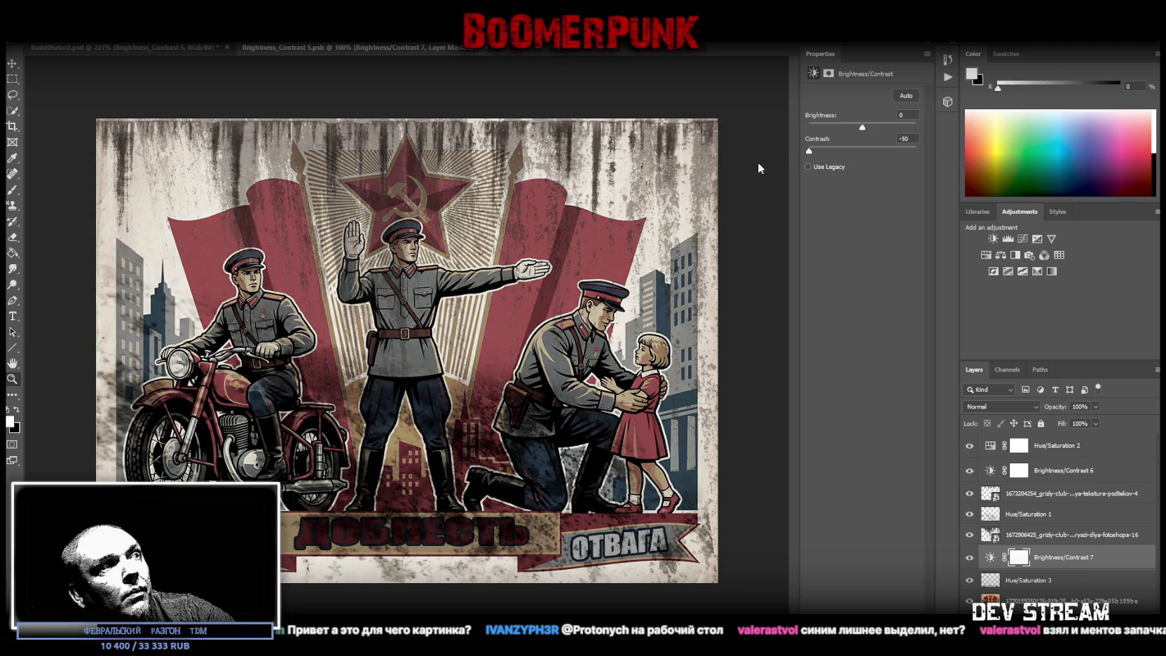
pyautogui.keyDown('shift'); pyautogui.click(1034, 582); pyautogui.keyUp('shift')
pyautogui.rightClick(1035, 582)
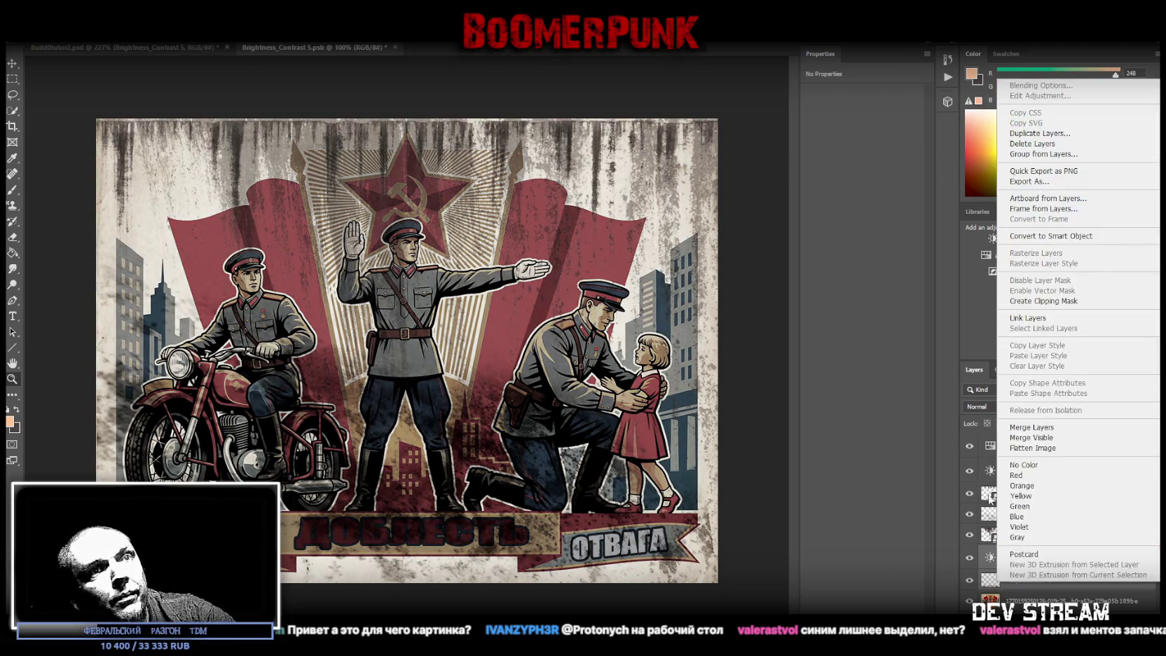
pyautogui.click(1042, 428)
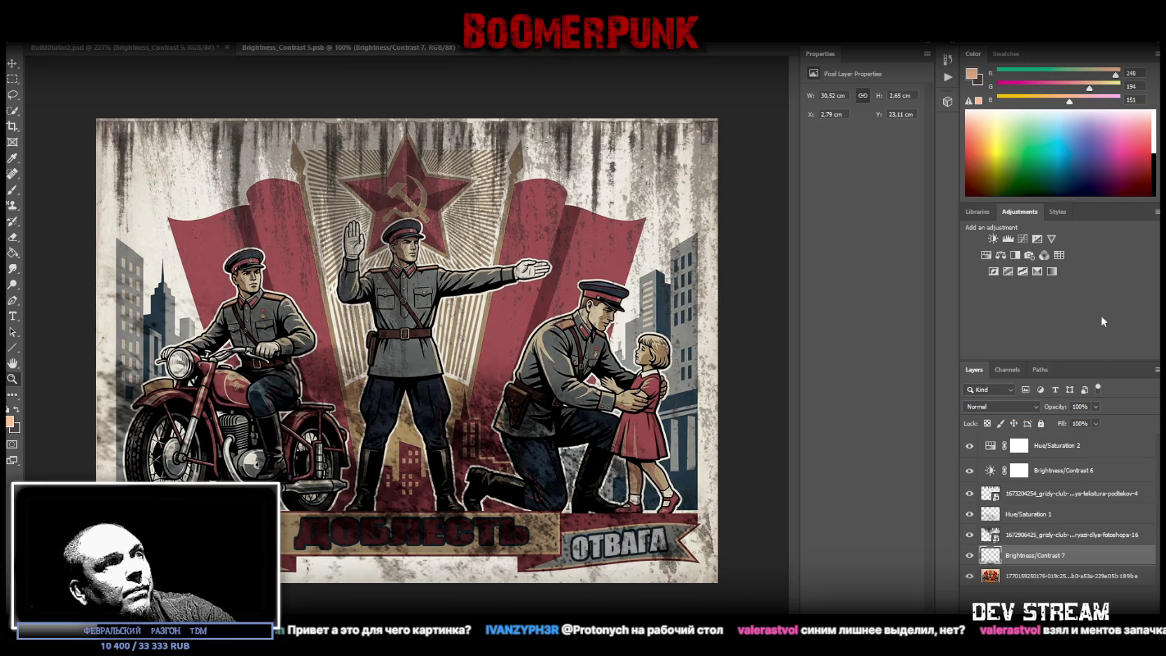
# Step: Add a Hue/Saturation adjustment that boosts the poster's saturation
pyautogui.click(986, 255)
pyautogui.moveTo(874, 166)
pyautogui.mouseDown()
pyautogui.moveTo(915, 169)
pyautogui.moveTo(882, 169)
pyautogui.mouseUp()
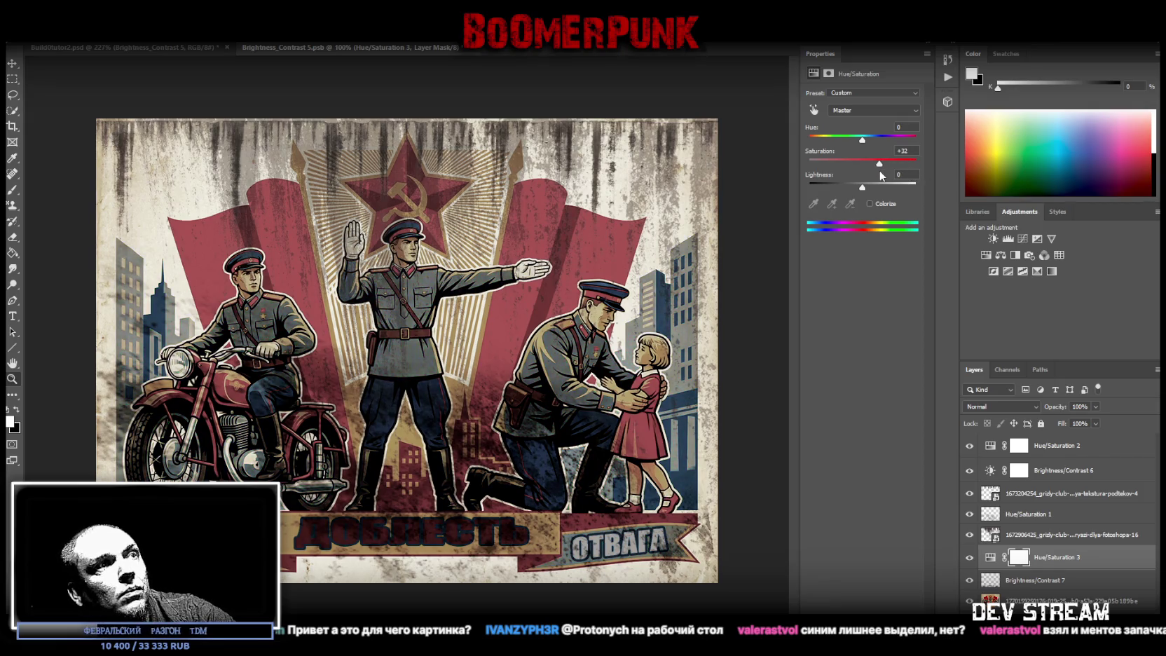
pyautogui.keyDown('shift'); pyautogui.click(1026, 581); pyautogui.keyUp('shift')
pyautogui.rightClick(1026, 582)
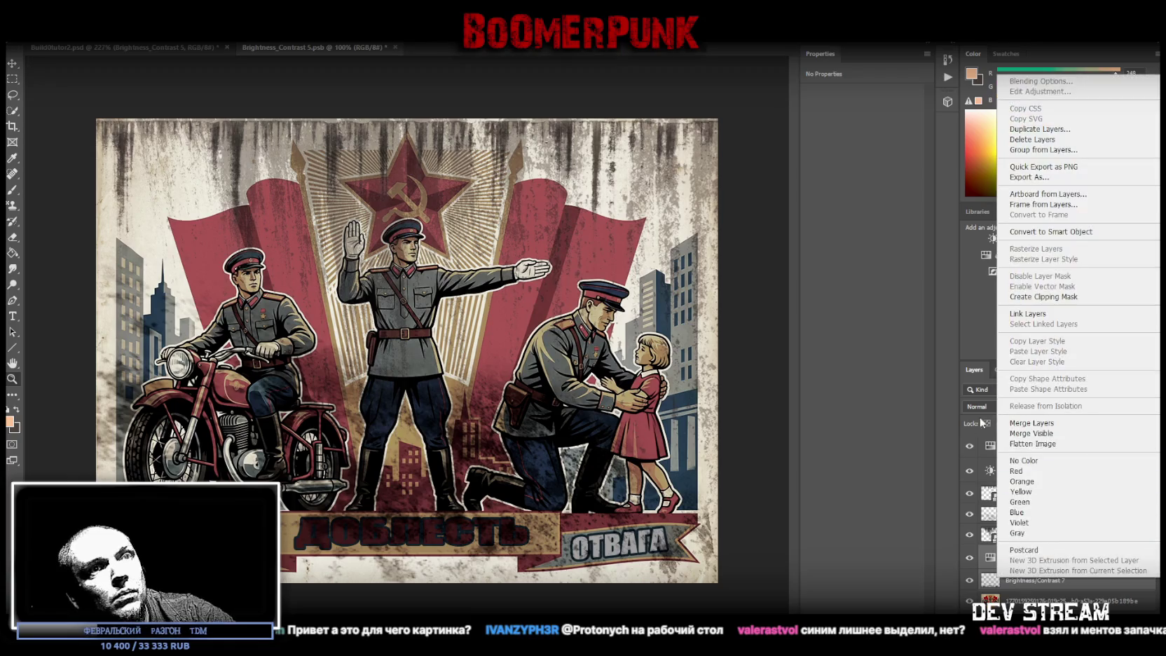
pyautogui.click(1028, 423)
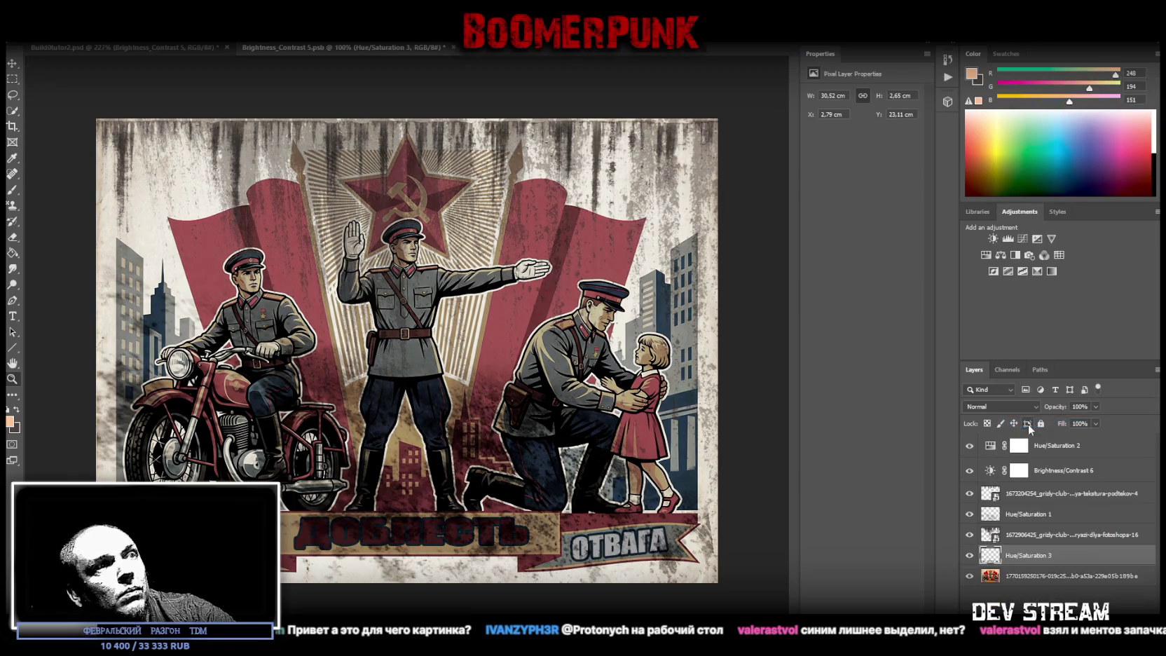
# Step: Add a Brightness/Contrast layer that brightens the poster and merge it with Hue/Saturation 3
pyautogui.click(991, 238)
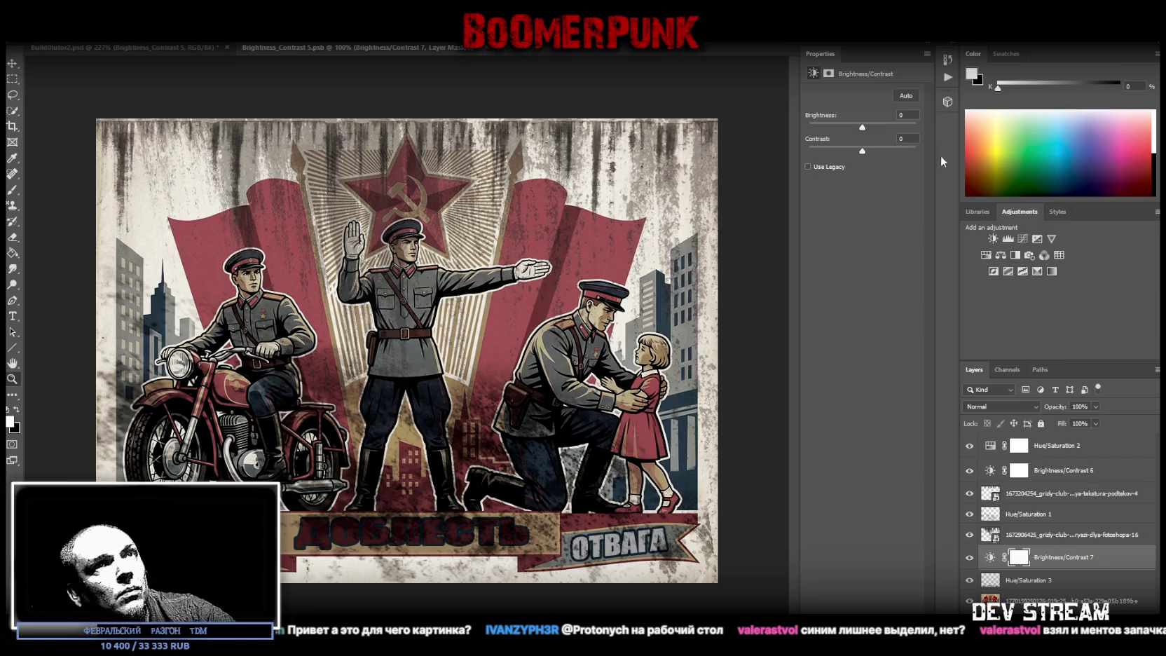
pyautogui.moveTo(869, 150)
pyautogui.mouseDown()
pyautogui.moveTo(922, 150)
pyautogui.moveTo(733, 152)
pyautogui.mouseUp()
pyautogui.moveTo(863, 126)
pyautogui.mouseDown()
pyautogui.moveTo(916, 131)
pyautogui.moveTo(887, 133)
pyautogui.mouseUp()
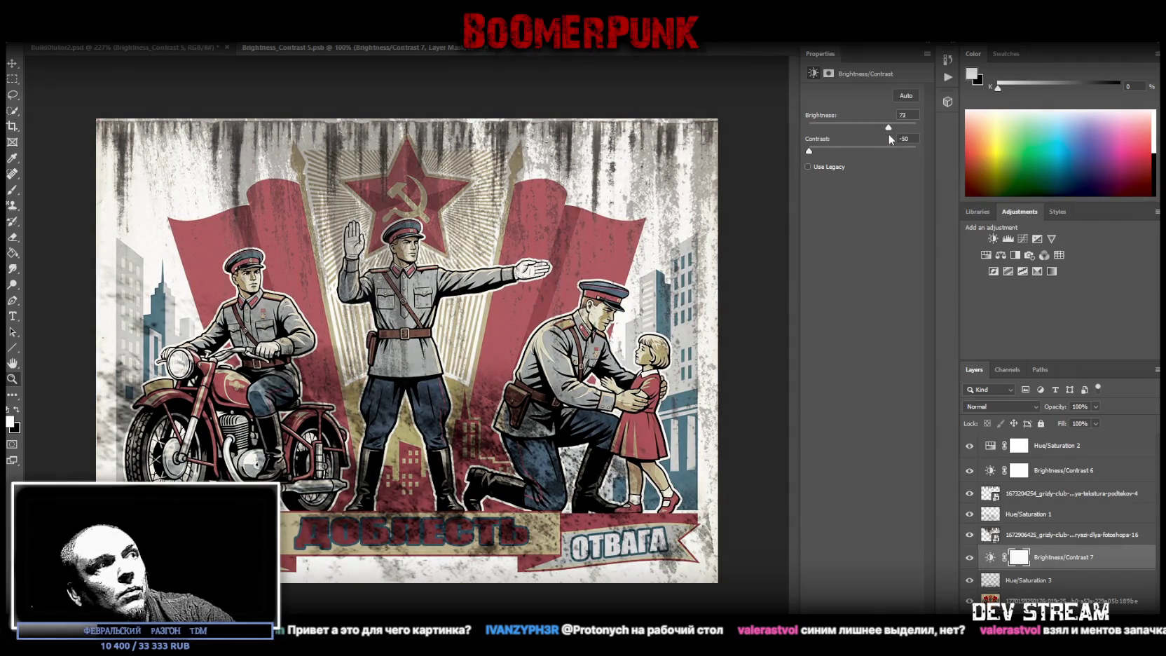
pyautogui.keyDown('shift'); pyautogui.click(1034, 577); pyautogui.keyUp('shift')
pyautogui.rightClick(1034, 577)
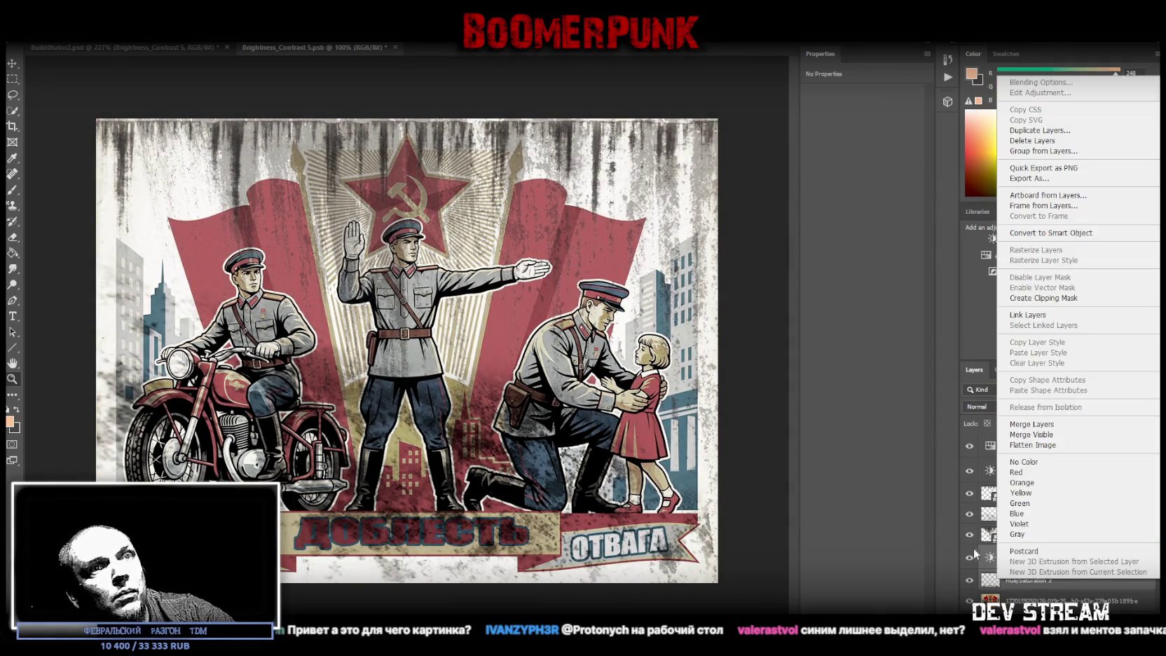
pyautogui.click(1037, 424)
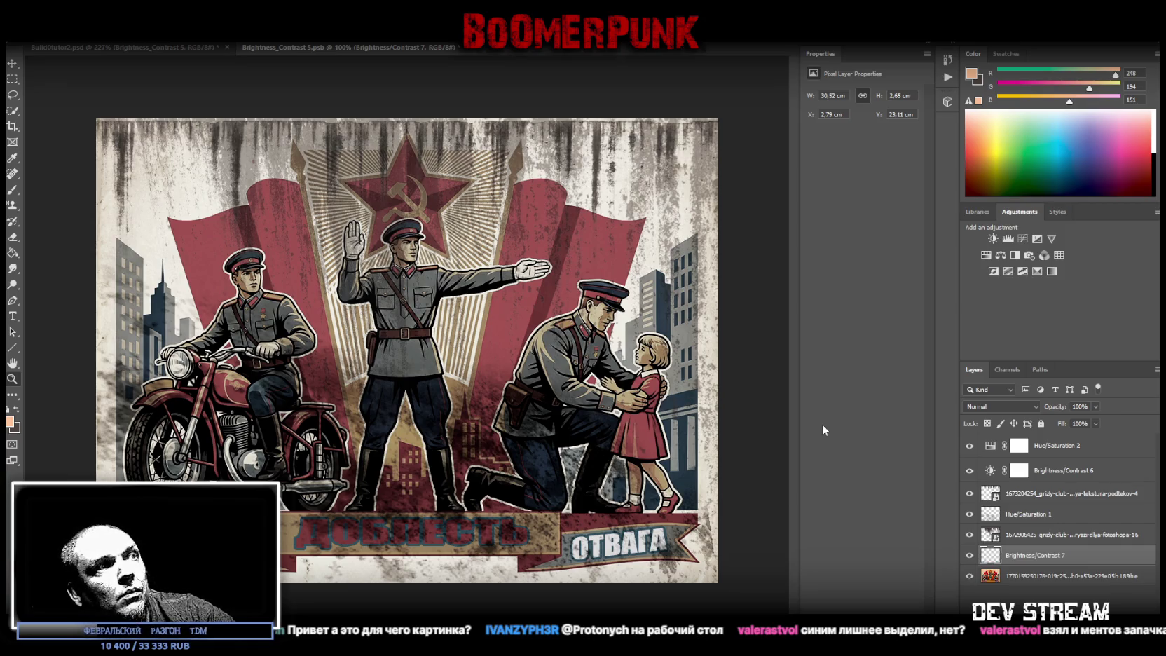
# Step: Merge a +55 saturation layer with Brightness/Contrast 7, save, and return to the atlas
pyautogui.click(986, 255)
pyautogui.moveTo(863, 160)
pyautogui.mouseDown()
pyautogui.moveTo(905, 165)
pyautogui.moveTo(875, 169)
pyautogui.moveTo(888, 172)
pyautogui.mouseUp()
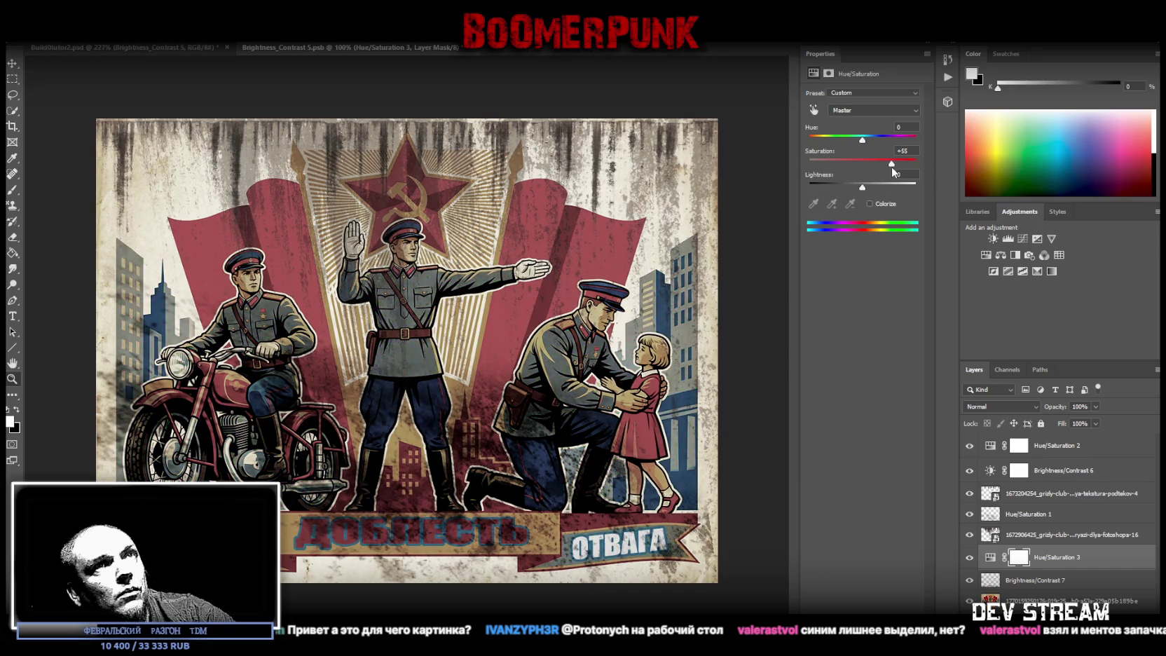
pyautogui.keyDown('shift'); pyautogui.click(1028, 580); pyautogui.keyUp('shift')
pyautogui.rightClick(1027, 580)
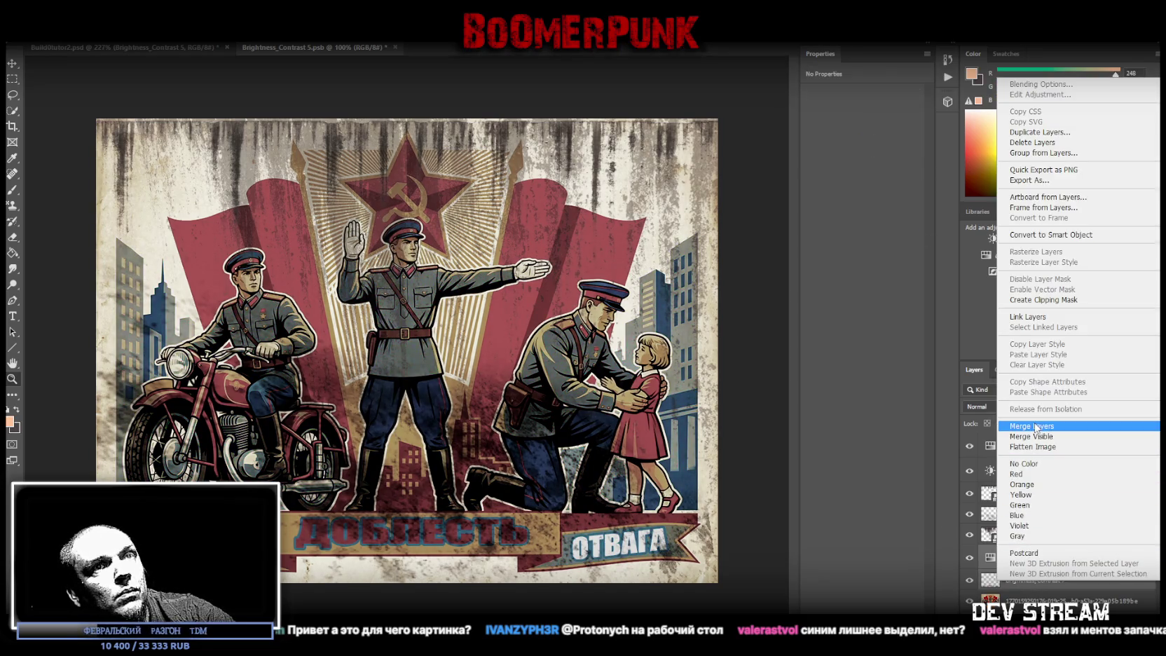
pyautogui.click(1031, 424)
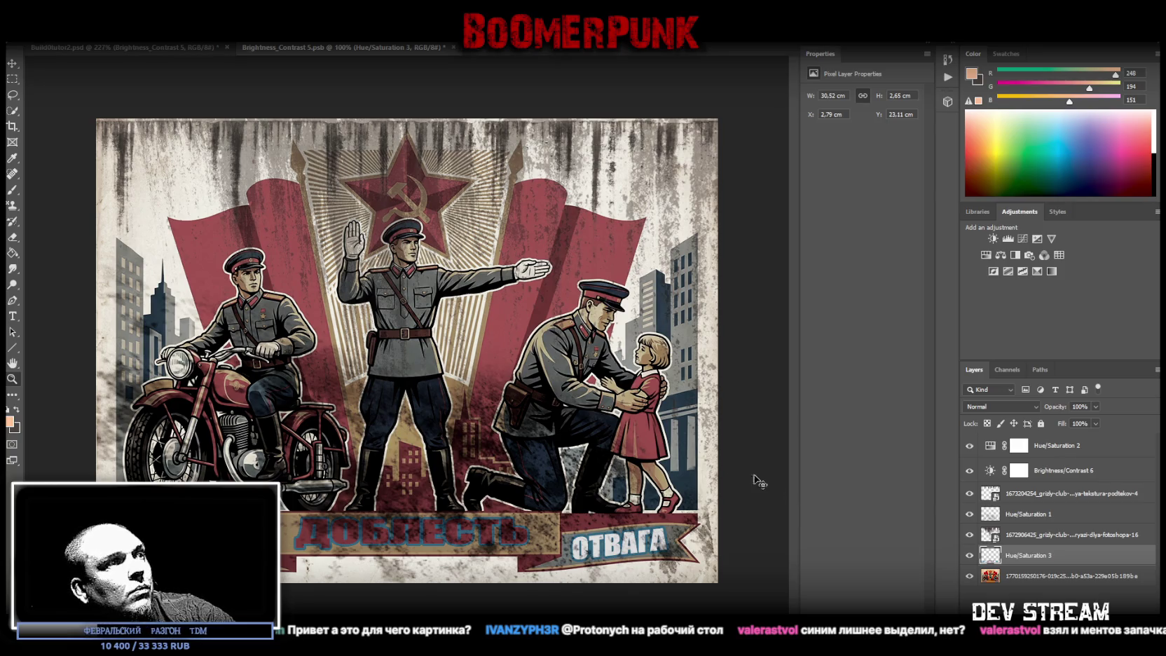
pyautogui.hotkey('ctrl', 's')
pyautogui.click(178, 48)
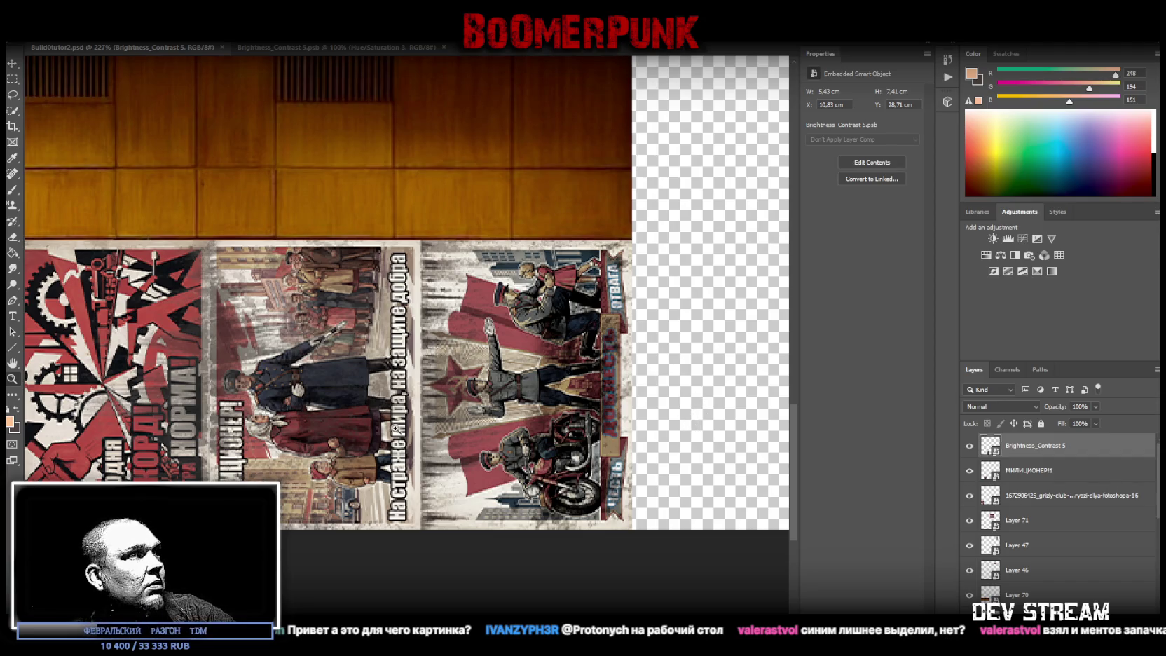
pyautogui.moveTo(396, 429); pyautogui.dragTo(319, 457)
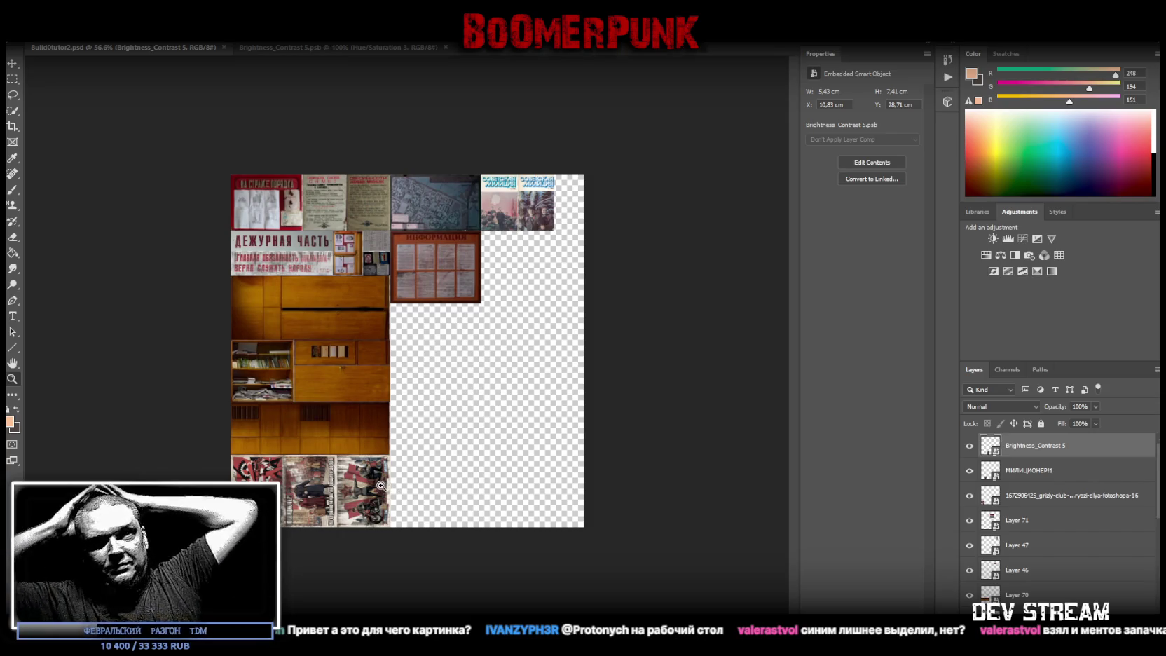
pyautogui.click(314, 512)
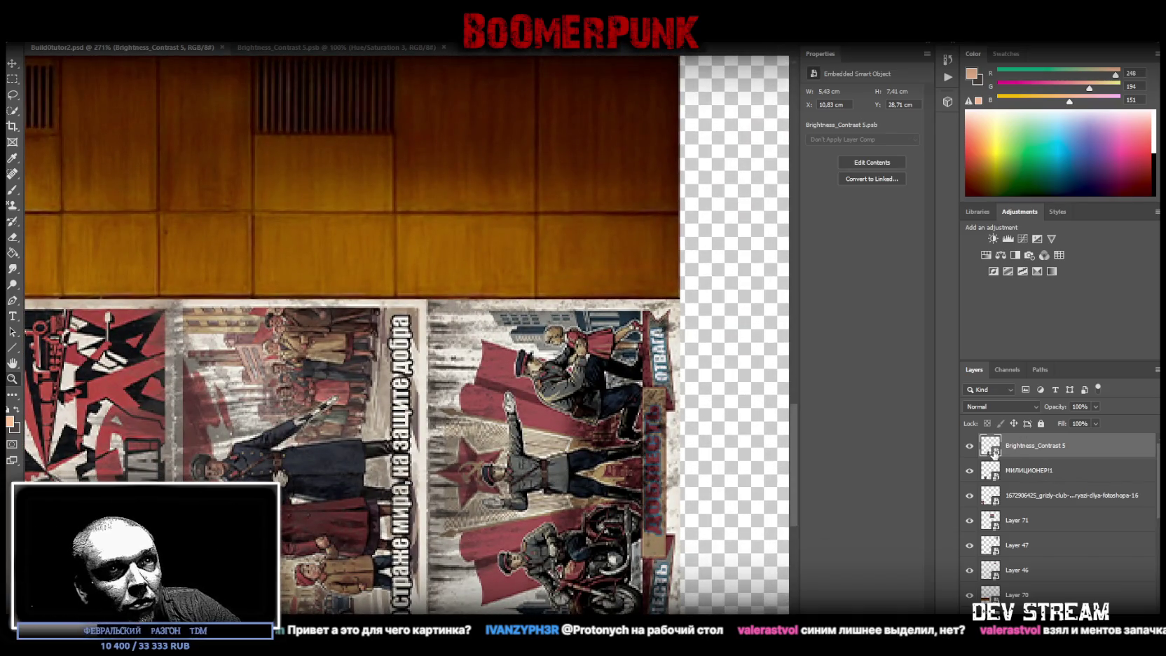
pyautogui.doubleClick(992, 448)
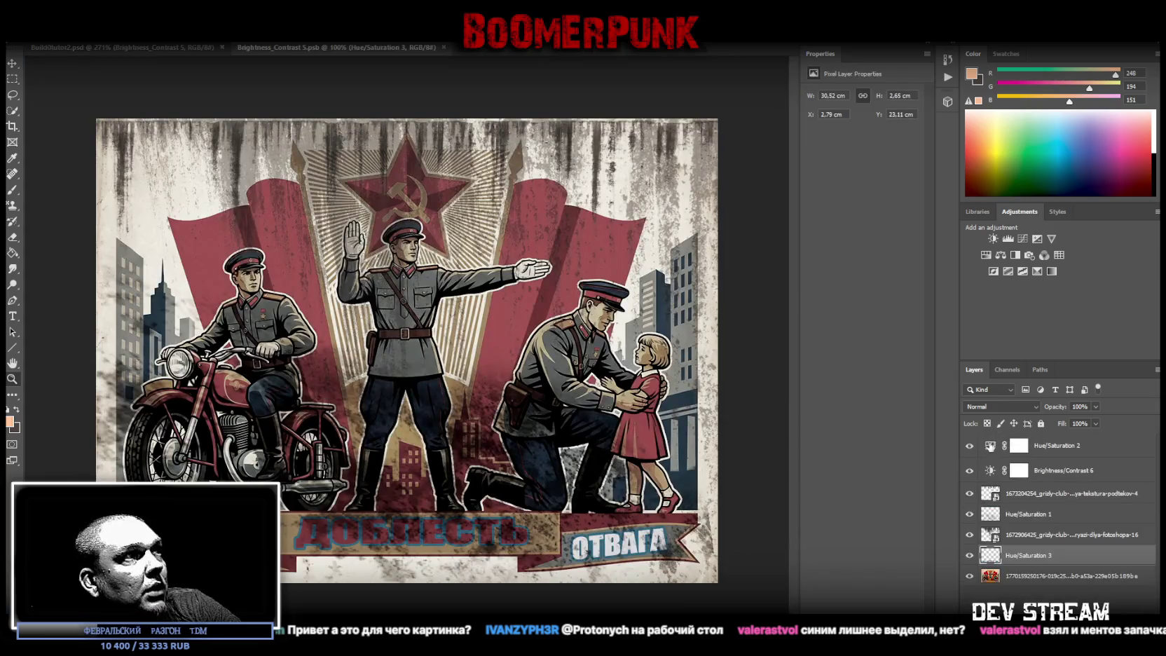
# Step: Slightly lower the Hue/Saturation 1 layer's fill
pyautogui.click(1057, 494)
pyautogui.click(1046, 515)
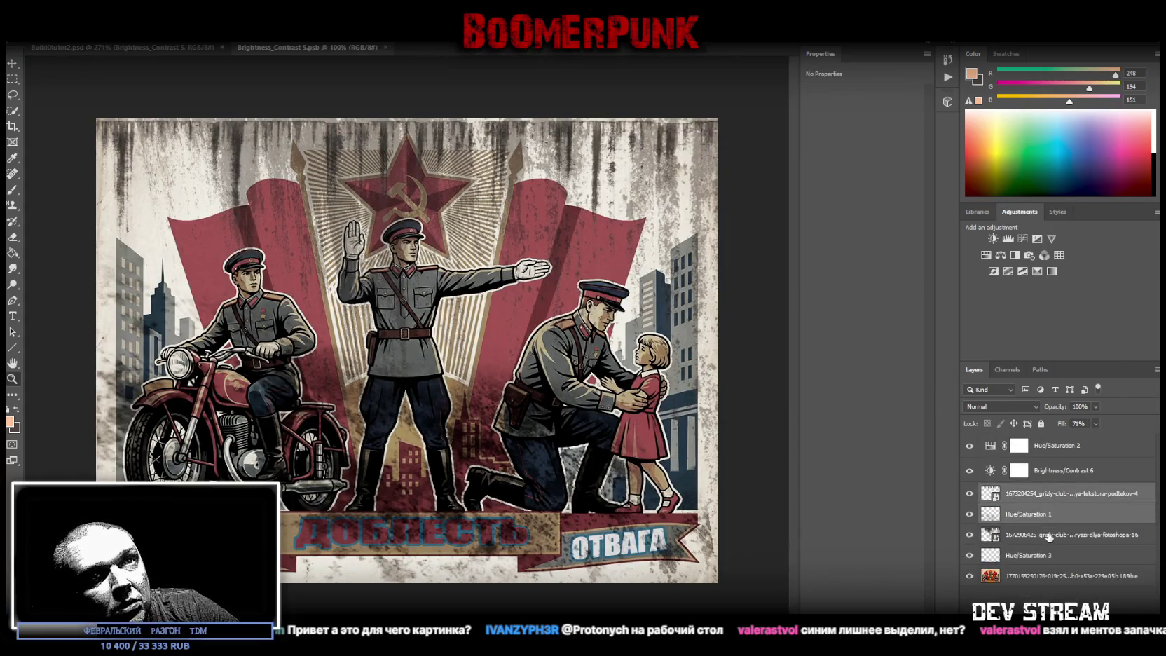
pyautogui.click(1051, 494)
pyautogui.click(1057, 518)
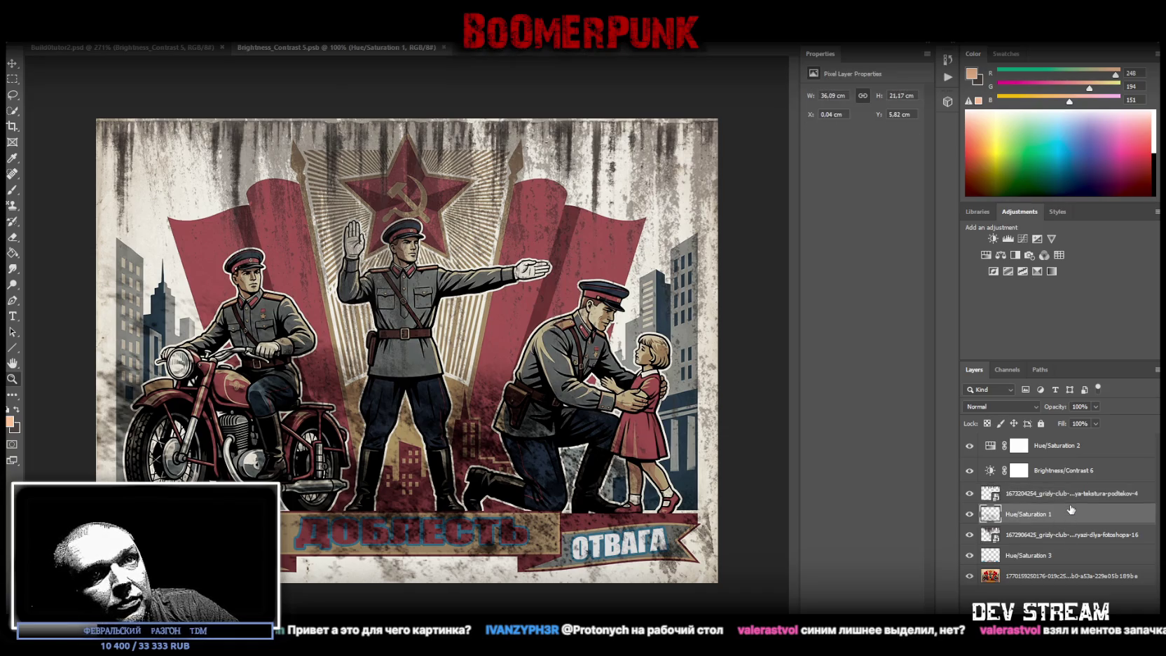
pyautogui.moveTo(1077, 442); pyautogui.dragTo(1070, 440)
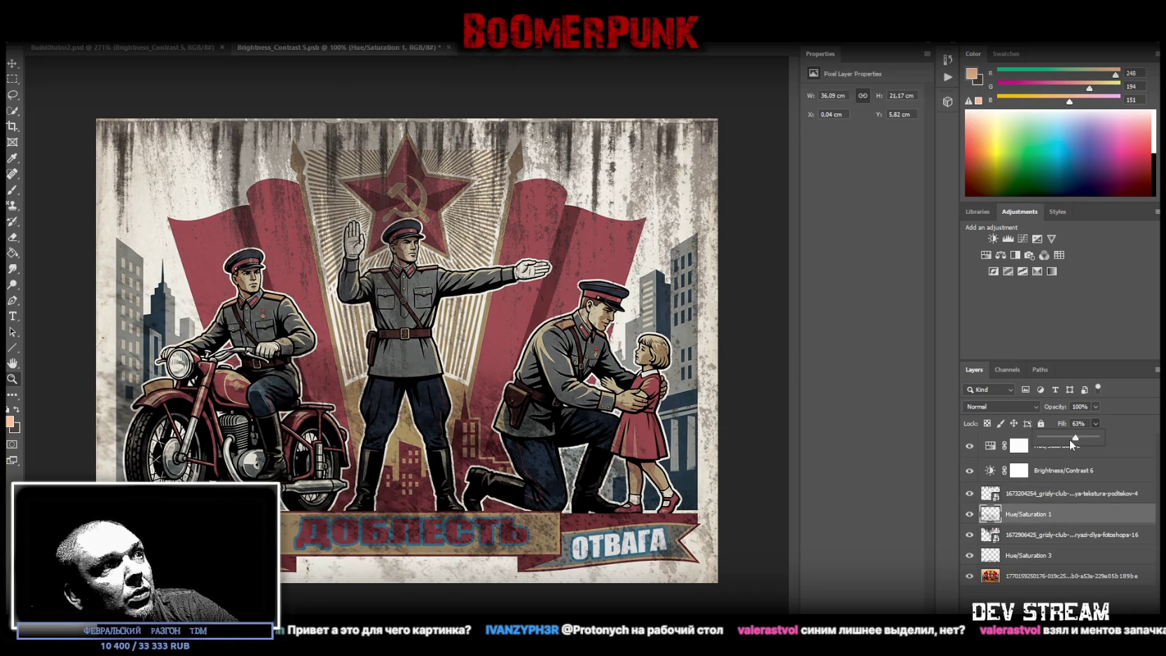
# Step: Fade the lower poster image layer to 33% fill
pyautogui.click(1051, 501)
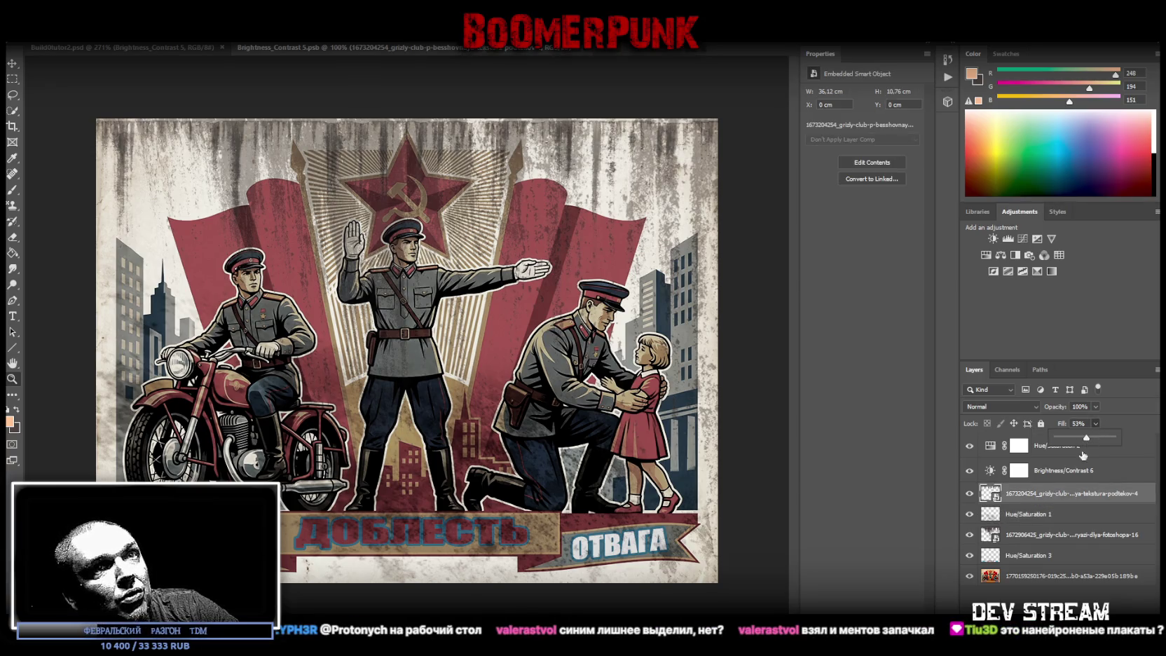
pyautogui.click(1053, 534)
pyautogui.click(1053, 535)
pyautogui.moveTo(1092, 438); pyautogui.dragTo(1082, 442)
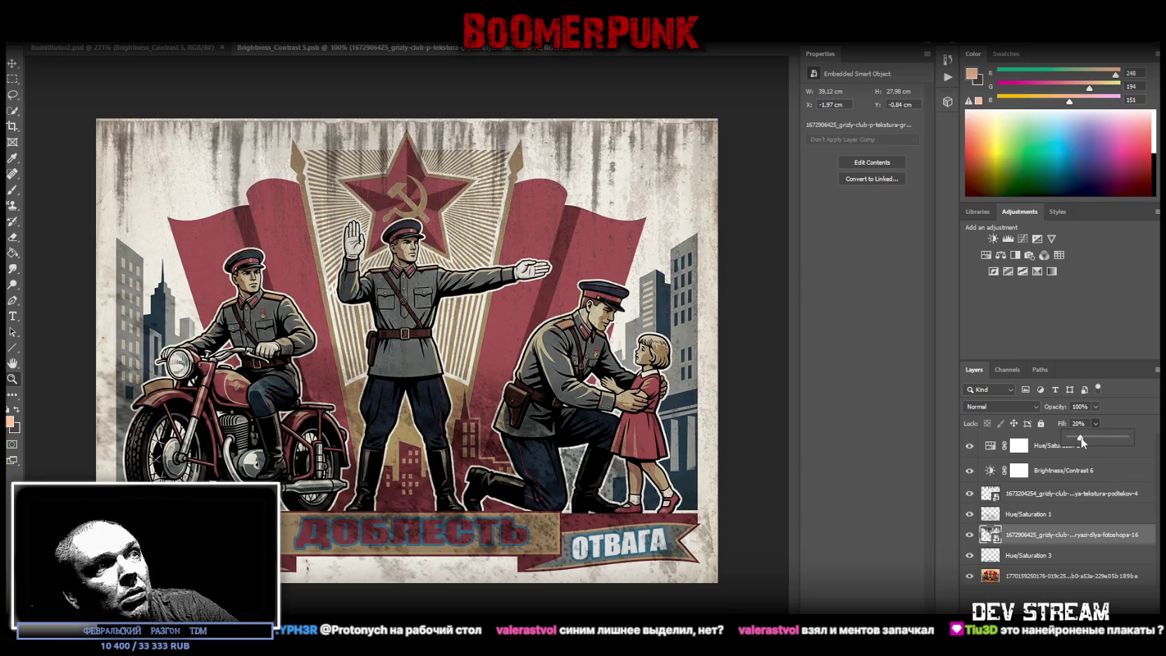
# Step: Set Hue/Saturation 1 to 50% fill, save the poster, and return to Build0tutor2
pyautogui.click(1051, 513)
pyautogui.moveTo(1089, 438); pyautogui.dragTo(1081, 438)
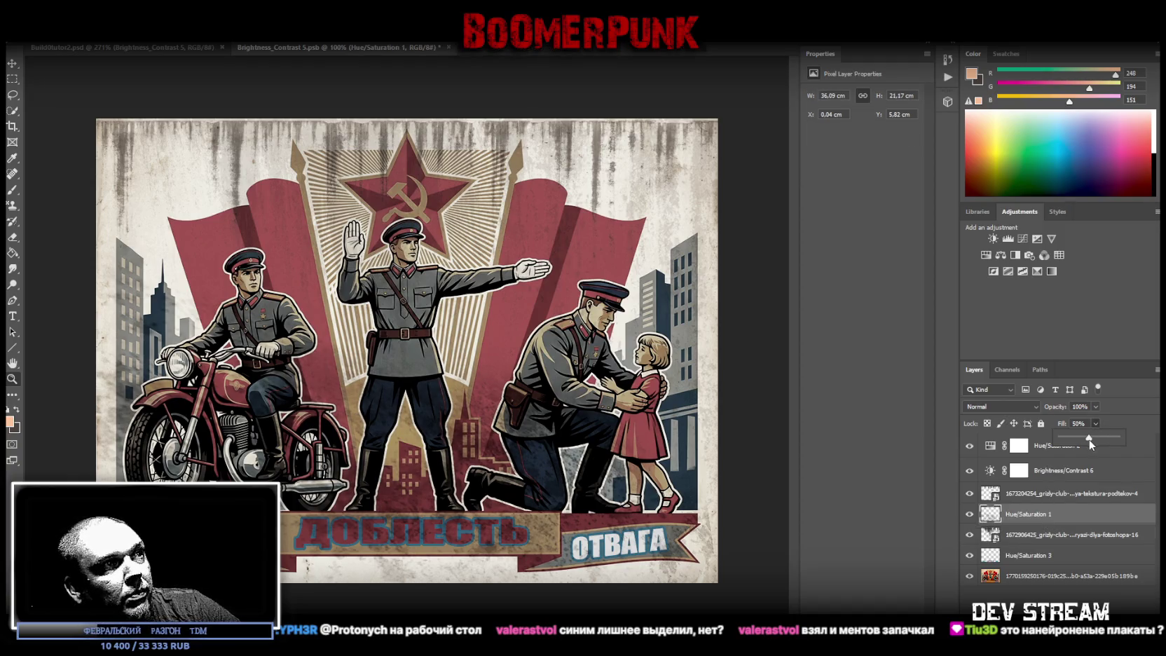
pyautogui.hotkey('ctrl', 's')
pyautogui.click(177, 46)
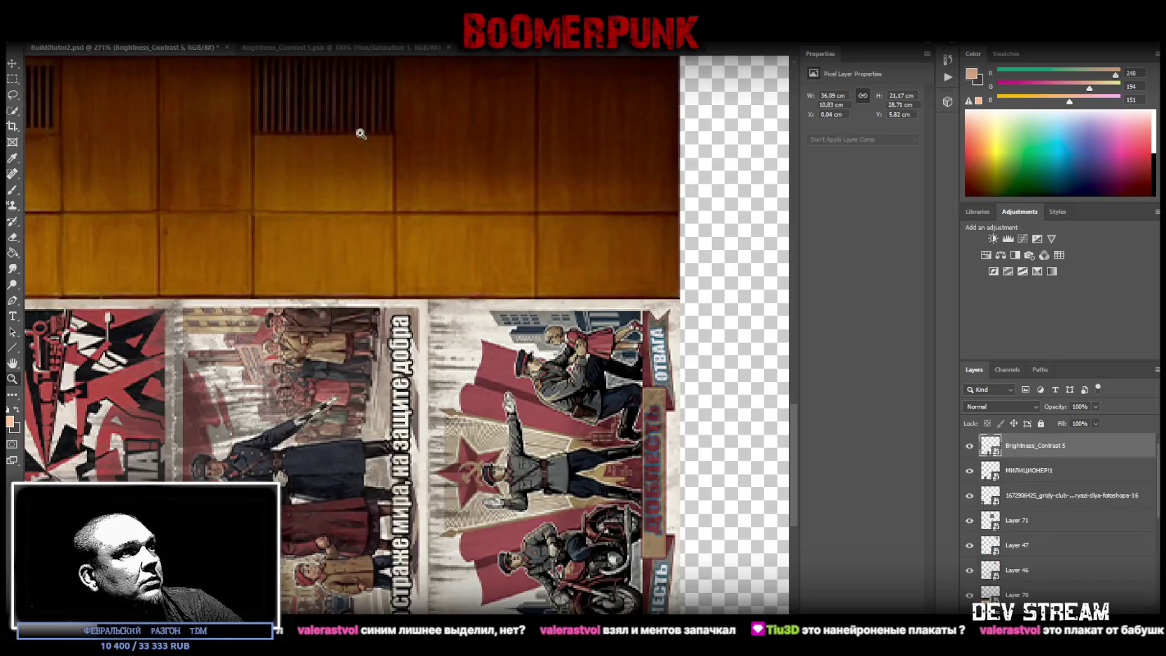
# Step: Save the Photoshop atlas as Build0tutor2.png and begin importing a texture in Blockbench
pyautogui.keyDown('alt'); pyautogui.scroll(-5, 522, 363); pyautogui.keyUp('alt')
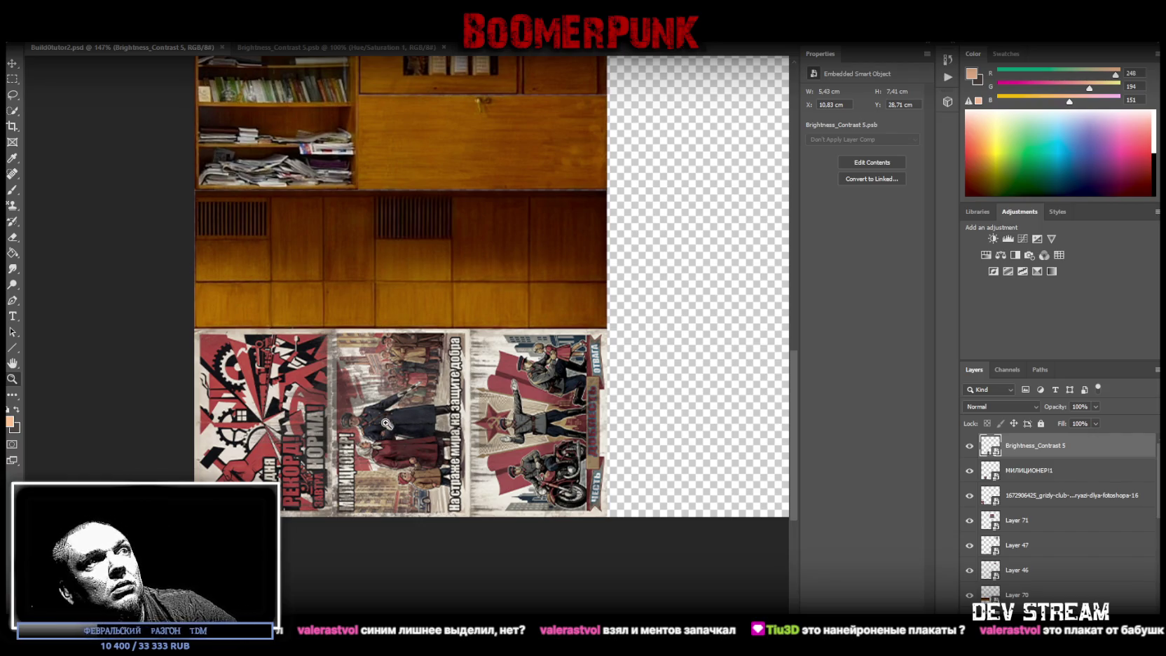
pyautogui.keyDown('alt'); pyautogui.scroll(2, 453, 435); pyautogui.keyUp('alt')
pyautogui.keyDown('alt'); pyautogui.scroll(-3, 453, 438); pyautogui.keyUp('alt')
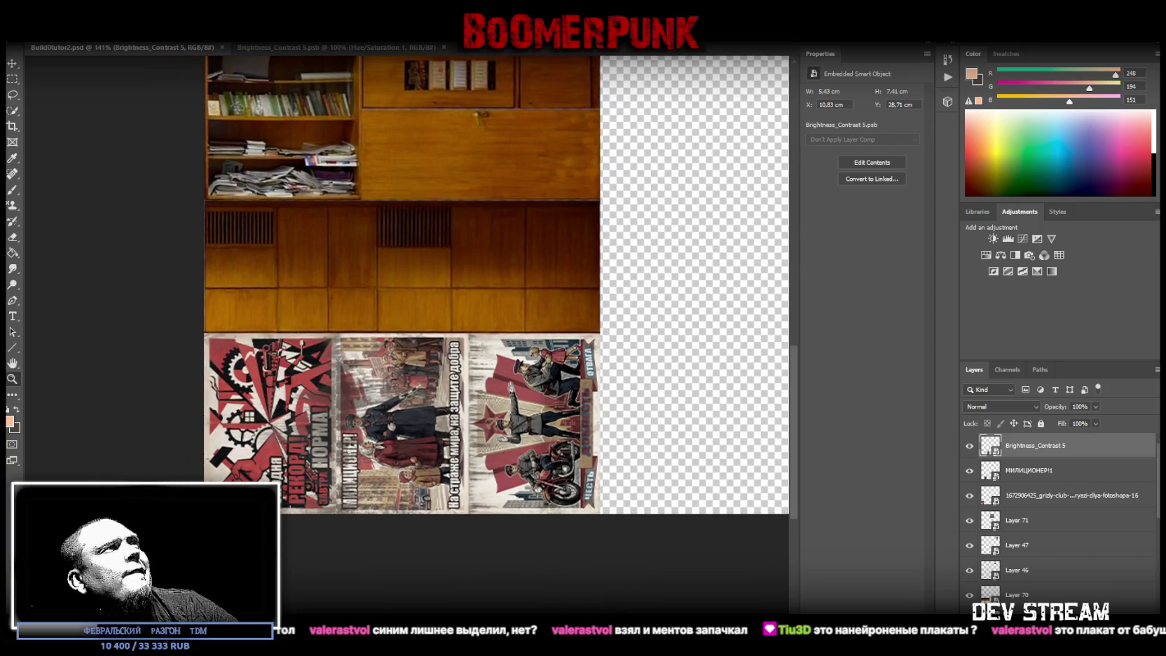
pyautogui.hotkey('alt', 'f')
pyautogui.click(59, 146)
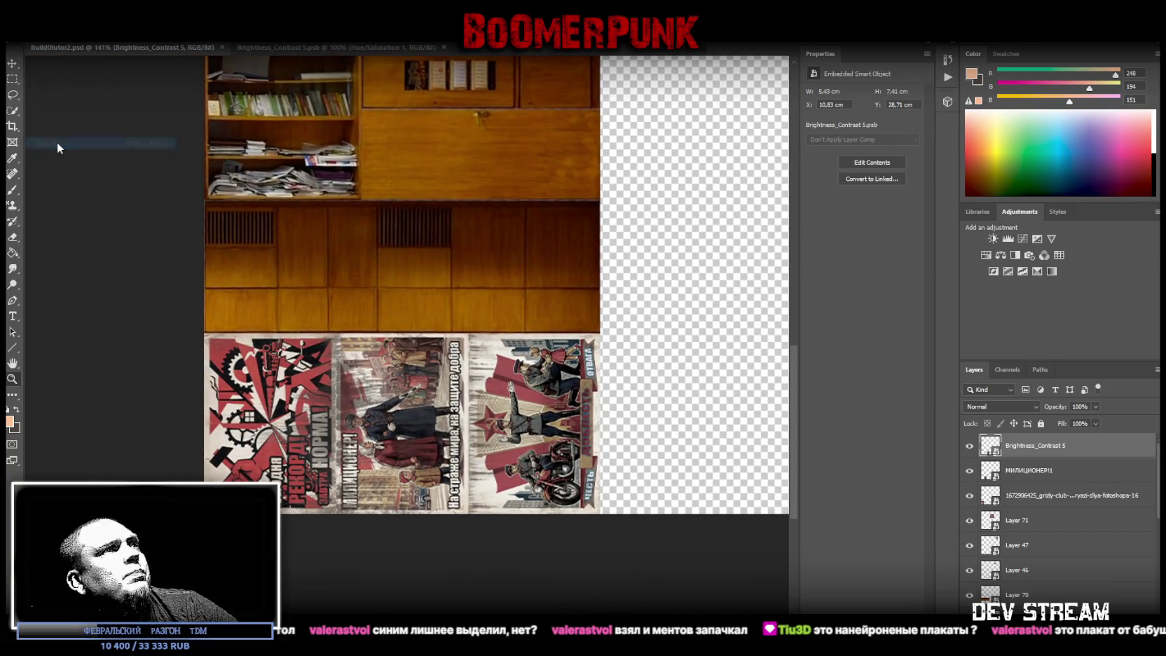
pyautogui.click(488, 397)
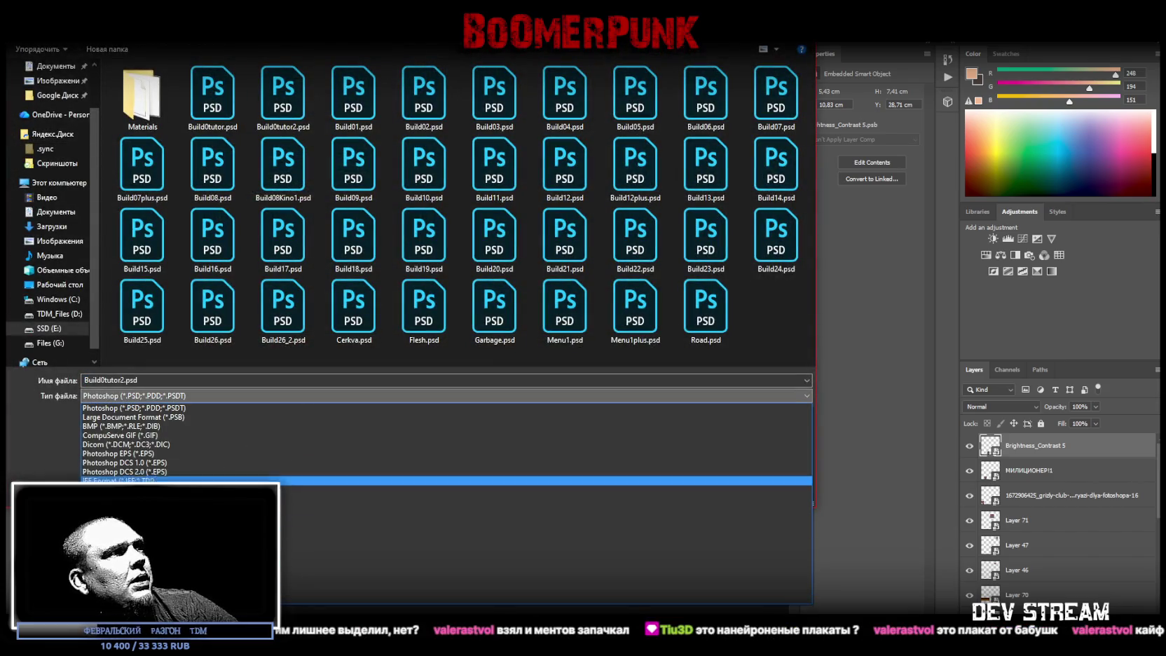
pyautogui.click(449, 572)
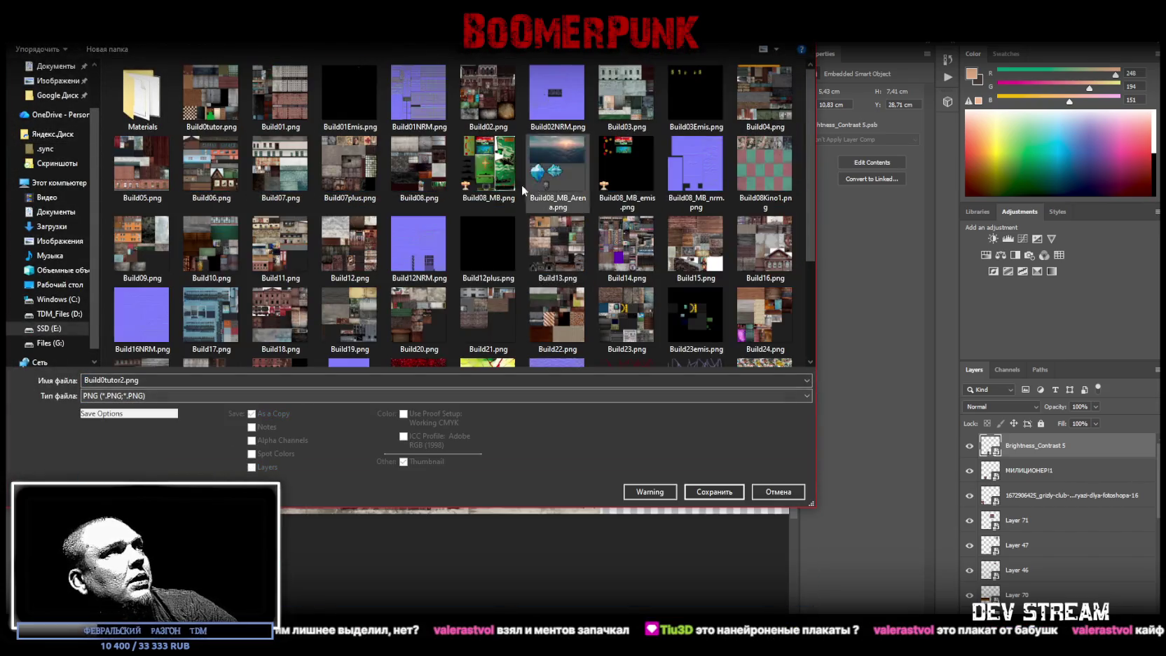
pyautogui.click(714, 491)
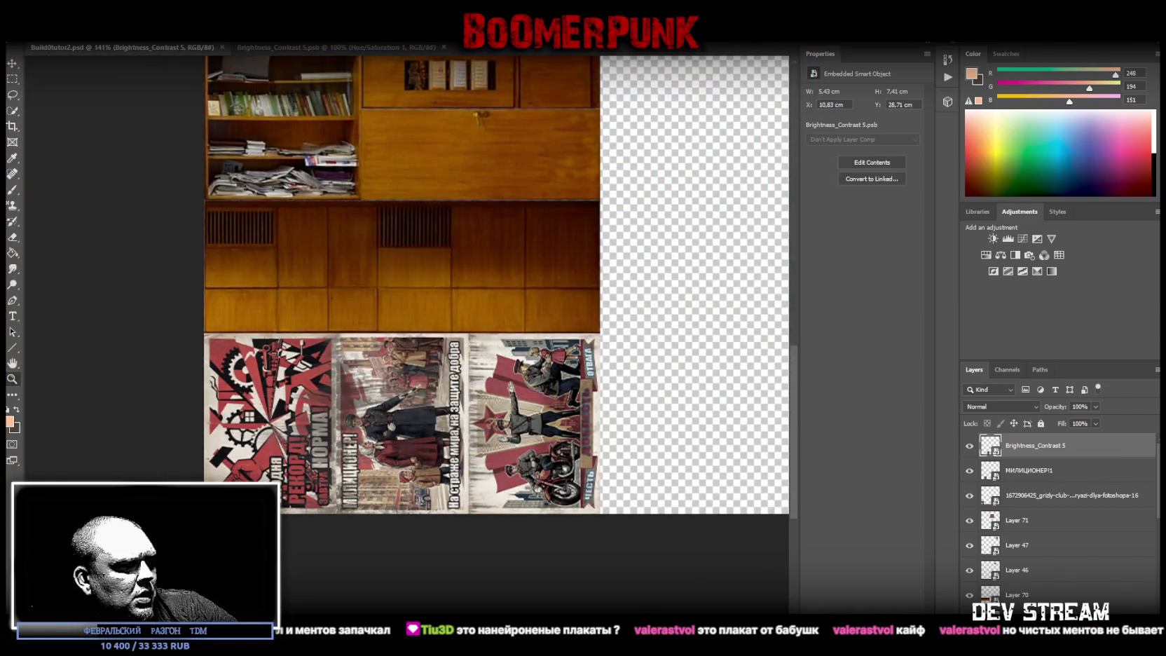
pyautogui.hotkey('alt', 'Tab')
pyautogui.click(15, 481)
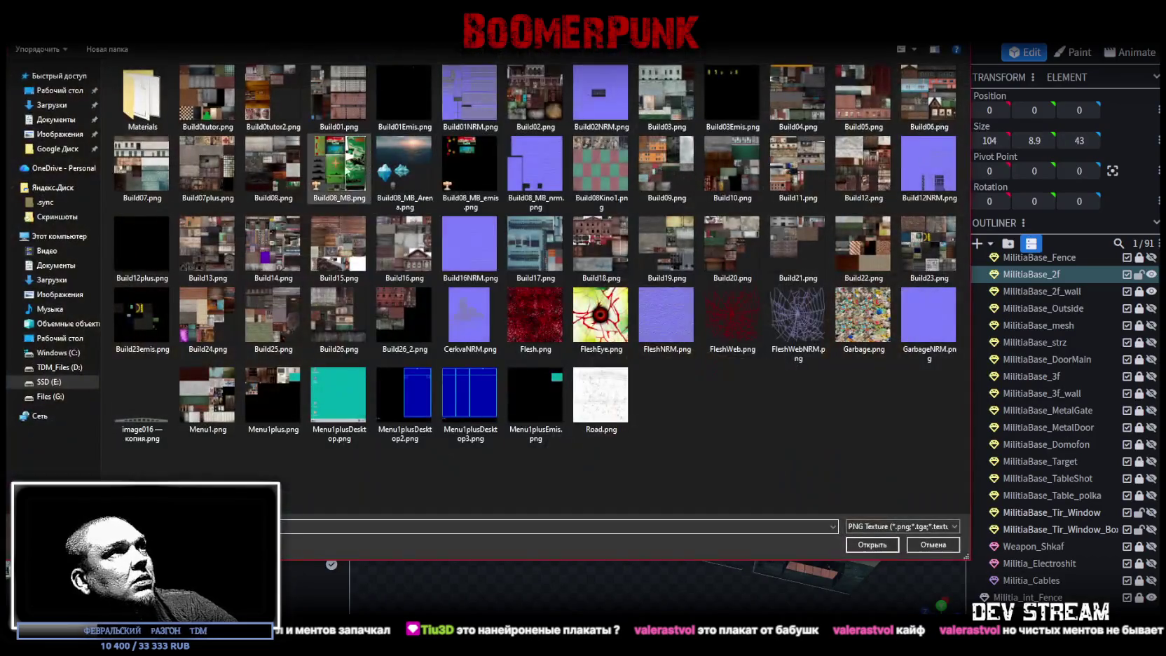
# Step: Load Build0tutor2.png as a texture and change its UV size from 1024×1024 to 256×64
pyautogui.doubleClick(280, 93)
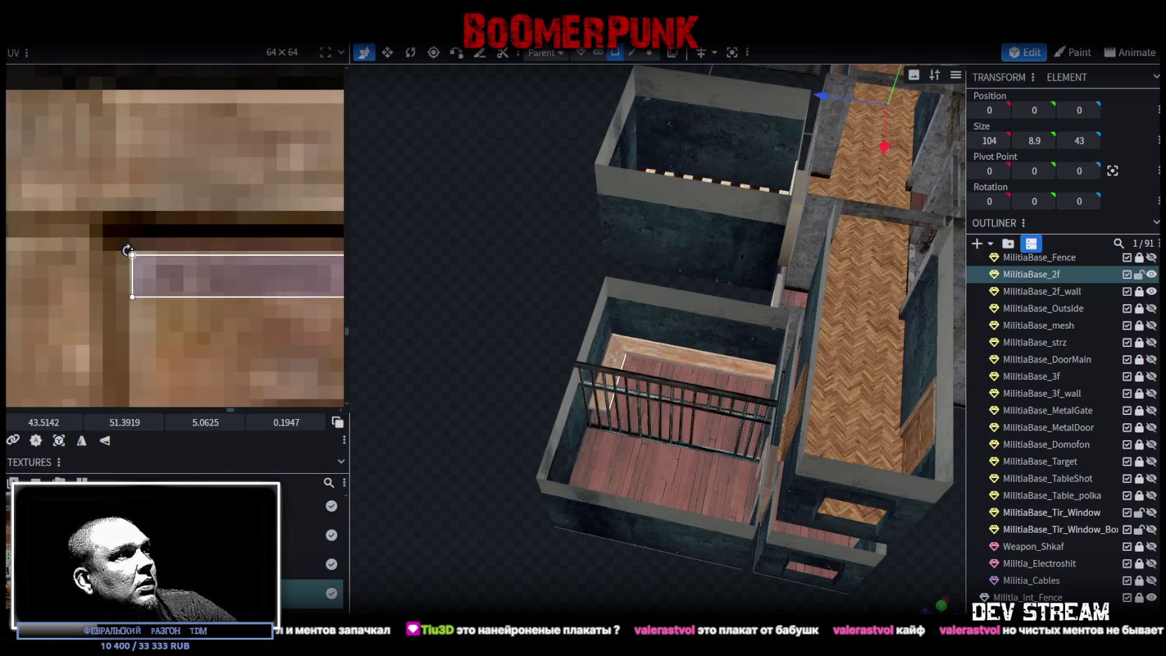
pyautogui.doubleClick(309, 592)
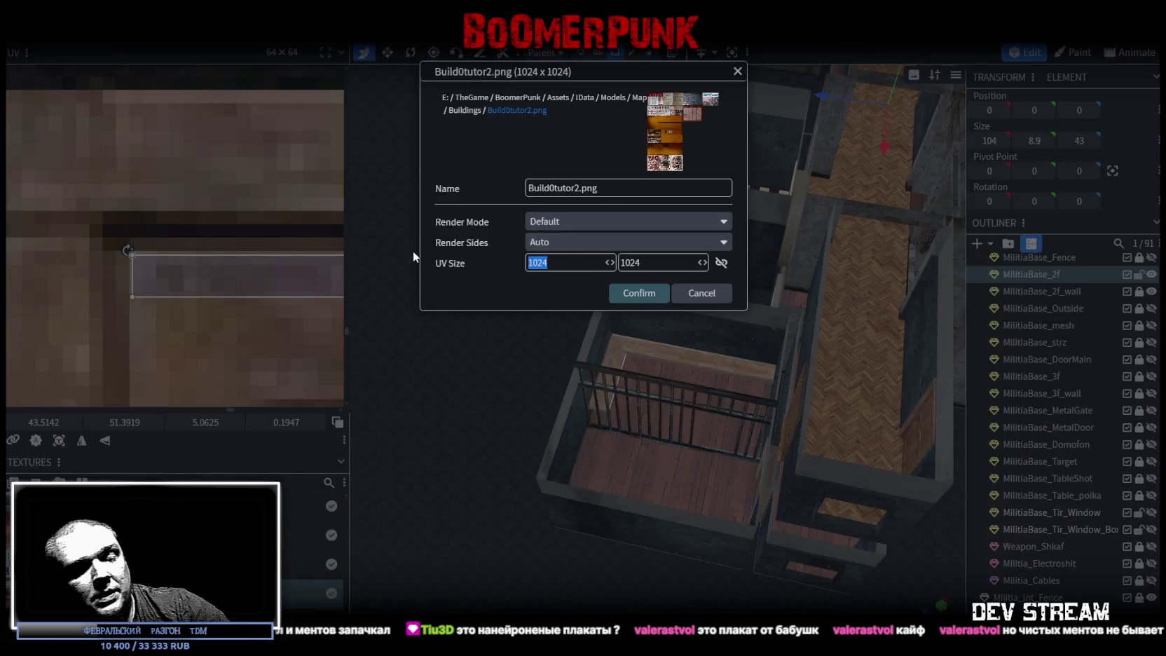
pyautogui.write('256')
pyautogui.doubleClick(639, 261)
pyautogui.write('64')
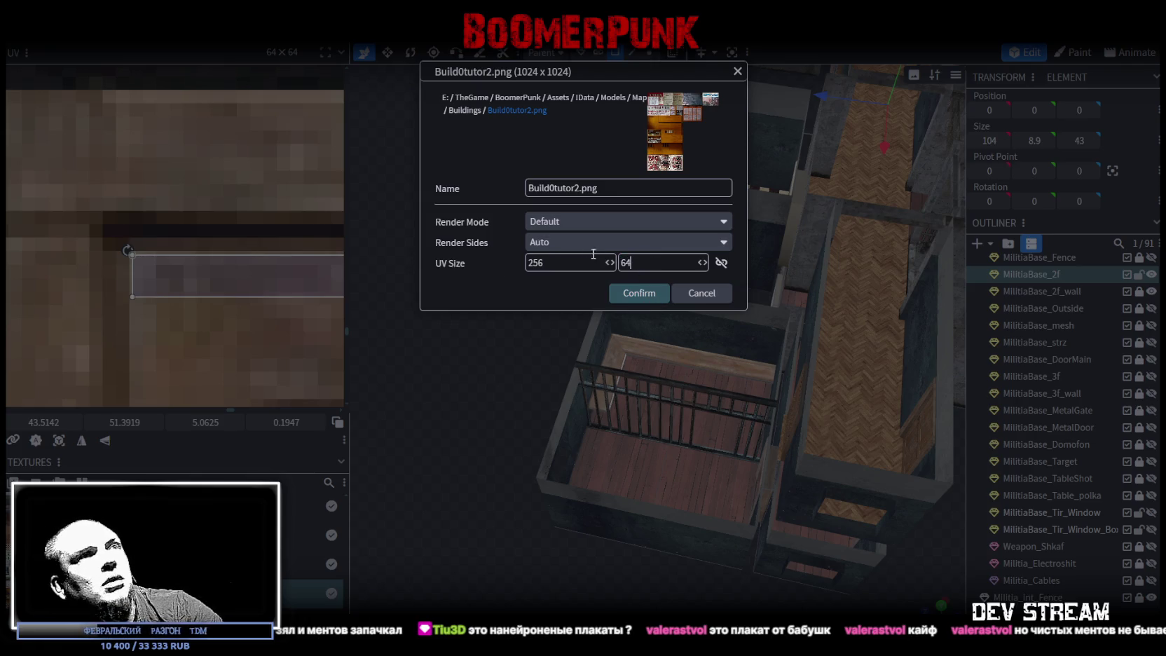
pyautogui.click(639, 292)
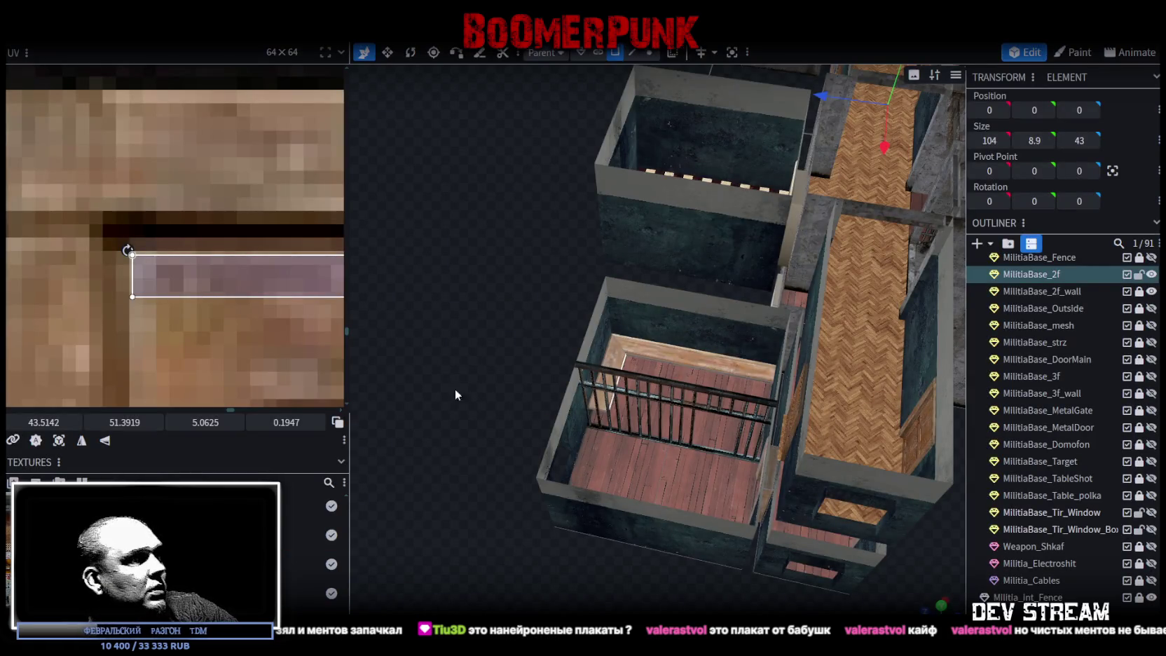
# Step: With nothing selected, add a new 16×8×16 cuboid mesh
pyautogui.scroll(-5, 455, 388)
pyautogui.moveTo(631, 259)
pyautogui.mouseDown()
pyautogui.moveTo(728, 261)
pyautogui.moveTo(672, 380)
pyautogui.moveTo(857, 350)
pyautogui.moveTo(636, 423)
pyautogui.mouseUp()
pyautogui.moveTo(541, 499); pyautogui.dragTo(413, 478)
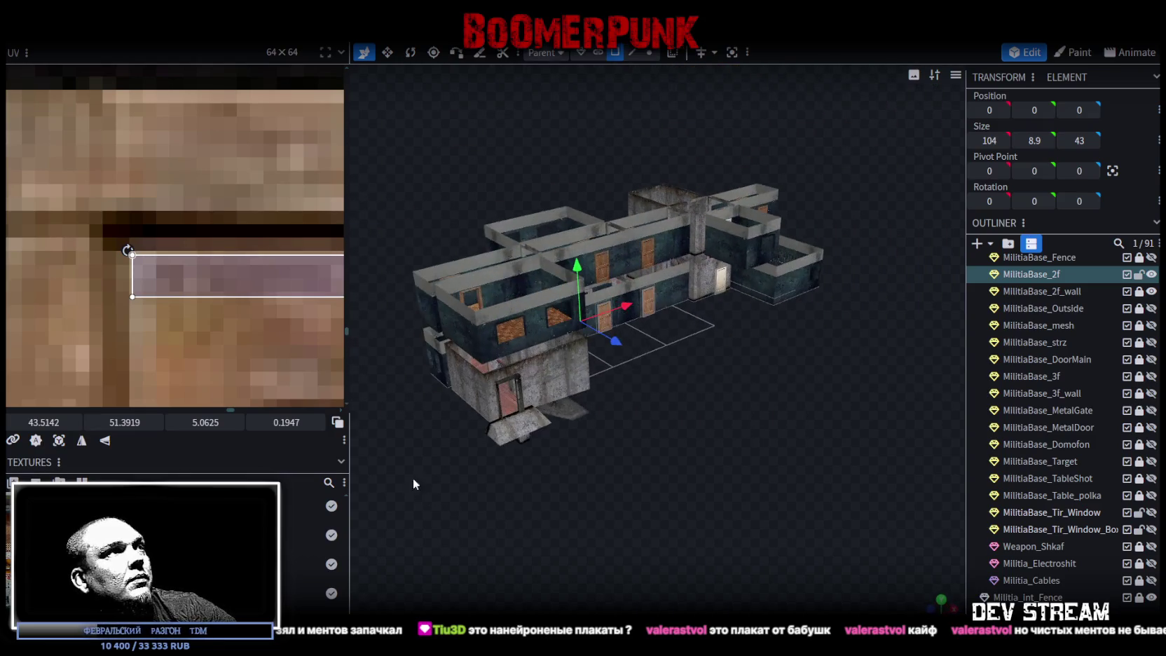
pyautogui.scroll(-2, 176, 305)
pyautogui.scroll(-2, 130, 288)
pyautogui.scroll(-2, 133, 291)
pyautogui.scroll(-3, 141, 295)
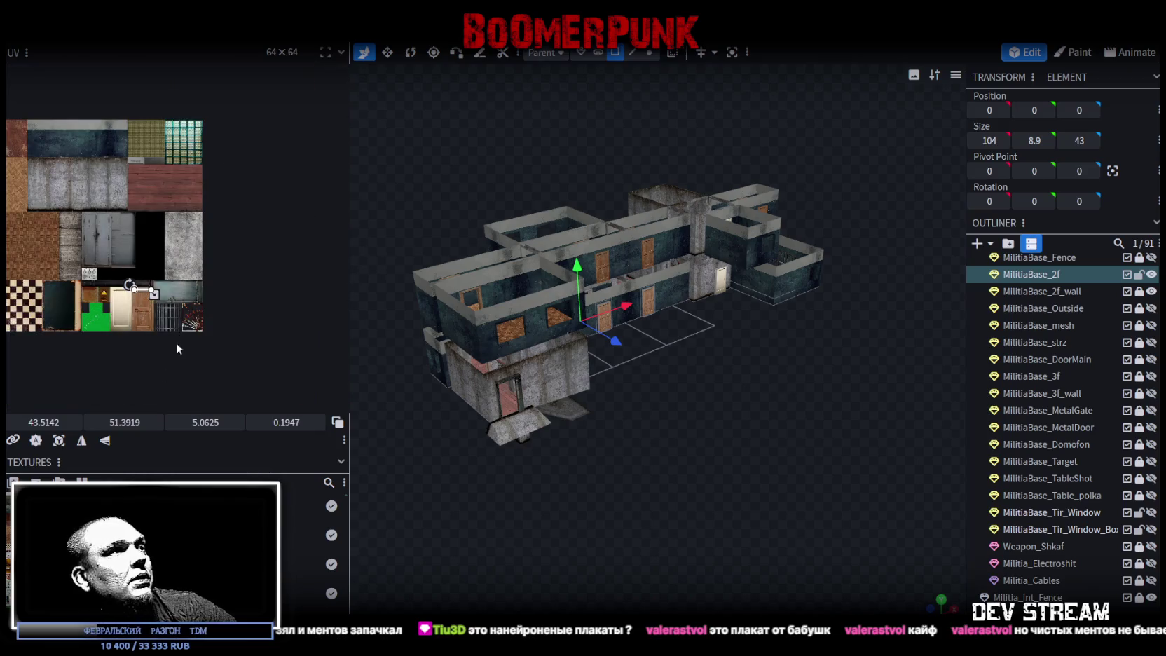
pyautogui.scroll(3, 759, 451)
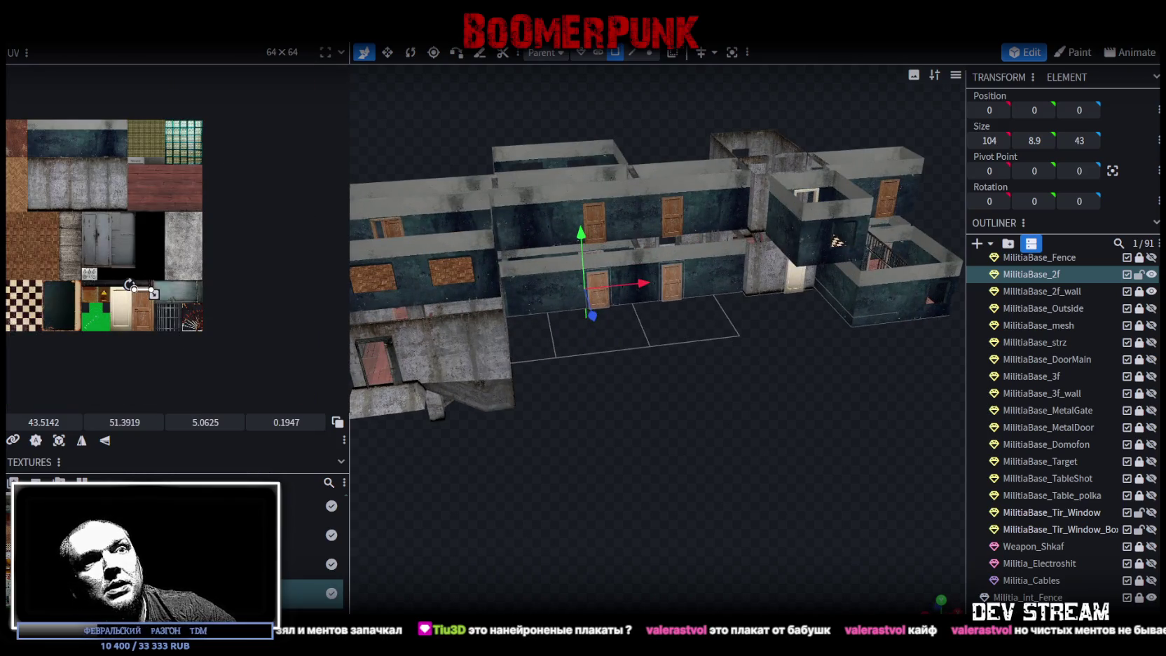
pyautogui.click(687, 443)
pyautogui.click(977, 244)
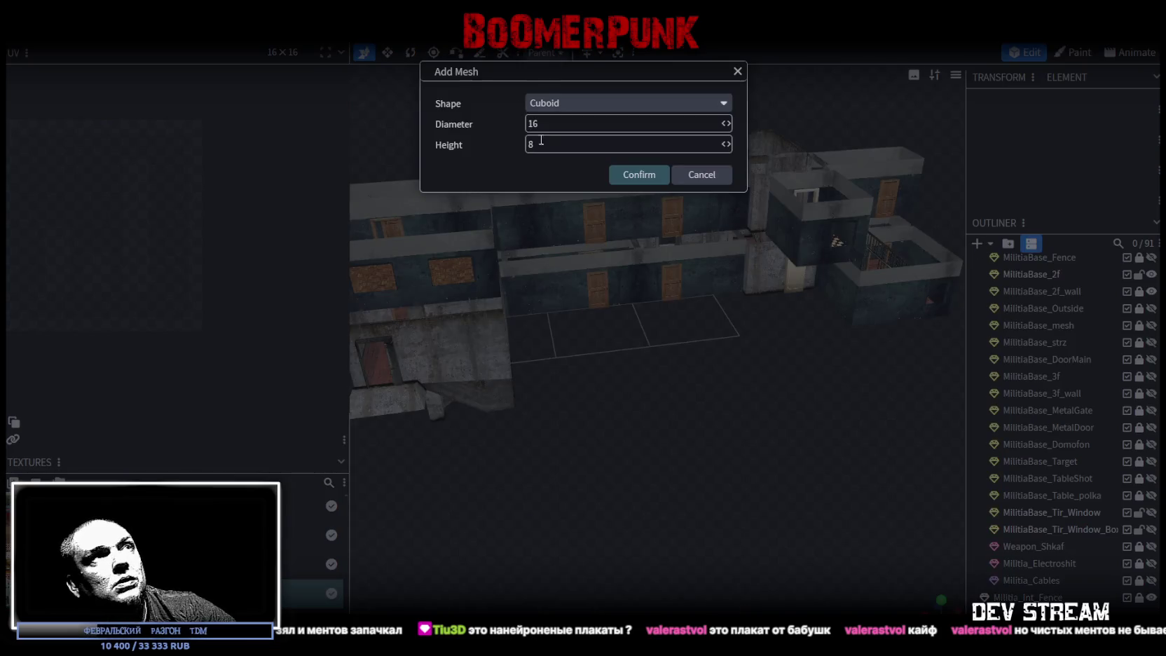
pyautogui.click(636, 180)
# Step: Hide the MilitiaTutor building and collapse its folder in the outliner
pyautogui.scroll(-3, 680, 480)
pyautogui.moveTo(680, 480); pyautogui.dragTo(660, 469)
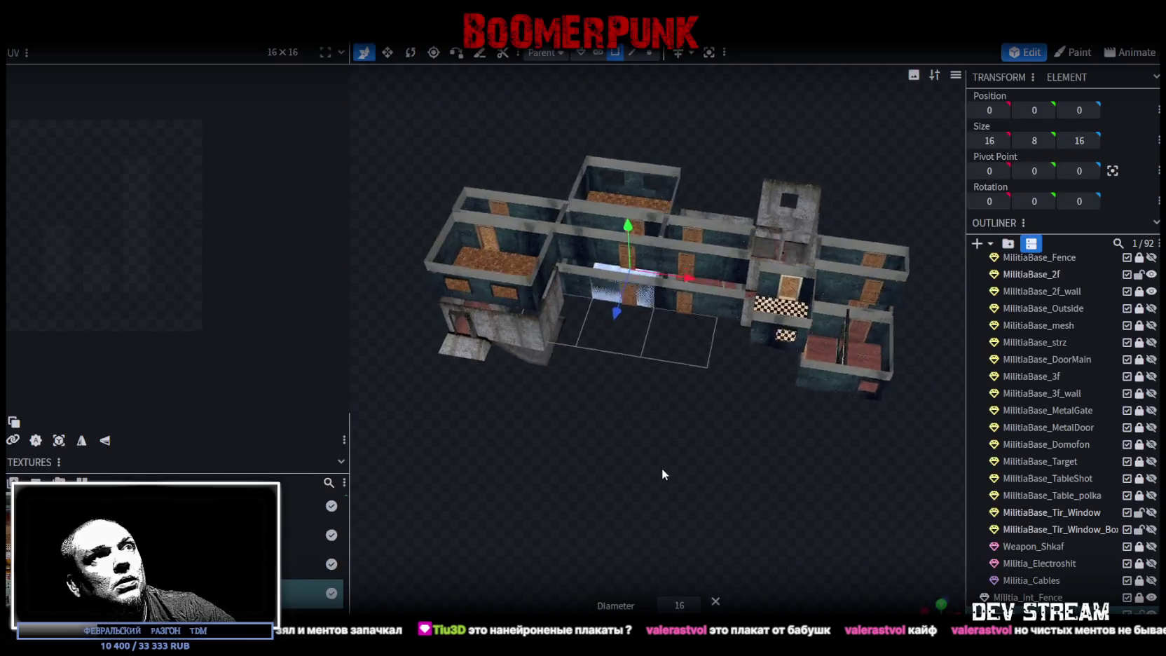
pyautogui.scroll(4, 660, 469)
pyautogui.scroll(3, 1098, 426)
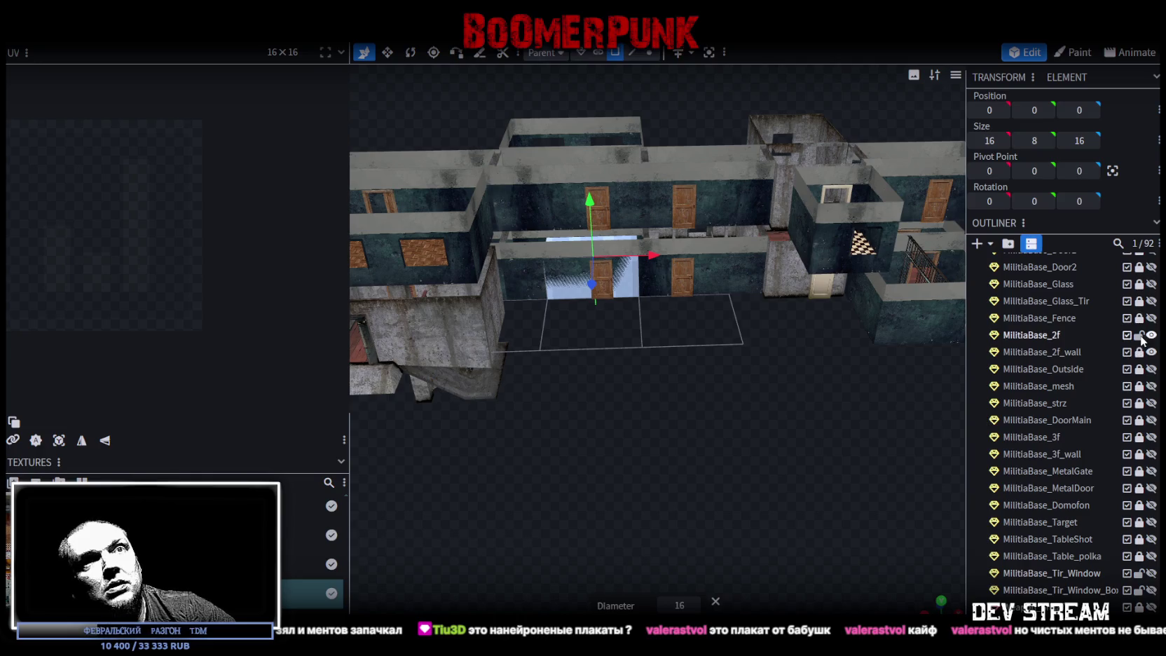
pyautogui.scroll(1, 1153, 344)
pyautogui.scroll(3, 1153, 344)
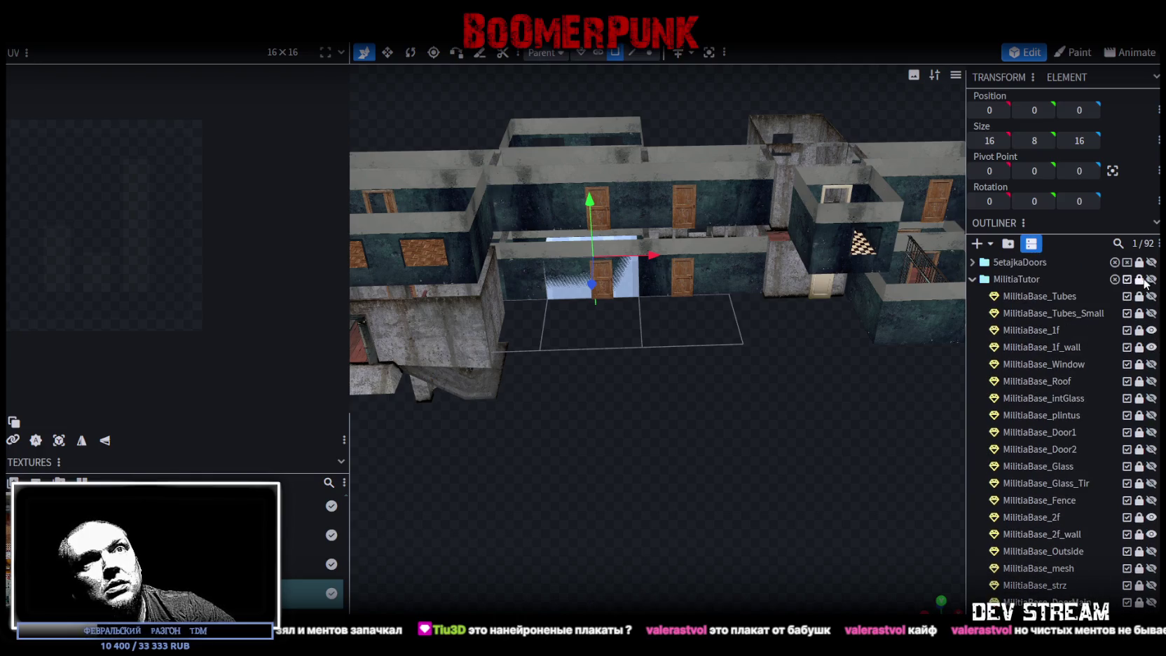
pyautogui.click(1151, 280)
pyautogui.click(974, 278)
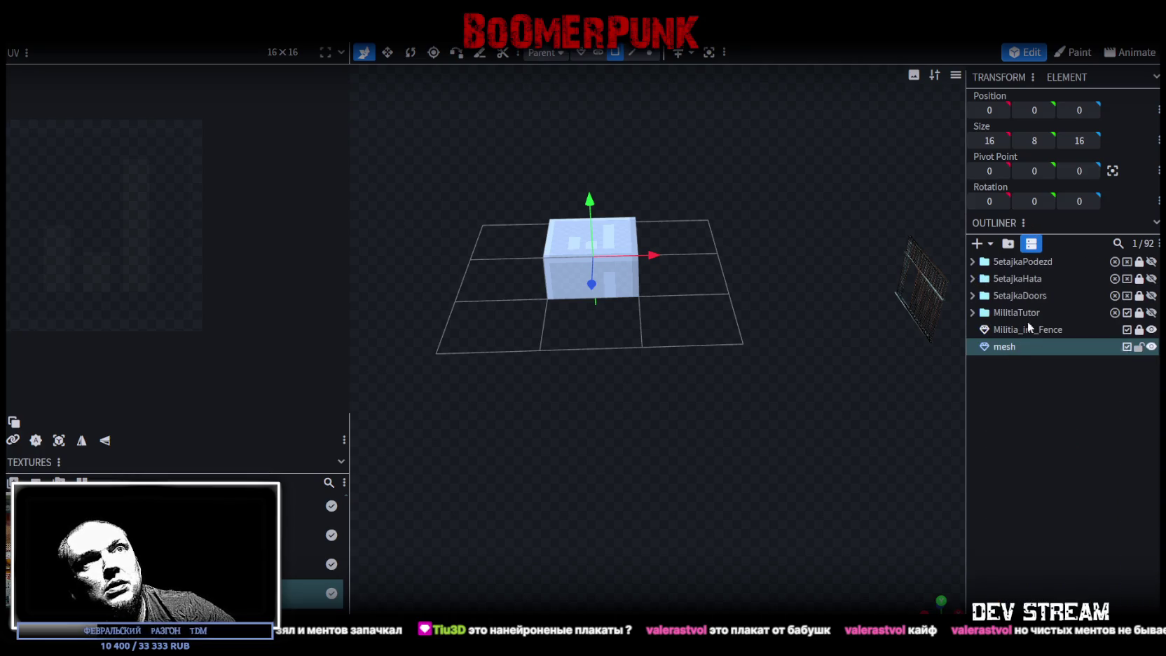
# Step: Create a group named MilitiaProps1 and move the mesh into it
pyautogui.click(1006, 417)
pyautogui.click(1008, 243)
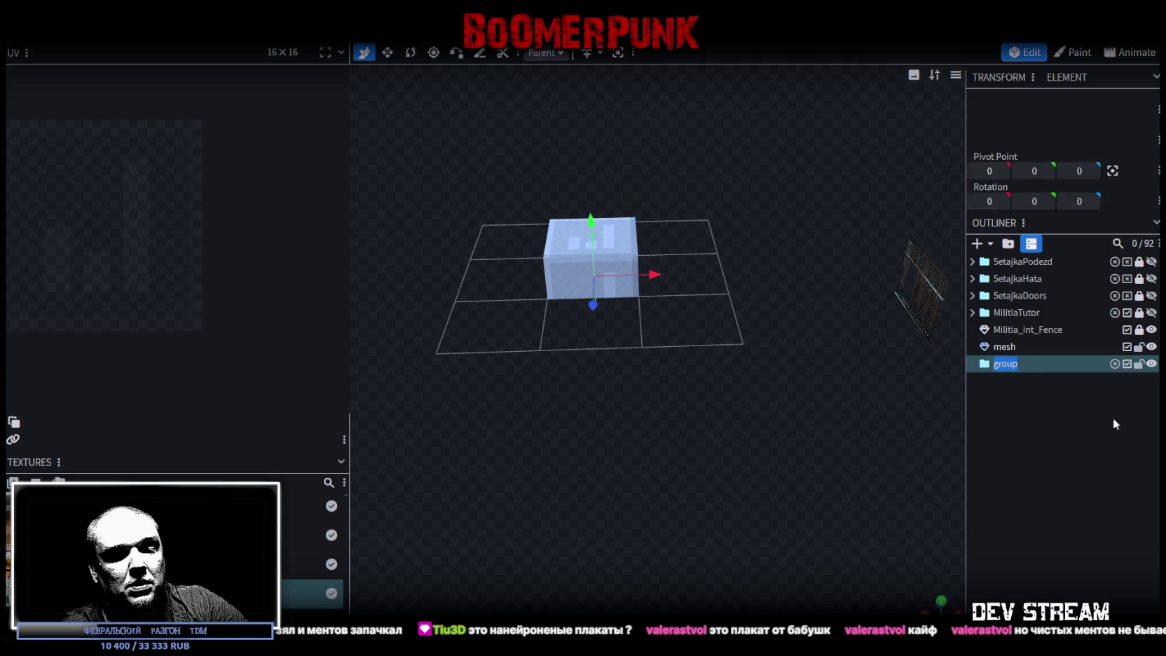
pyautogui.write('ьщдшешф')
pyautogui.press('BackSpace')
pyautogui.press('BackSpace')
pyautogui.press('BackSpace')
pyautogui.press('BackSpace')
pyautogui.press('BackSpace')
pyautogui.write('MilitiaProps1')
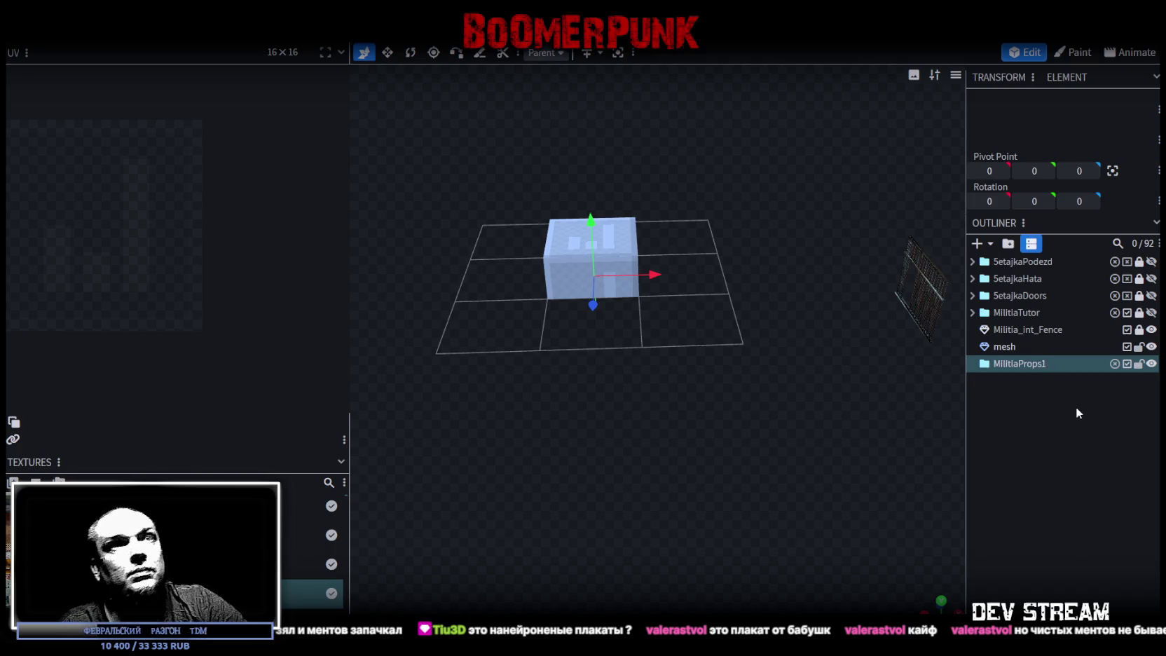
pyautogui.moveTo(1005, 350); pyautogui.dragTo(1019, 365)
# Step: Show the MilitiaTutor building again and expand its folder
pyautogui.scroll(3, 746, 329)
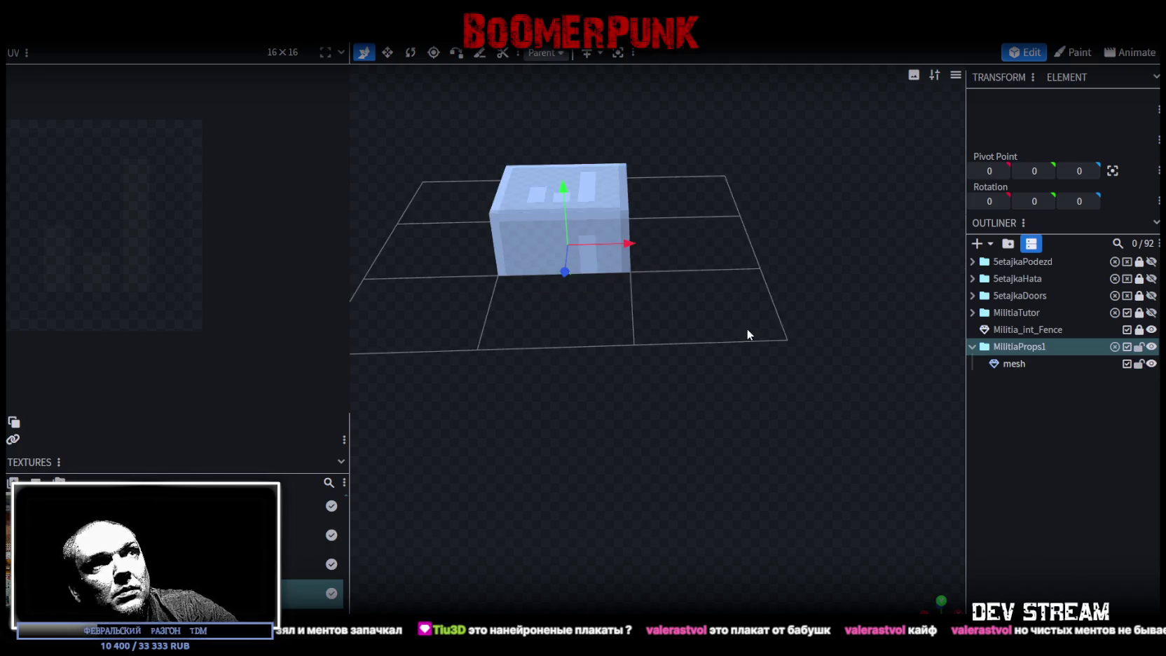
pyautogui.scroll(2, 747, 328)
pyautogui.click(1152, 313)
pyautogui.scroll(-3, 779, 298)
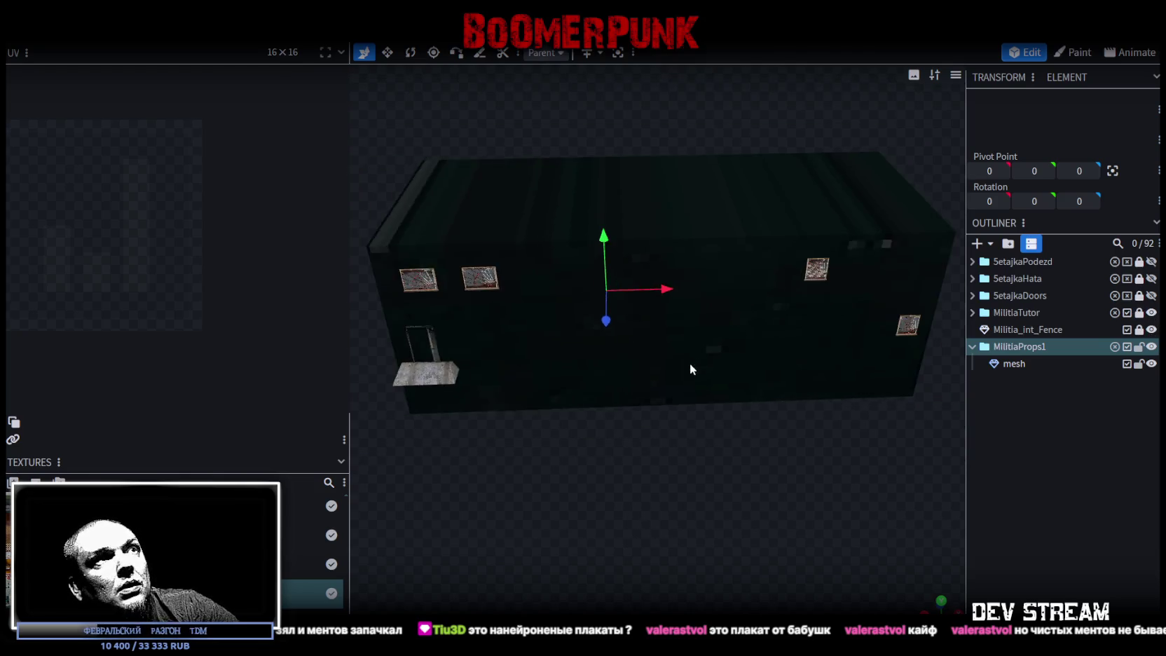
pyautogui.scroll(-2, 690, 362)
pyautogui.scroll(2, 750, 408)
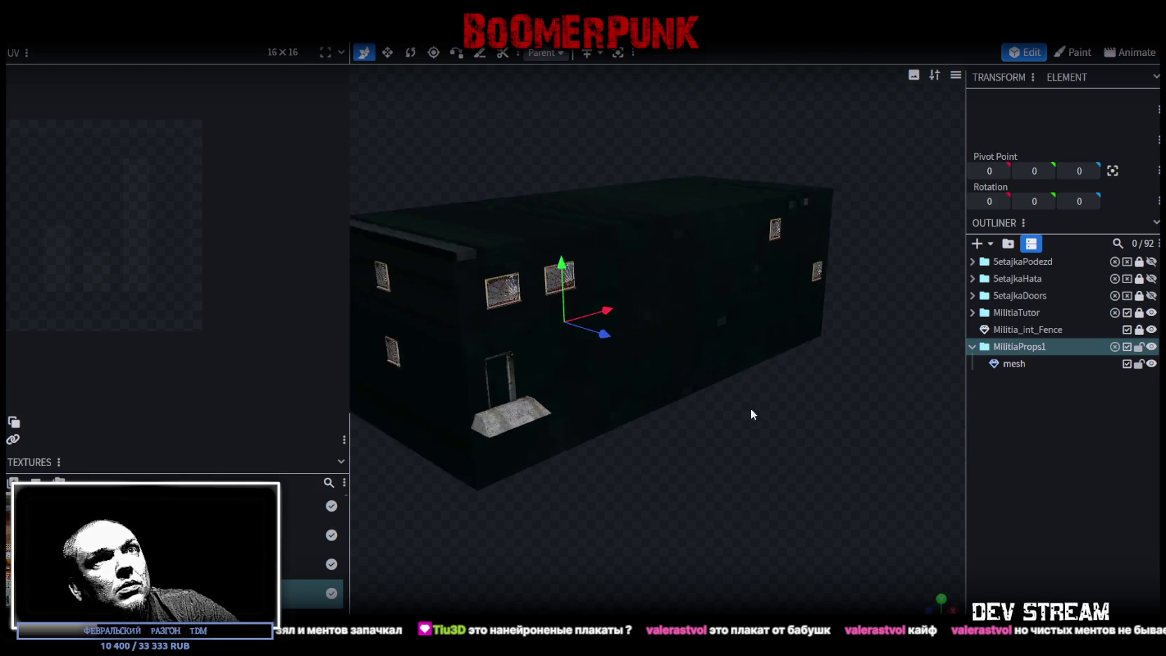
pyautogui.click(973, 312)
# Step: Hide the building except MilitiaBase_1f_wall, then select the cube mesh
pyautogui.scroll(-3, 1039, 394)
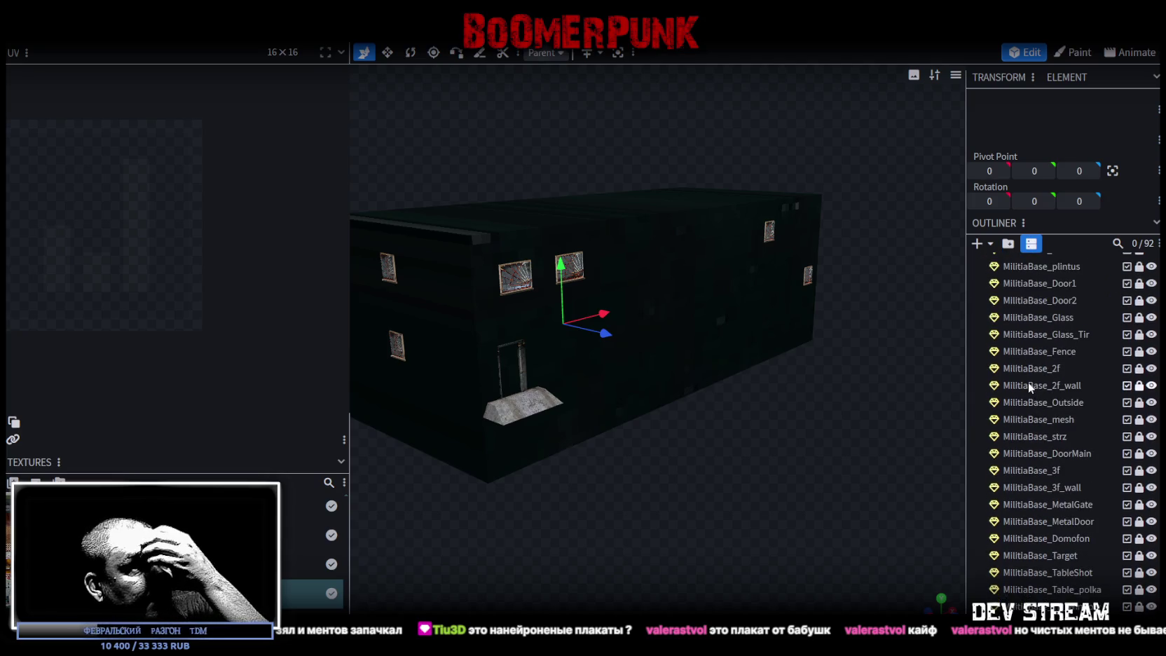
pyautogui.scroll(3, 1065, 385)
pyautogui.scroll(2, 1094, 379)
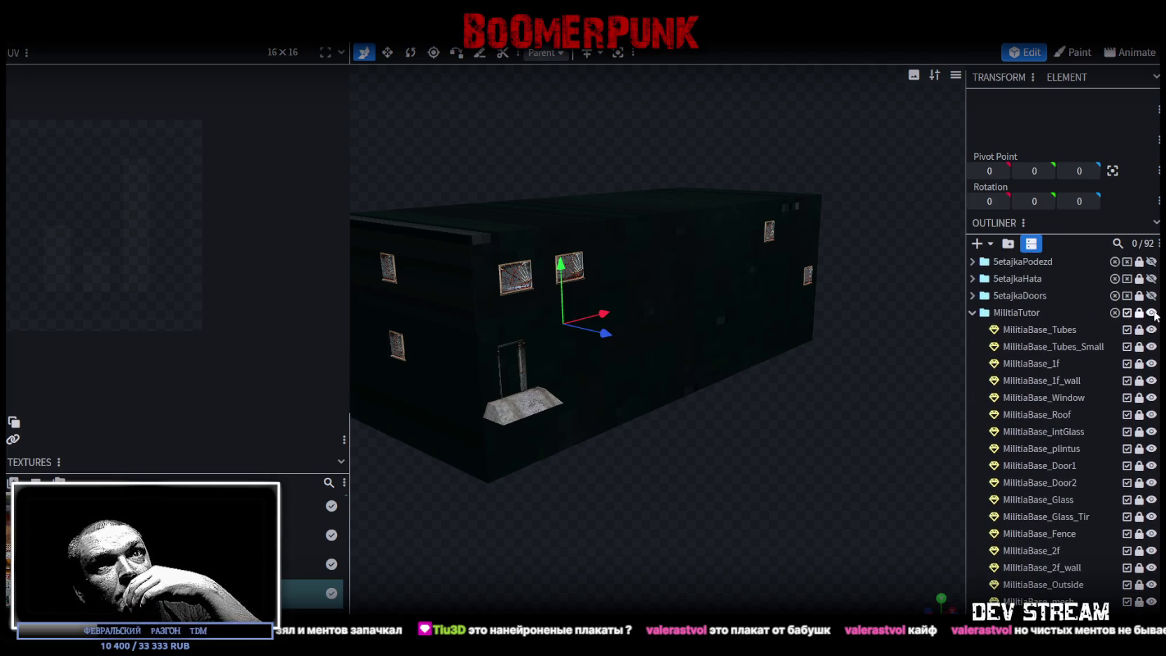
pyautogui.click(1151, 312)
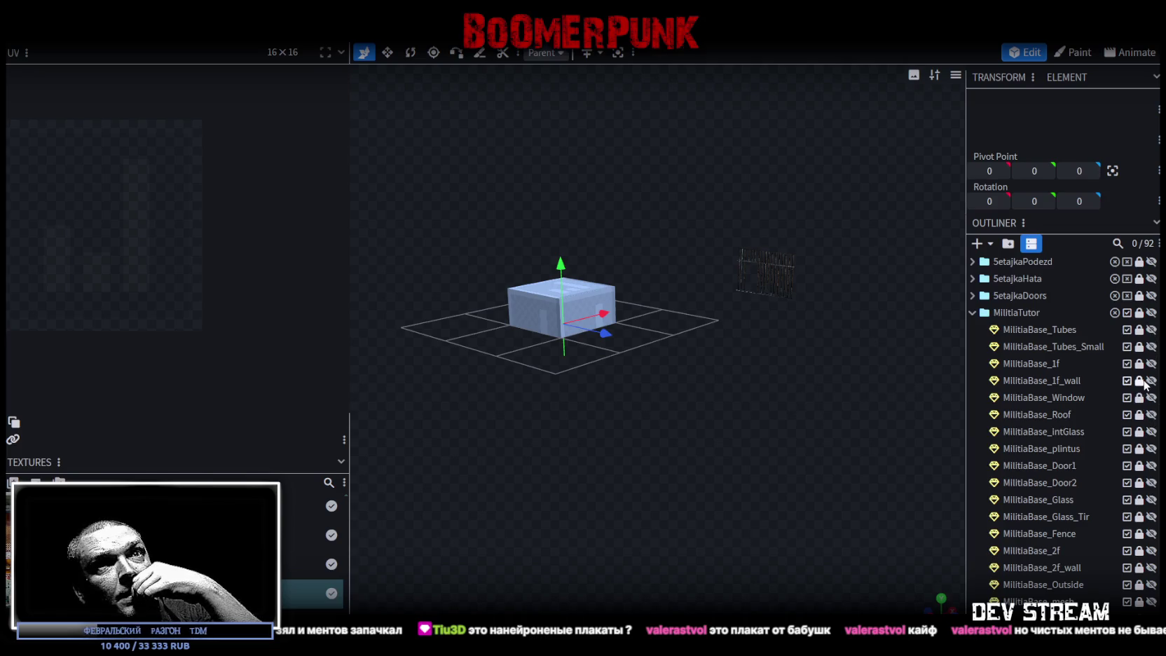
pyautogui.click(1151, 381)
pyautogui.scroll(4, 701, 348)
pyautogui.scroll(3, 632, 429)
pyautogui.moveTo(714, 368)
pyautogui.mouseDown()
pyautogui.moveTo(777, 316)
pyautogui.moveTo(658, 276)
pyautogui.mouseUp()
pyautogui.click(658, 276)
pyautogui.moveTo(699, 410); pyautogui.dragTo(626, 177)
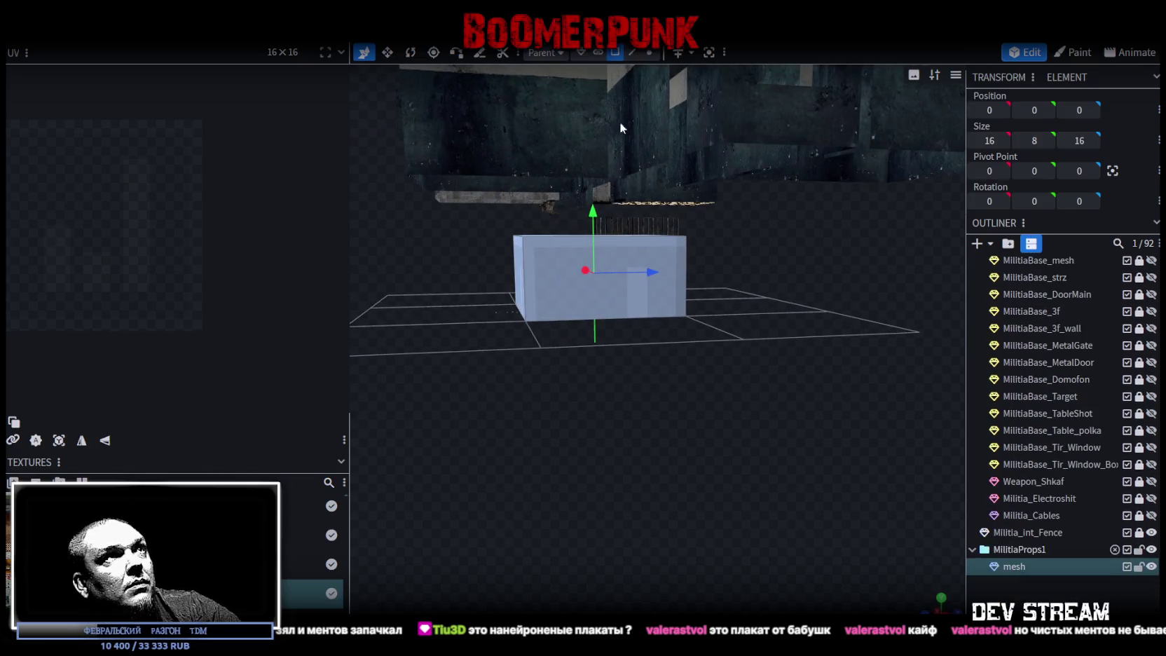
# Step: Flatten the box to zero depth by dragging a face, then center its pivot
pyautogui.click(615, 59)
pyautogui.click(559, 240)
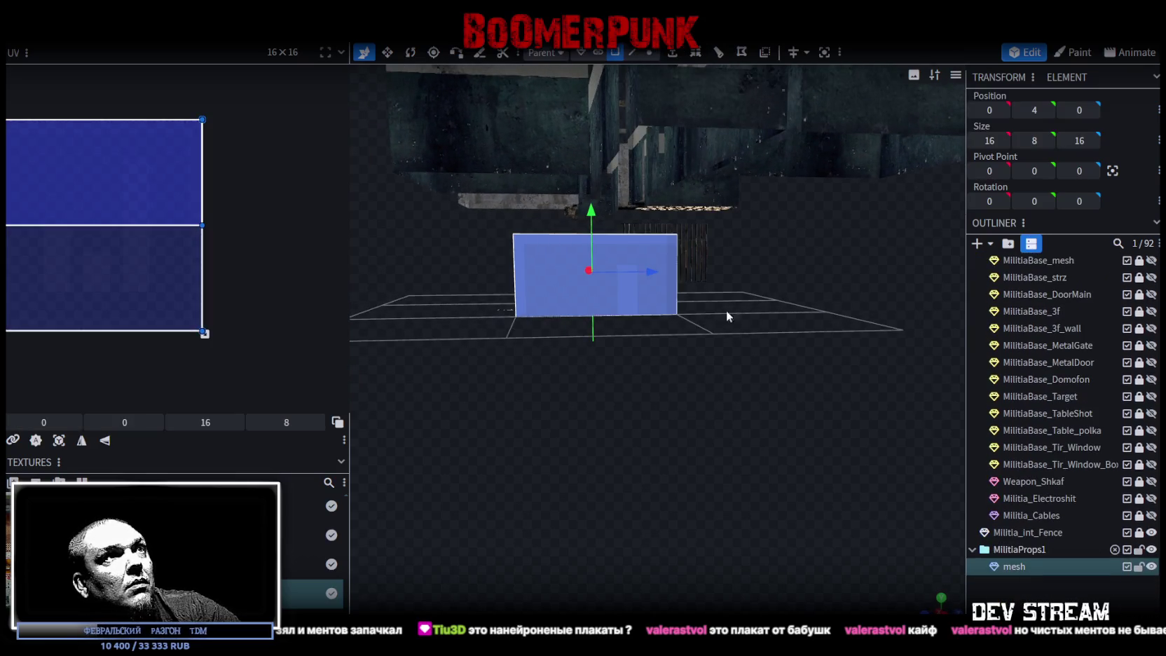
pyautogui.moveTo(726, 309); pyautogui.dragTo(606, 351)
pyautogui.moveTo(690, 337)
pyautogui.mouseDown()
pyautogui.moveTo(692, 375)
pyautogui.moveTo(634, 274)
pyautogui.moveTo(733, 389)
pyautogui.mouseUp()
pyautogui.click(1113, 171)
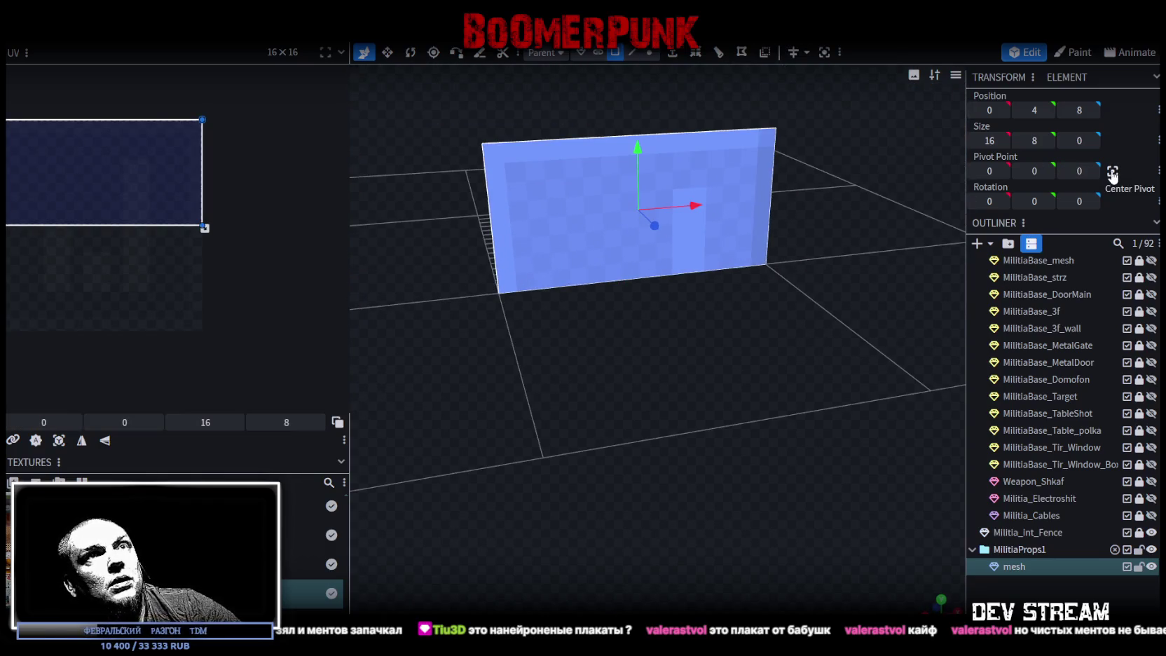
# Step: Narrow the flat plane's width from 16 to 12 units
pyautogui.press('s')
pyautogui.moveTo(684, 201)
pyautogui.mouseDown()
pyautogui.moveTo(649, 209)
pyautogui.moveTo(698, 198)
pyautogui.moveTo(649, 200)
pyautogui.moveTo(678, 197)
pyautogui.moveTo(674, 306)
pyautogui.moveTo(745, 328)
pyautogui.moveTo(689, 420)
pyautogui.moveTo(656, 439)
pyautogui.mouseUp()
pyautogui.moveTo(904, 262)
pyautogui.mouseDown()
pyautogui.moveTo(804, 380)
pyautogui.moveTo(948, 253)
pyautogui.mouseUp()
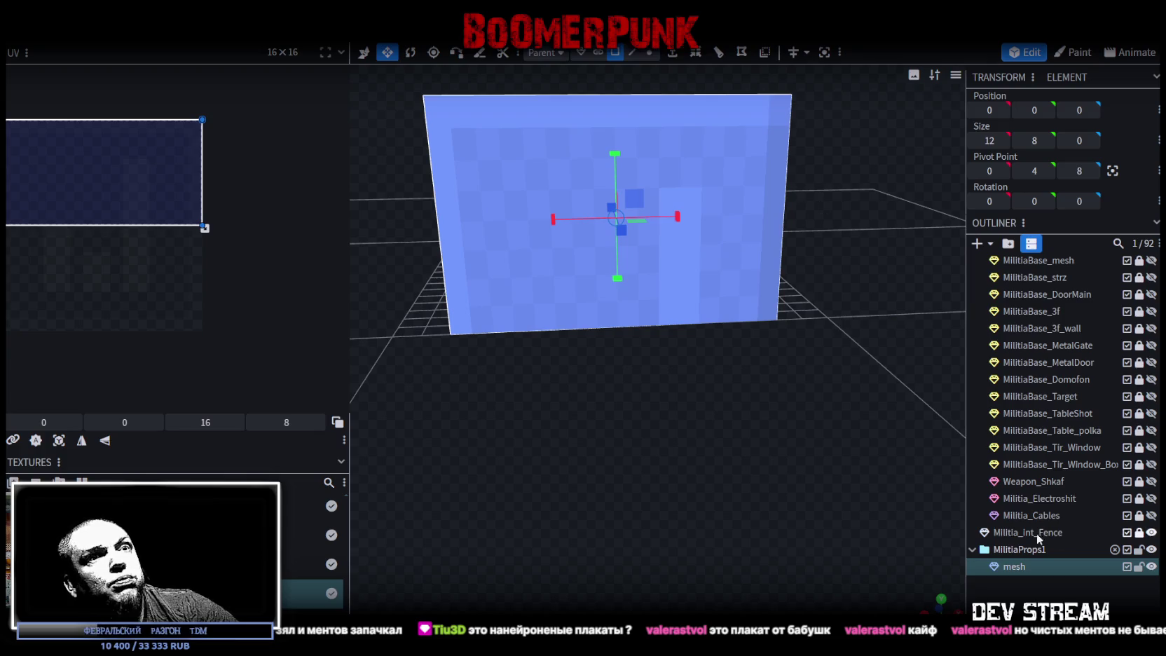
pyautogui.rightClick(1015, 569)
pyautogui.moveTo(1084, 494)
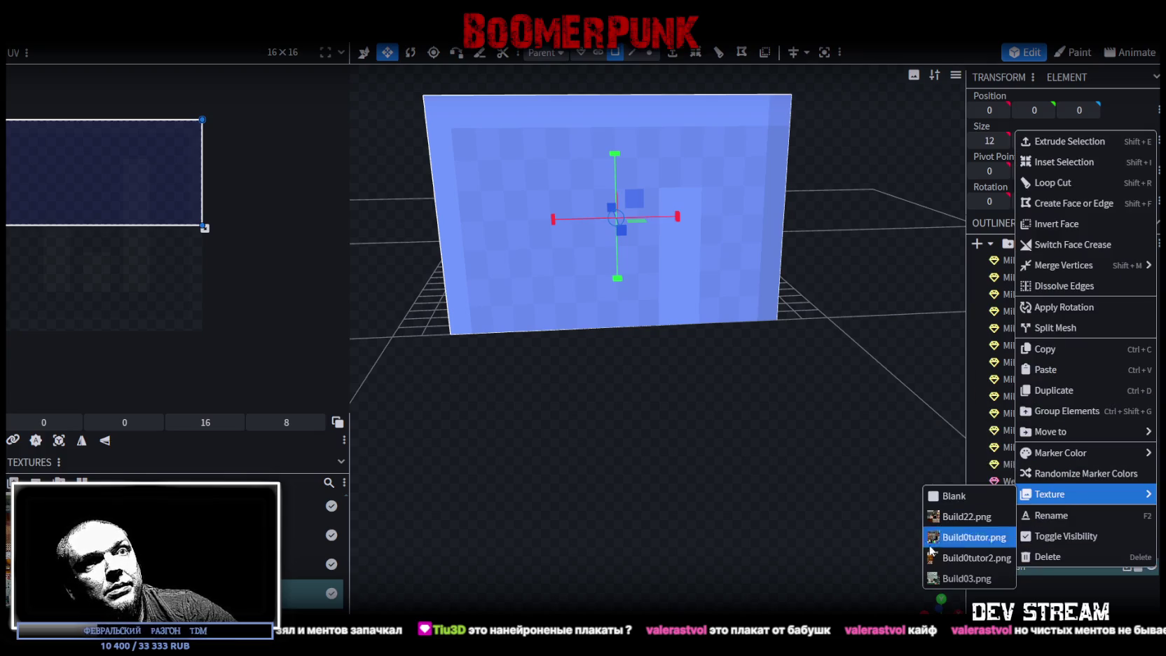
# Step: Apply the poster atlas texture to the plane and rotate its face UV a quarter turn
pyautogui.click(957, 558)
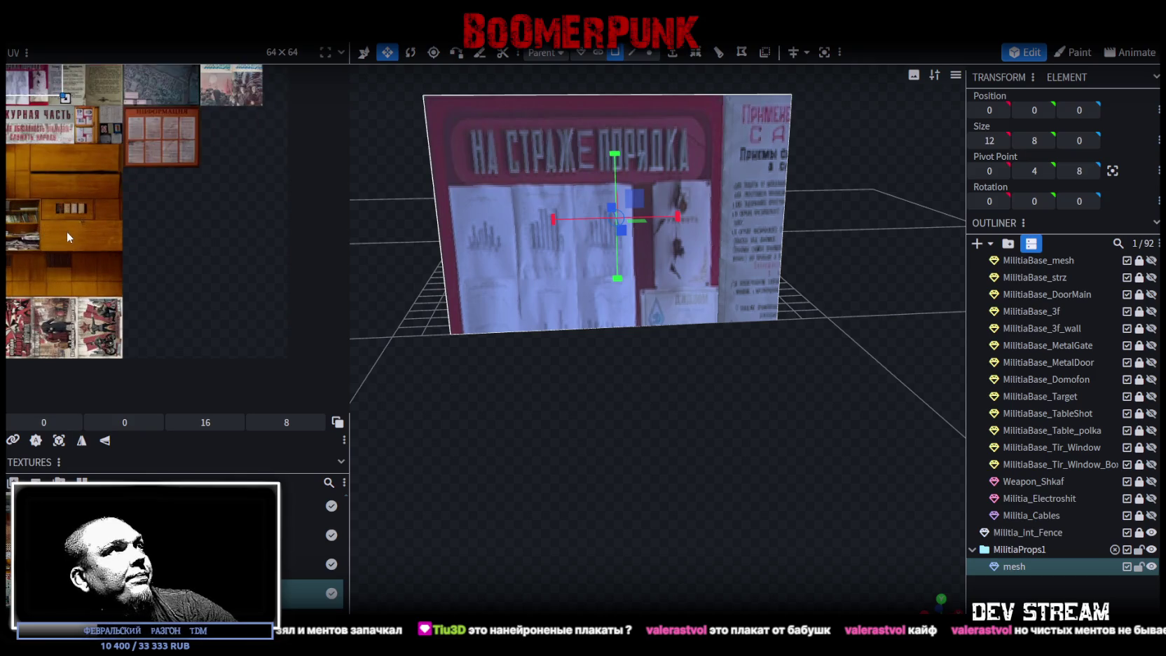
pyautogui.moveTo(110, 117); pyautogui.dragTo(136, 271)
pyautogui.rightClick(141, 271)
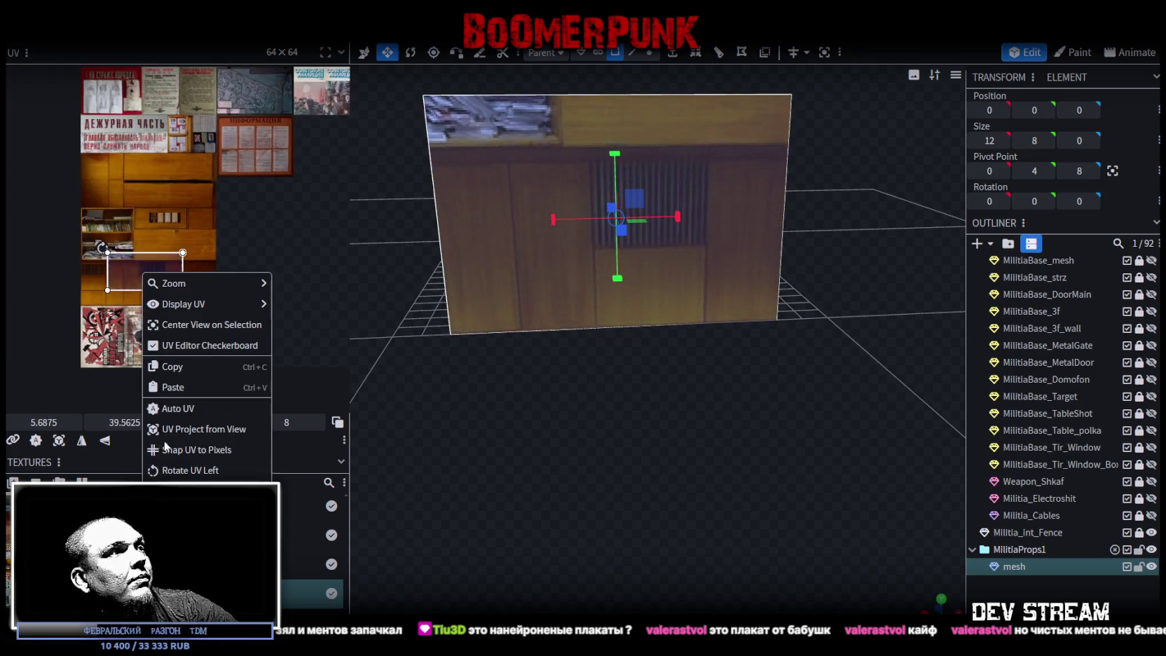
pyautogui.click(192, 470)
pyautogui.moveTo(132, 259); pyautogui.dragTo(69, 358)
# Step: Move the UV area onto the first poster, size it 7.5 by 6, and align it to the atlas's left edge
pyautogui.scroll(2, 105, 280)
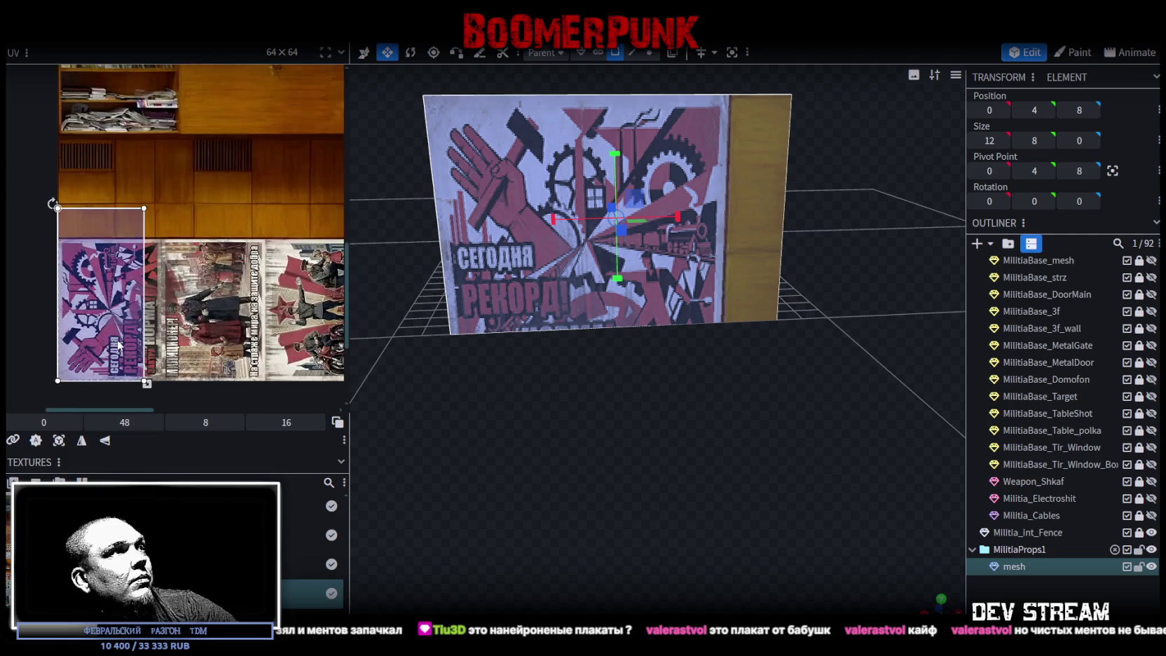
pyautogui.scroll(2, 125, 206)
pyautogui.moveTo(125, 206); pyautogui.dragTo(197, 310, button='middle')
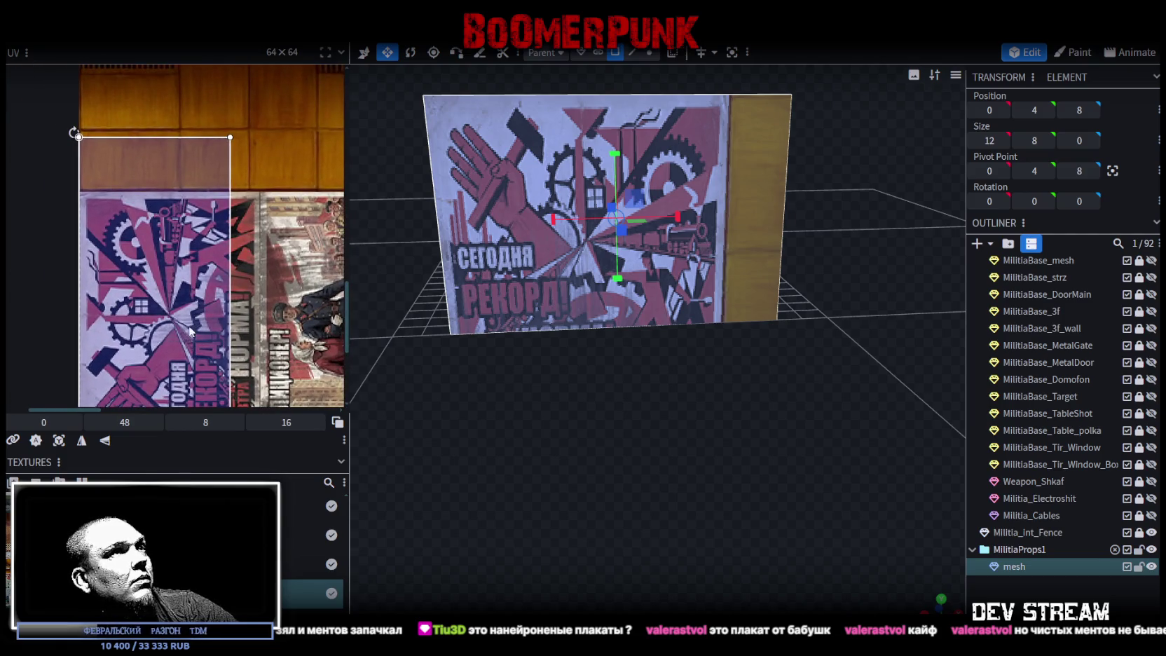
pyautogui.moveTo(189, 330); pyautogui.dragTo(219, 258)
pyautogui.moveTo(262, 351)
pyautogui.mouseDown()
pyautogui.moveTo(252, 125)
pyautogui.moveTo(238, 182)
pyautogui.mouseUp()
pyautogui.scroll(2, 104, 268)
pyautogui.scroll(2, 118, 247)
pyautogui.moveTo(119, 247)
pyautogui.mouseDown(button='middle')
pyautogui.moveTo(144, 292)
pyautogui.moveTo(196, 259)
pyautogui.mouseUp(button='middle')
pyautogui.moveTo(197, 259); pyautogui.dragTo(170, 250)
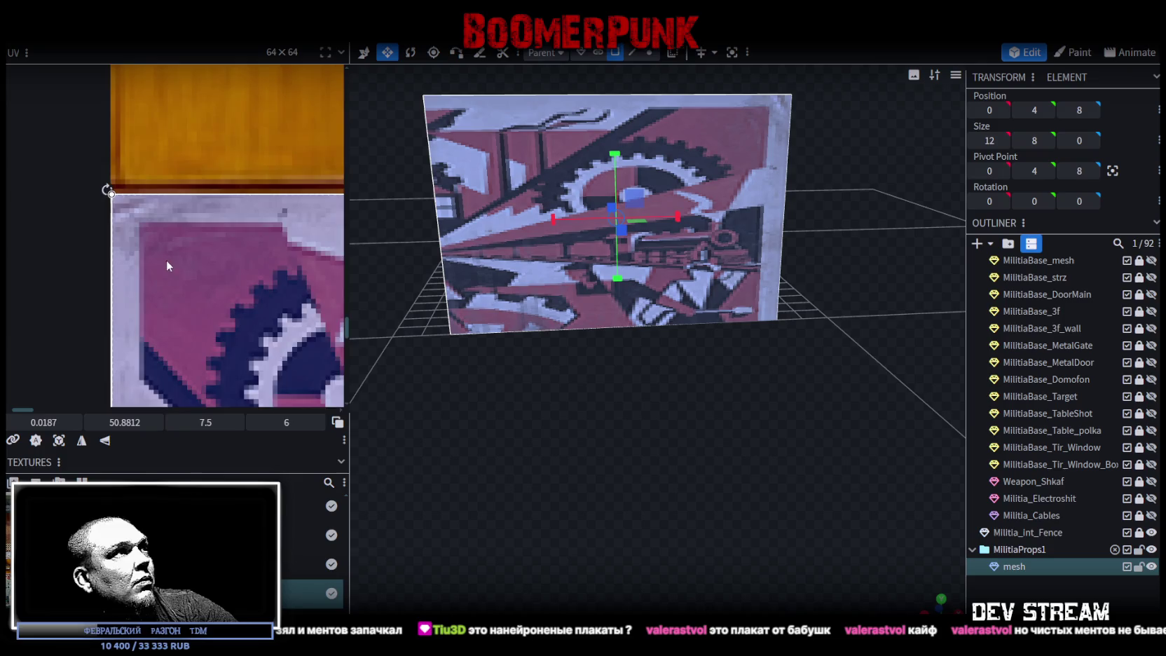
pyautogui.scroll(-3, 167, 259)
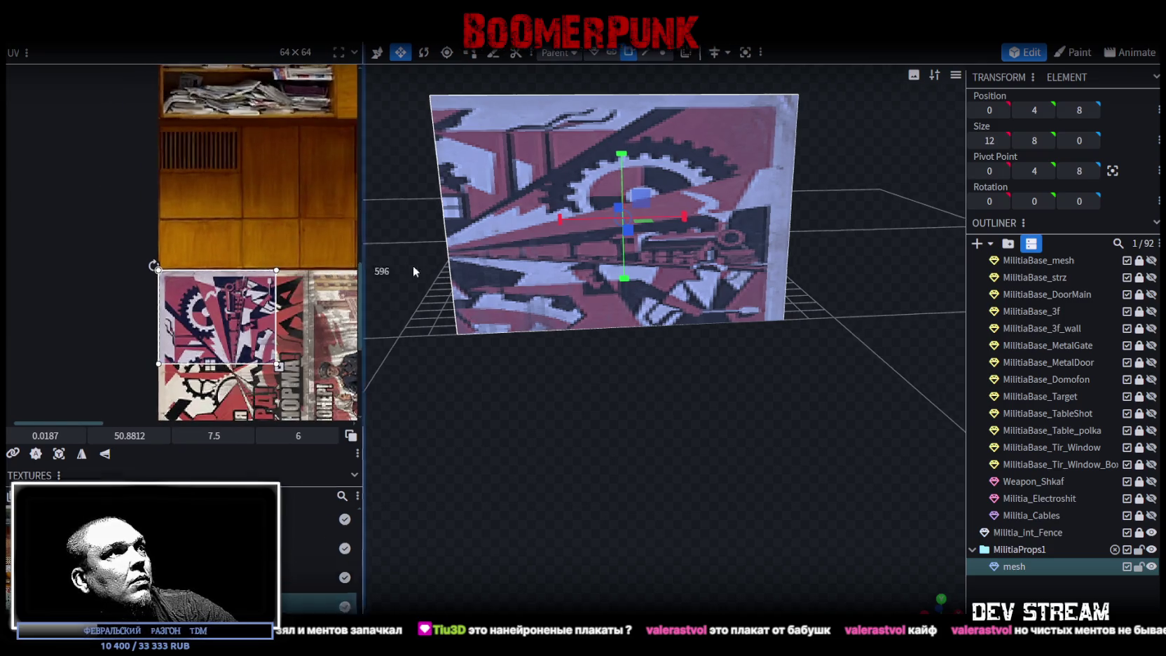
# Step: Stretch the UV area to cover the whole red gear-and-hammer poster exactly
pyautogui.moveTo(352, 263); pyautogui.dragTo(518, 260)
pyautogui.moveTo(412, 512)
pyautogui.mouseDown(button='middle')
pyautogui.moveTo(349, 379)
pyautogui.moveTo(266, 330)
pyautogui.mouseUp(button='middle')
pyautogui.scroll(2, 348, 378)
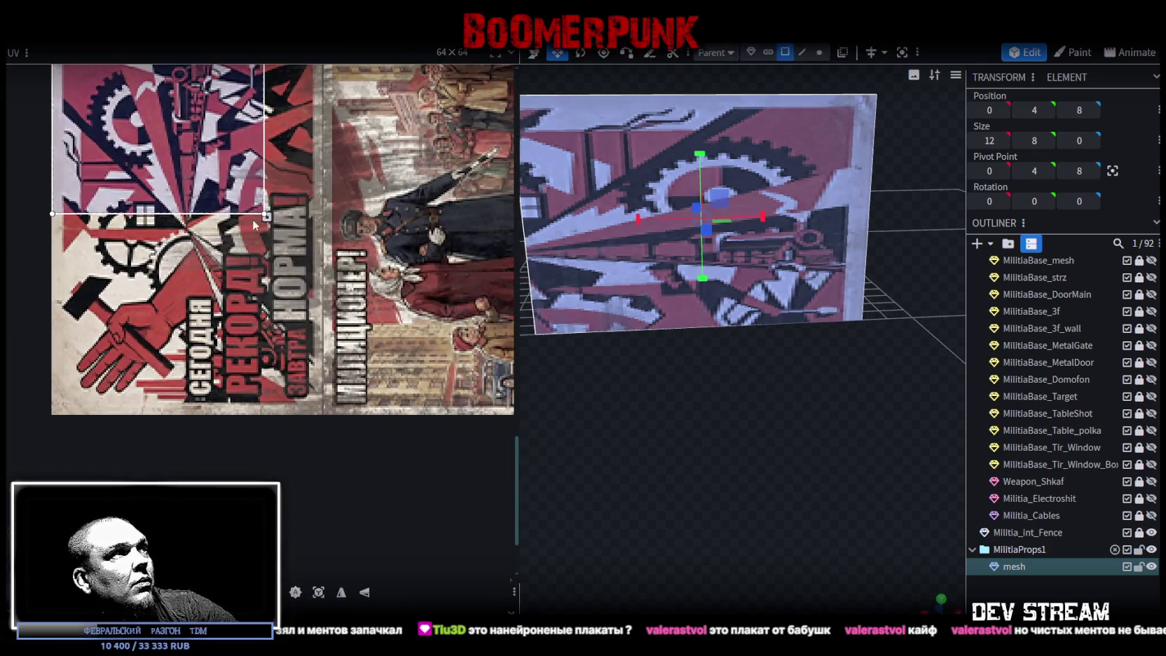
pyautogui.moveTo(267, 238); pyautogui.dragTo(315, 421)
pyautogui.scroll(3, 315, 421)
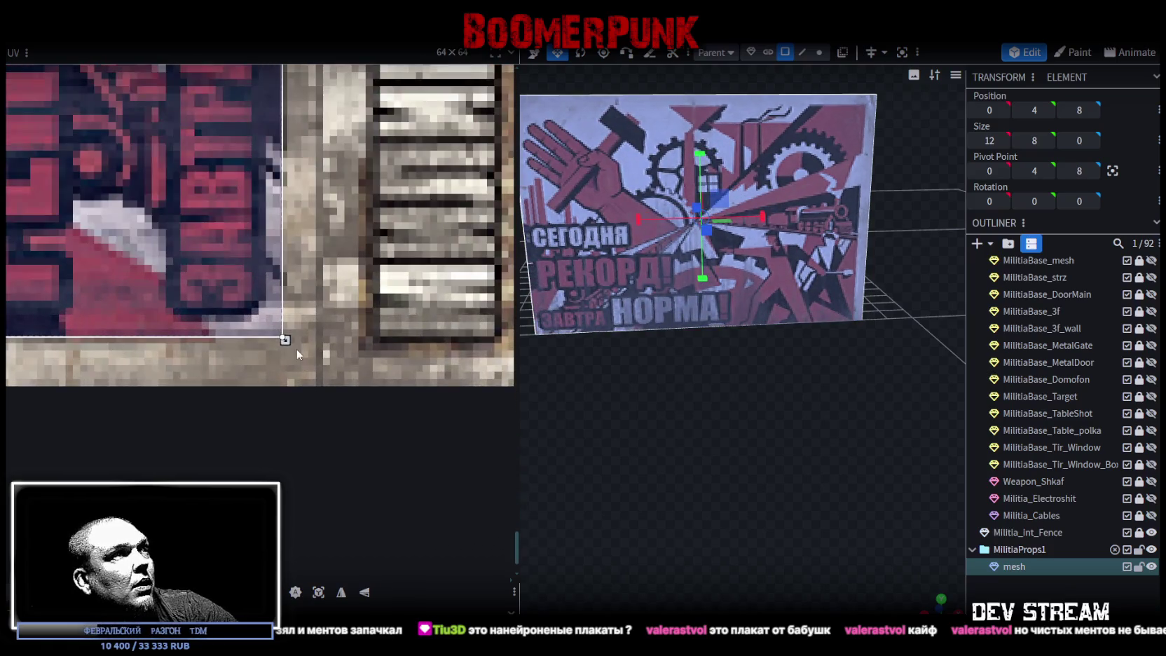
pyautogui.moveTo(284, 340); pyautogui.dragTo(315, 388)
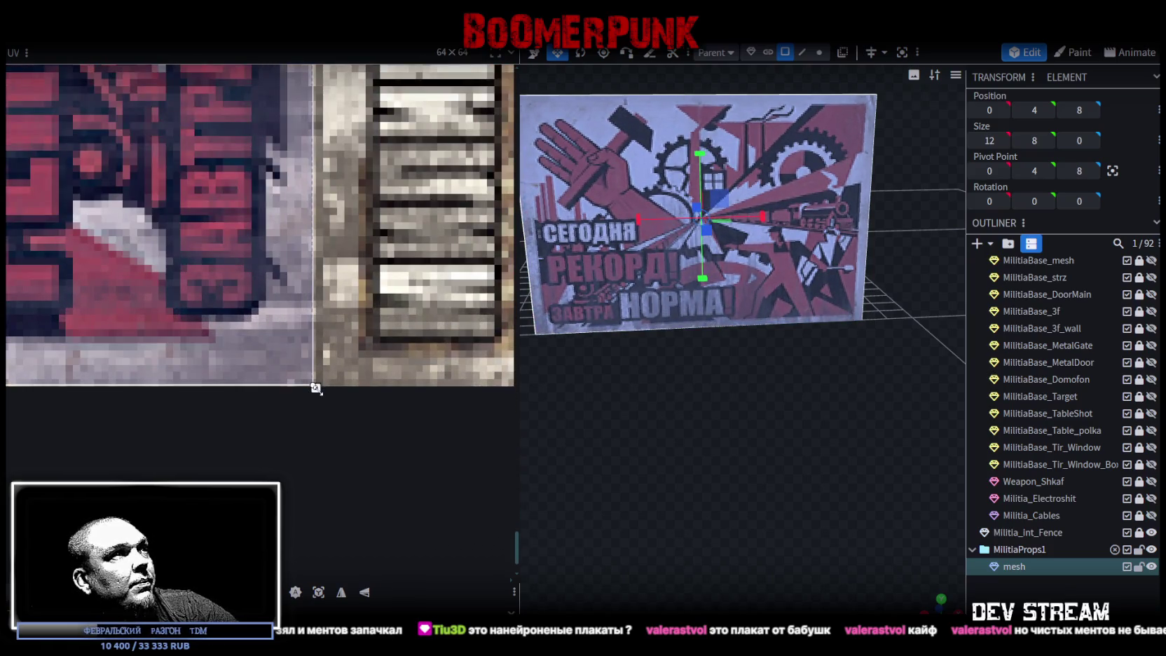
pyautogui.moveTo(315, 388); pyautogui.dragTo(318, 390)
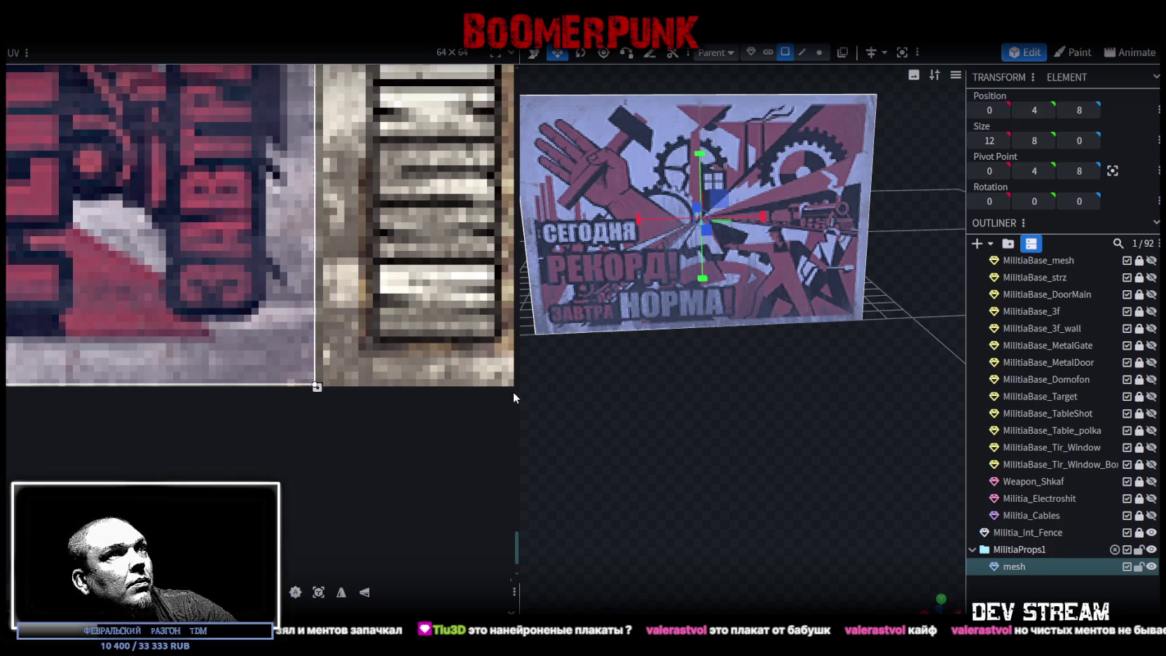
pyautogui.scroll(-5, 249, 321)
pyautogui.scroll(-3, 660, 428)
pyautogui.moveTo(659, 428); pyautogui.dragTo(722, 412)
pyautogui.scroll(3, 721, 413)
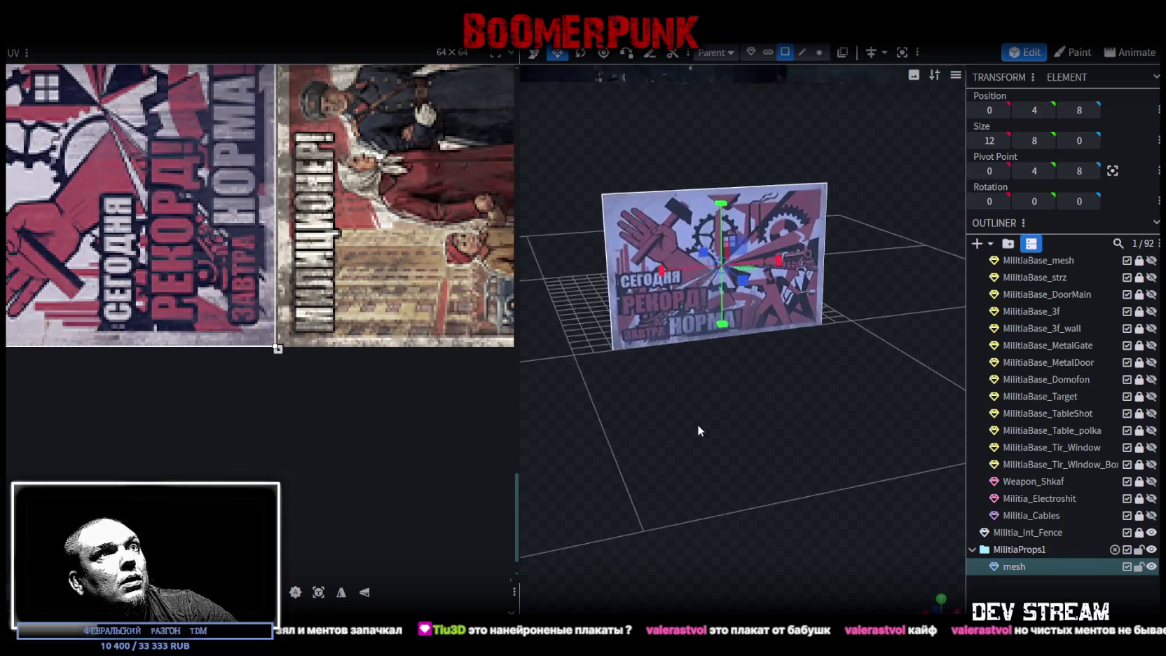
pyautogui.scroll(2, 729, 434)
# Step: Resize the poster plane down to 6 × 4 units and save the model
pyautogui.moveTo(731, 256); pyautogui.dragTo(702, 294)
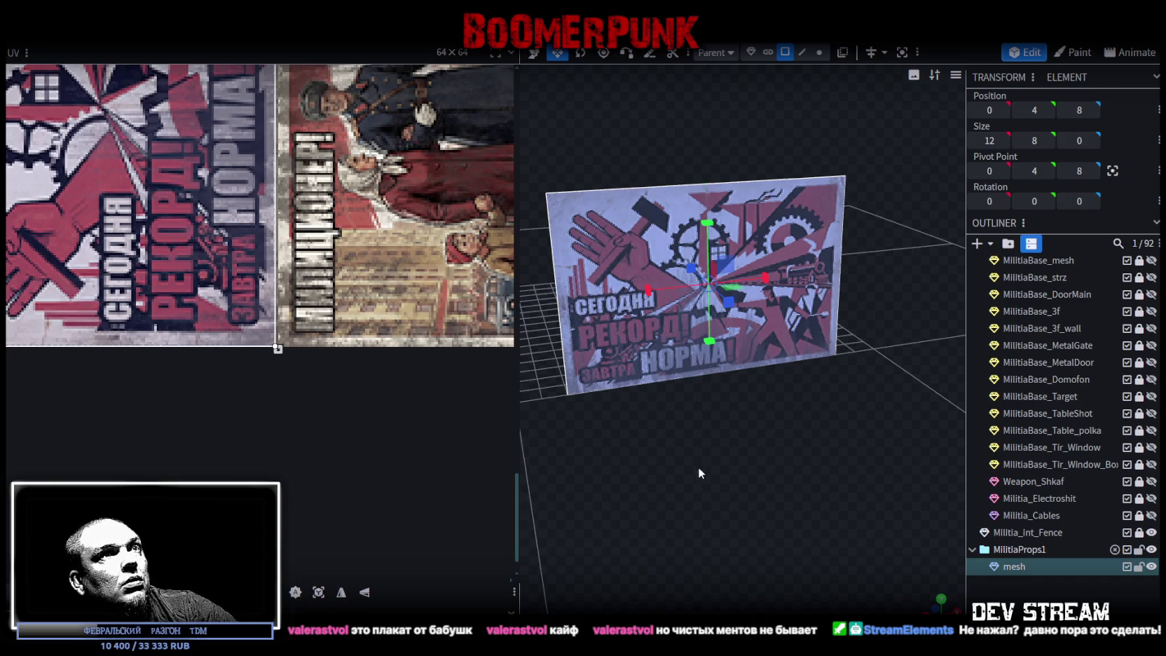
pyautogui.scroll(-4, 701, 466)
pyautogui.hotkey('ctrl', 's')
pyautogui.moveTo(733, 438)
pyautogui.mouseDown()
pyautogui.moveTo(844, 484)
pyautogui.moveTo(798, 470)
pyautogui.mouseUp()
pyautogui.click(1014, 566)
pyautogui.scroll(2, 798, 469)
pyautogui.click(740, 298)
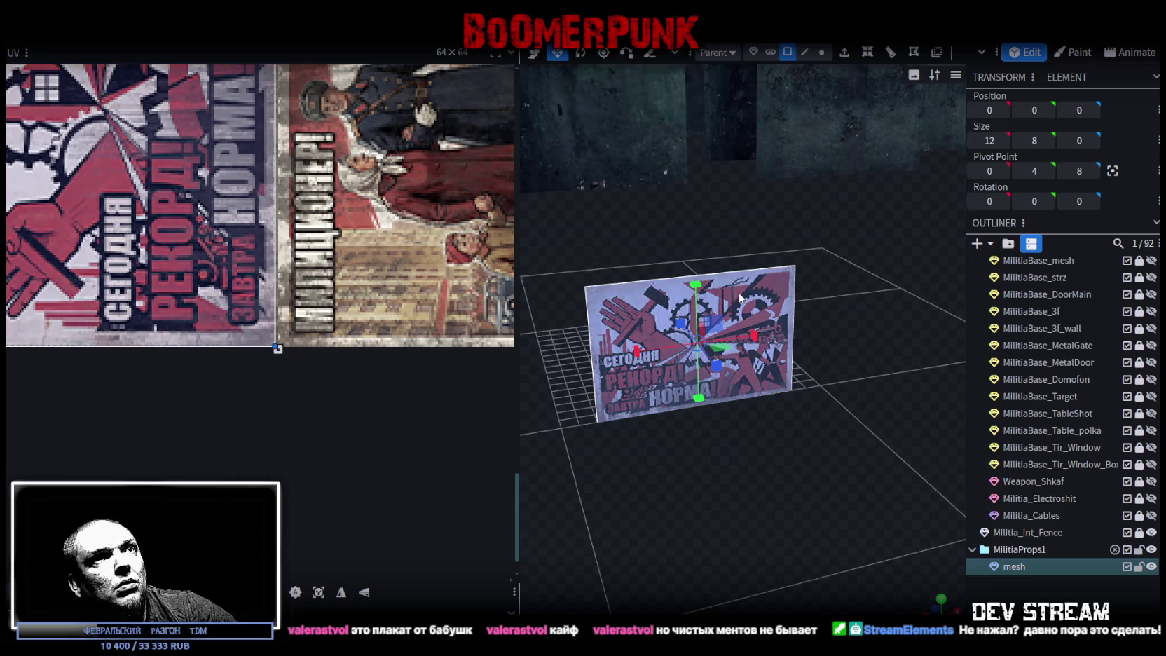
pyautogui.moveTo(710, 325); pyautogui.dragTo(654, 358)
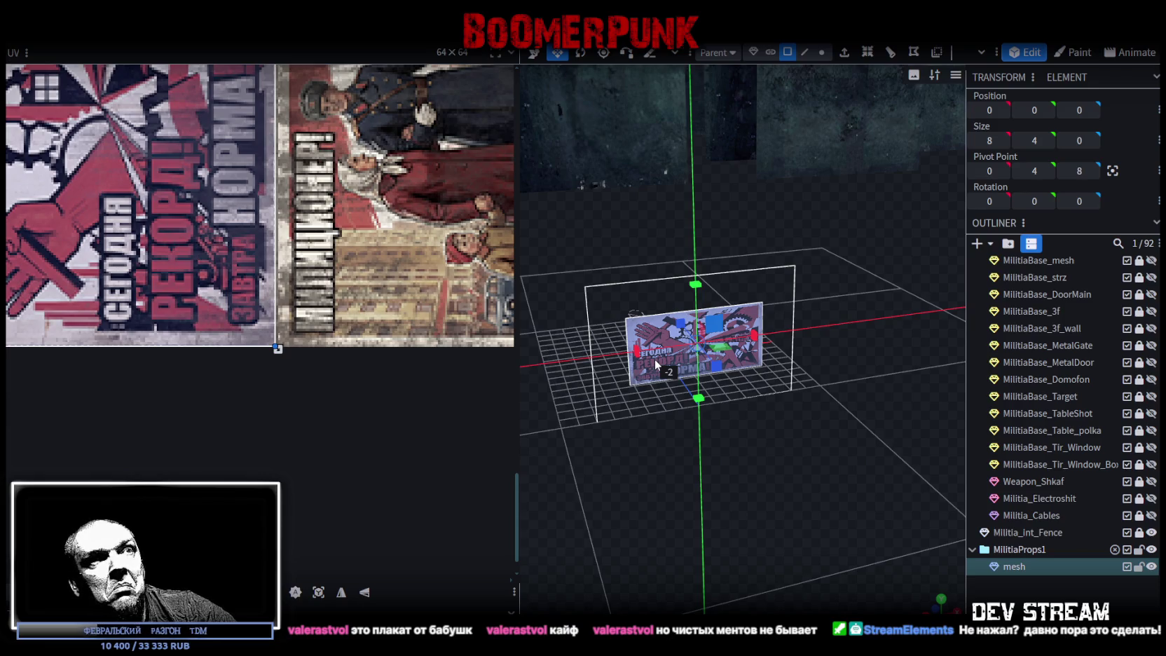
pyautogui.scroll(2, 728, 400)
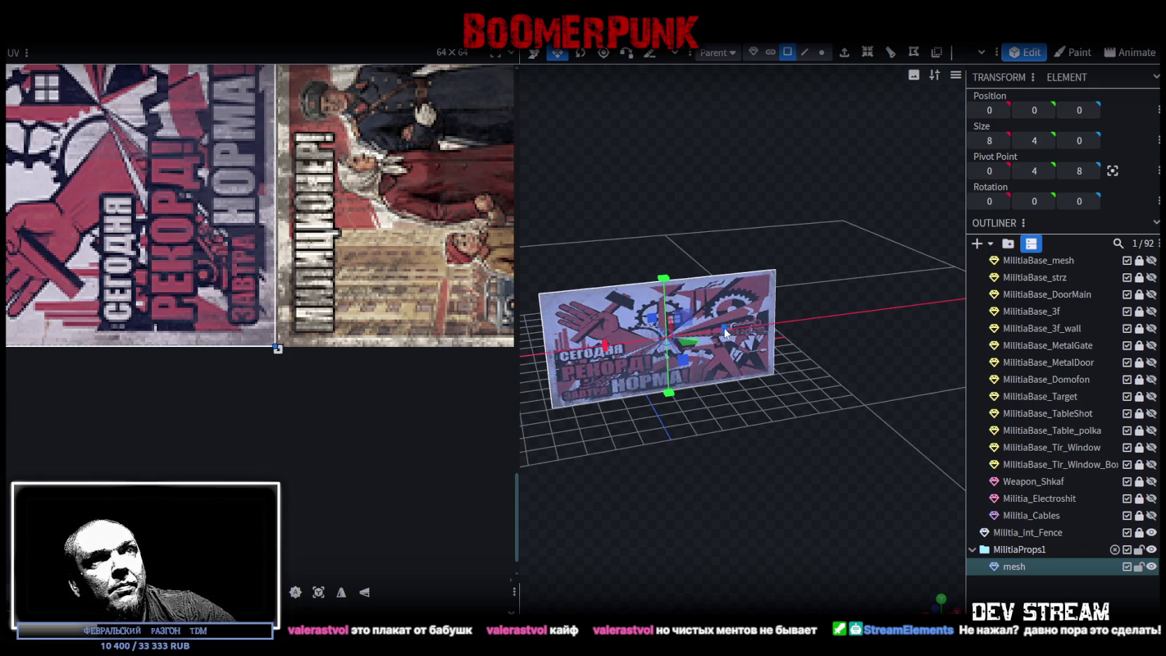
pyautogui.moveTo(727, 333); pyautogui.dragTo(710, 335)
pyautogui.moveTo(721, 455)
pyautogui.mouseDown()
pyautogui.moveTo(877, 497)
pyautogui.moveTo(808, 490)
pyautogui.moveTo(847, 470)
pyautogui.moveTo(782, 447)
pyautogui.moveTo(798, 442)
pyautogui.moveTo(886, 490)
pyautogui.mouseUp()
# Step: Save, rename the poster mesh to M_poster1, and duplicate it as M_poster2
pyautogui.hotkey('ctrl', 's')
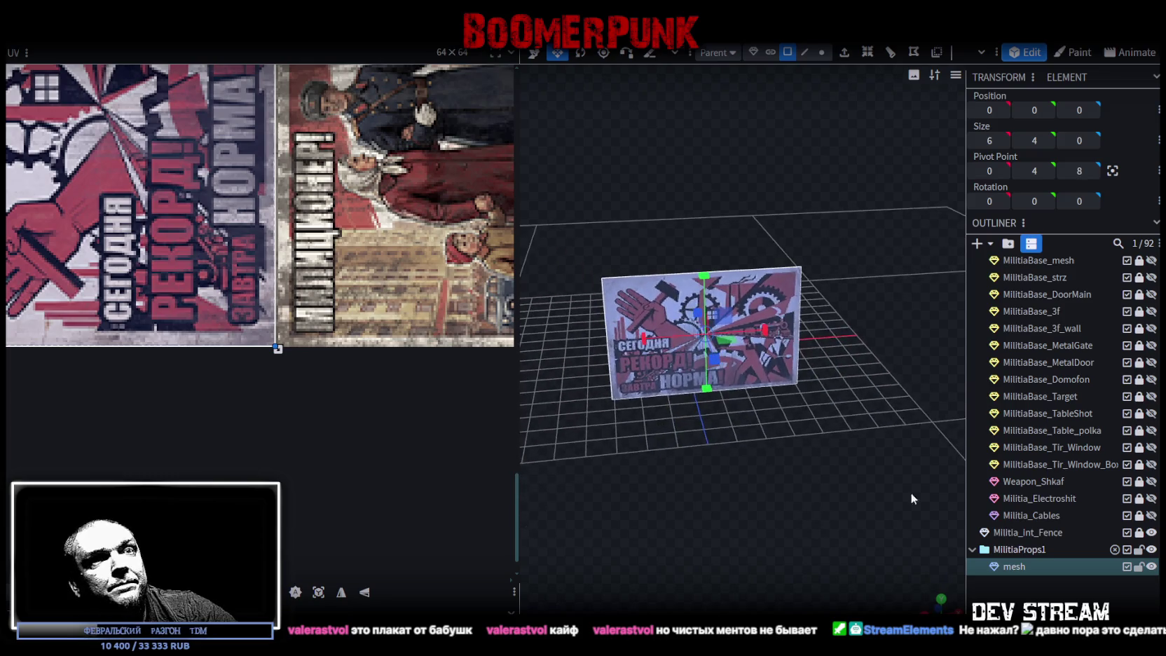
pyautogui.doubleClick(1026, 564)
pyautogui.write('M_poster1')
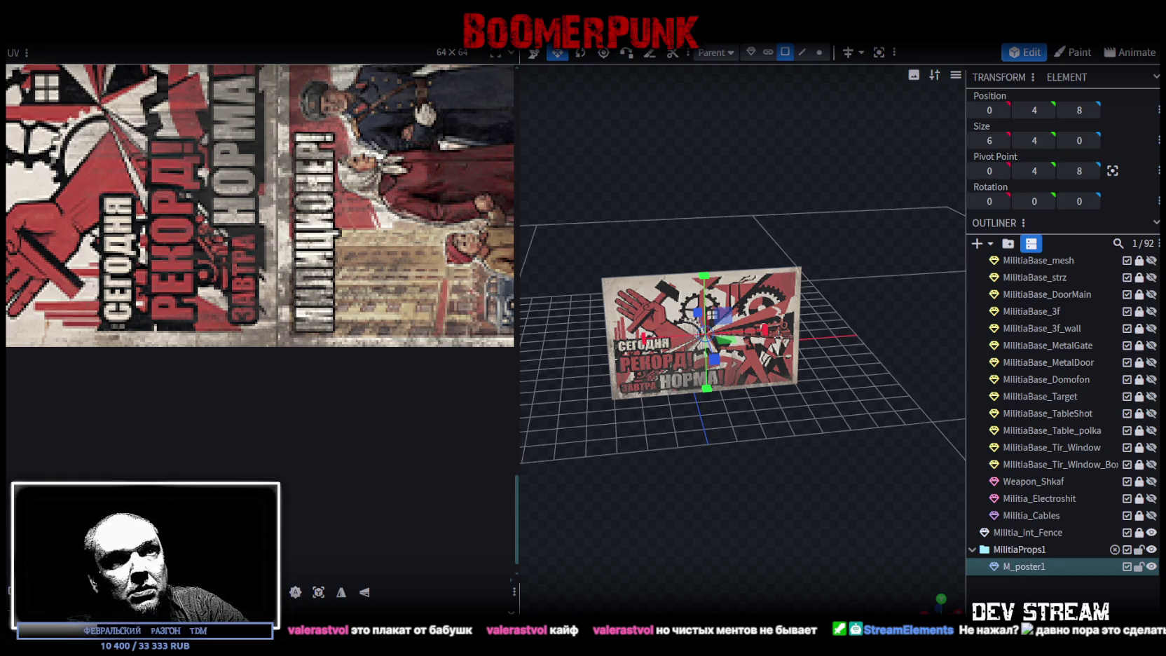
pyautogui.hotkey('ctrl', 'd')
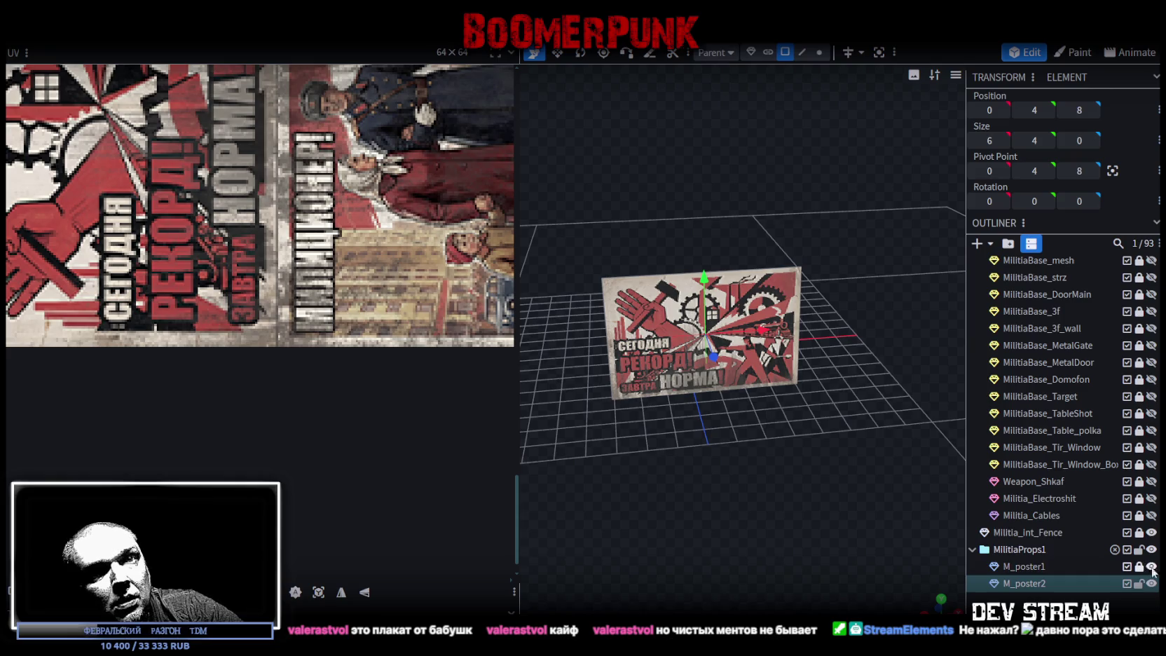
# Step: Map M_poster2's UV onto the militiaman-and-crowd poster, then duplicate it as M_poster3
pyautogui.scroll(-4, 190, 176)
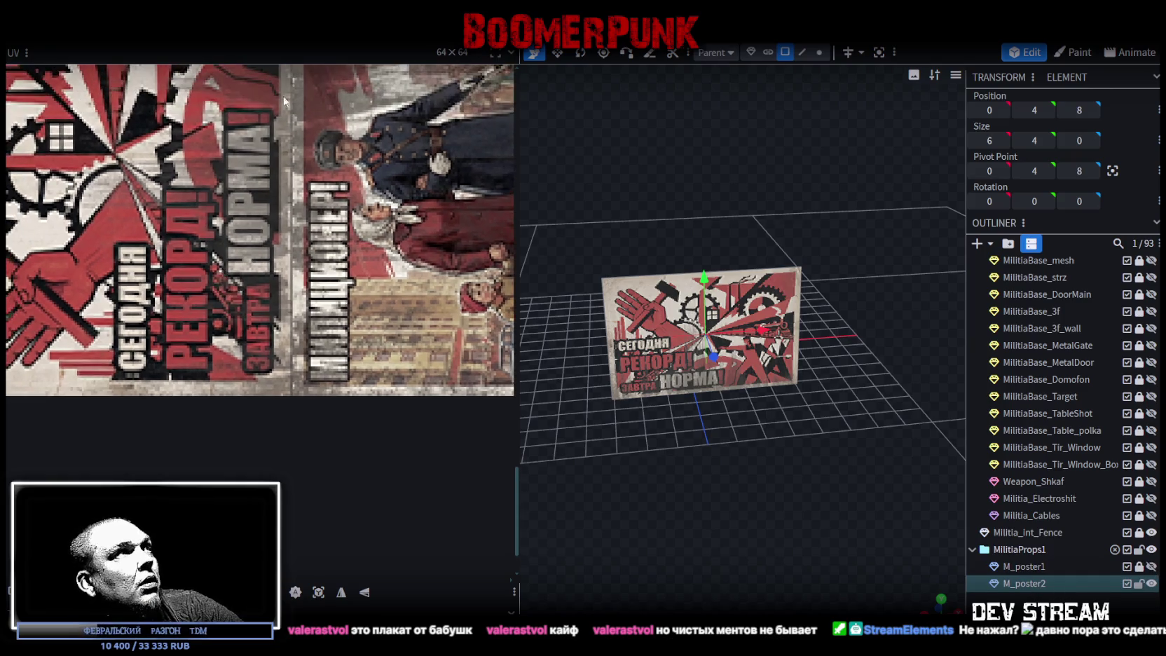
pyautogui.scroll(-4, 282, 262)
pyautogui.scroll(1, 282, 262)
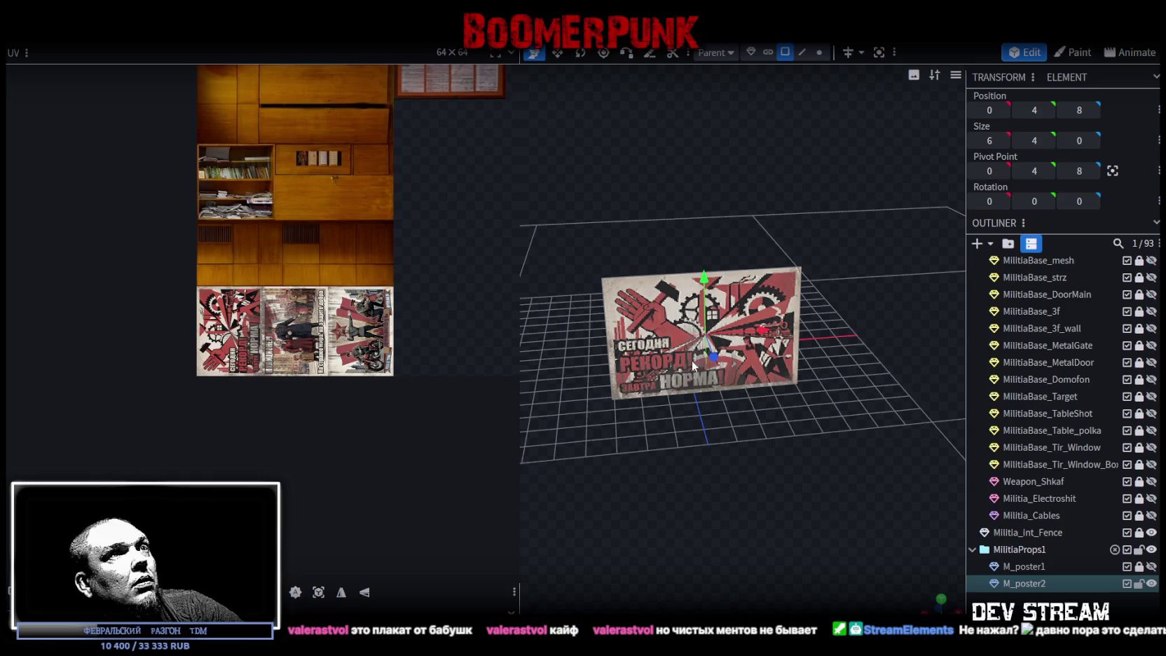
pyautogui.click(692, 284)
pyautogui.scroll(1, 232, 330)
pyautogui.scroll(3, 231, 329)
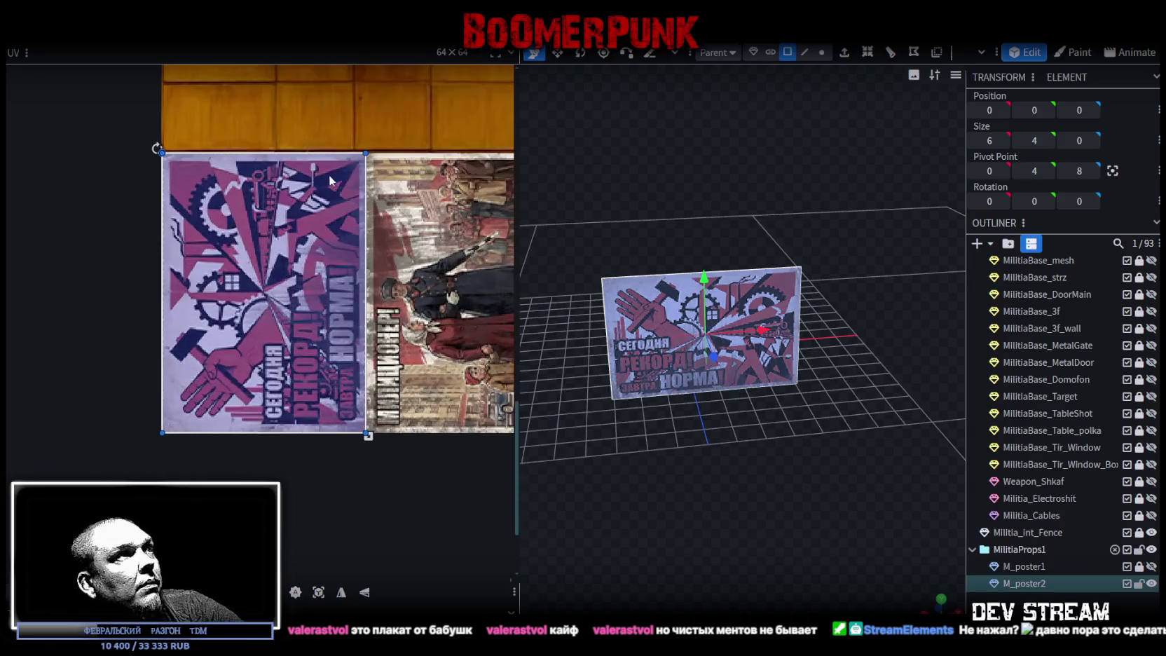
pyautogui.moveTo(257, 223); pyautogui.dragTo(414, 223)
pyautogui.scroll(3, 414, 223)
pyautogui.scroll(2, 143, 228)
pyautogui.moveTo(143, 229)
pyautogui.mouseDown()
pyautogui.moveTo(258, 234)
pyautogui.moveTo(270, 244)
pyautogui.mouseUp()
pyautogui.scroll(-2, 227, 223)
pyautogui.scroll(-2, 228, 222)
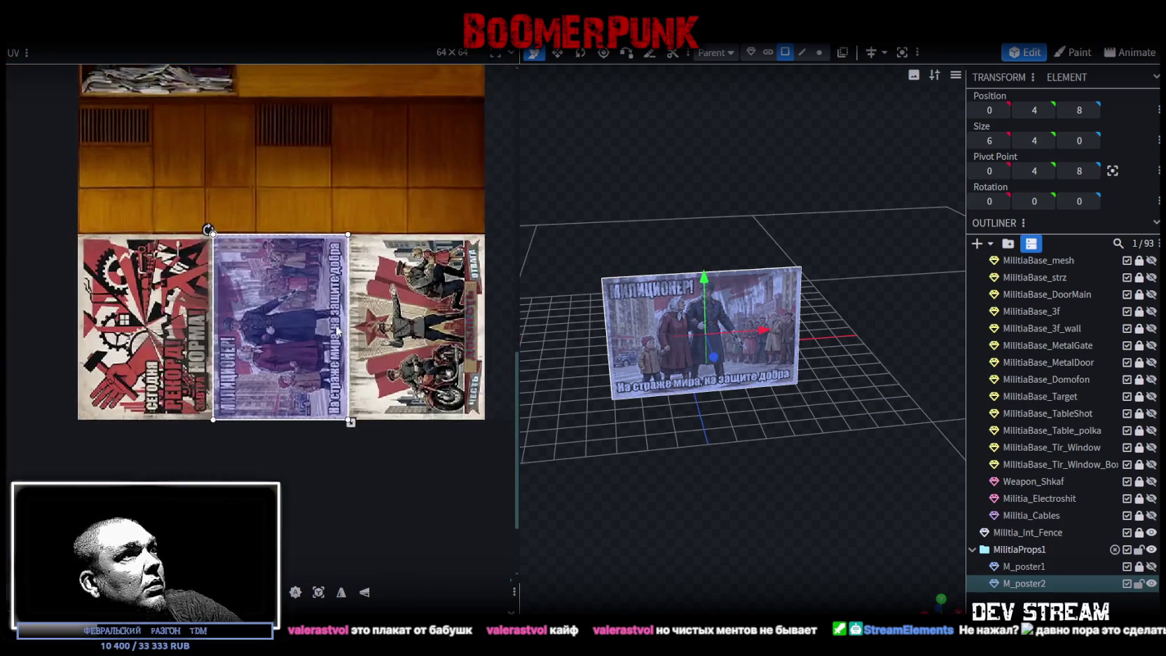
pyautogui.scroll(5, 354, 414)
pyautogui.scroll(1, 343, 406)
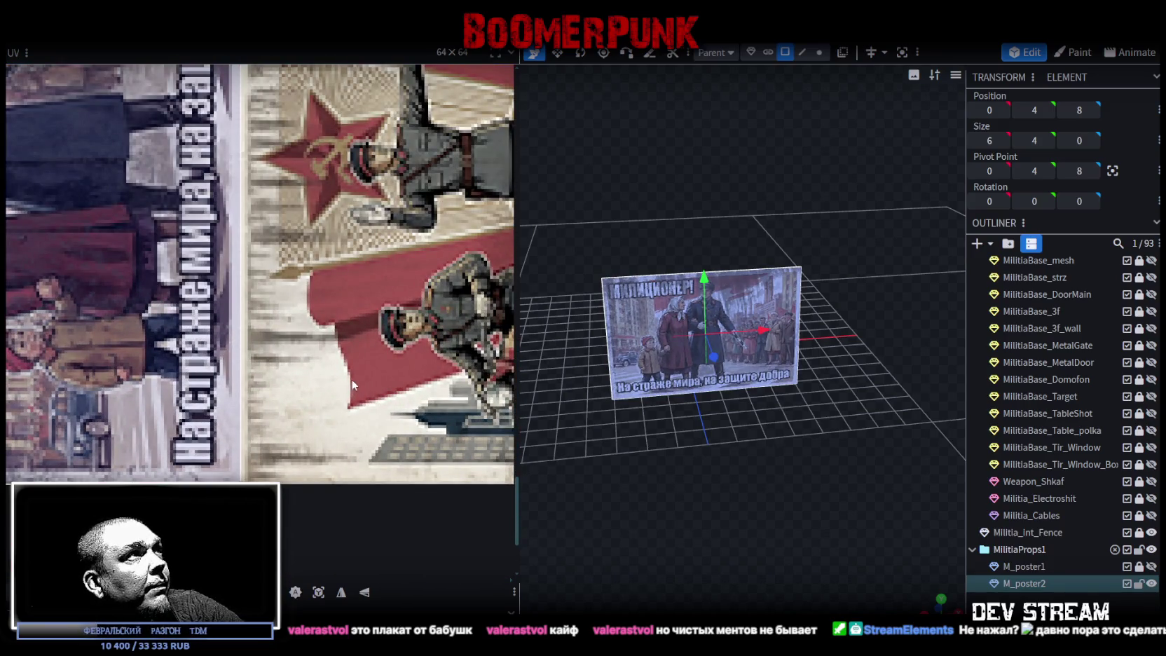
pyautogui.moveTo(240, 482)
pyautogui.mouseDown()
pyautogui.moveTo(208, 481)
pyautogui.moveTo(246, 482)
pyautogui.mouseUp()
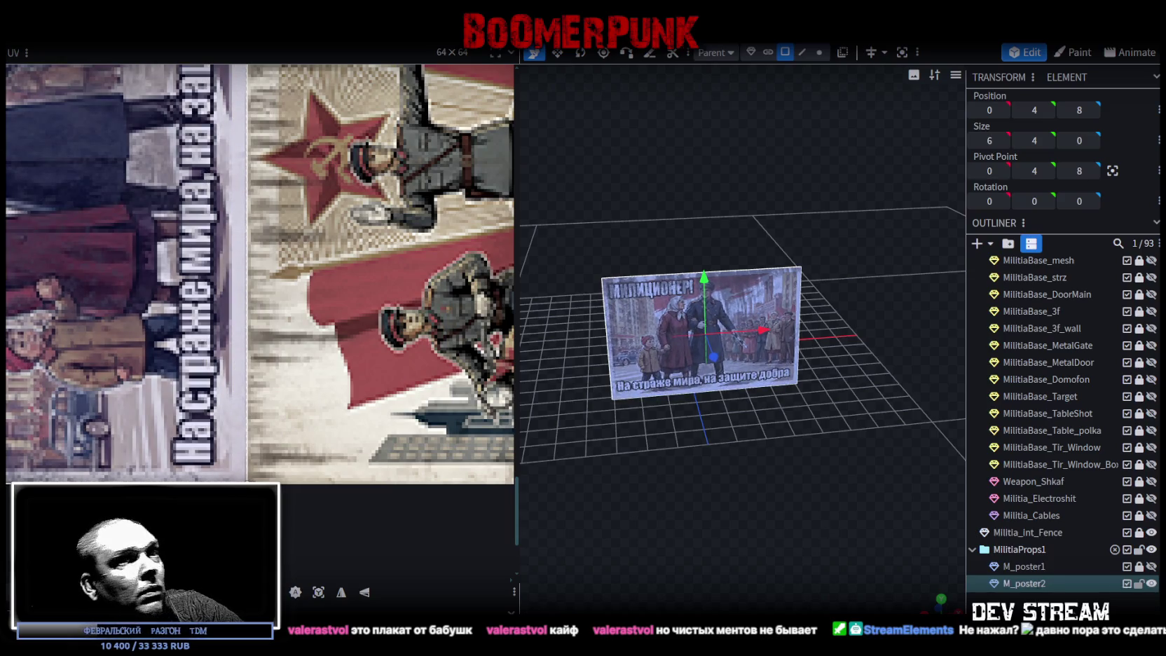
pyautogui.hotkey('ctrl', 'd')
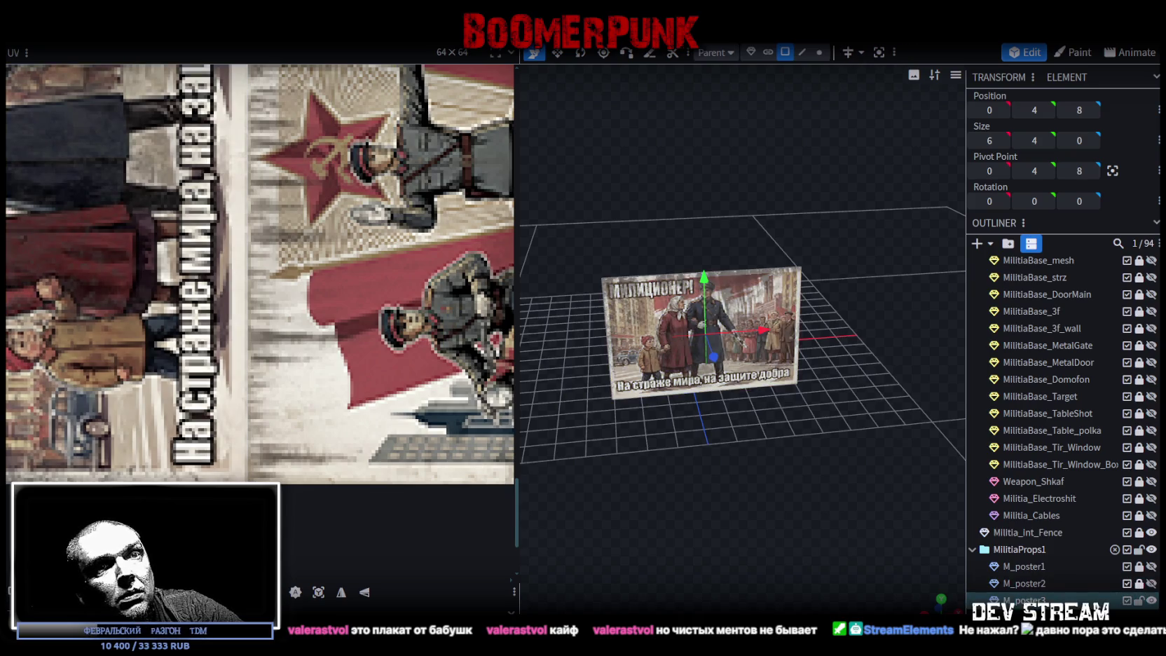
# Step: Move the copy's UV area onto the motorcycle militia poster and adjust its crop
pyautogui.scroll(-5, 132, 330)
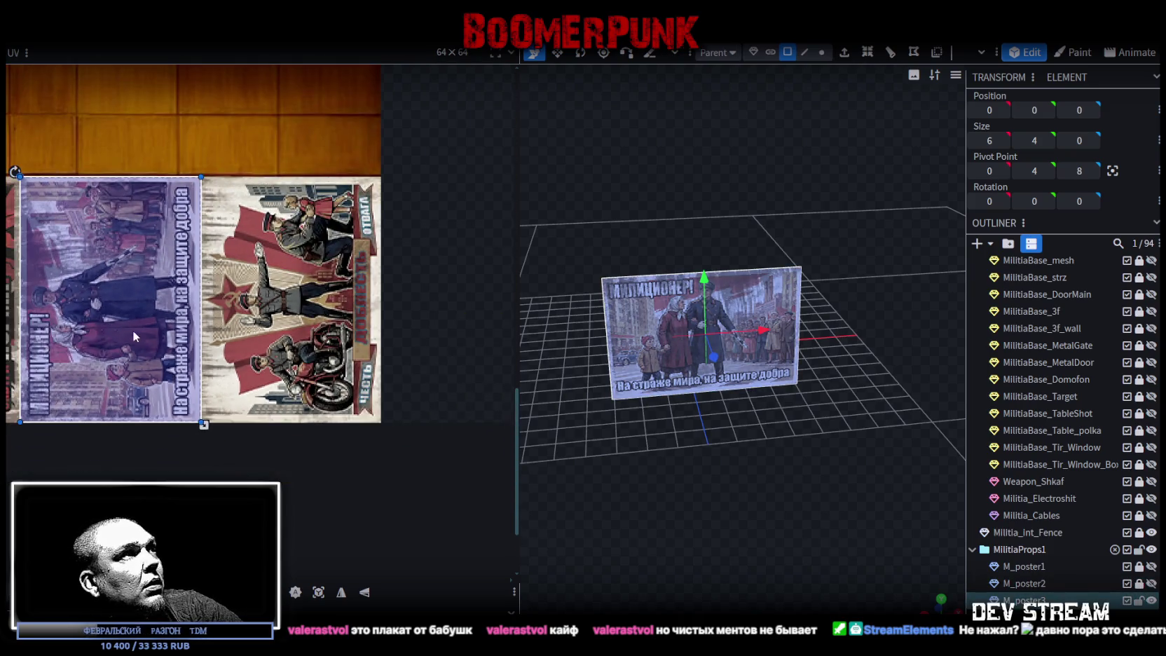
pyautogui.moveTo(132, 330); pyautogui.dragTo(284, 330)
pyautogui.scroll(4, 231, 218)
pyautogui.moveTo(221, 265); pyautogui.dragTo(374, 245)
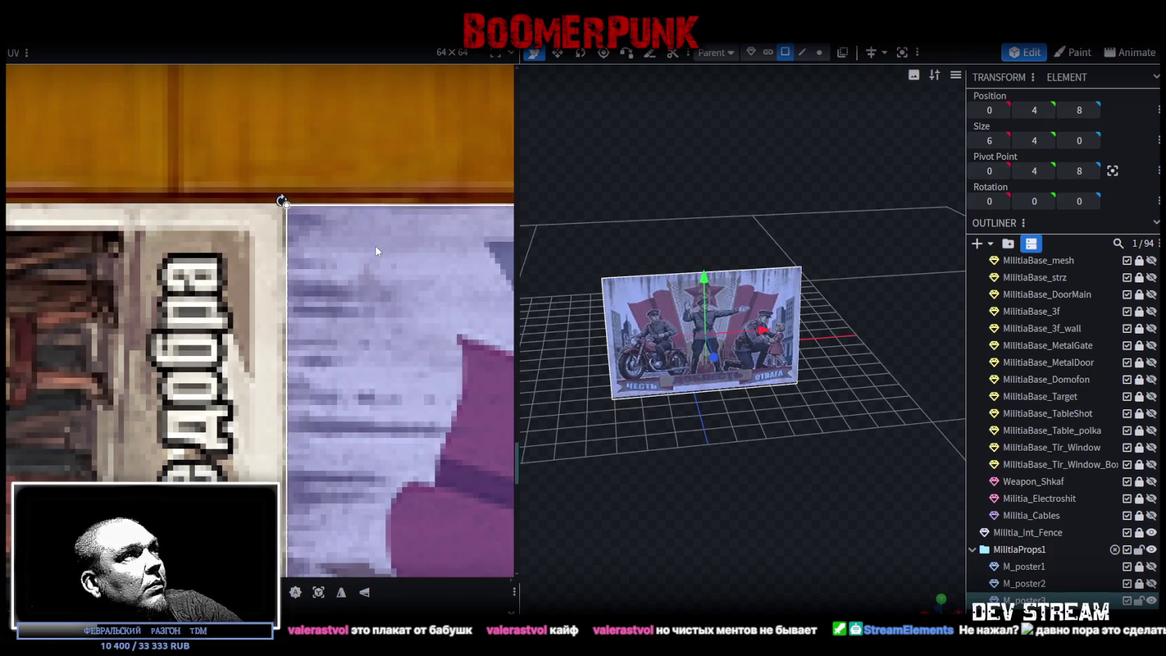
# Step: Zoom in and trim the UV box's bottom-right corner to the poster's edge
pyautogui.scroll(-4, 373, 246)
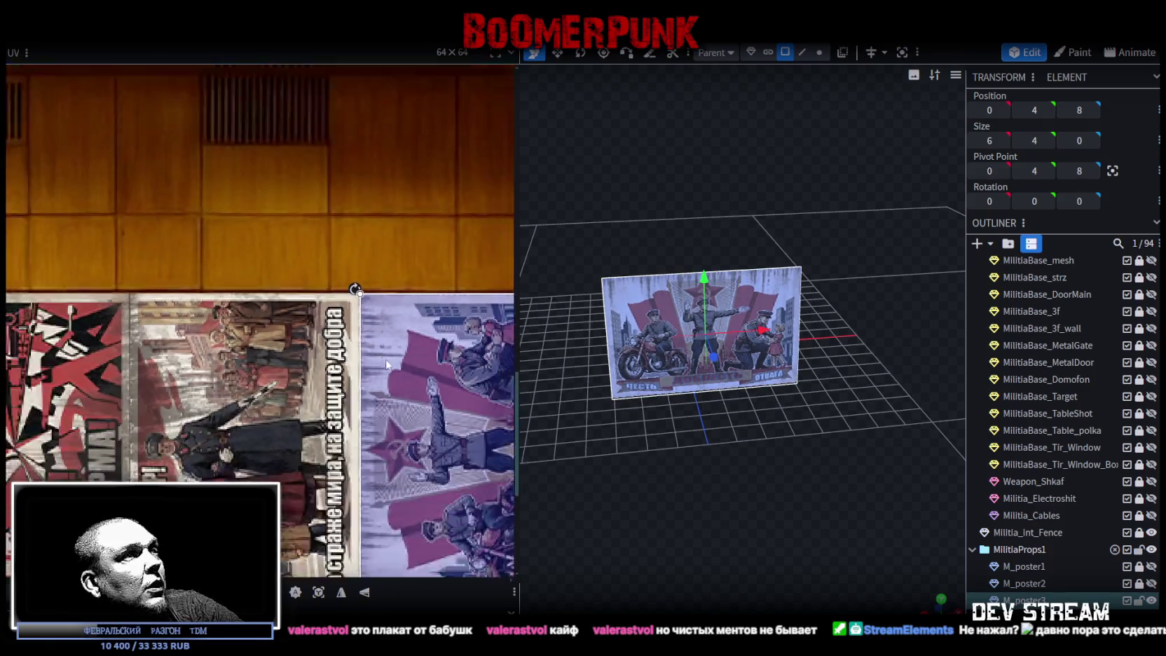
pyautogui.scroll(3, 421, 449)
pyautogui.scroll(2, 386, 463)
pyautogui.scroll(2, 387, 456)
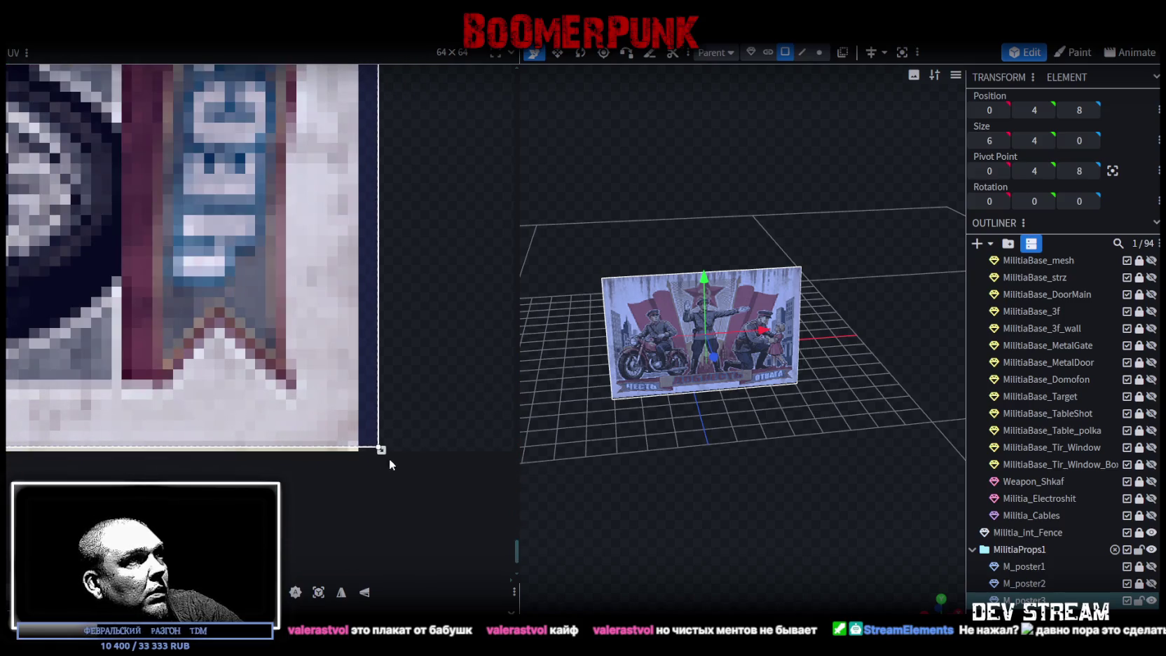
pyautogui.moveTo(382, 451); pyautogui.dragTo(358, 454)
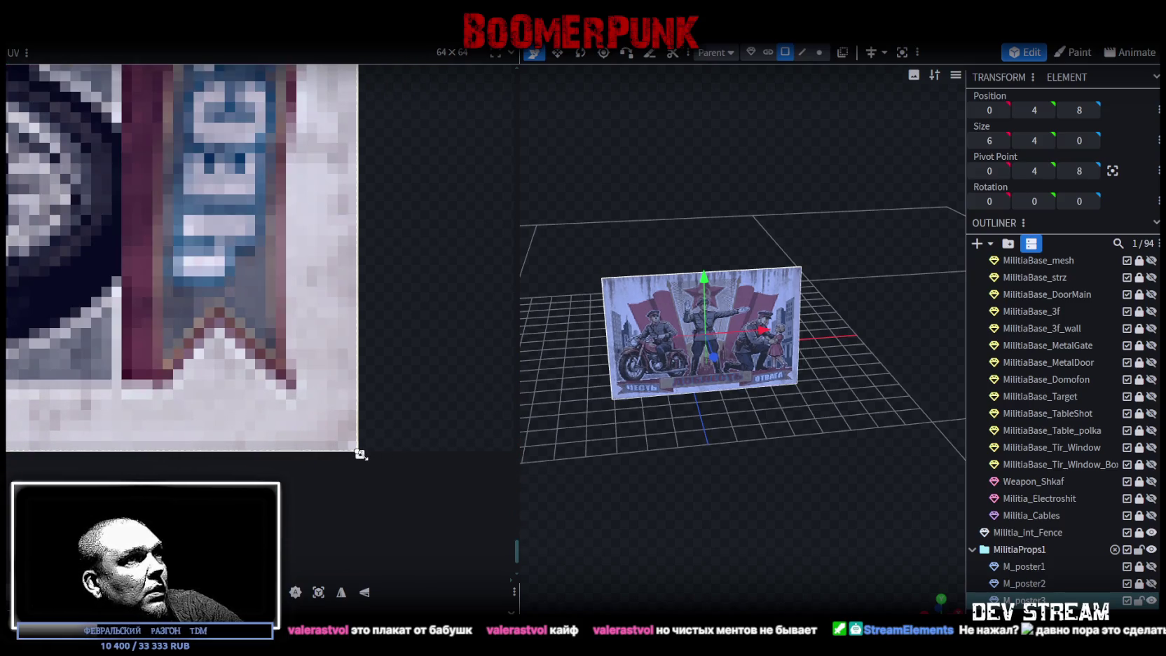
# Step: Select the poster mesh and orbit around it to inspect it side-on
pyautogui.moveTo(774, 517)
pyautogui.mouseDown()
pyautogui.moveTo(703, 495)
pyautogui.moveTo(827, 489)
pyautogui.moveTo(795, 478)
pyautogui.mouseUp()
pyautogui.click(771, 325)
pyautogui.moveTo(771, 325)
pyautogui.mouseDown()
pyautogui.moveTo(799, 314)
pyautogui.moveTo(757, 323)
pyautogui.moveTo(943, 311)
pyautogui.moveTo(916, 263)
pyautogui.moveTo(778, 308)
pyautogui.moveTo(764, 301)
pyautogui.mouseUp()
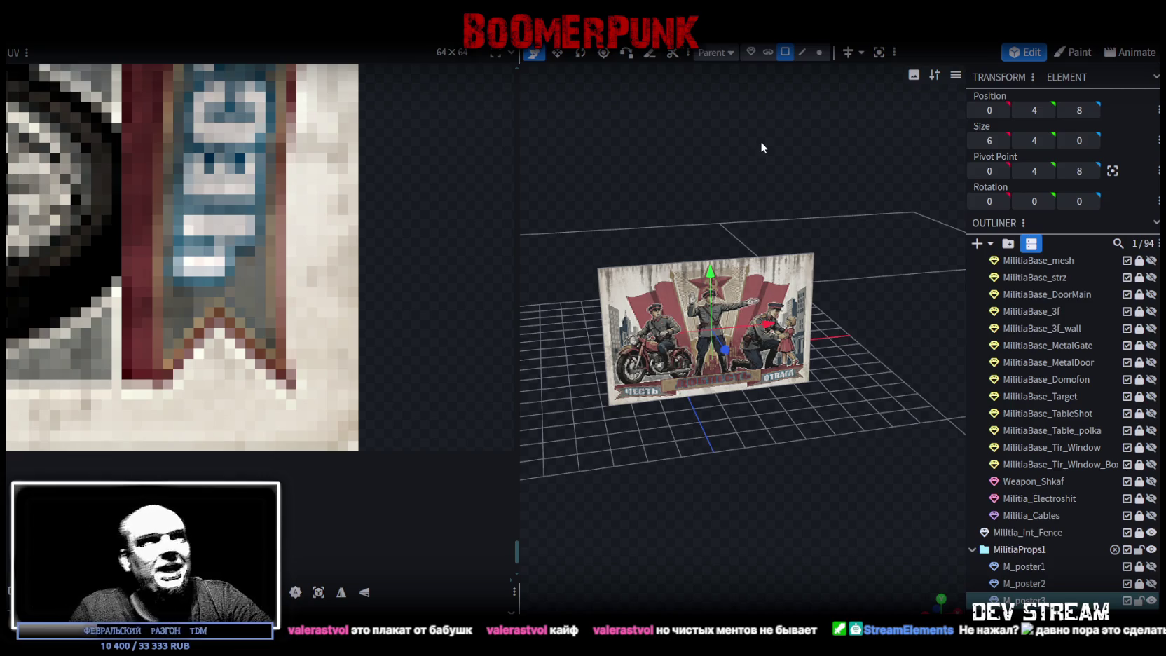
pyautogui.scroll(-3, 724, 272)
pyautogui.scroll(5, 670, 232)
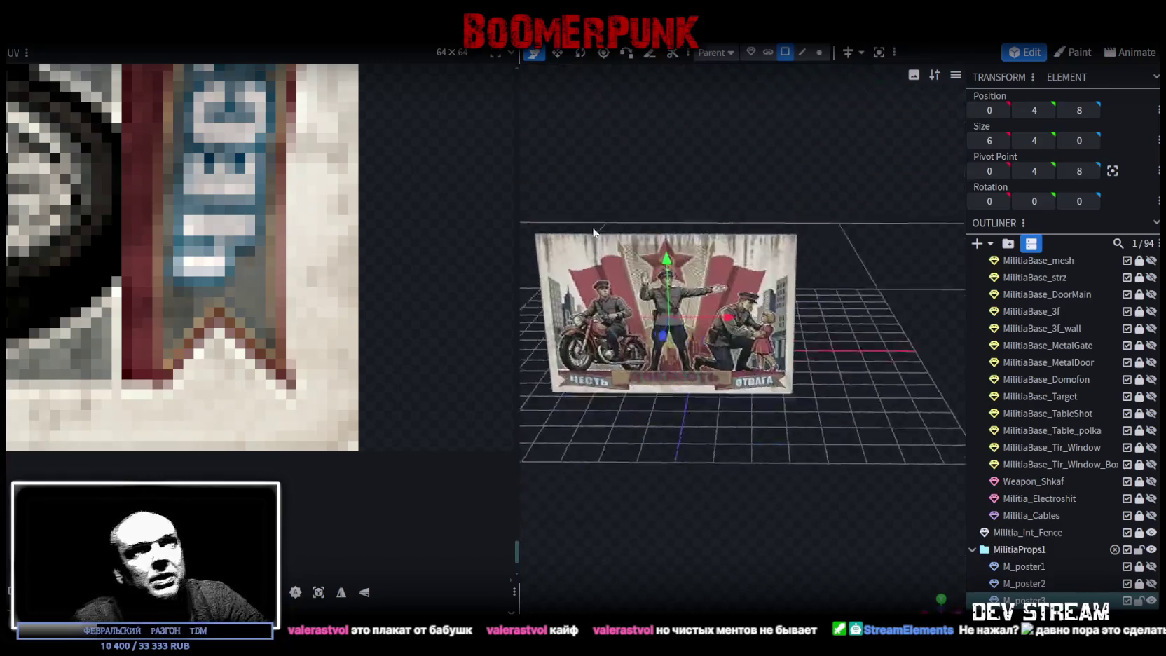
pyautogui.scroll(1, 682, 223)
pyautogui.scroll(-2, 682, 222)
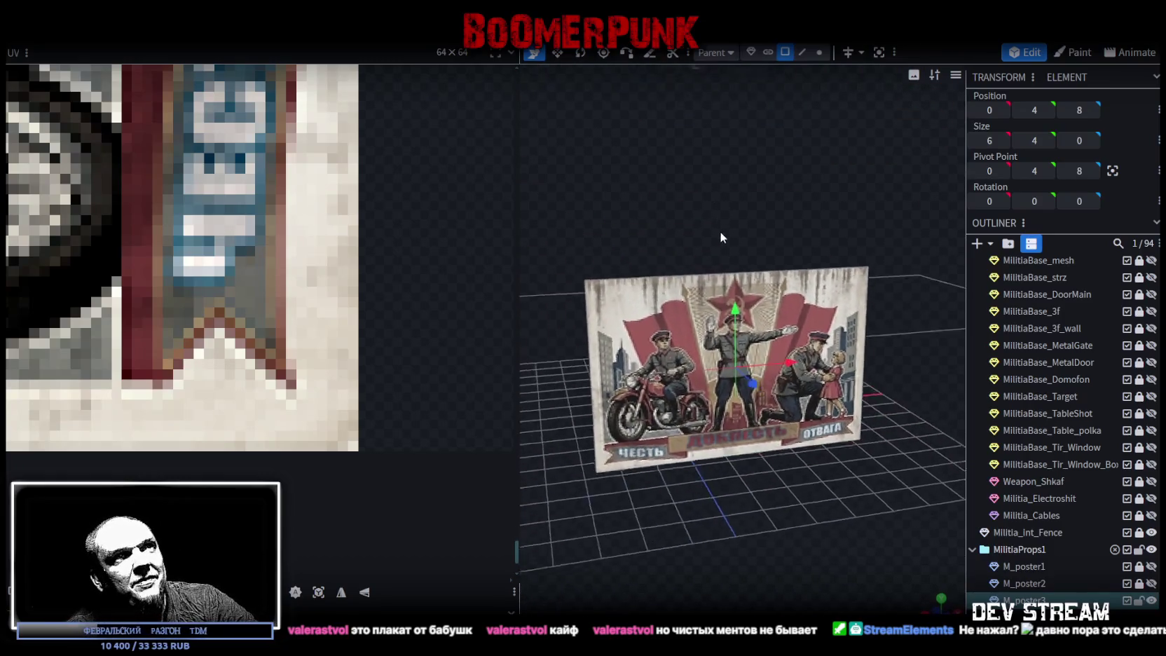
pyautogui.scroll(-1, 299, 228)
pyautogui.scroll(-2, 299, 227)
pyautogui.scroll(-1, 306, 349)
pyautogui.scroll(1, 305, 306)
pyautogui.scroll(2, 324, 313)
pyautogui.scroll(-2, 324, 314)
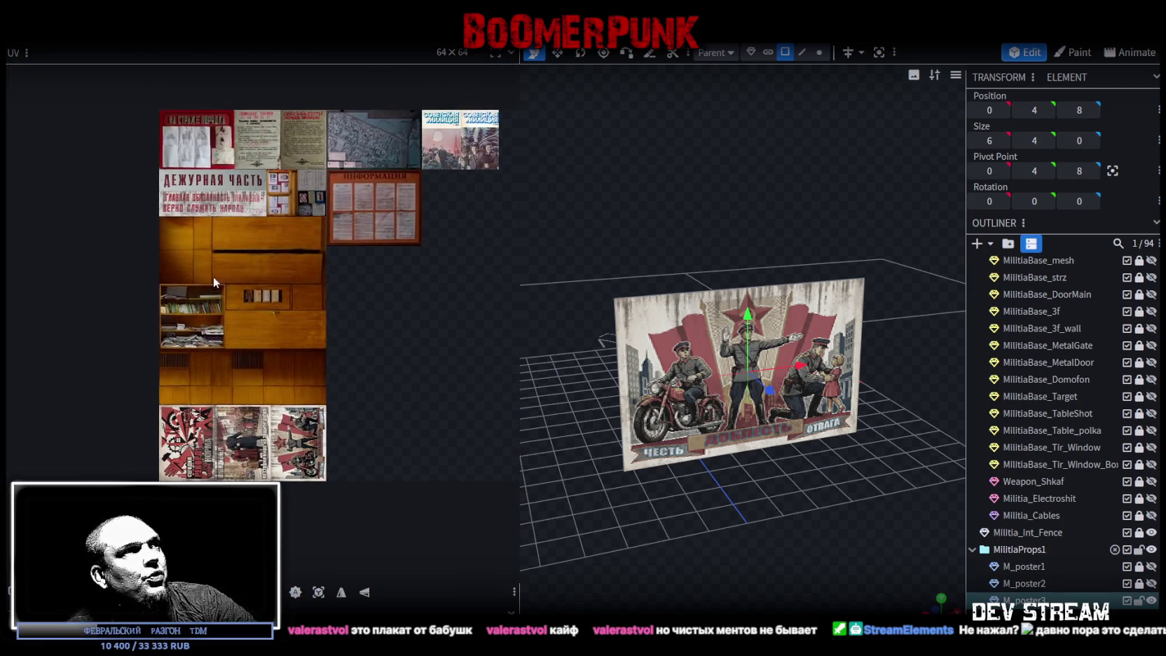
pyautogui.scroll(2, 288, 262)
pyautogui.scroll(-2, 302, 265)
pyautogui.moveTo(541, 205); pyautogui.dragTo(641, 203)
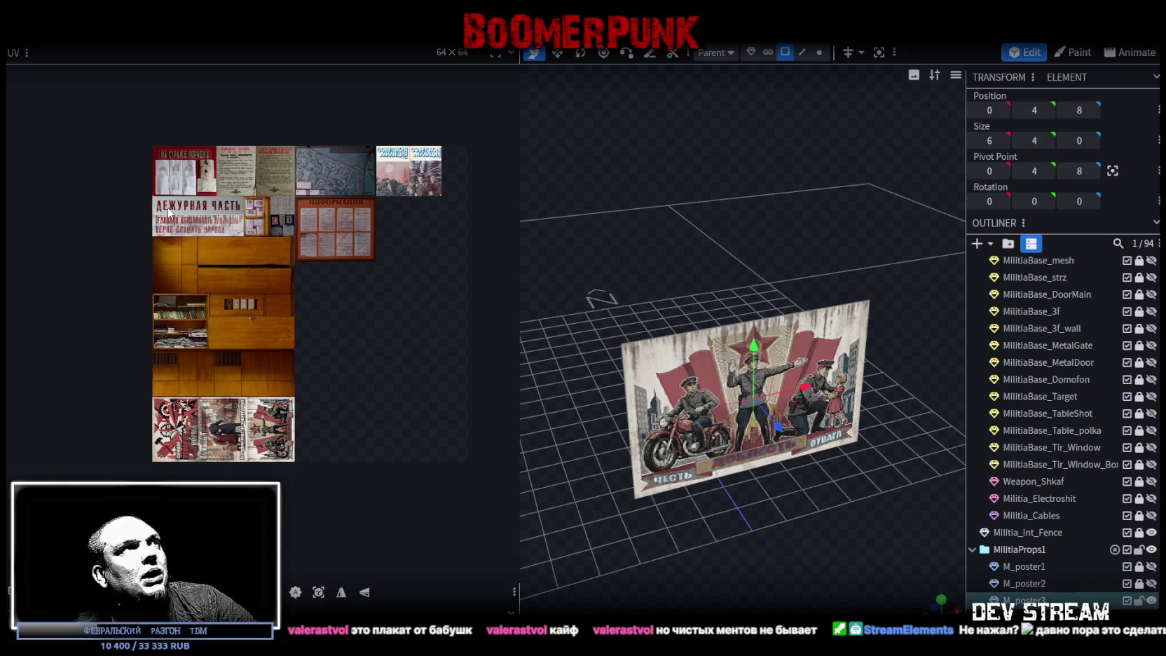
pyautogui.moveTo(572, 360)
pyautogui.mouseDown()
pyautogui.moveTo(598, 316)
pyautogui.moveTo(682, 317)
pyautogui.mouseUp()
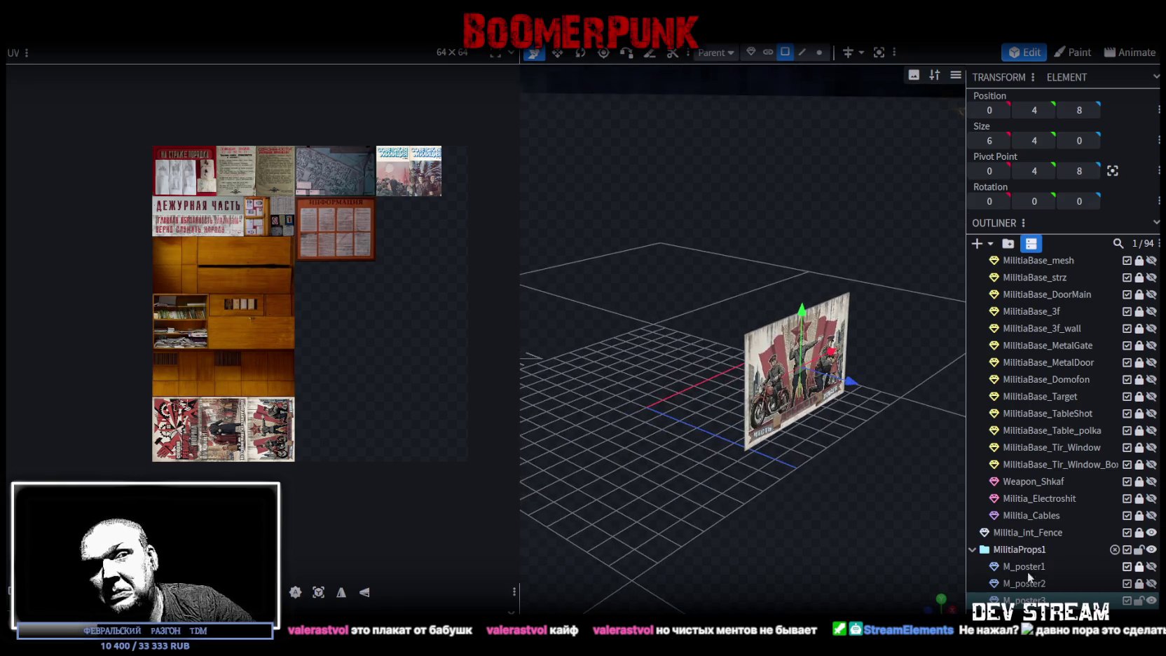
# Step: Duplicate the poster into a new element and select its front face
pyautogui.press('Escape')
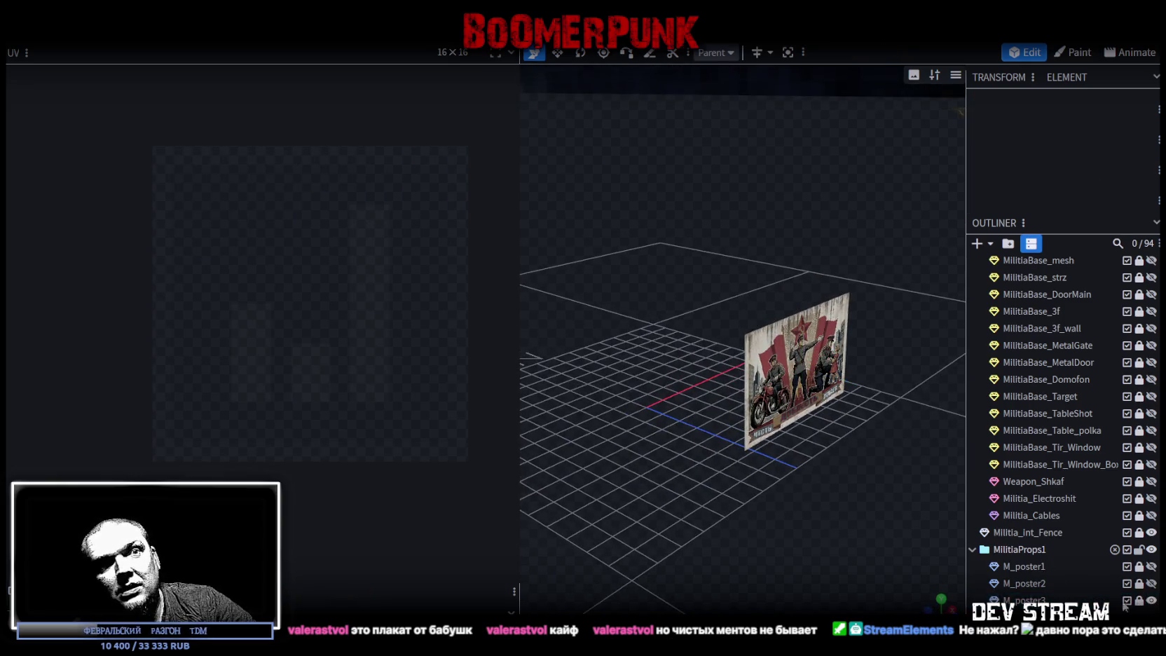
pyautogui.hotkey('ctrl', 'v')
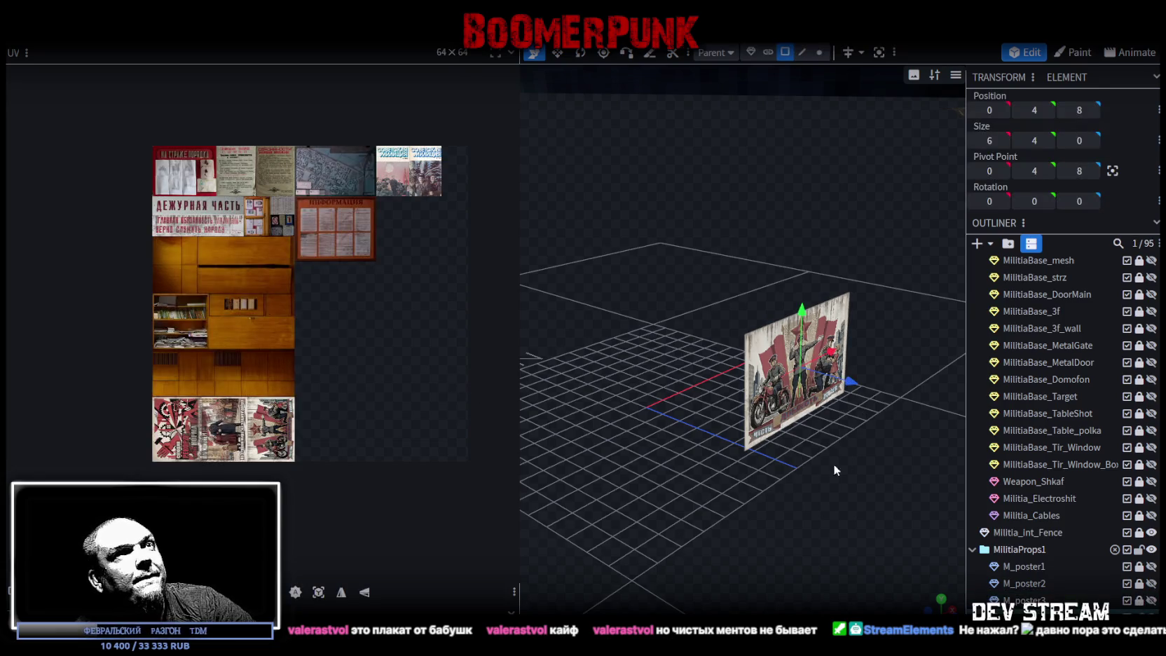
pyautogui.click(792, 401)
pyautogui.moveTo(793, 472)
pyautogui.mouseDown()
pyautogui.moveTo(803, 481)
pyautogui.moveTo(876, 77)
pyautogui.mouseUp()
# Step: Extrude the new poster's face to a depth of 0.15
pyautogui.click(845, 54)
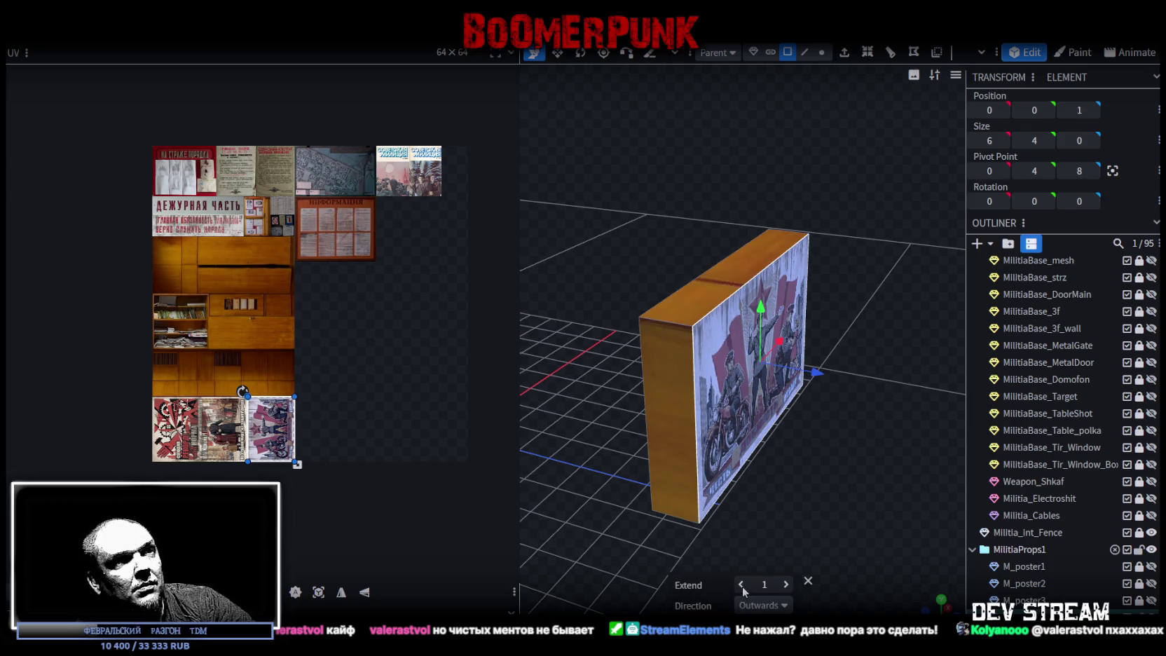
pyautogui.click(742, 585)
pyautogui.click(786, 584)
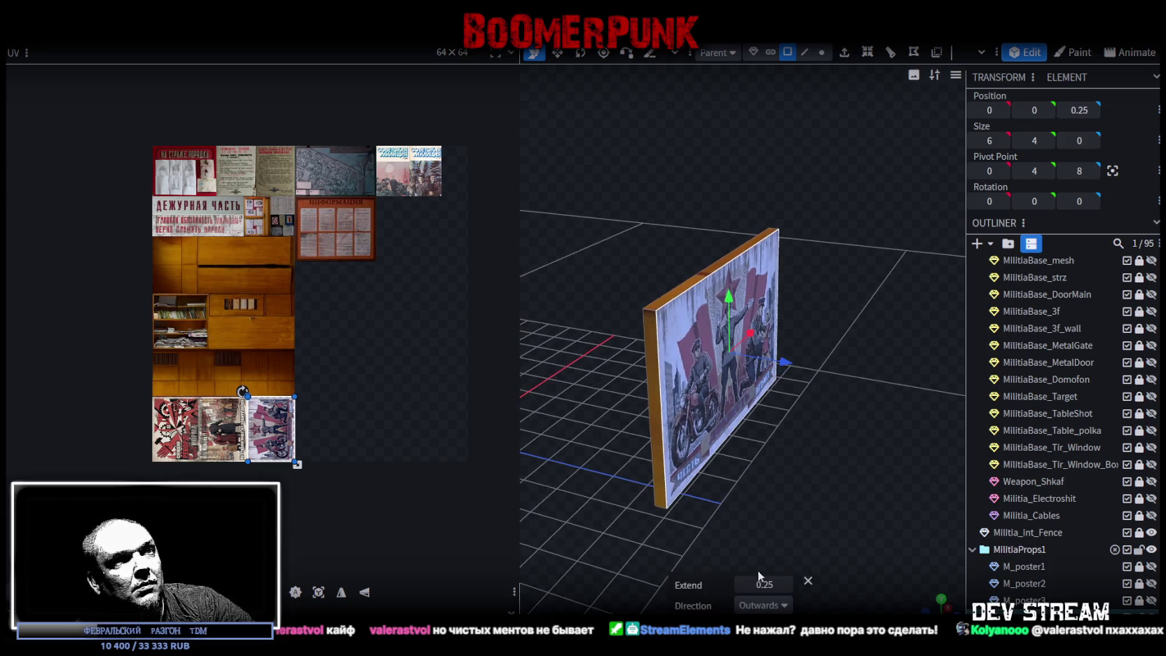
pyautogui.click(742, 586)
pyautogui.moveTo(806, 546); pyautogui.dragTo(847, 550)
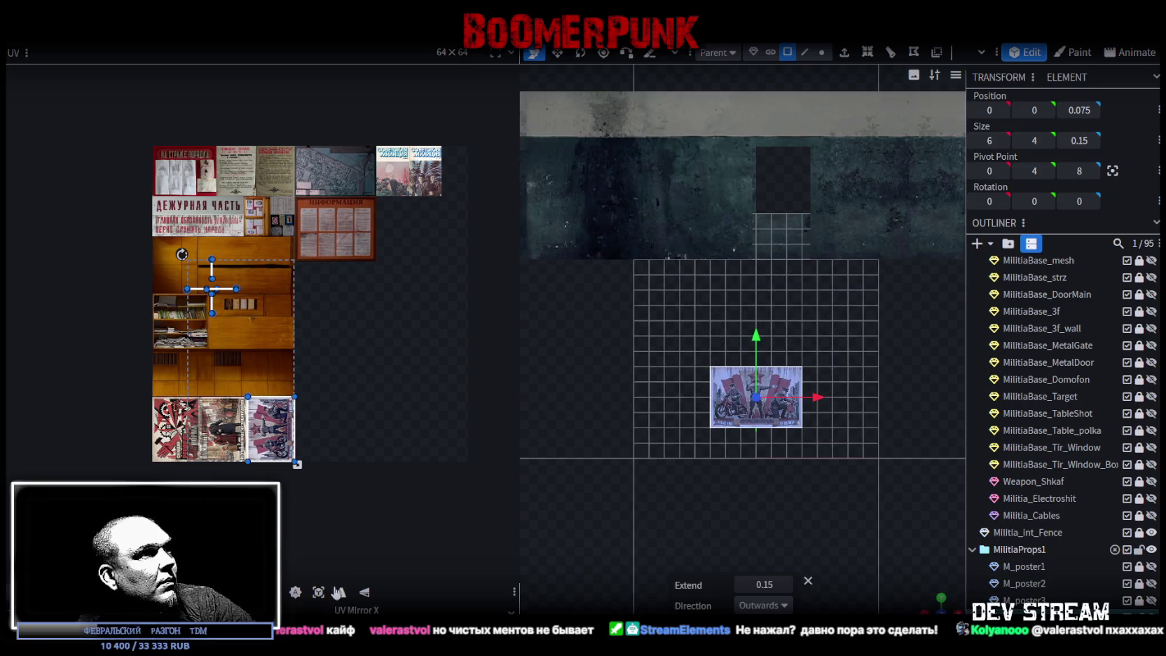
# Step: Move the face's UV area onto the НА СТРАЖЕ ПОРЯДКА poster's top-left corner
pyautogui.moveTo(224, 347); pyautogui.dragTo(253, 367)
pyautogui.scroll(3, 229, 303)
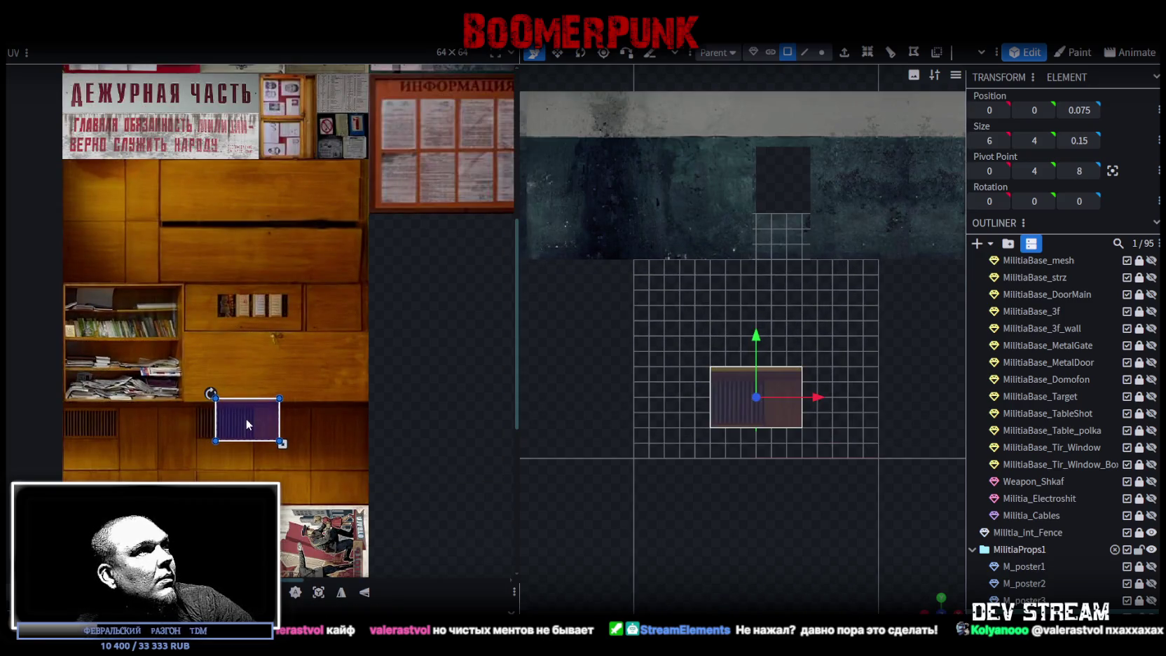
pyautogui.moveTo(246, 418); pyautogui.dragTo(168, 151)
pyautogui.moveTo(168, 151); pyautogui.dragTo(238, 402, button='middle')
pyautogui.moveTo(238, 402); pyautogui.dragTo(135, 210)
pyautogui.scroll(2, 135, 210)
pyautogui.scroll(3, 135, 211)
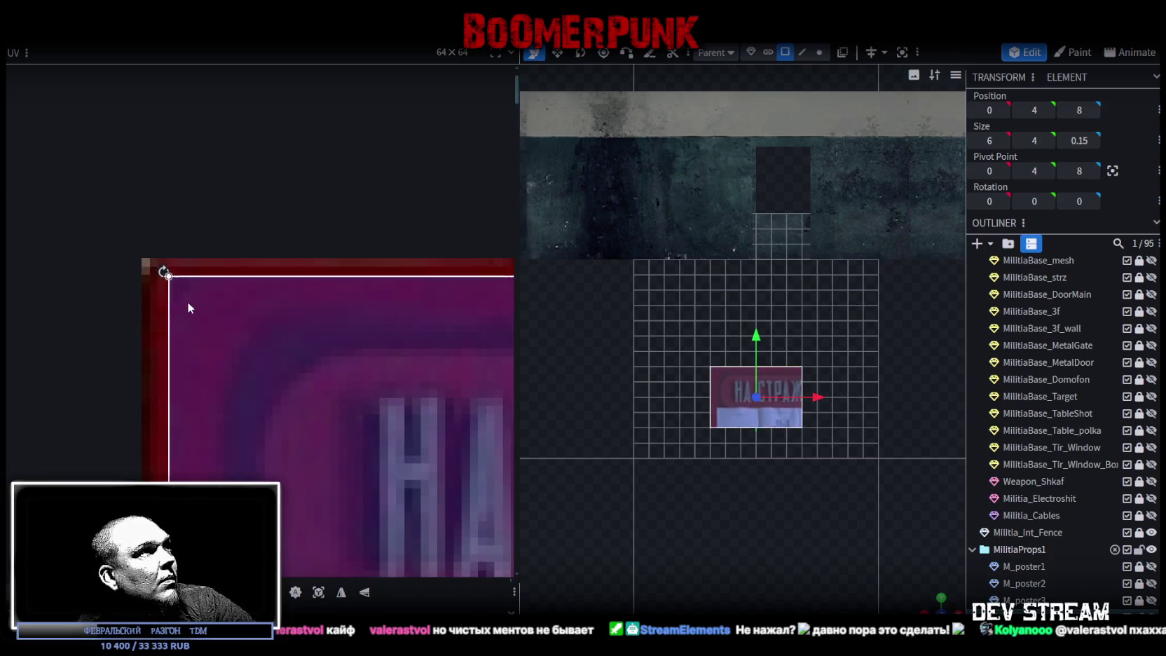
pyautogui.scroll(-2, 271, 346)
pyautogui.scroll(-3, 281, 315)
pyautogui.scroll(2, 259, 275)
# Step: Stretch the UV area over the whole НА СТРАЖЕ ПОРЯДКА poster, trimming to its frame edge
pyautogui.moveTo(243, 265)
pyautogui.mouseDown()
pyautogui.moveTo(416, 421)
pyautogui.moveTo(392, 398)
pyautogui.mouseUp()
pyautogui.scroll(3, 416, 428)
pyautogui.scroll(2, 400, 407)
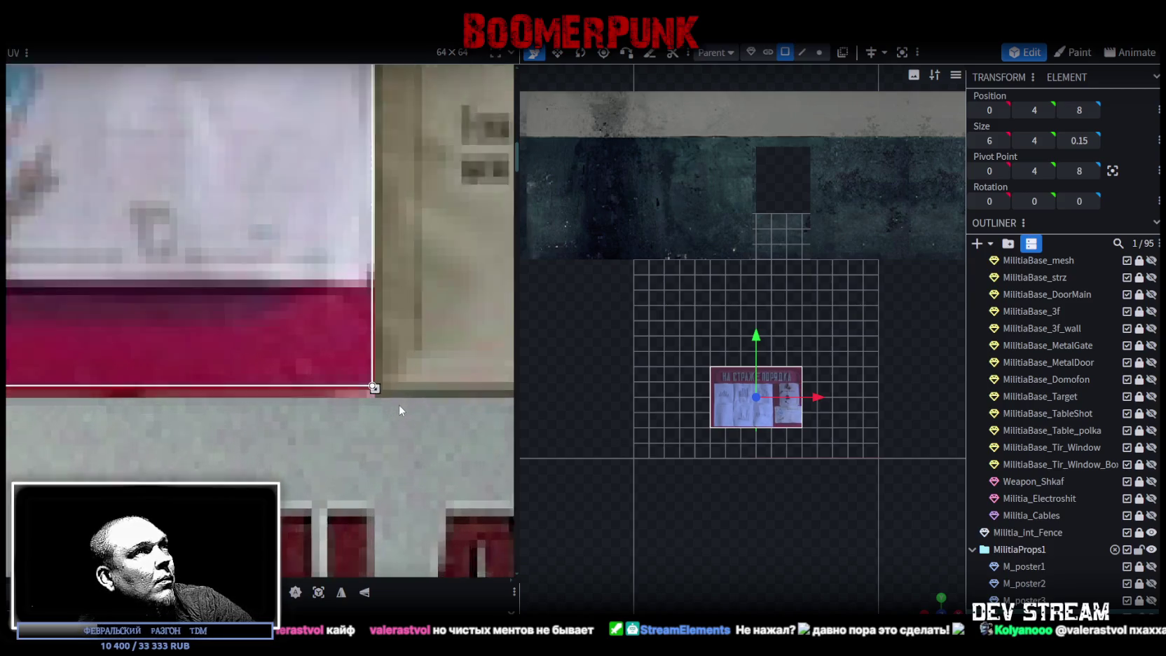
pyautogui.moveTo(373, 387); pyautogui.dragTo(368, 386)
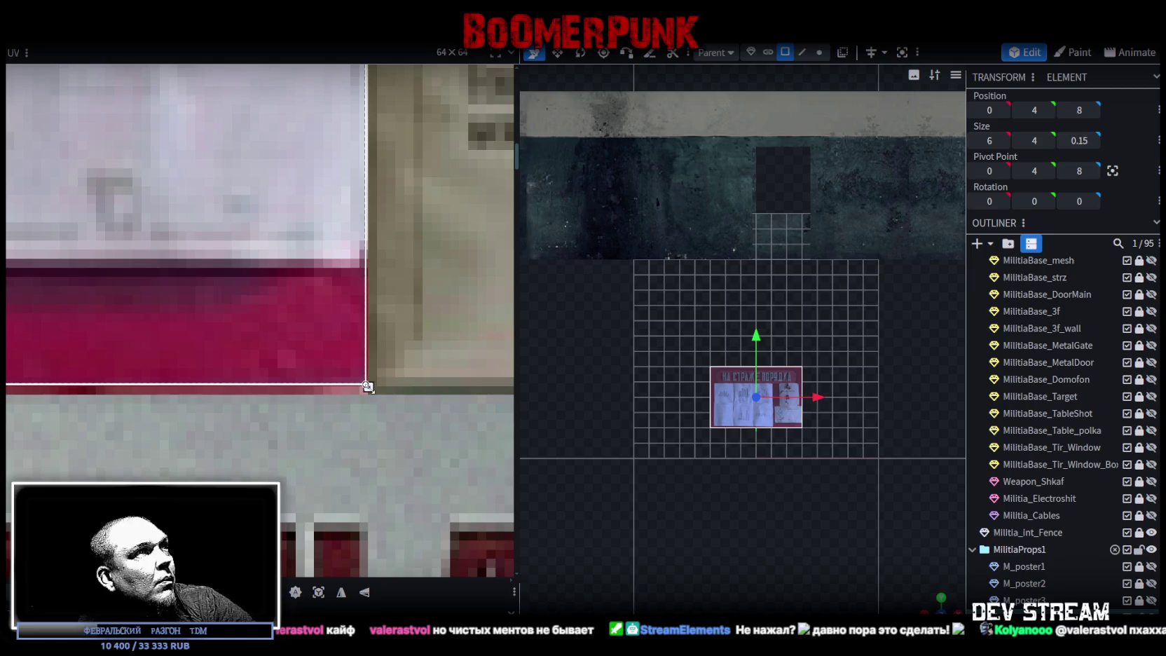
pyautogui.scroll(-5, 308, 312)
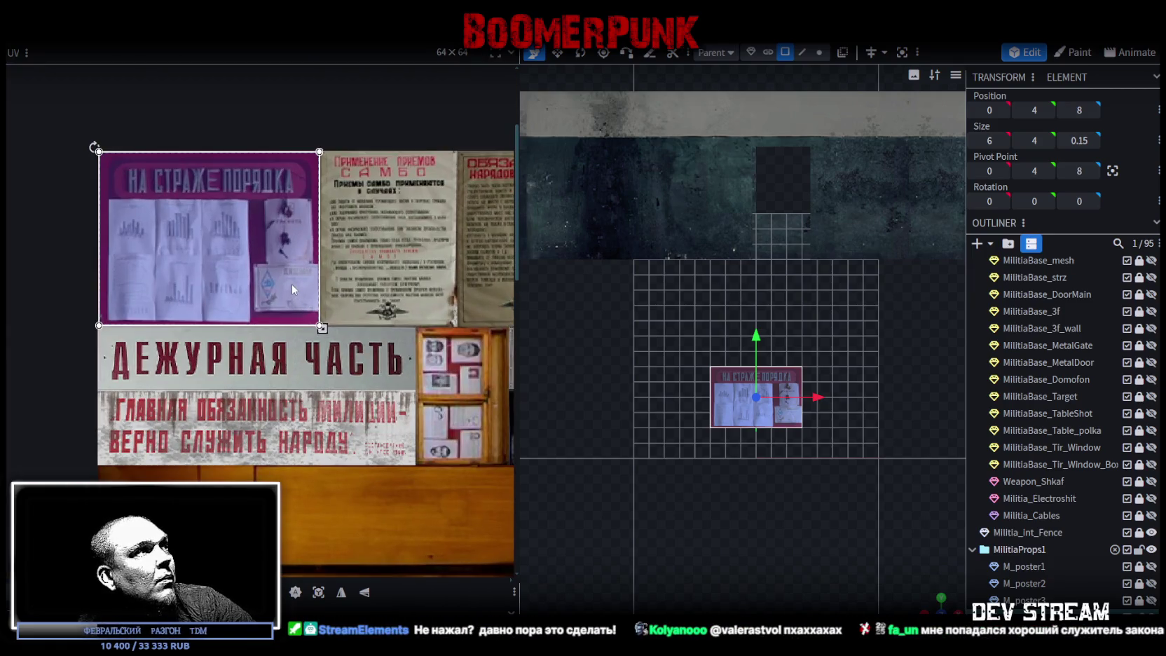
pyautogui.moveTo(771, 448)
pyautogui.mouseDown()
pyautogui.moveTo(657, 455)
pyautogui.moveTo(697, 471)
pyautogui.mouseUp()
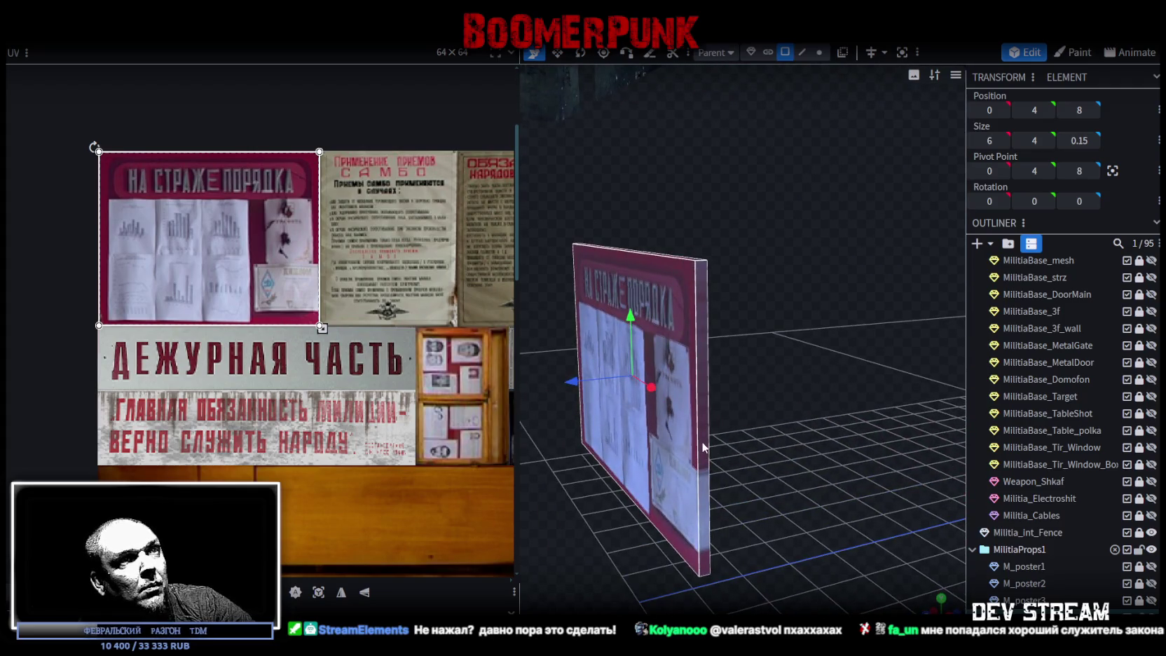
# Step: Map the poster's thin side face UV strip onto the red border
pyautogui.click(704, 446)
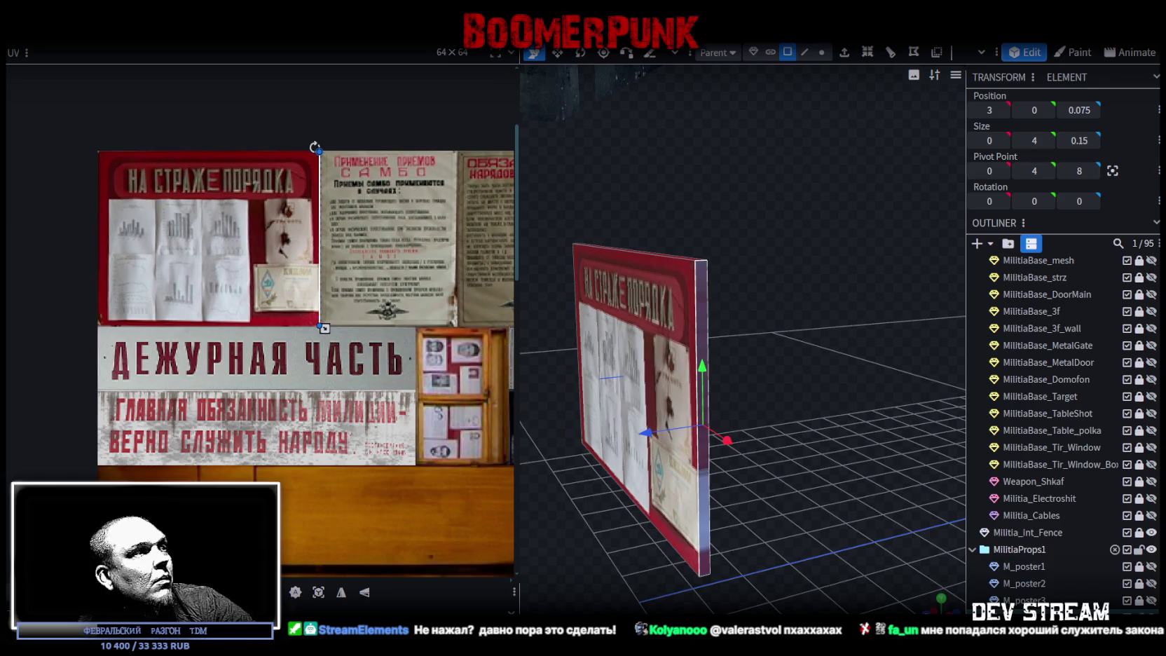
pyautogui.moveTo(320, 238); pyautogui.dragTo(319, 227)
pyautogui.moveTo(325, 316)
pyautogui.mouseDown()
pyautogui.moveTo(325, 327)
pyautogui.moveTo(98, 328)
pyautogui.moveTo(109, 328)
pyautogui.mouseUp()
pyautogui.scroll(-2, 1028, 594)
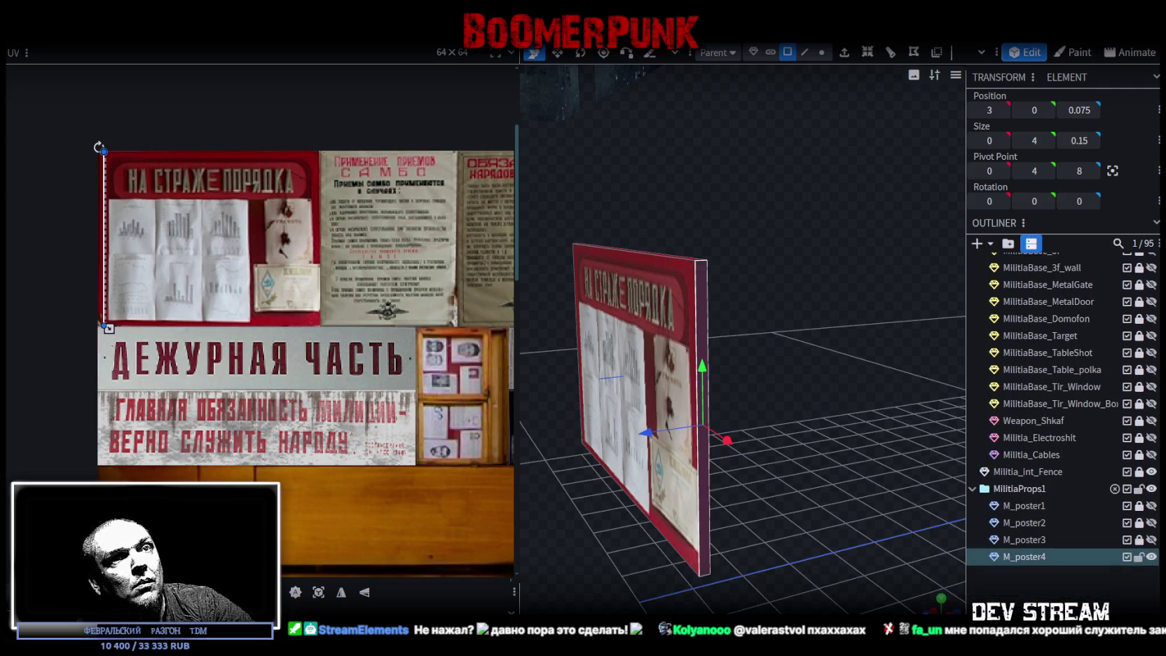
# Step: Select M_poster4's thin left side face, then view the poster from below
pyautogui.click(795, 574)
pyautogui.moveTo(795, 575)
pyautogui.mouseDown()
pyautogui.moveTo(859, 479)
pyautogui.moveTo(933, 549)
pyautogui.moveTo(1056, 587)
pyautogui.moveTo(998, 521)
pyautogui.mouseUp()
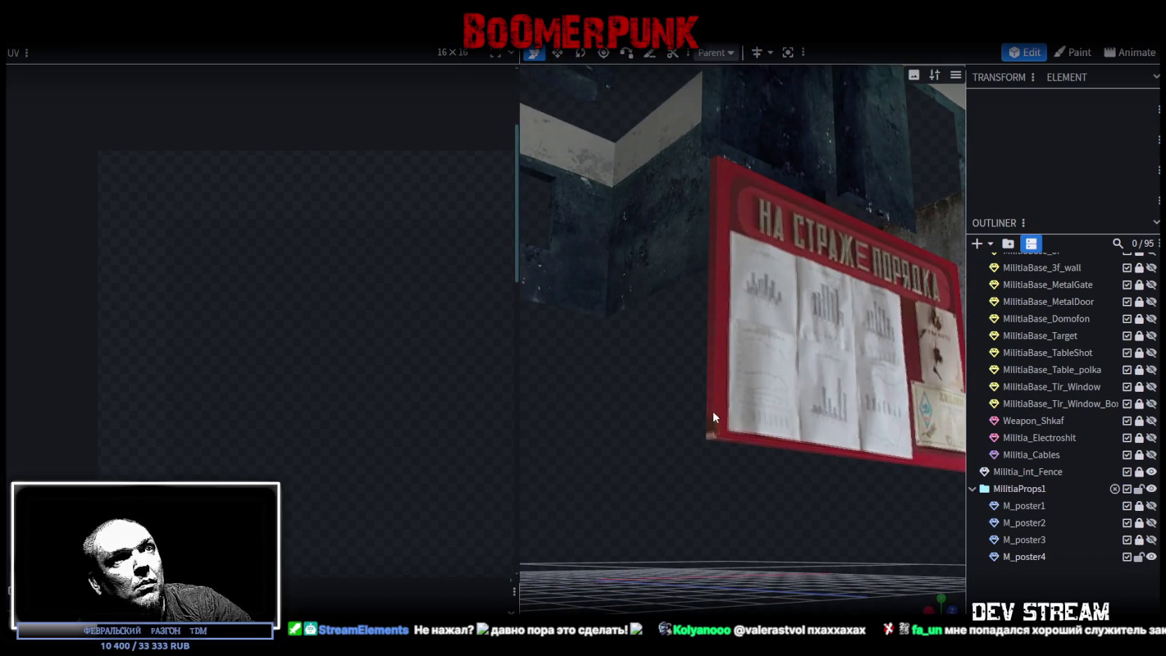
pyautogui.click(714, 410)
pyautogui.click(708, 335)
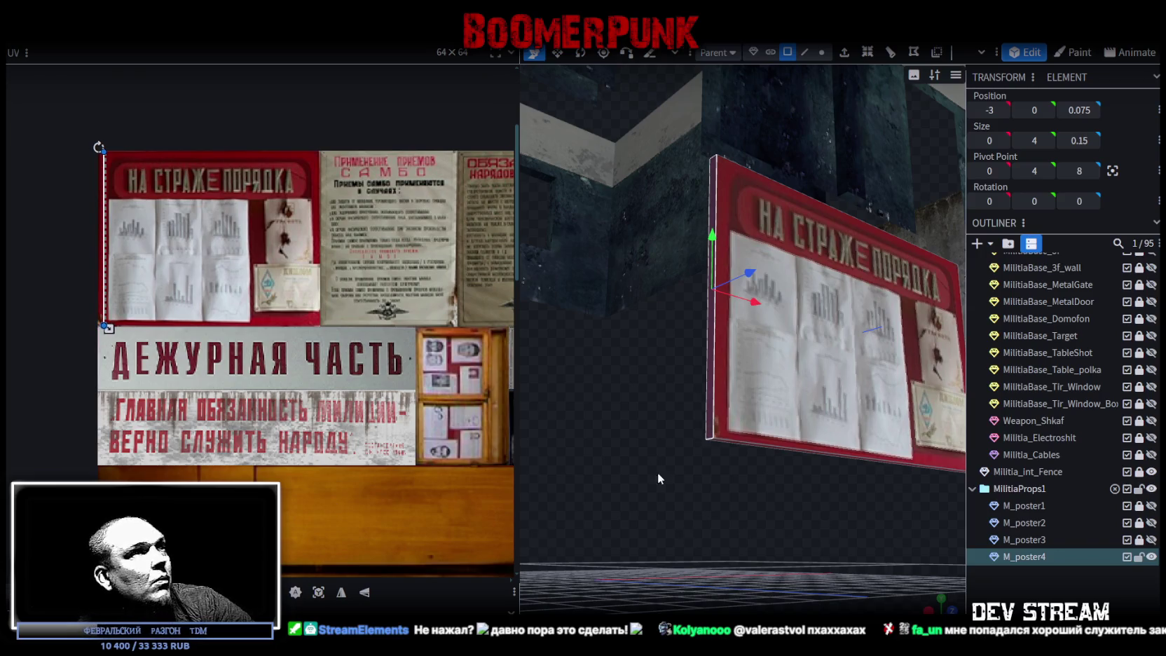
pyautogui.scroll(3, 658, 472)
pyautogui.scroll(-3, 967, 573)
pyautogui.click(915, 574)
pyautogui.moveTo(916, 573)
pyautogui.mouseDown()
pyautogui.moveTo(820, 544)
pyautogui.moveTo(796, 457)
pyautogui.moveTo(745, 550)
pyautogui.moveTo(826, 573)
pyautogui.mouseUp()
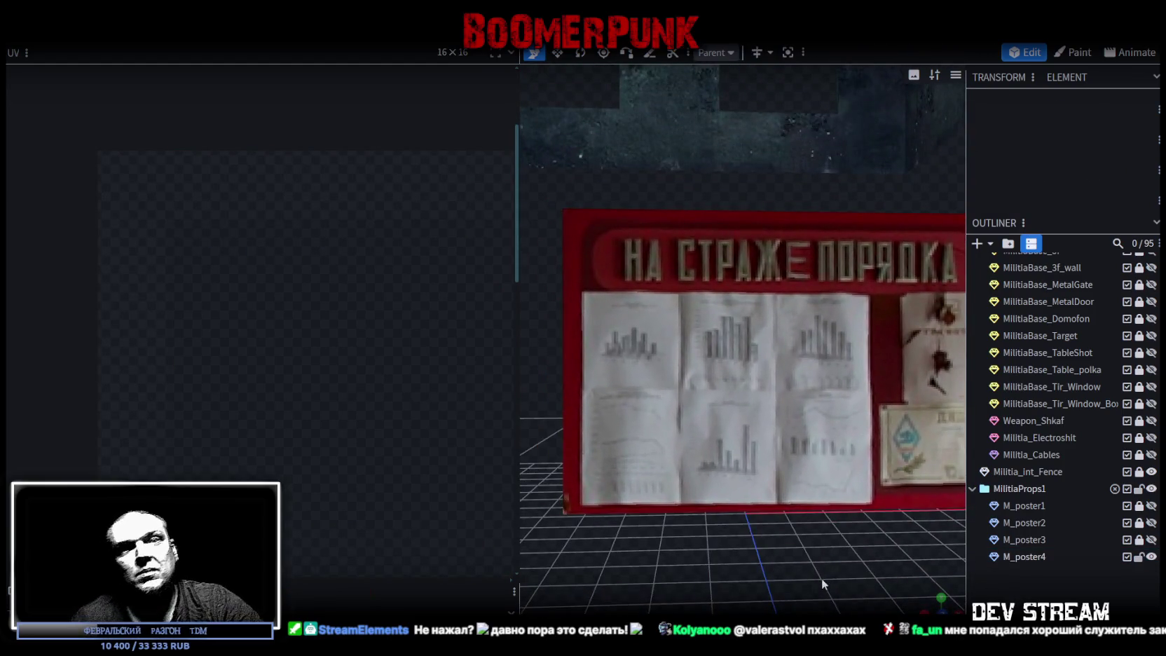
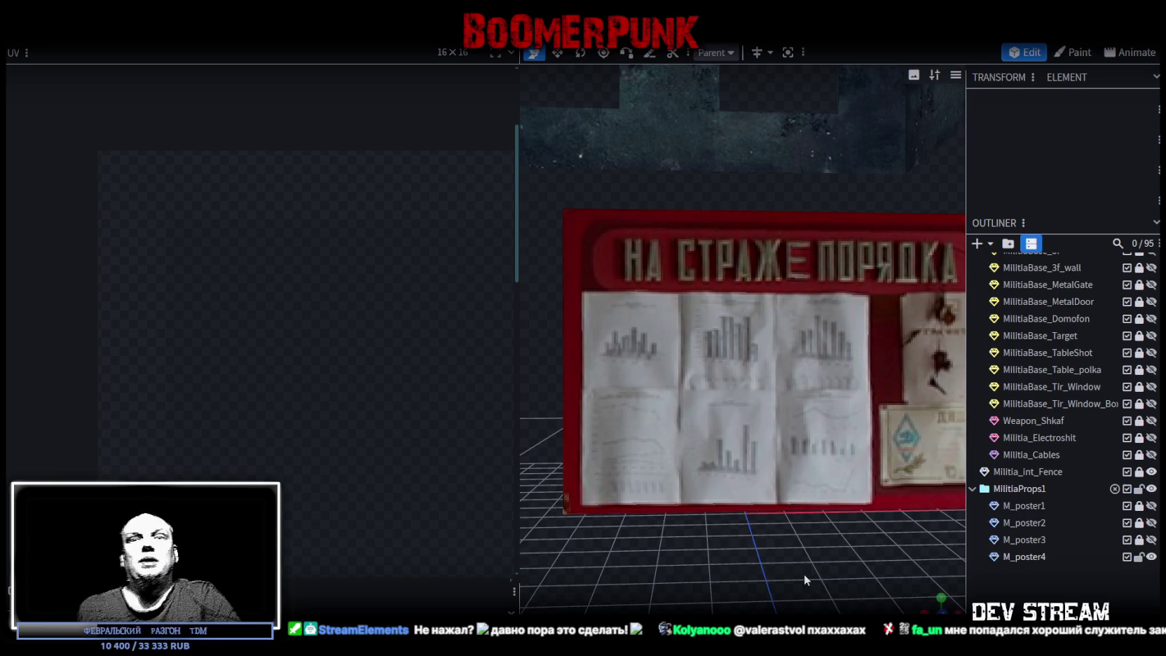
# Step: Orbit around the board, then duplicate the poster as M_poster5
pyautogui.scroll(-5, 767, 496)
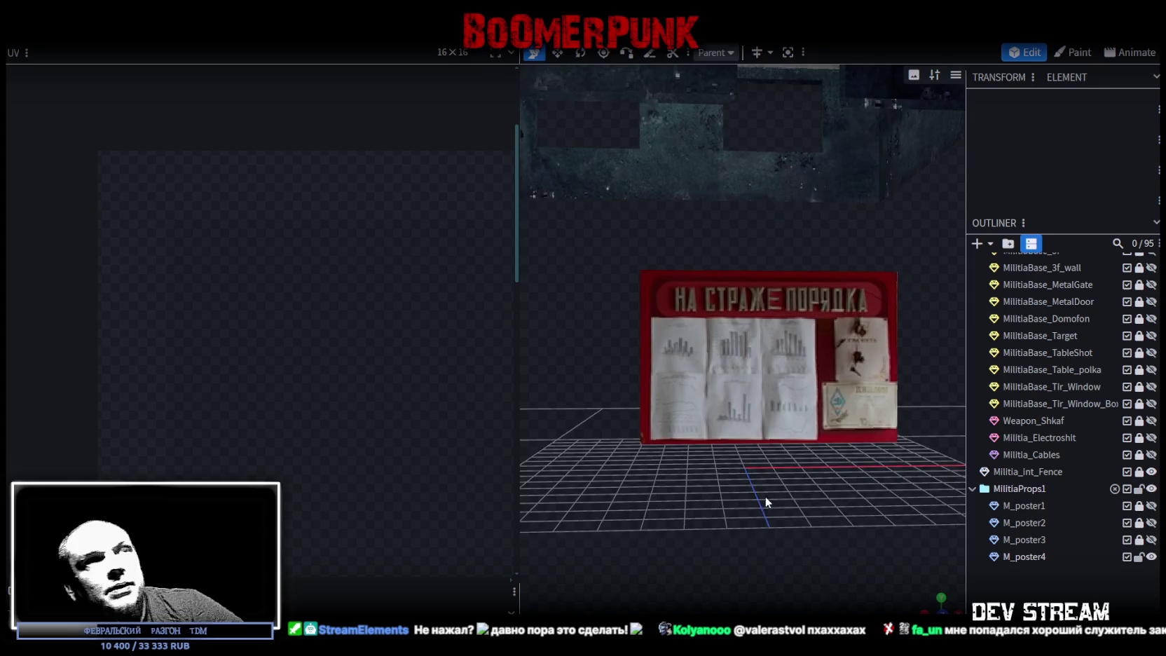
pyautogui.scroll(-3, 756, 463)
pyautogui.moveTo(756, 462)
pyautogui.mouseDown()
pyautogui.moveTo(792, 507)
pyautogui.moveTo(794, 496)
pyautogui.moveTo(706, 458)
pyautogui.moveTo(605, 462)
pyautogui.moveTo(749, 269)
pyautogui.mouseUp()
pyautogui.scroll(3, 749, 269)
pyautogui.moveTo(754, 512)
pyautogui.mouseDown()
pyautogui.moveTo(783, 543)
pyautogui.moveTo(829, 531)
pyautogui.moveTo(832, 510)
pyautogui.moveTo(692, 513)
pyautogui.moveTo(659, 542)
pyautogui.moveTo(741, 531)
pyautogui.moveTo(611, 562)
pyautogui.moveTo(663, 563)
pyautogui.mouseUp()
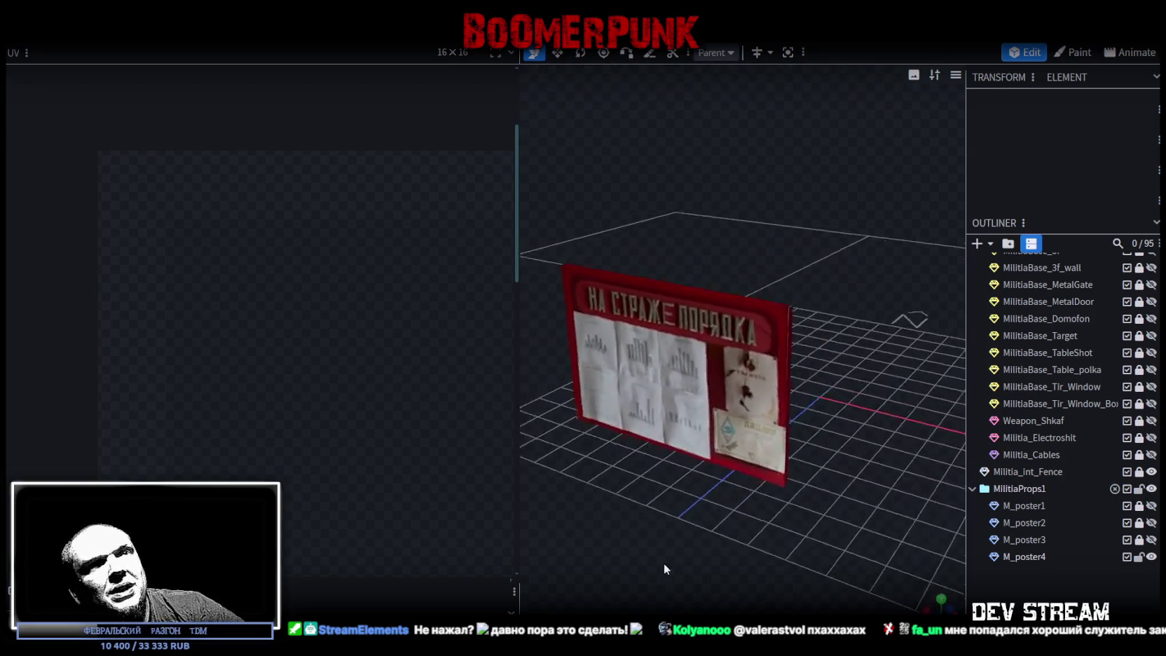
pyautogui.hotkey('ctrl', 'd')
# Step: Resize M_poster5's UV region to cover the Самбо poster on the atlas
pyautogui.scroll(5, 370, 244)
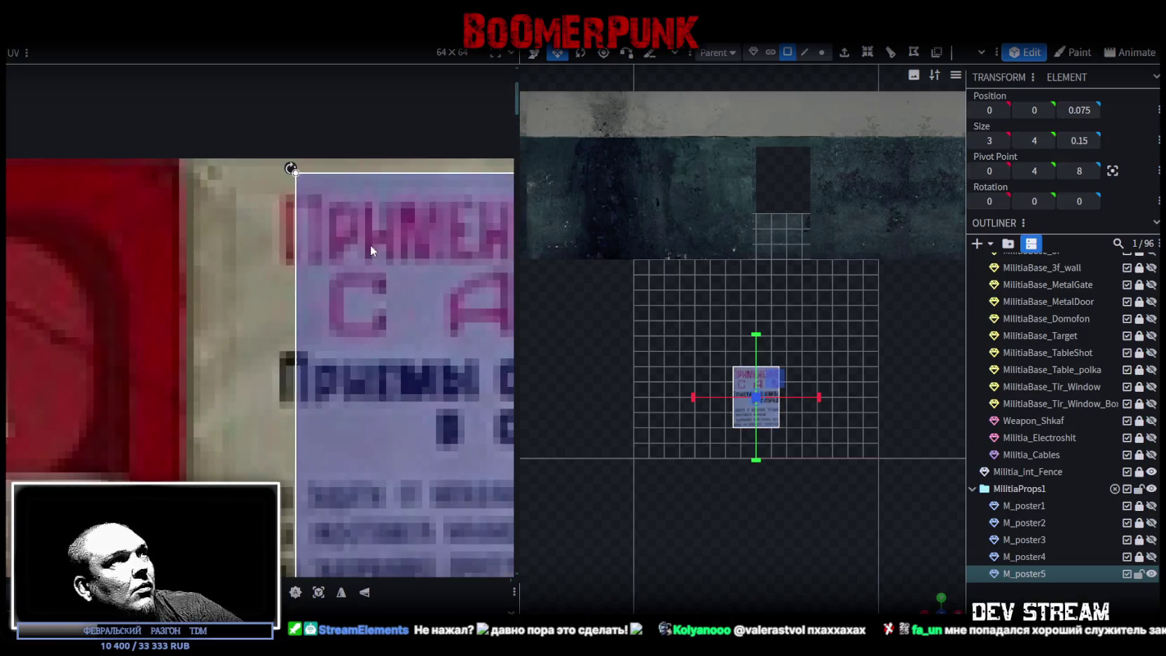
pyautogui.scroll(2, 261, 237)
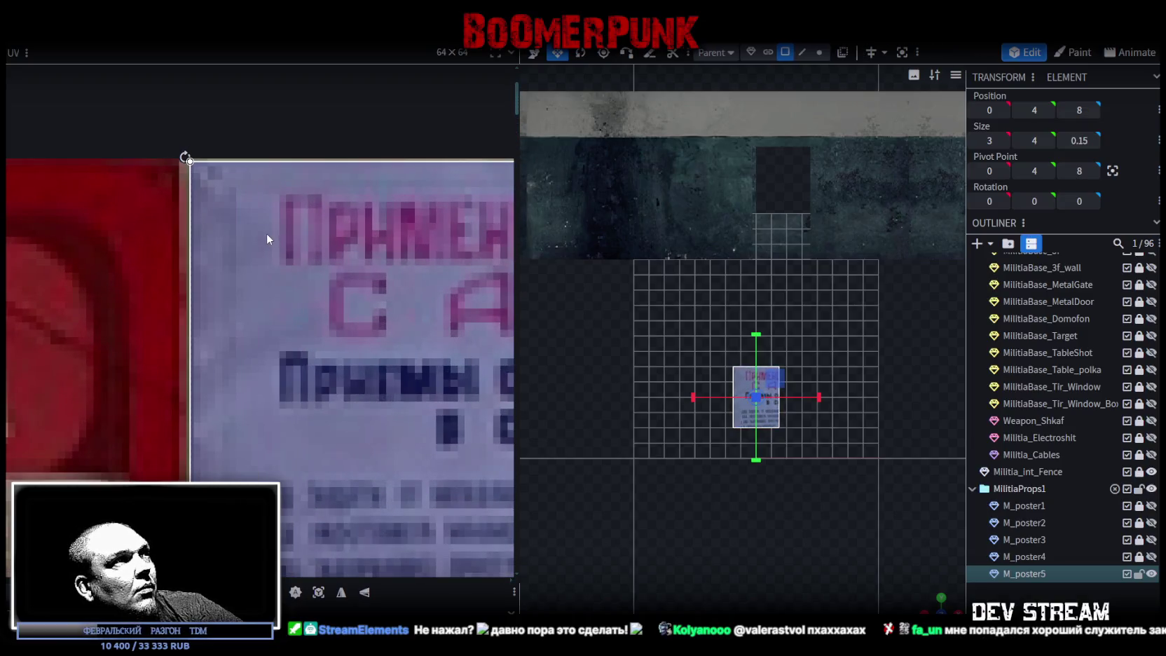
pyautogui.scroll(-3, 268, 234)
pyautogui.moveTo(323, 265); pyautogui.dragTo(163, 87, button='middle')
pyautogui.moveTo(163, 166); pyautogui.dragTo(385, 428)
pyautogui.scroll(3, 364, 402)
pyautogui.scroll(1, 364, 404)
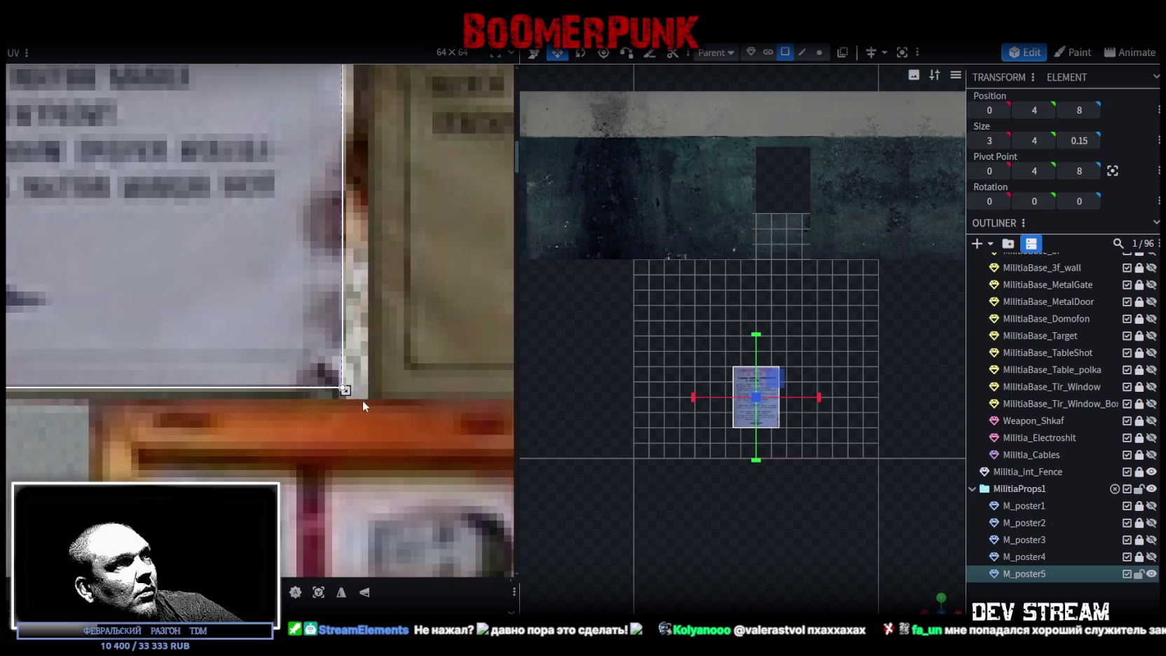
pyautogui.moveTo(349, 394); pyautogui.dragTo(366, 398)
pyautogui.scroll(-3, 367, 399)
pyautogui.scroll(-3, 343, 371)
pyautogui.moveTo(757, 393); pyautogui.dragTo(788, 335)
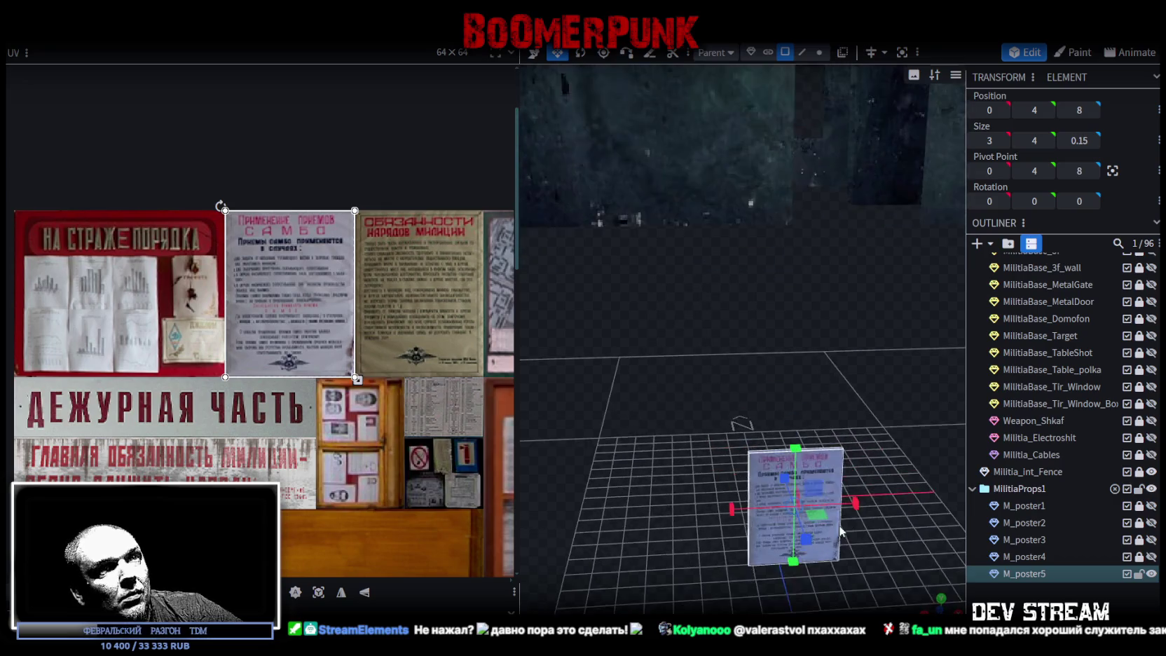
pyautogui.scroll(3, 788, 335)
# Step: Duplicate it as M_poster6 and fit its UV over the Обязанности нарядов милиции poster
pyautogui.hotkey('ctrl', 'd')
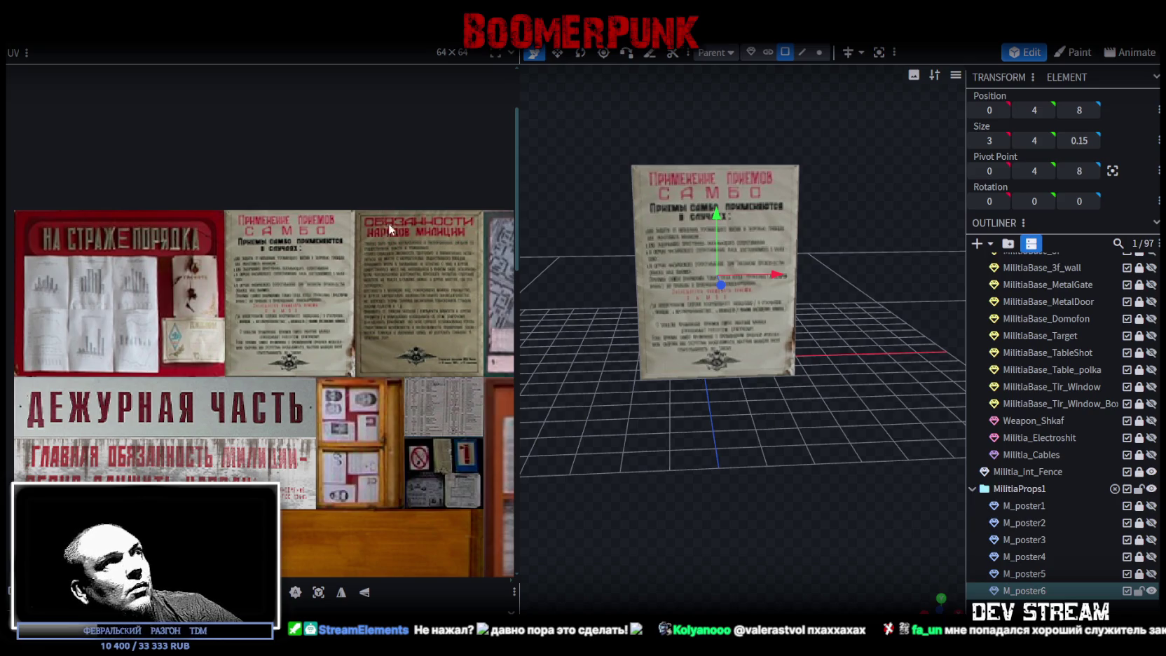
pyautogui.moveTo(368, 228); pyautogui.dragTo(399, 272)
pyautogui.scroll(3, 332, 192)
pyautogui.scroll(2, 328, 274)
pyautogui.moveTo(328, 274); pyautogui.dragTo(392, 291)
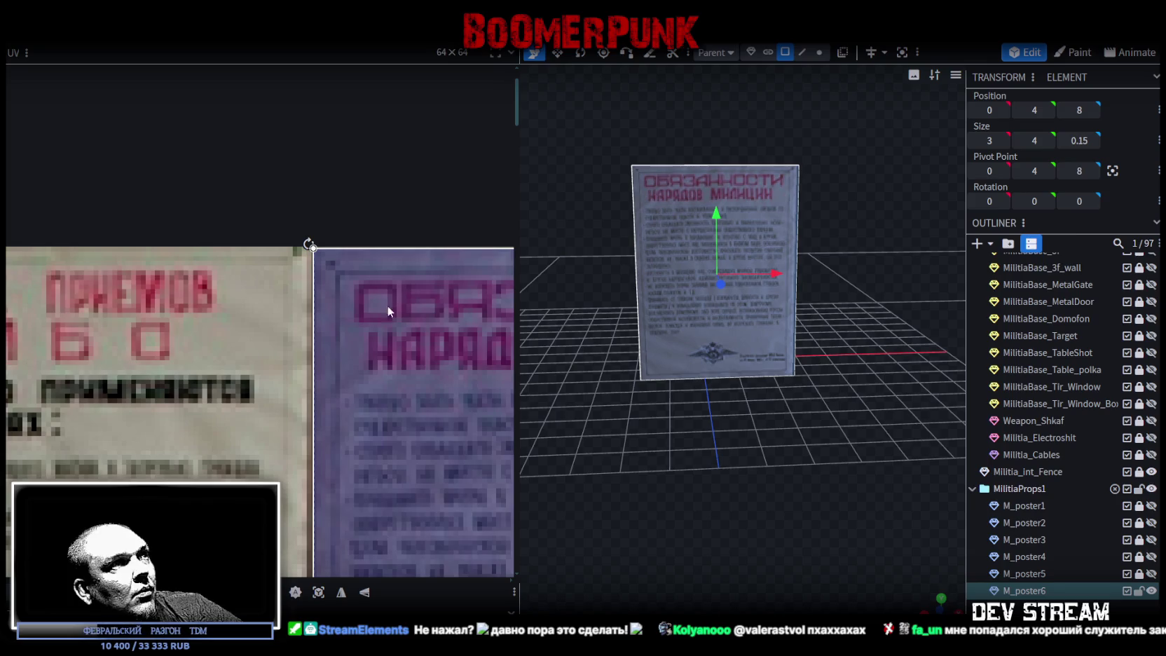
pyautogui.scroll(-3, 387, 312)
pyautogui.scroll(-2, 373, 332)
pyautogui.scroll(3, 319, 360)
pyautogui.scroll(3, 303, 335)
pyautogui.moveTo(303, 335); pyautogui.dragTo(285, 328)
# Step: Check M_poster6's texture, then duplicate it and select the new copy's front face
pyautogui.scroll(-2, 230, 297)
pyautogui.scroll(-3, 230, 292)
pyautogui.scroll(2, 184, 253)
pyautogui.scroll(-2, 192, 284)
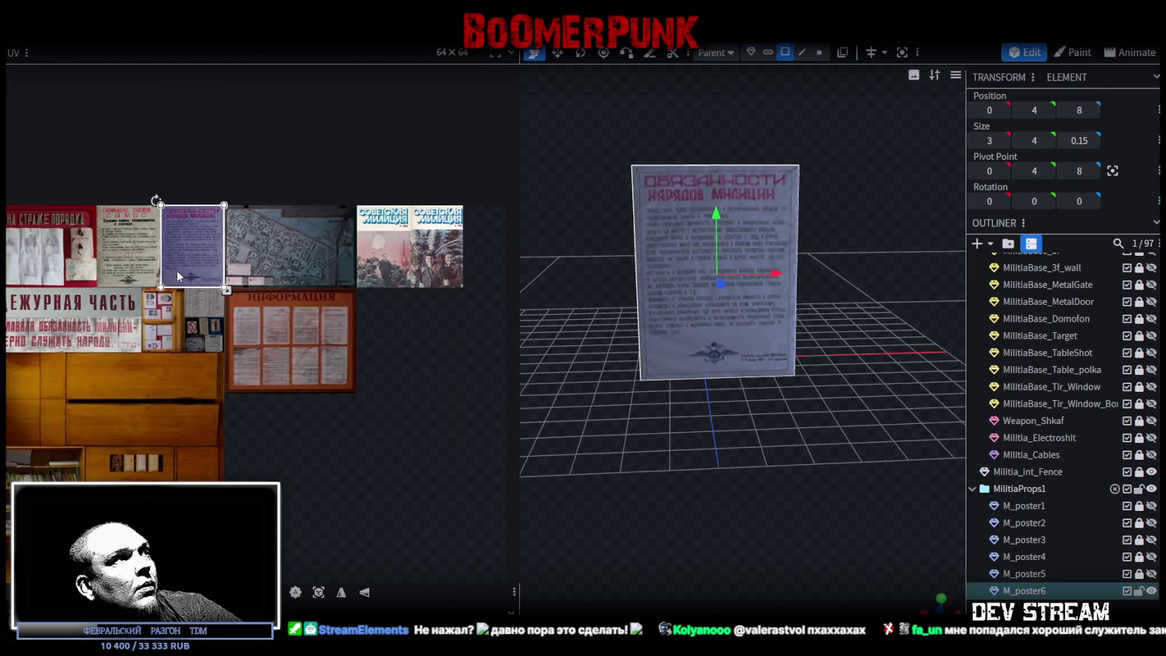
pyautogui.moveTo(177, 270); pyautogui.dragTo(274, 278, button='middle')
pyautogui.moveTo(629, 442)
pyautogui.mouseDown()
pyautogui.moveTo(744, 465)
pyautogui.moveTo(705, 462)
pyautogui.moveTo(740, 456)
pyautogui.moveTo(713, 476)
pyautogui.moveTo(671, 455)
pyautogui.mouseUp()
pyautogui.scroll(1, 263, 287)
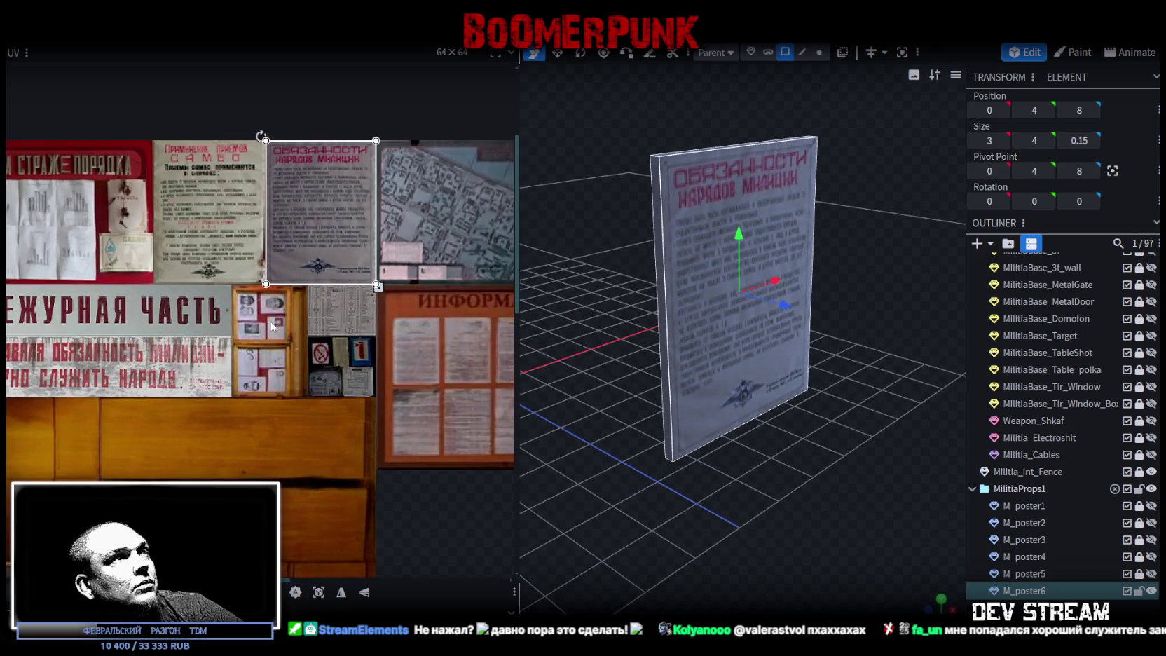
pyautogui.click(1140, 591)
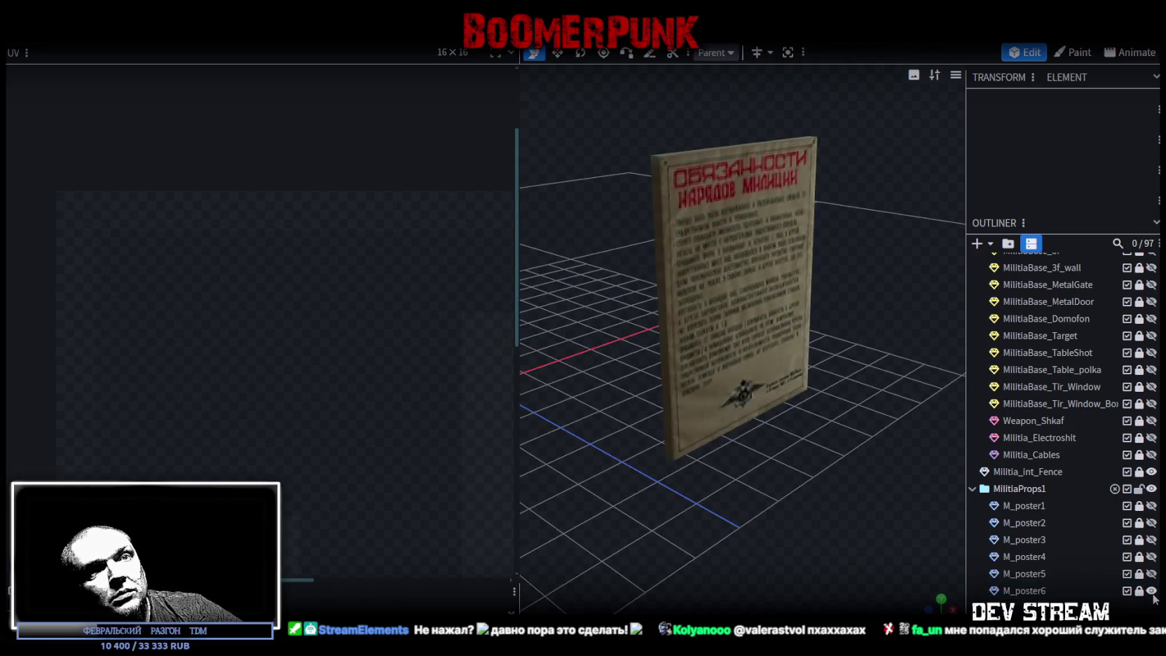
pyautogui.click(1024, 590)
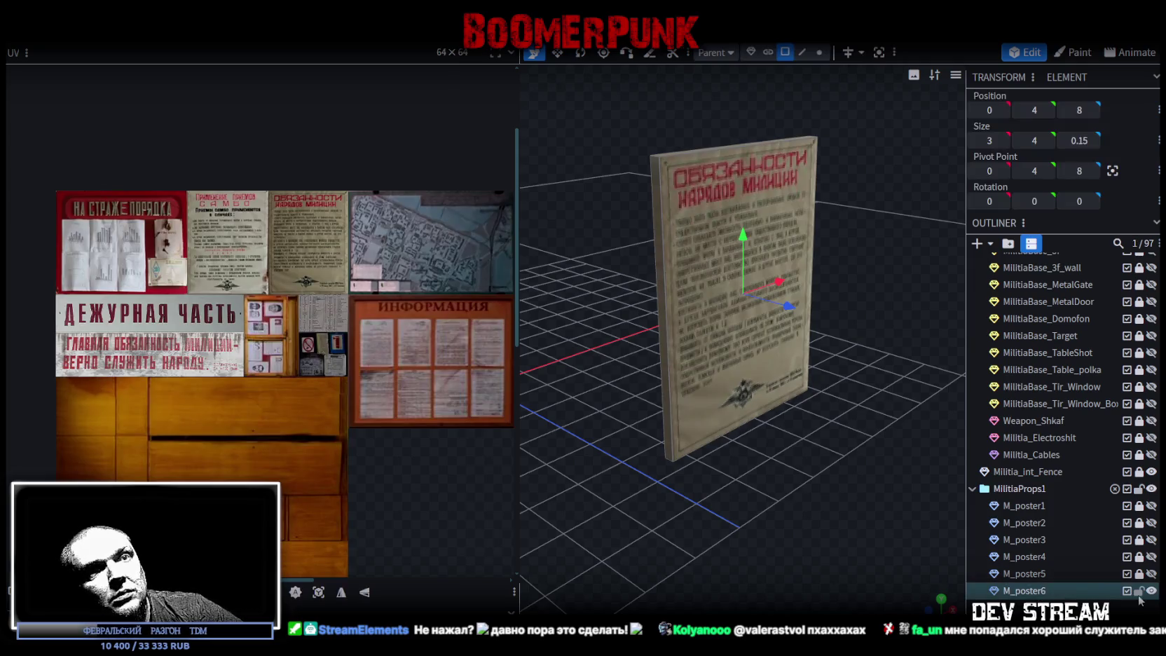
pyautogui.hotkey('ctrl', 'd')
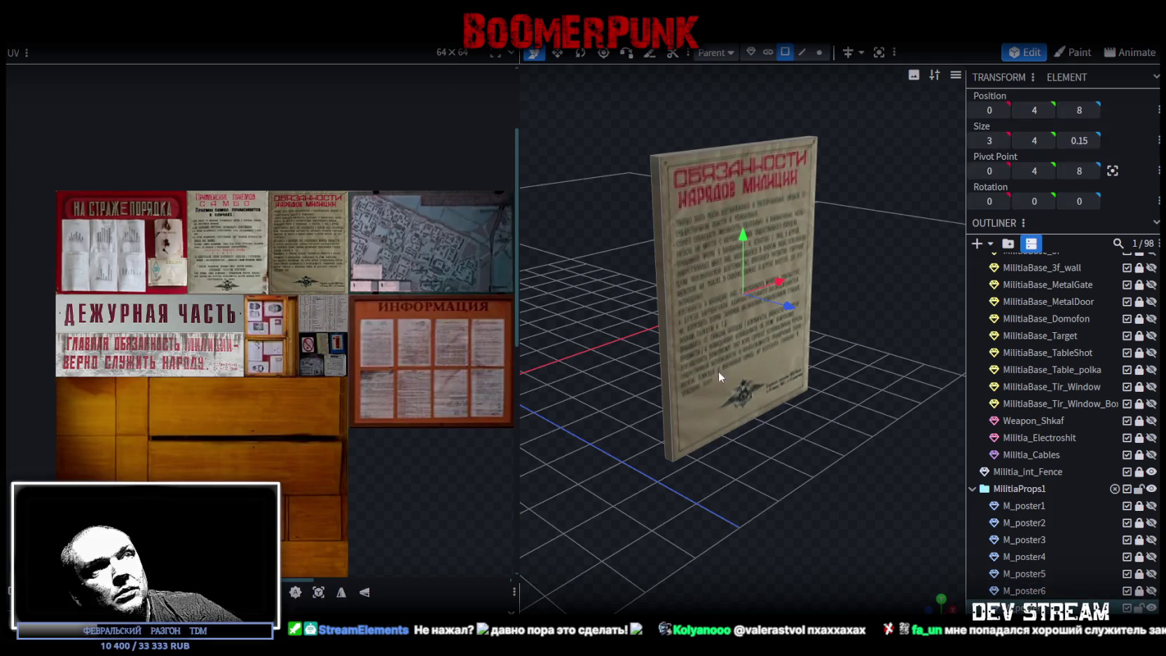
pyautogui.click(738, 383)
# Step: Widen the new poster to 6.6 units and view it from the front
pyautogui.moveTo(524, 304)
pyautogui.mouseDown()
pyautogui.moveTo(697, 445)
pyautogui.moveTo(673, 421)
pyautogui.mouseUp()
pyautogui.press('s')
pyautogui.moveTo(746, 139)
pyautogui.mouseDown()
pyautogui.moveTo(780, 289)
pyautogui.moveTo(743, 301)
pyautogui.moveTo(795, 294)
pyautogui.moveTo(768, 450)
pyautogui.moveTo(747, 451)
pyautogui.mouseUp()
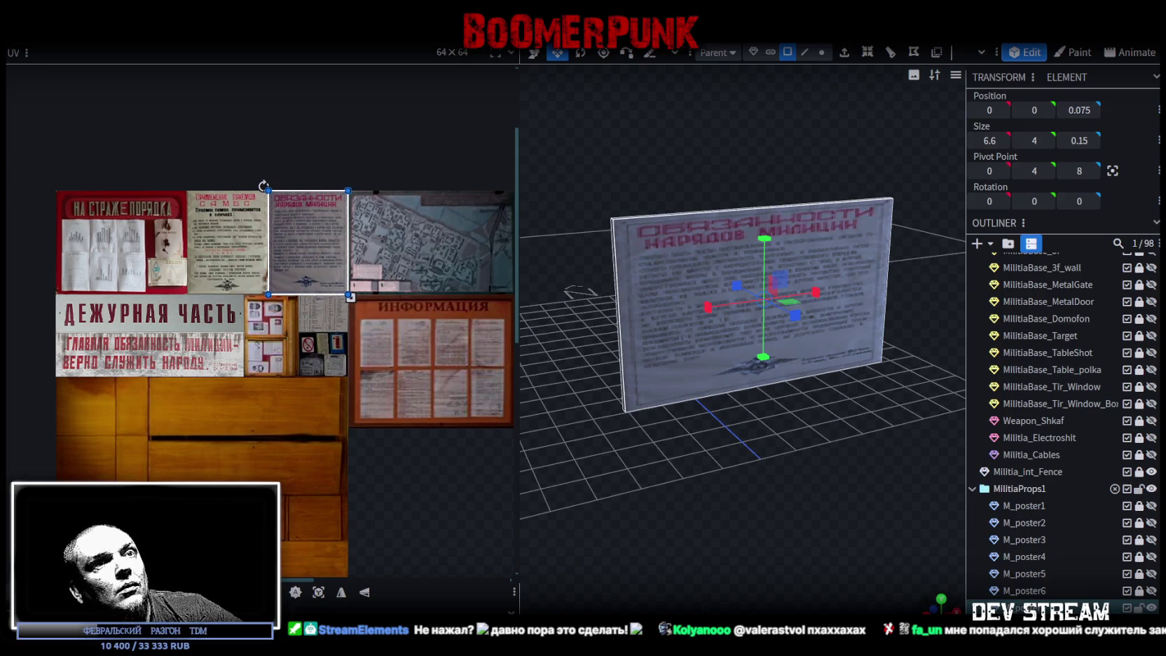
pyautogui.press('KP_1')
# Step: Reproject the face UV, rotate it 90°, and place it on the portrait photos board
pyautogui.click(324, 596)
pyautogui.moveTo(289, 234); pyautogui.dragTo(271, 320)
pyautogui.rightClick(275, 330)
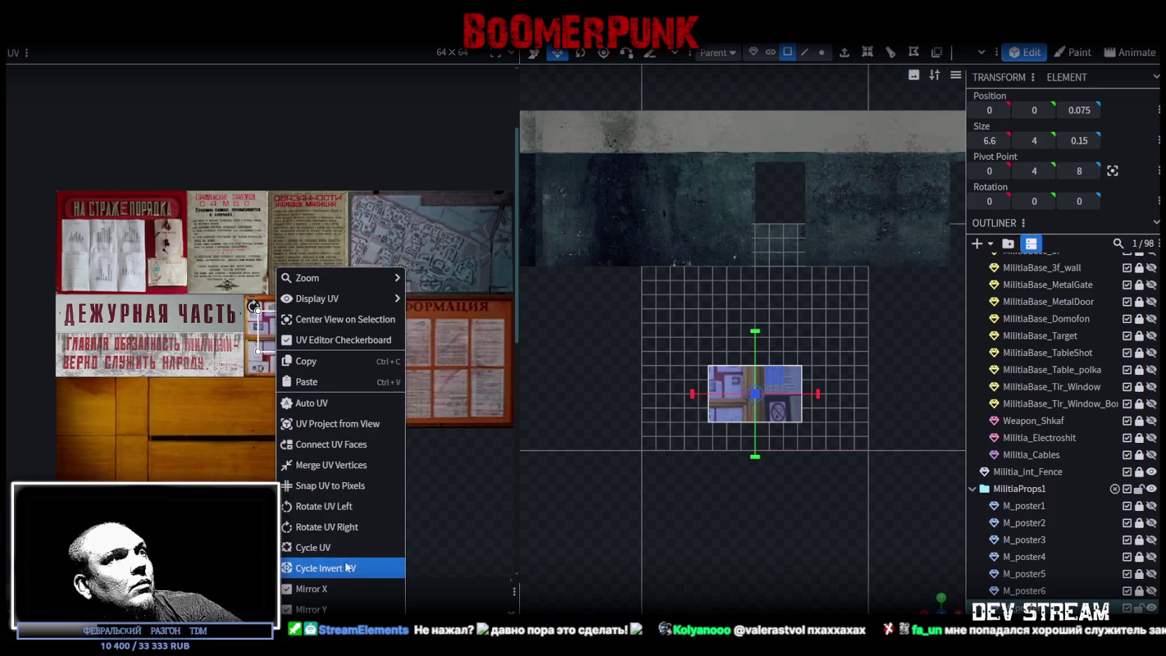
pyautogui.click(327, 526)
pyautogui.scroll(3, 255, 277)
pyautogui.scroll(2, 255, 277)
pyautogui.moveTo(300, 357); pyautogui.dragTo(223, 357)
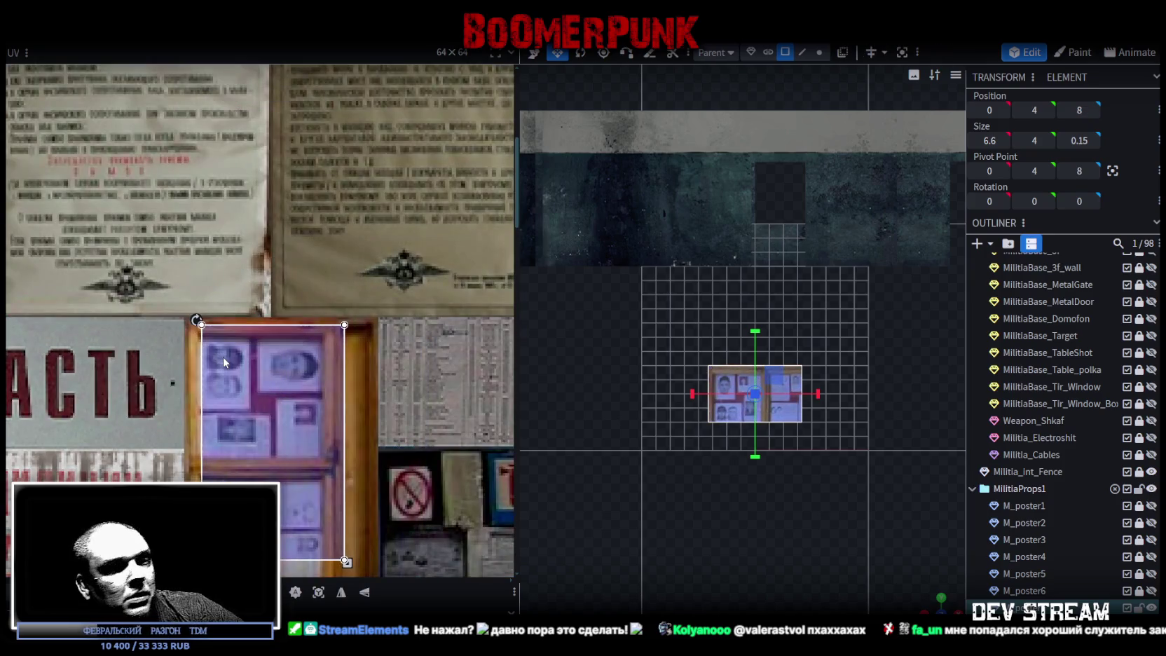
pyautogui.scroll(3, 209, 322)
pyautogui.scroll(2, 209, 322)
pyautogui.moveTo(338, 462); pyautogui.dragTo(290, 441)
# Step: Enlarge the UV region to cover the whole photos board
pyautogui.scroll(-3, 292, 442)
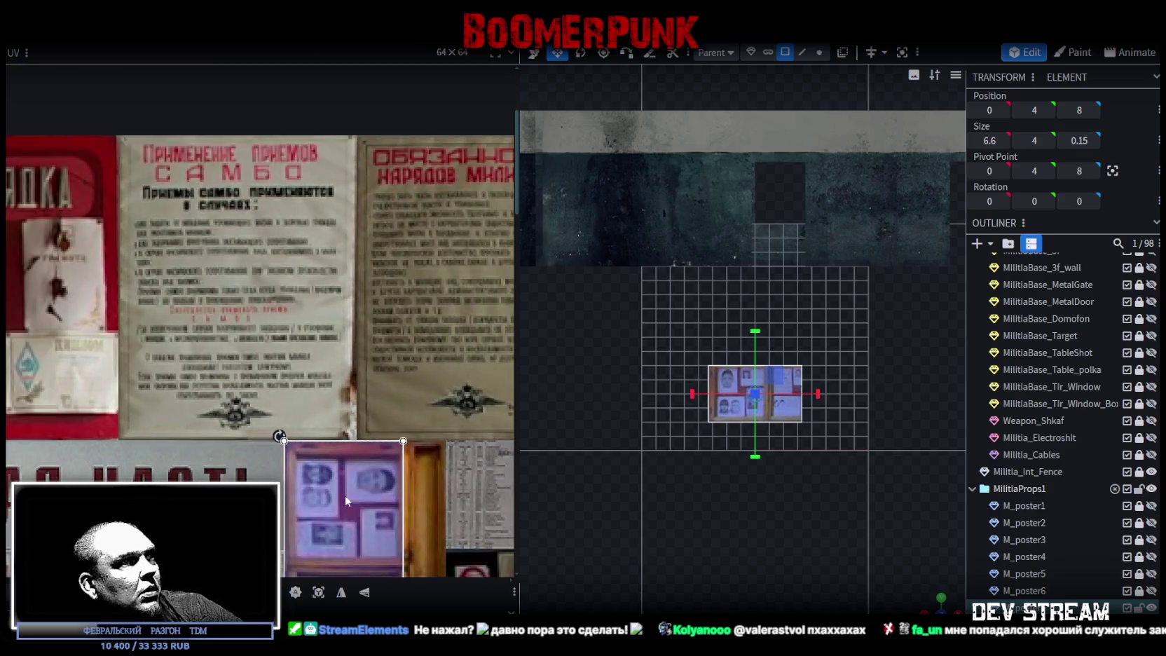
pyautogui.moveTo(344, 495); pyautogui.dragTo(320, 253, button='middle')
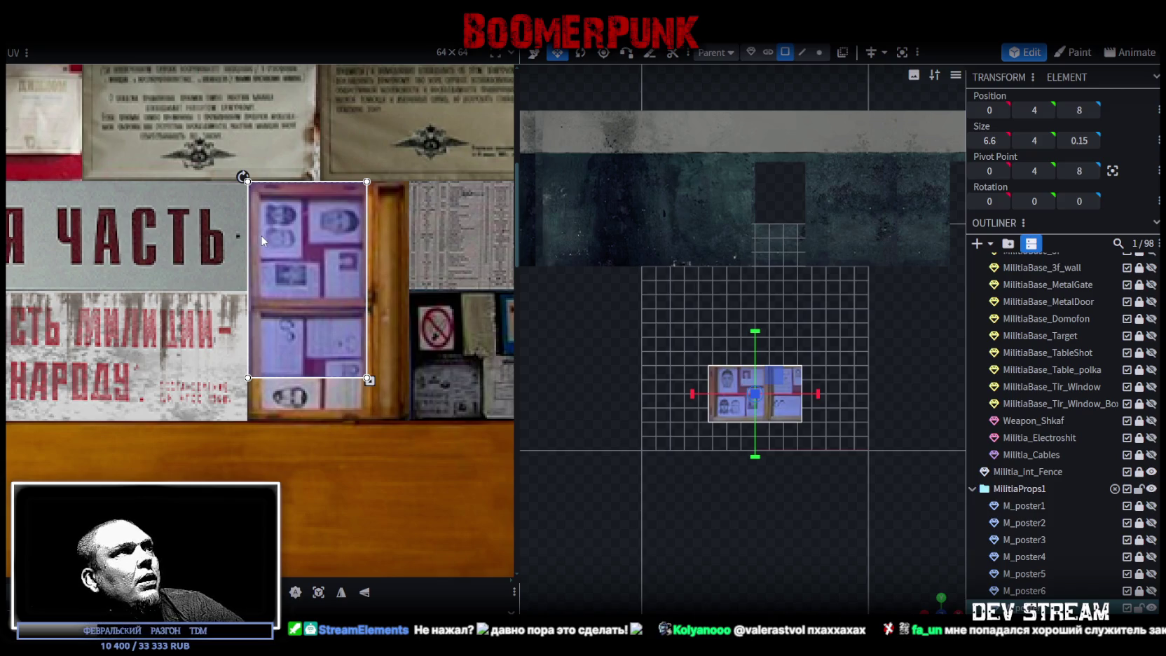
pyautogui.scroll(2, 391, 400)
pyautogui.moveTo(325, 319); pyautogui.dragTo(408, 403)
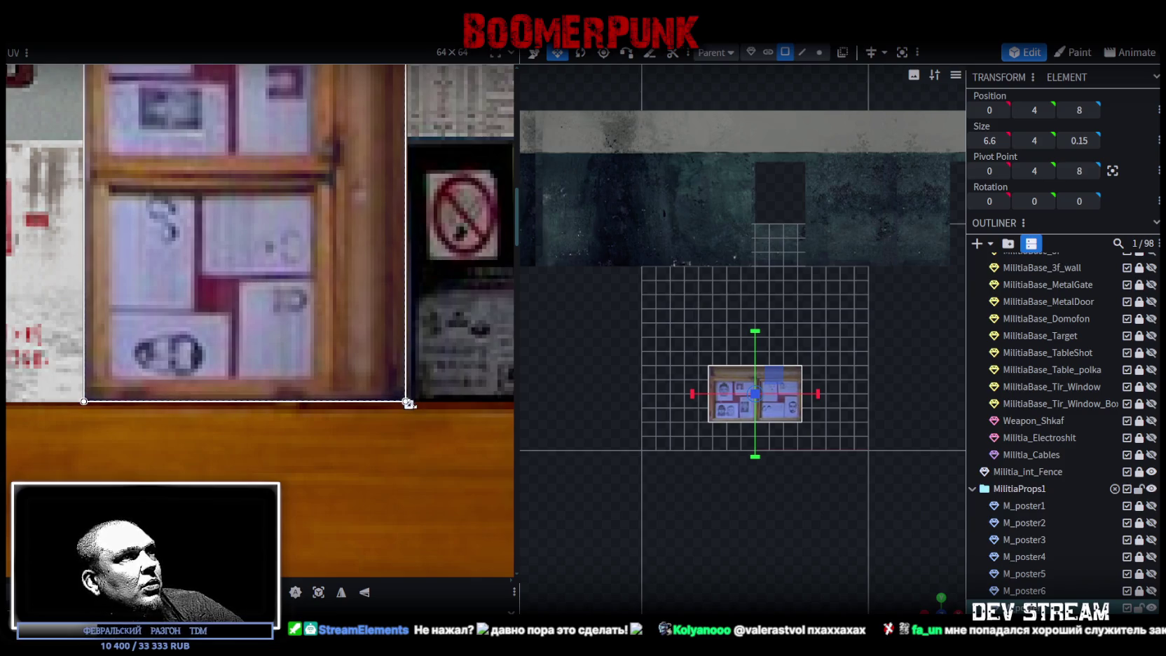
pyautogui.scroll(-3, 392, 414)
pyautogui.scroll(3, 389, 421)
pyautogui.scroll(2, 387, 431)
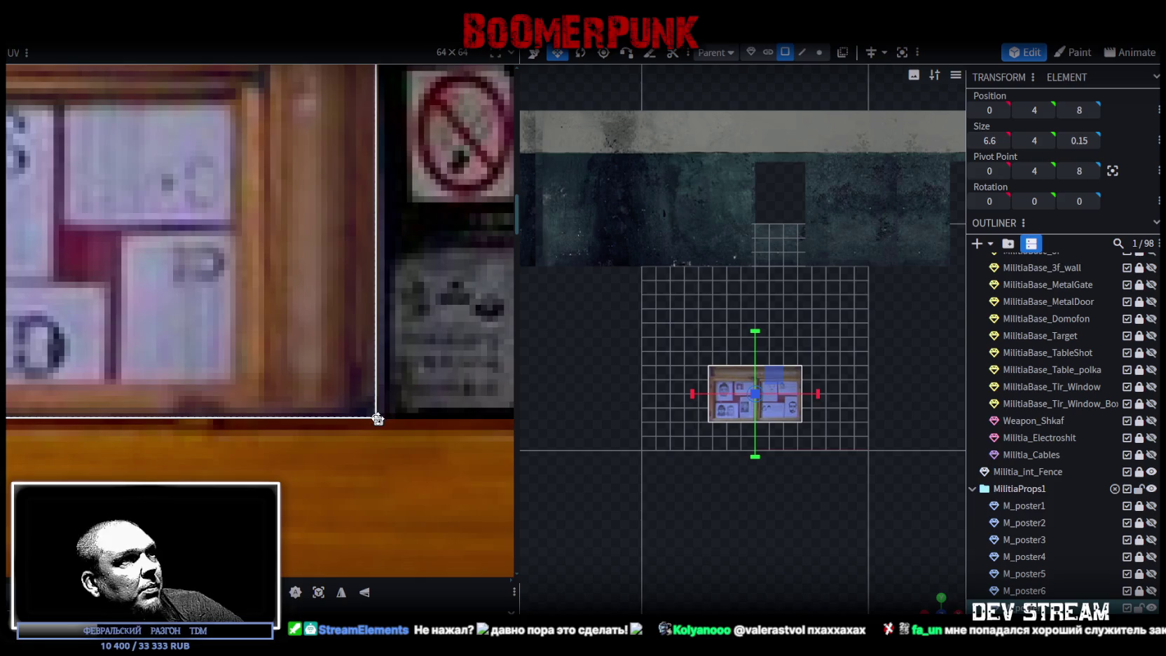
pyautogui.moveTo(378, 420); pyautogui.dragTo(378, 421)
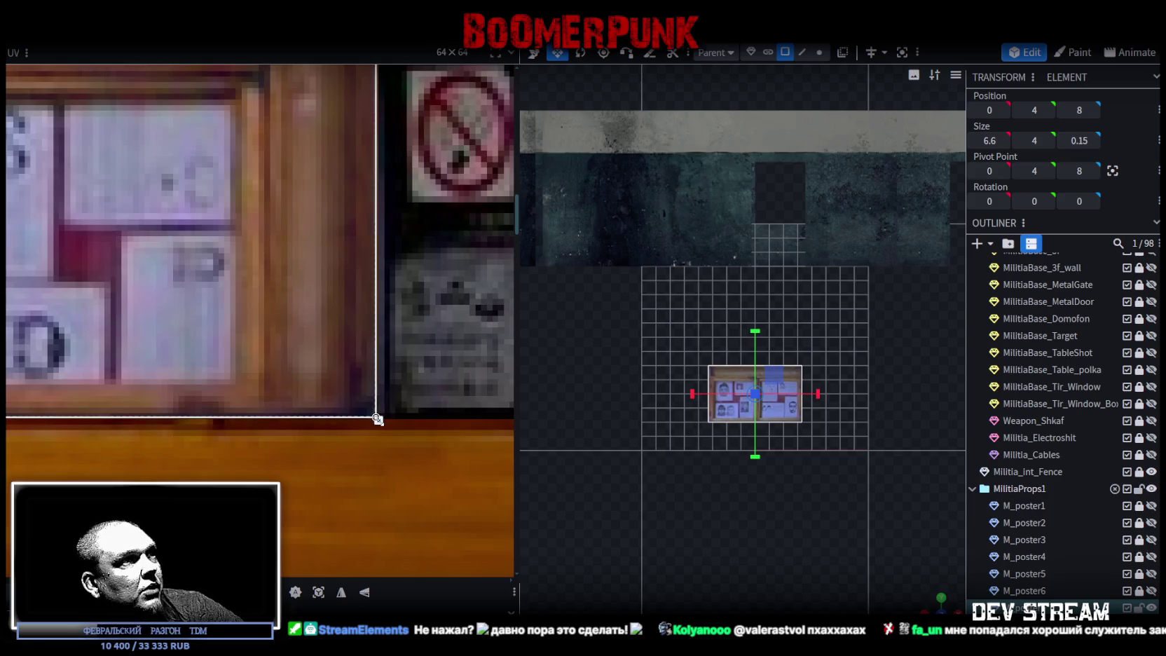
# Step: Review the photo-board poster at an angle, deselect its face, and duplicate it
pyautogui.scroll(-2, 364, 403)
pyautogui.scroll(-3, 348, 385)
pyautogui.scroll(-2, 324, 346)
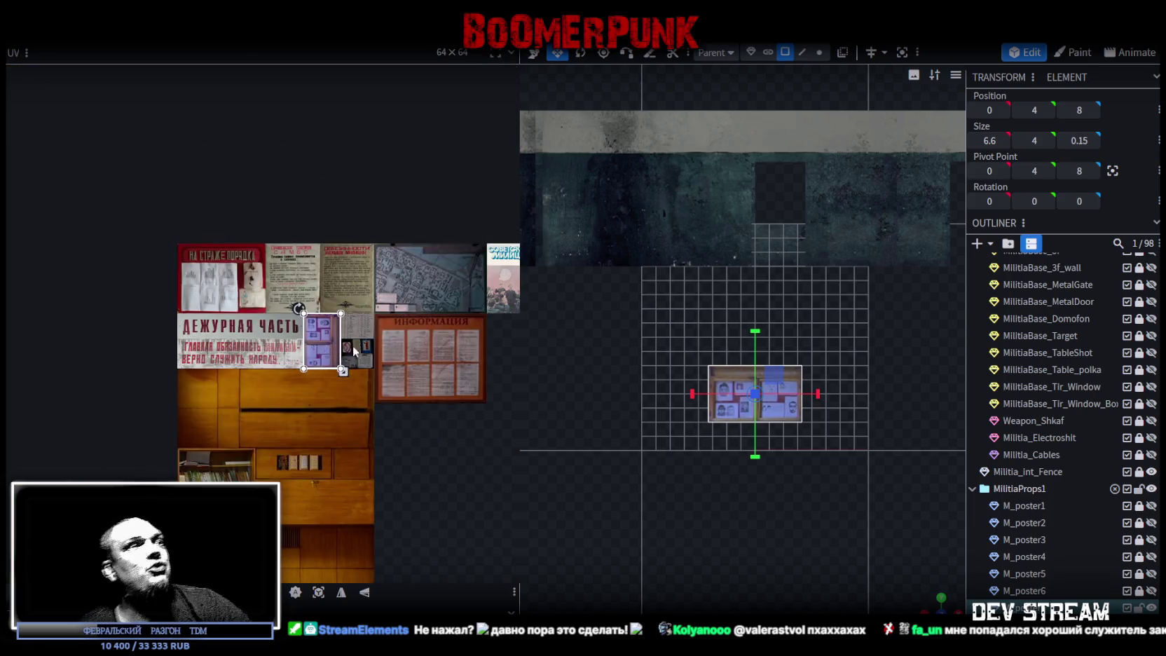
pyautogui.scroll(3, 750, 490)
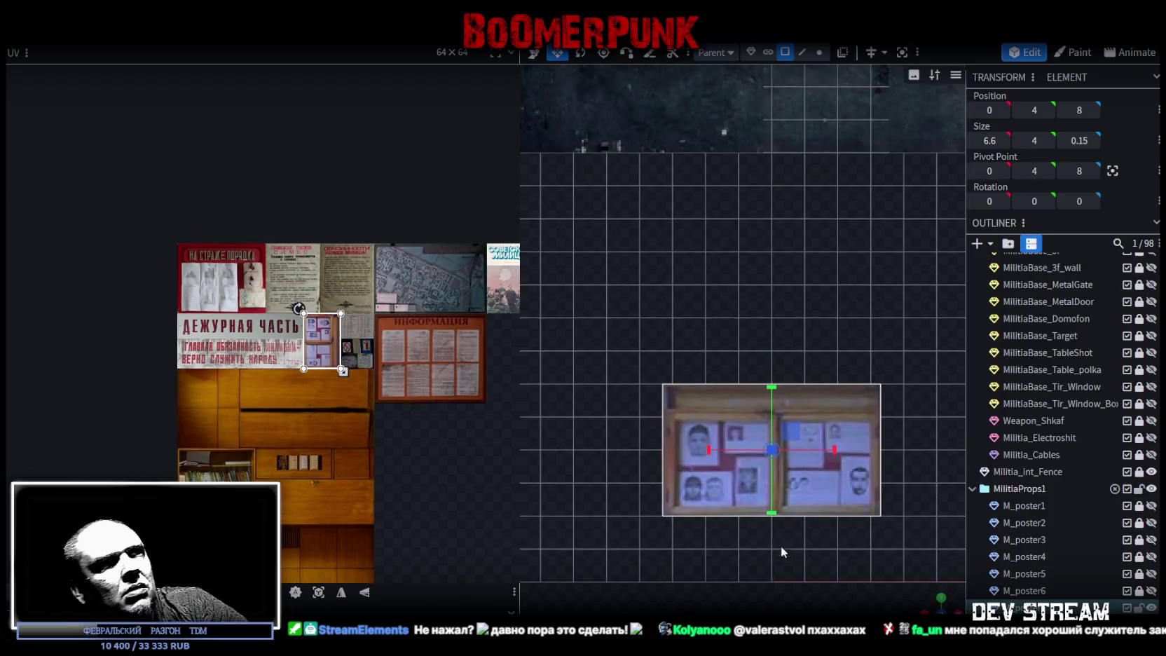
pyautogui.moveTo(783, 552); pyautogui.dragTo(766, 459, button='right')
pyautogui.moveTo(926, 606)
pyautogui.mouseDown()
pyautogui.moveTo(742, 480)
pyautogui.moveTo(839, 520)
pyautogui.moveTo(704, 423)
pyautogui.moveTo(766, 442)
pyautogui.moveTo(685, 447)
pyautogui.moveTo(665, 417)
pyautogui.moveTo(786, 458)
pyautogui.moveTo(768, 443)
pyautogui.moveTo(753, 470)
pyautogui.moveTo(756, 456)
pyautogui.mouseUp()
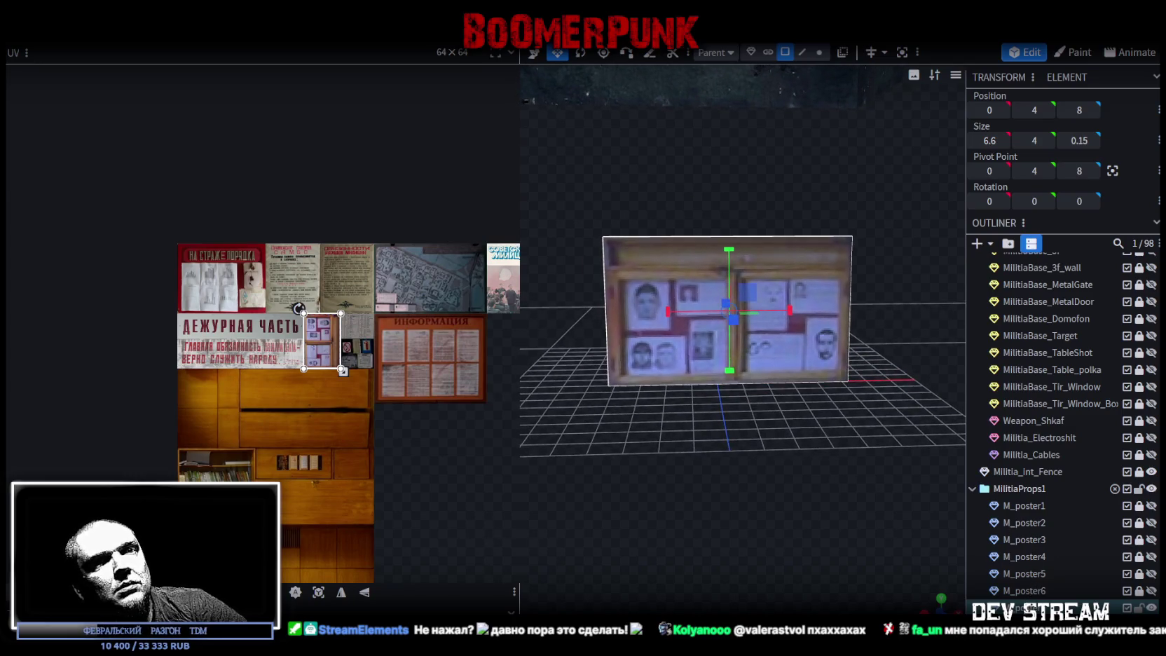
pyautogui.press('Escape')
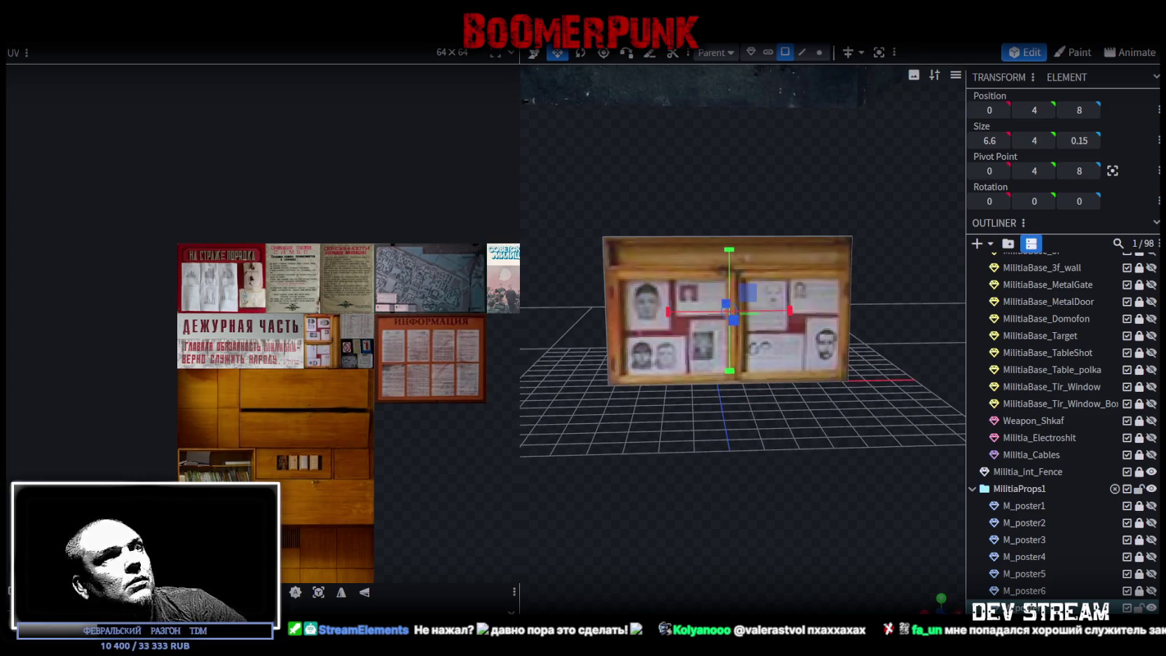
pyautogui.press('v')
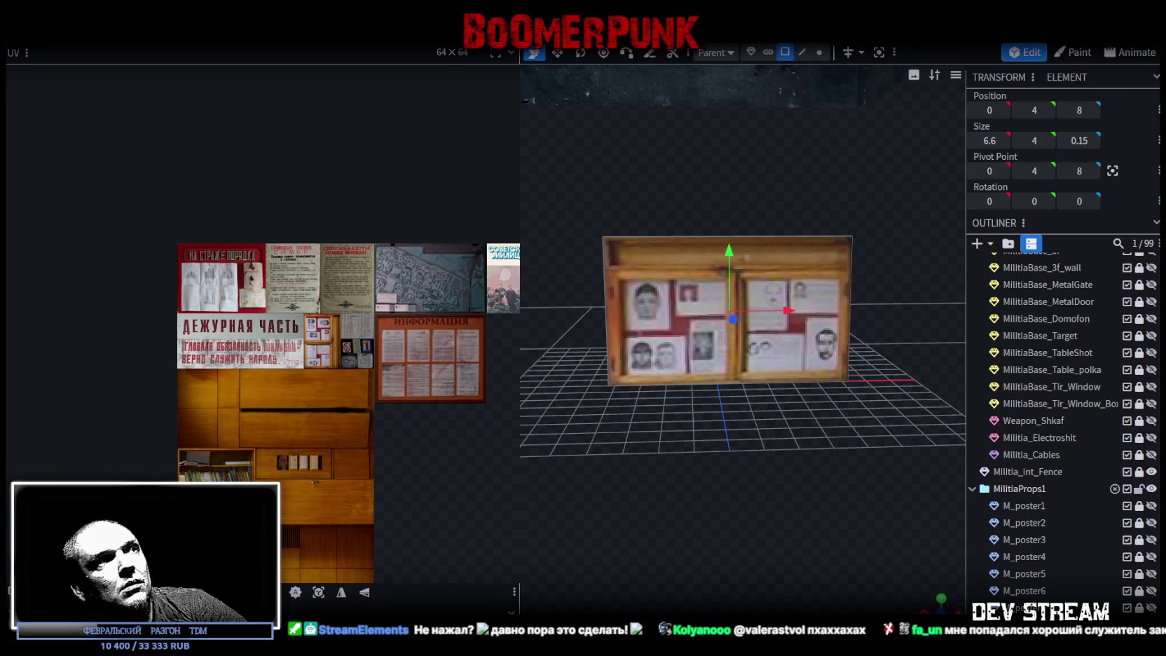
# Step: Try placing the copy's UV on the no-smoking notice, then undo it
pyautogui.scroll(3, 324, 331)
pyautogui.moveTo(309, 307); pyautogui.dragTo(396, 322)
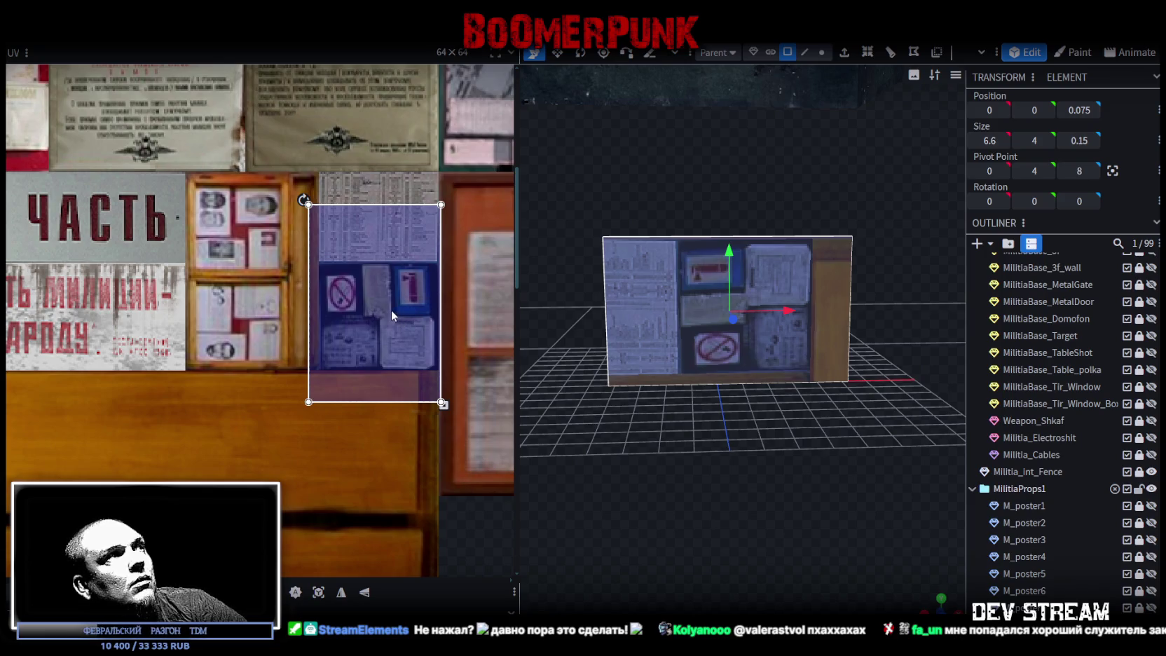
pyautogui.scroll(-2, 391, 310)
pyautogui.hotkey('ctrl', 'z')
pyautogui.scroll(-2, 276, 341)
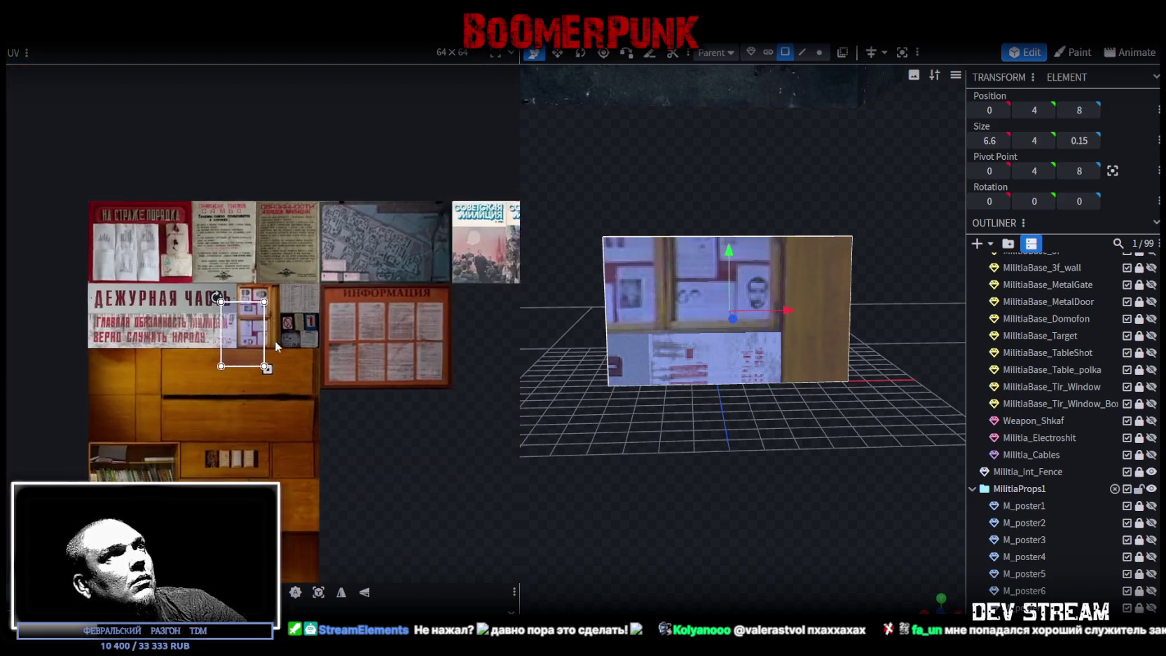
# Step: Move the UV onto the city map, rotate it 90°, and stretch it to fill the map
pyautogui.moveTo(183, 335)
pyautogui.mouseDown()
pyautogui.moveTo(308, 284)
pyautogui.moveTo(291, 233)
pyautogui.mouseUp()
pyautogui.rightClick(308, 284)
pyautogui.click(354, 504)
pyautogui.scroll(5, 262, 186)
pyautogui.moveTo(283, 286); pyautogui.dragTo(258, 234)
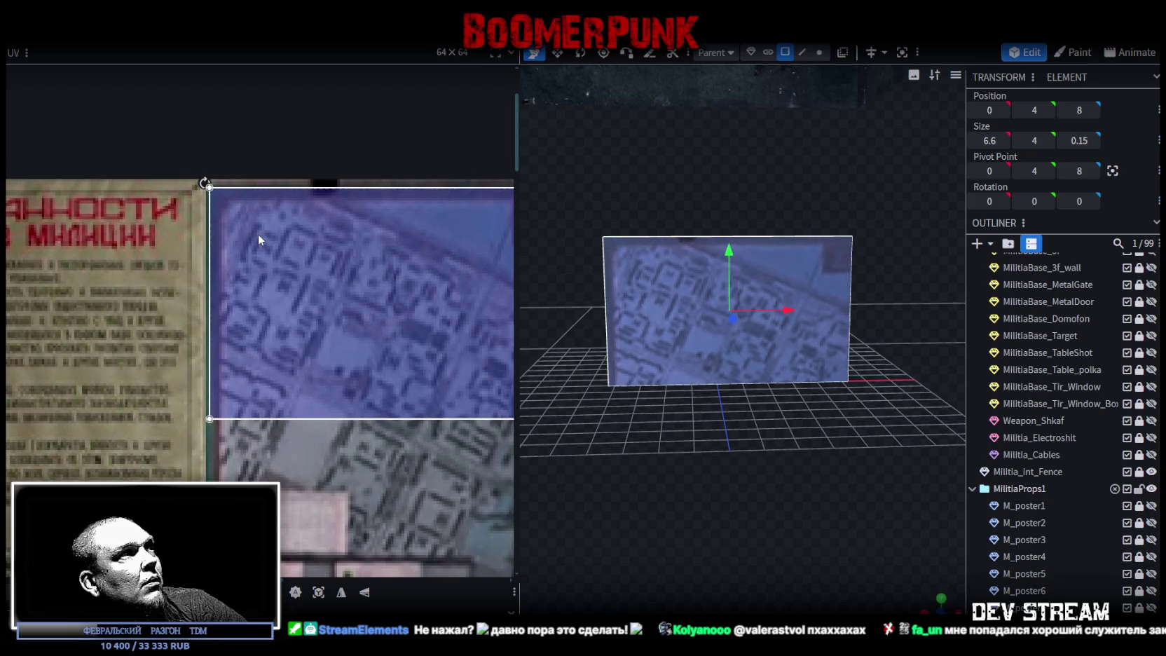
pyautogui.scroll(-3, 318, 323)
pyautogui.moveTo(382, 377); pyautogui.dragTo(313, 306, button='middle')
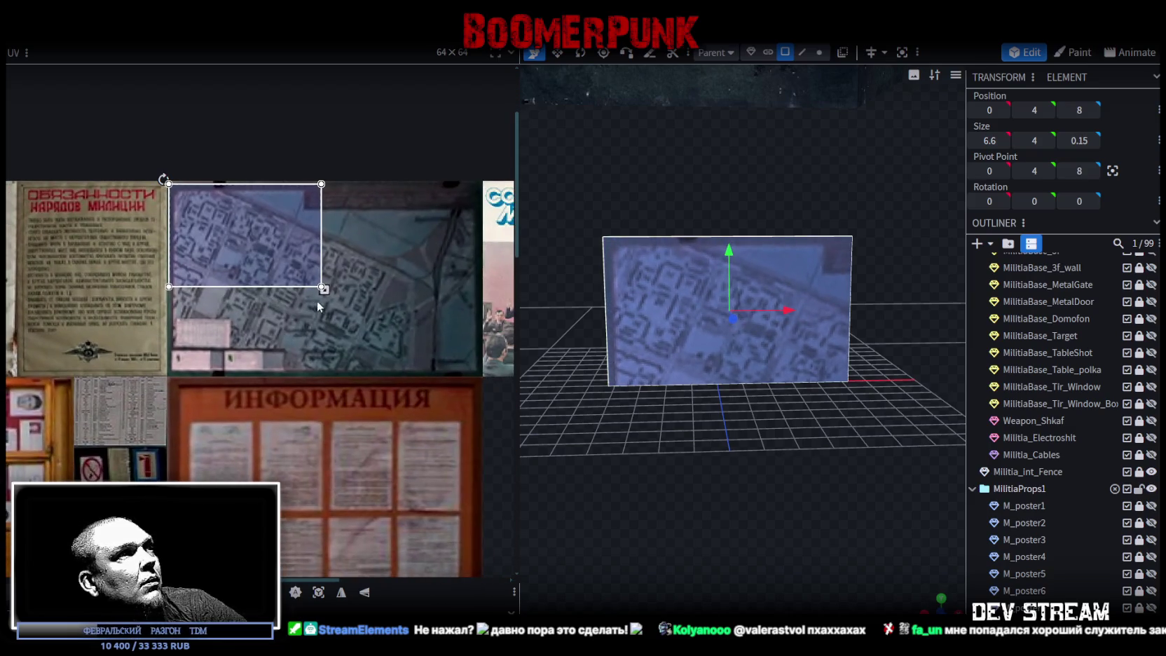
pyautogui.moveTo(321, 287); pyautogui.dragTo(480, 390)
pyautogui.scroll(3, 488, 377)
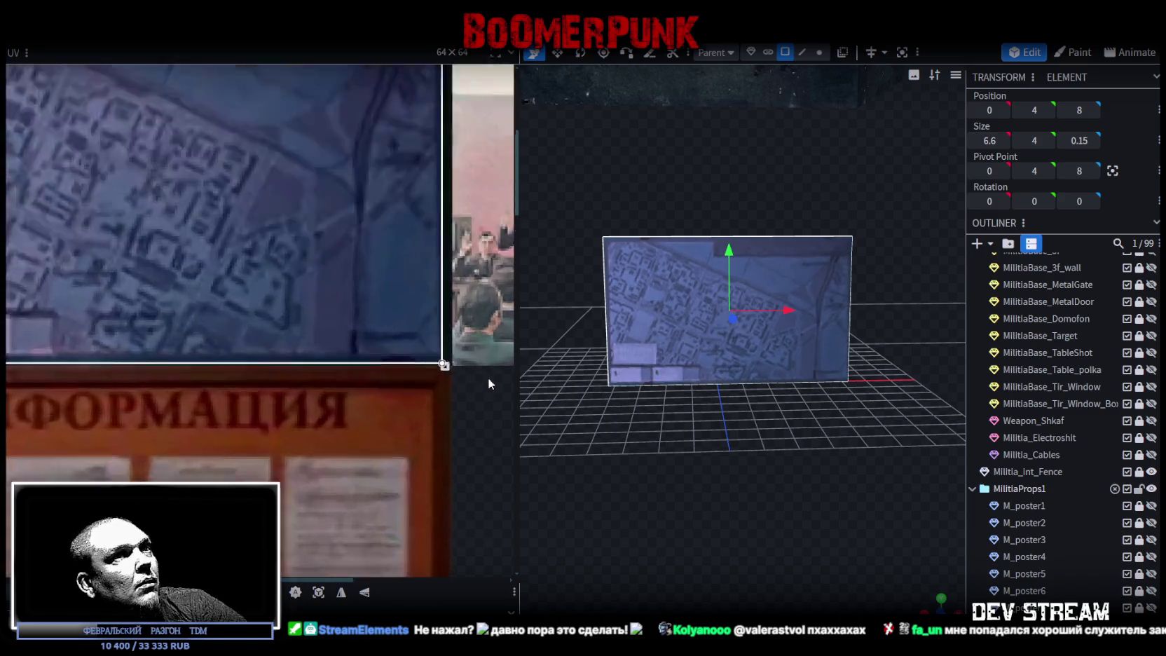
pyautogui.scroll(2, 391, 330)
pyautogui.moveTo(359, 340); pyautogui.dragTo(379, 343)
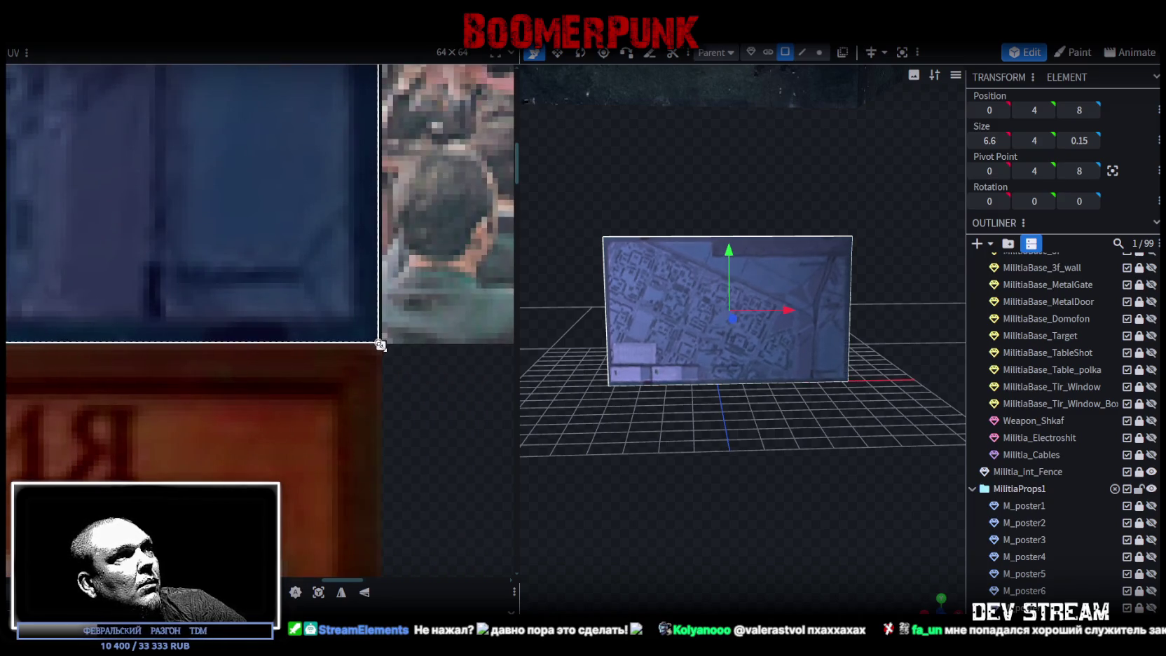
# Step: Check the map poster from an angle and a frontal view, then duplicate it
pyautogui.moveTo(715, 487)
pyautogui.mouseDown()
pyautogui.moveTo(697, 498)
pyautogui.moveTo(798, 532)
pyautogui.moveTo(744, 524)
pyautogui.moveTo(817, 520)
pyautogui.moveTo(733, 523)
pyautogui.moveTo(743, 520)
pyautogui.mouseUp()
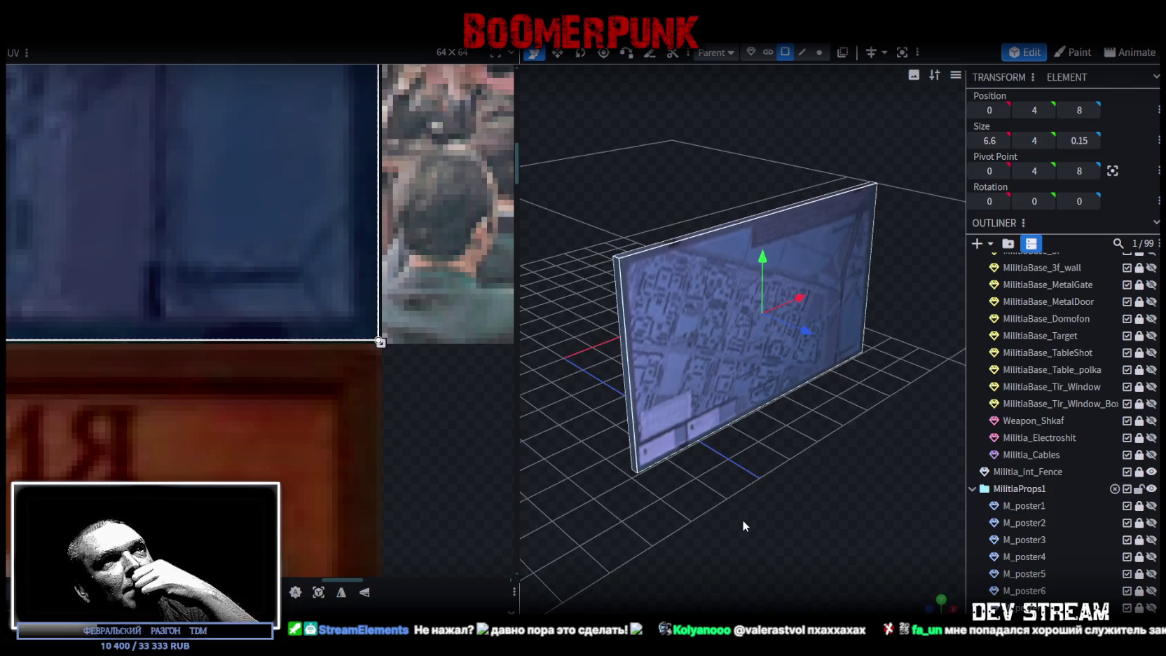
pyautogui.moveTo(743, 519)
pyautogui.mouseDown()
pyautogui.moveTo(761, 504)
pyautogui.moveTo(736, 504)
pyautogui.mouseUp()
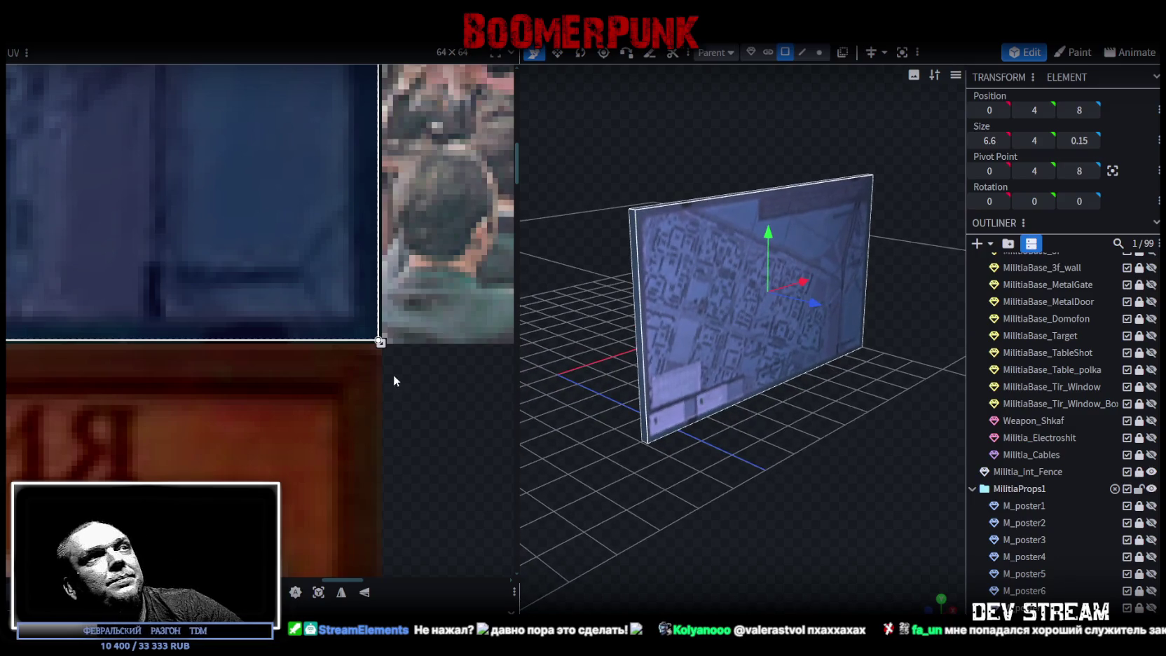
pyautogui.scroll(-3, 342, 351)
pyautogui.scroll(-2, 342, 357)
pyautogui.scroll(1, 342, 364)
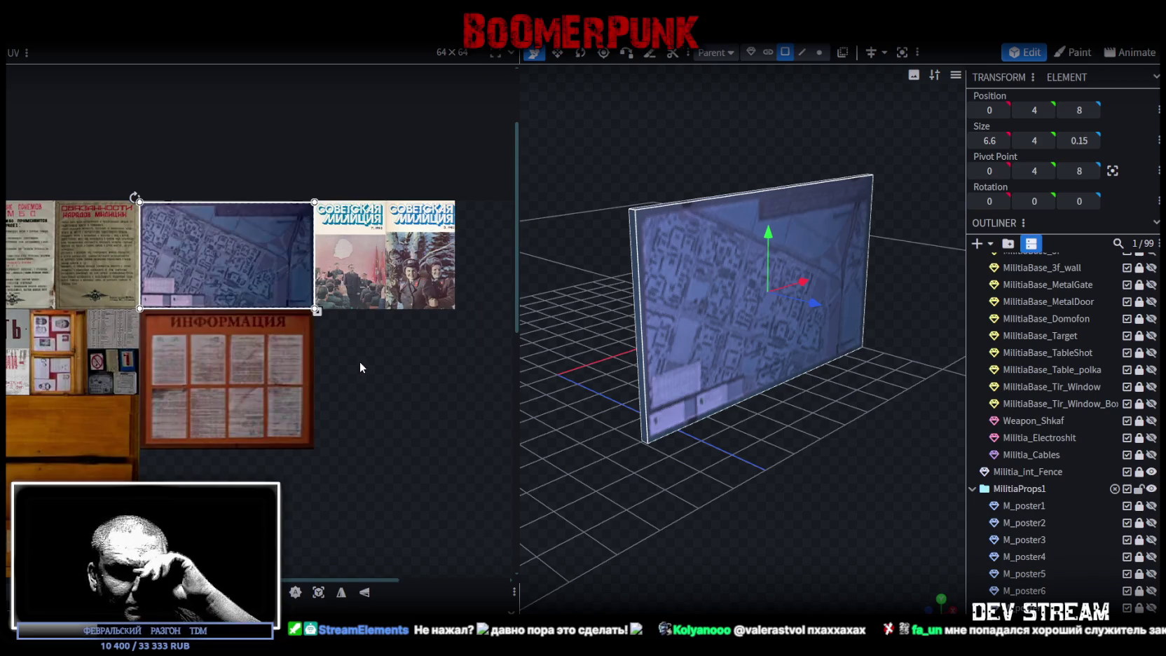
pyautogui.scroll(-2, 253, 344)
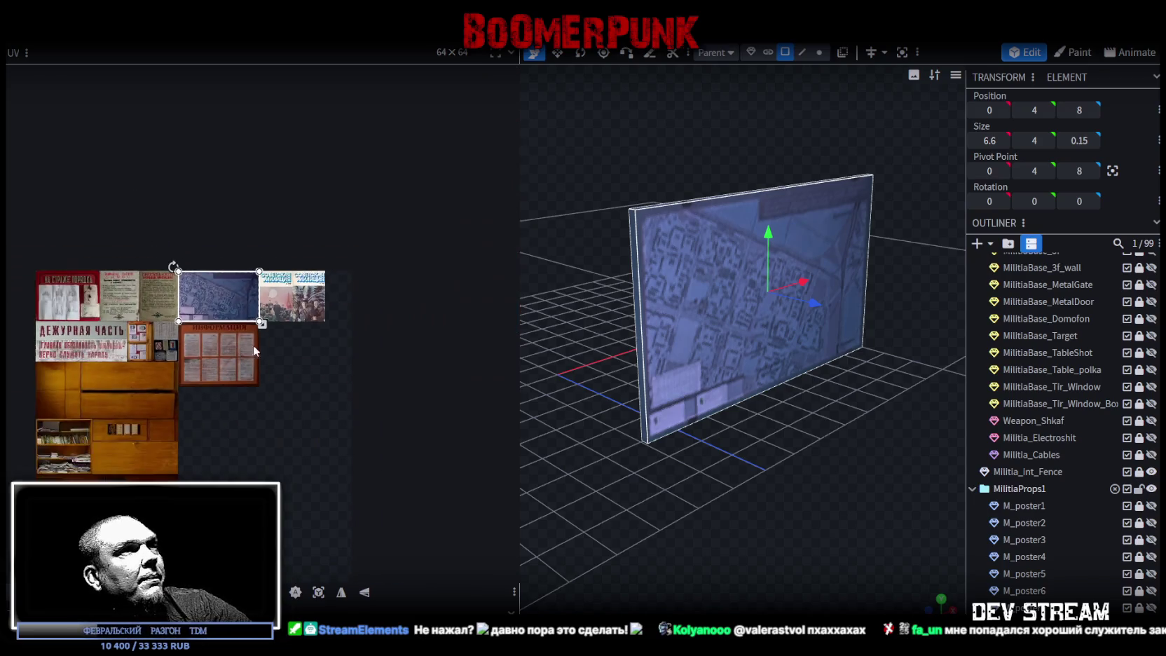
pyautogui.moveTo(699, 481); pyautogui.dragTo(632, 463)
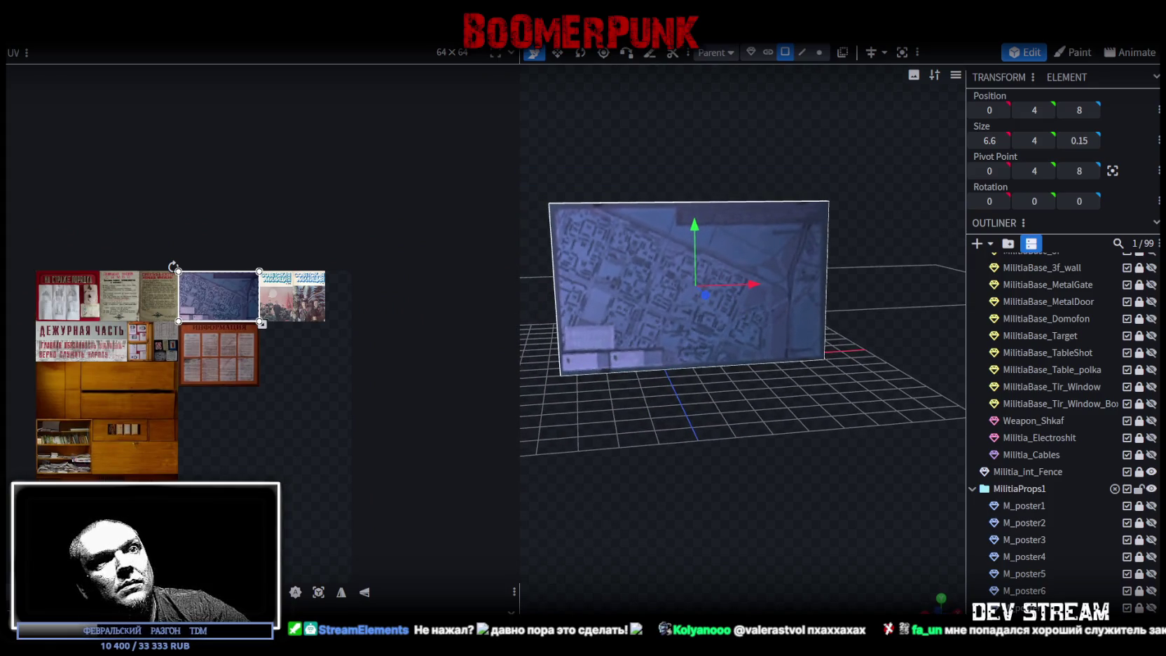
pyautogui.hotkey('ctrl', 'd')
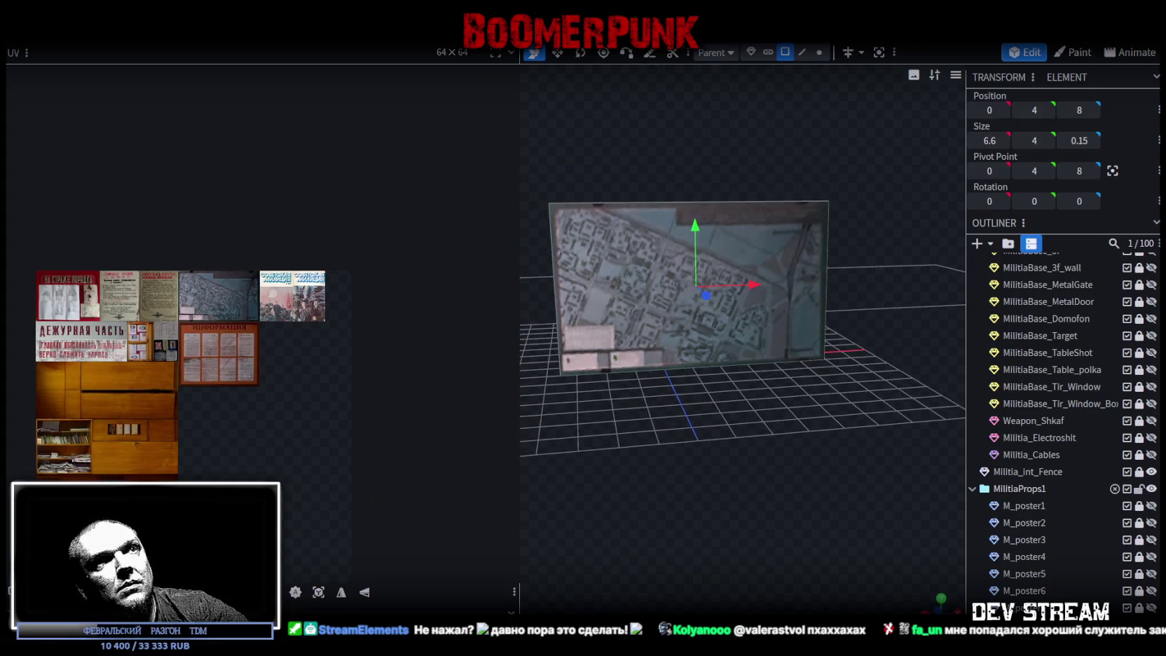
# Step: Shrink the copied poster's width from 6.6 to 5.6
pyautogui.click(852, 330)
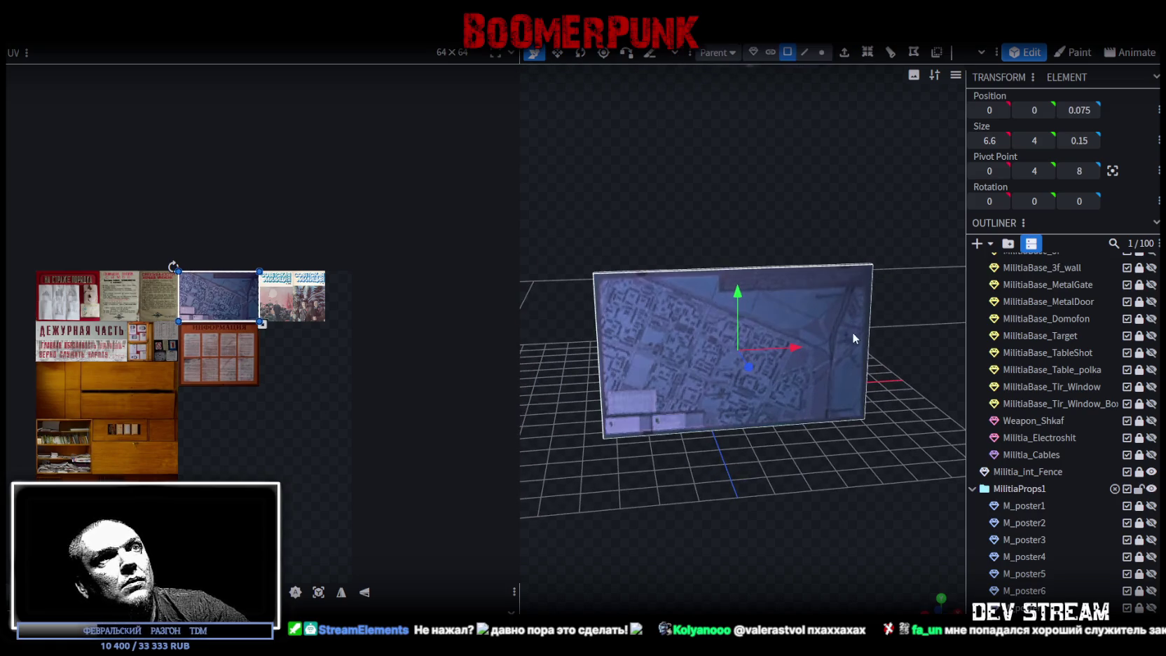
pyautogui.press('s')
pyautogui.moveTo(798, 346); pyautogui.dragTo(779, 346)
# Step: Fit the UV region over the ИНФОРМАЦИЯ notice board on the atlas
pyautogui.scroll(3, 216, 350)
pyautogui.moveTo(181, 251); pyautogui.dragTo(196, 355)
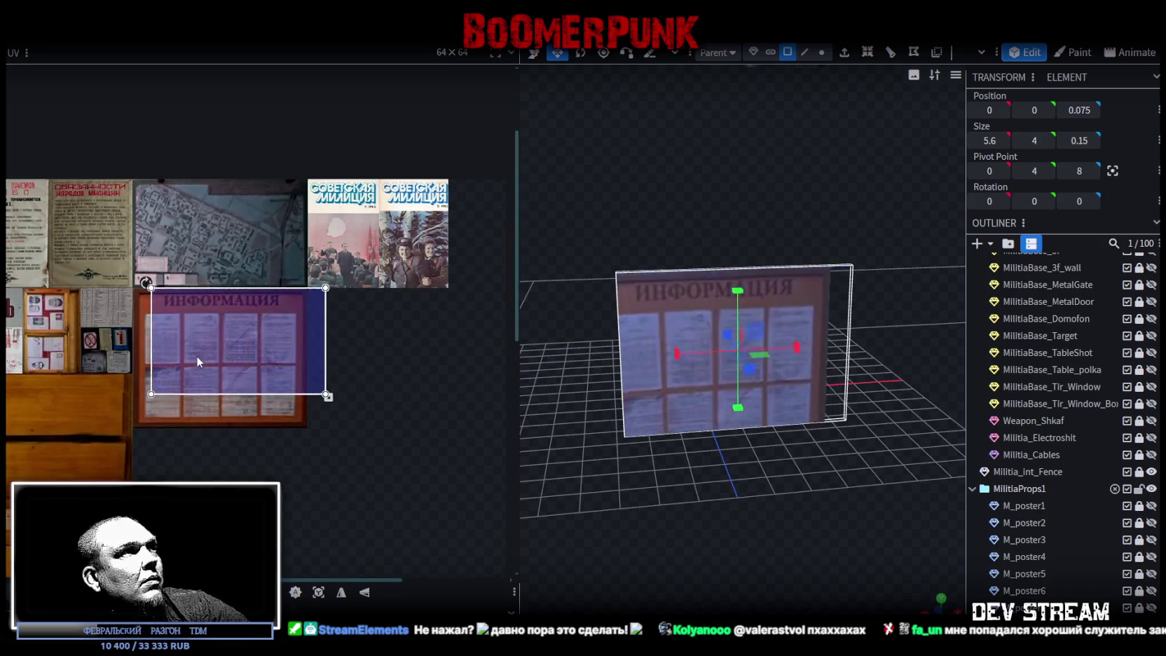
pyautogui.scroll(3, 90, 276)
pyautogui.scroll(2, 331, 310)
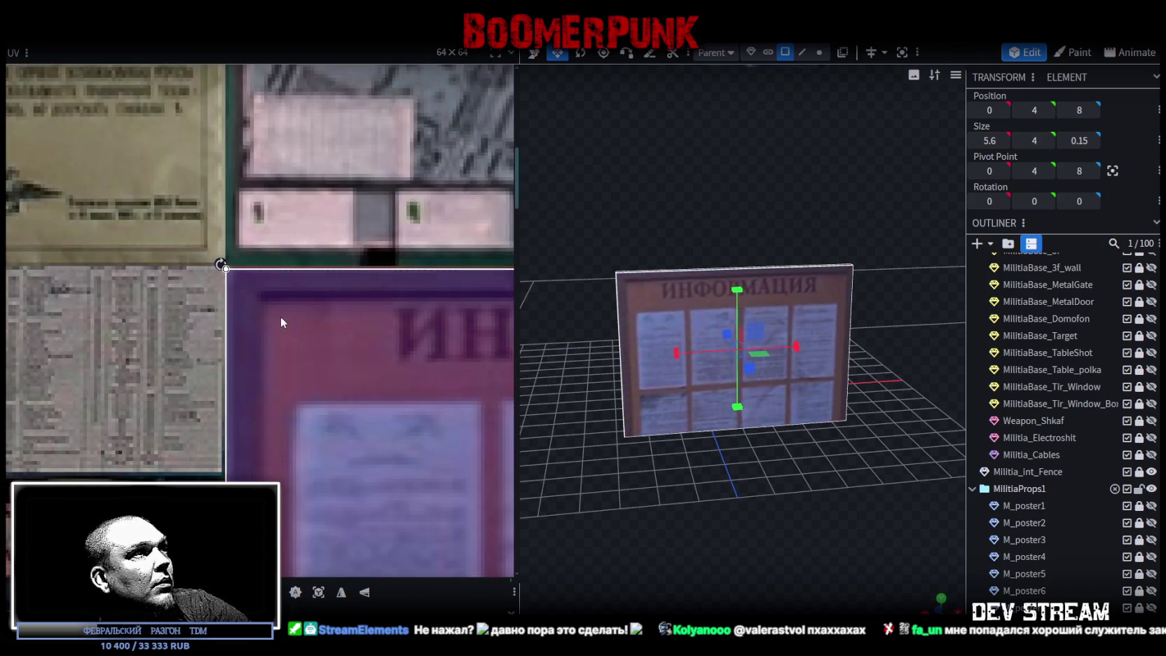
pyautogui.scroll(-3, 333, 433)
pyautogui.scroll(-2, 386, 441)
pyautogui.scroll(3, 366, 398)
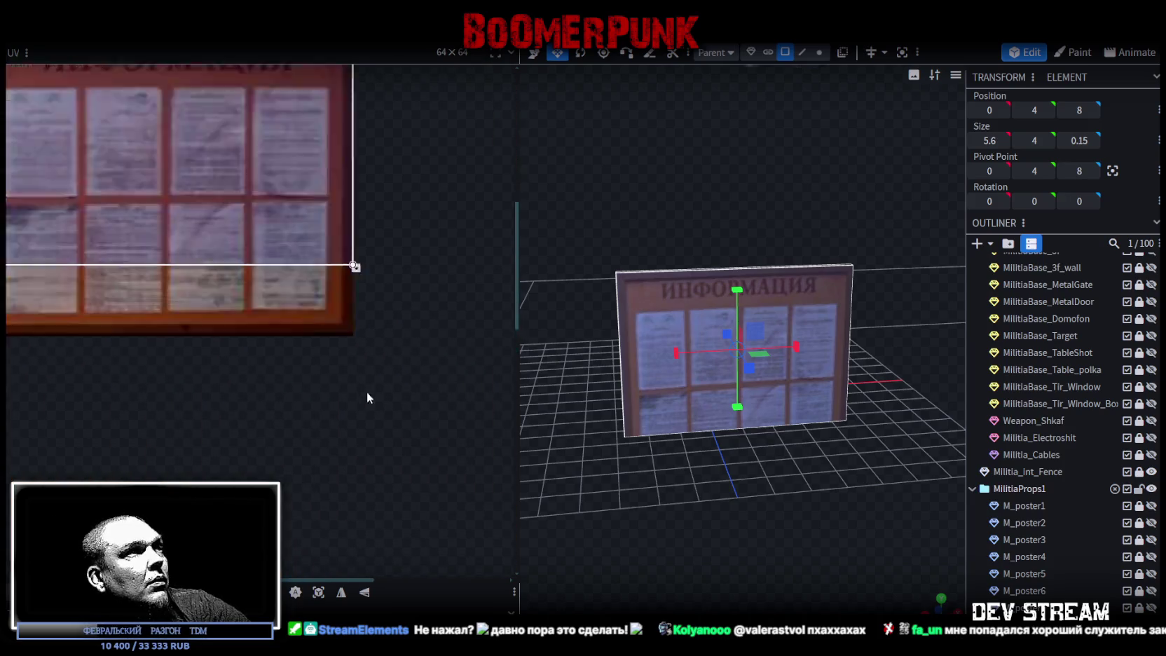
pyautogui.scroll(2, 366, 398)
pyautogui.moveTo(336, 180); pyautogui.dragTo(336, 321)
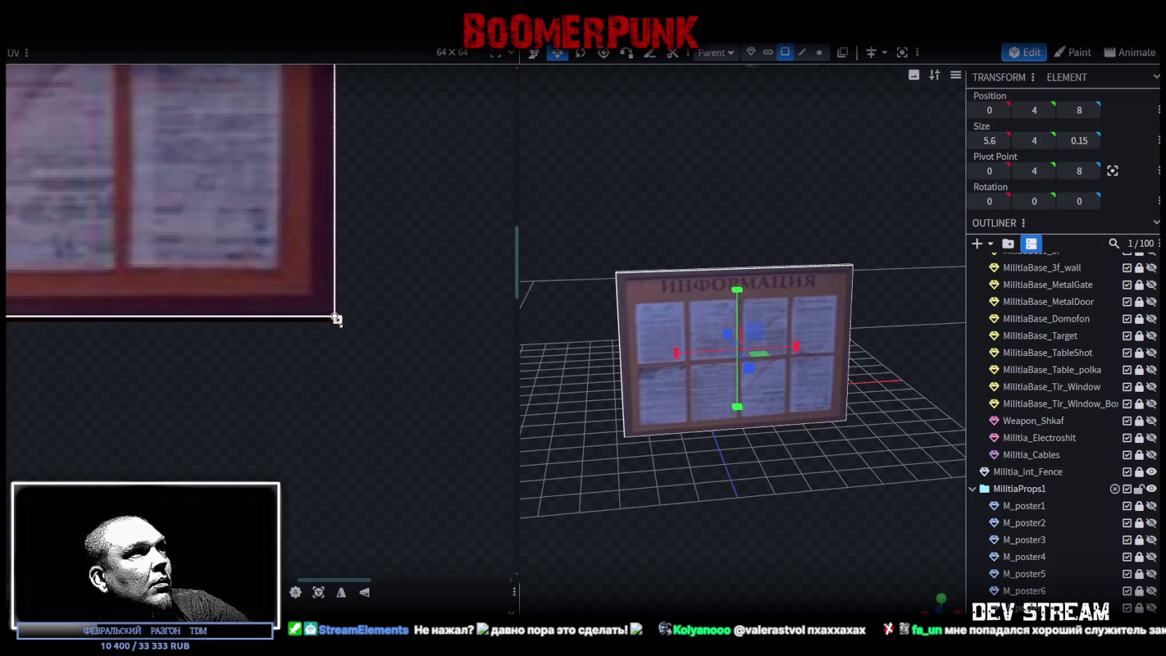
pyautogui.moveTo(336, 322); pyautogui.dragTo(328, 327)
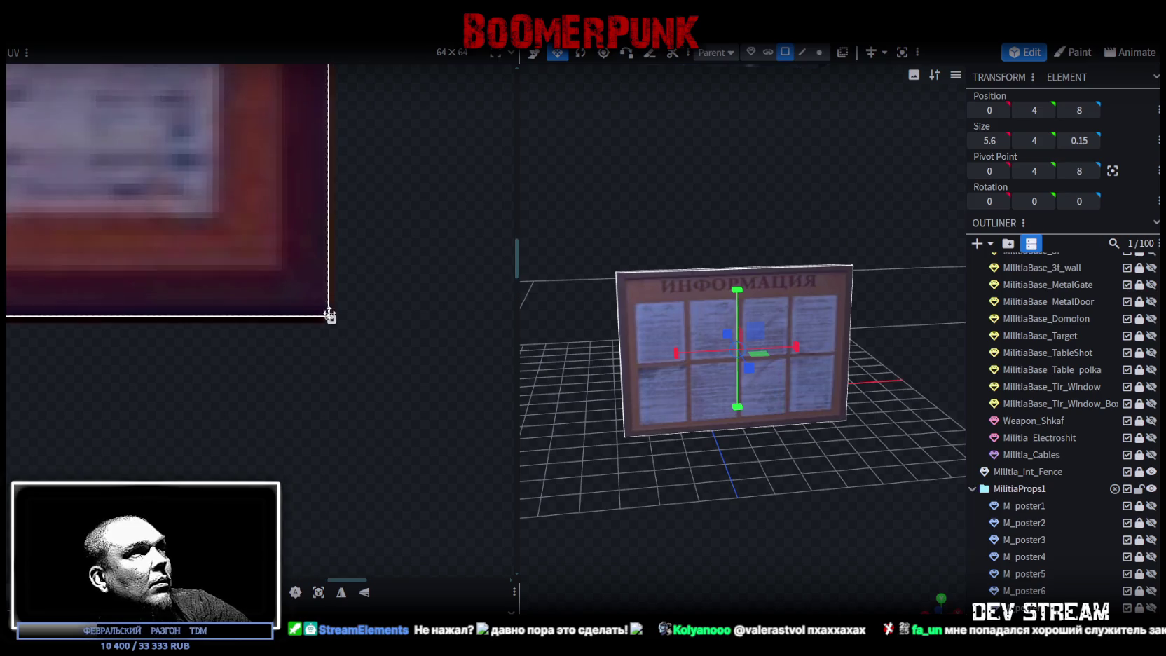
# Step: Recenter the atlas in the UV view and clear the selection
pyautogui.scroll(-1, 329, 327)
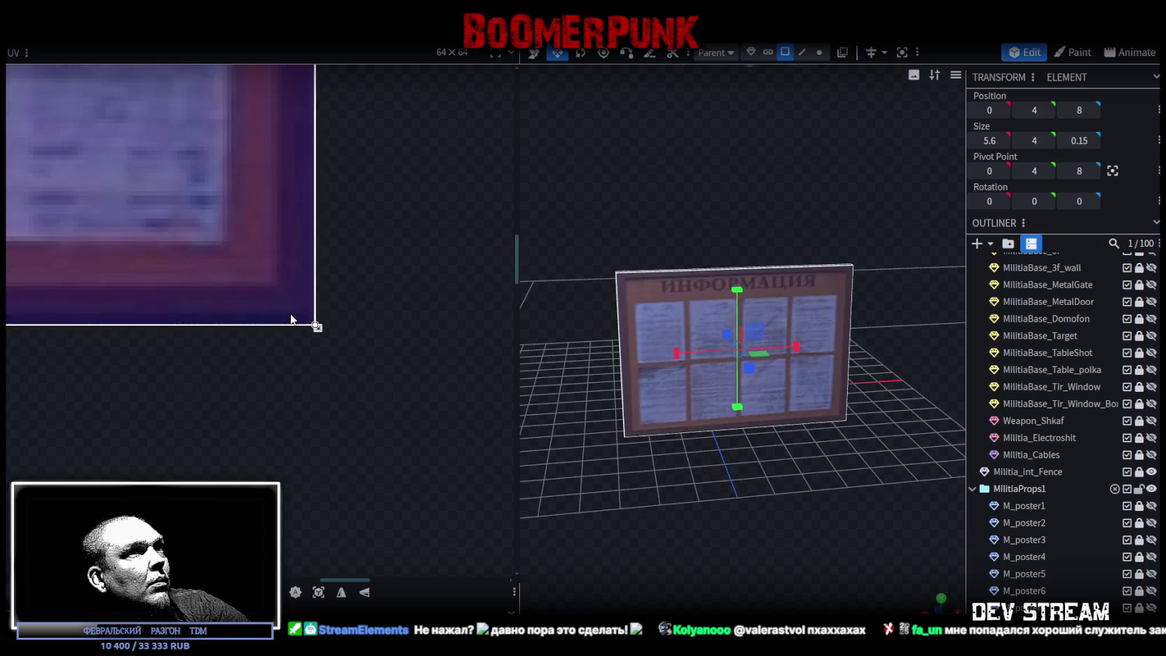
pyautogui.scroll(-2, 294, 324)
pyautogui.scroll(-3, 295, 318)
pyautogui.scroll(2, 237, 312)
pyautogui.moveTo(191, 307)
pyautogui.mouseDown(button='middle')
pyautogui.moveTo(313, 299)
pyautogui.moveTo(288, 378)
pyautogui.mouseUp(button='middle')
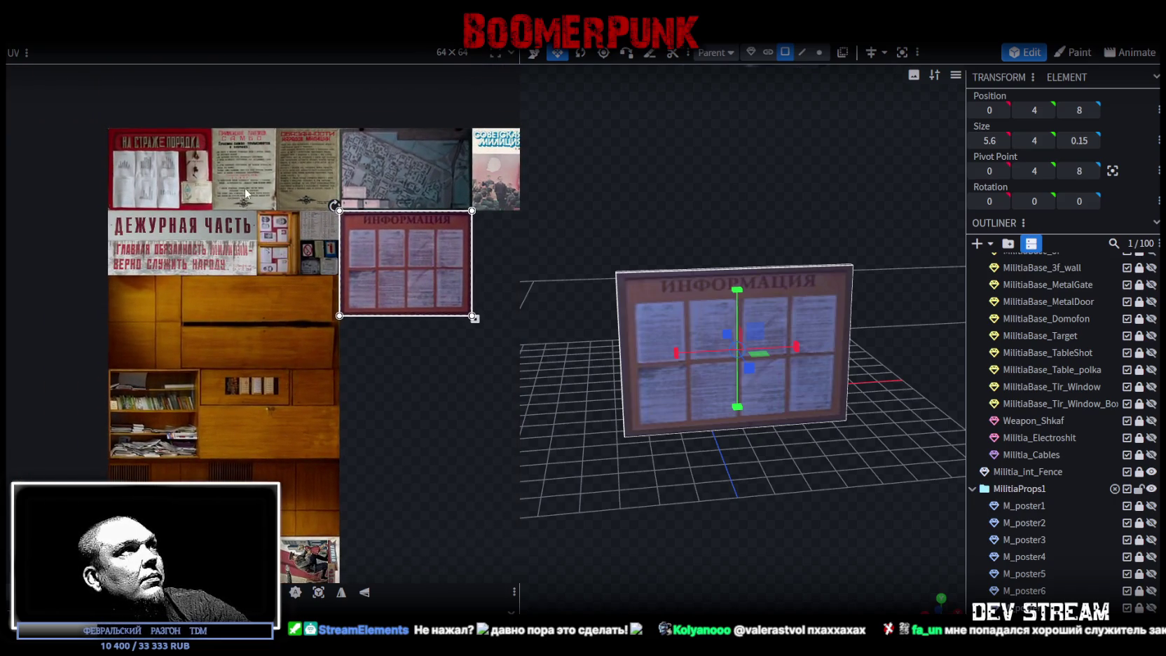
pyautogui.moveTo(202, 192); pyautogui.dragTo(153, 256, button='middle')
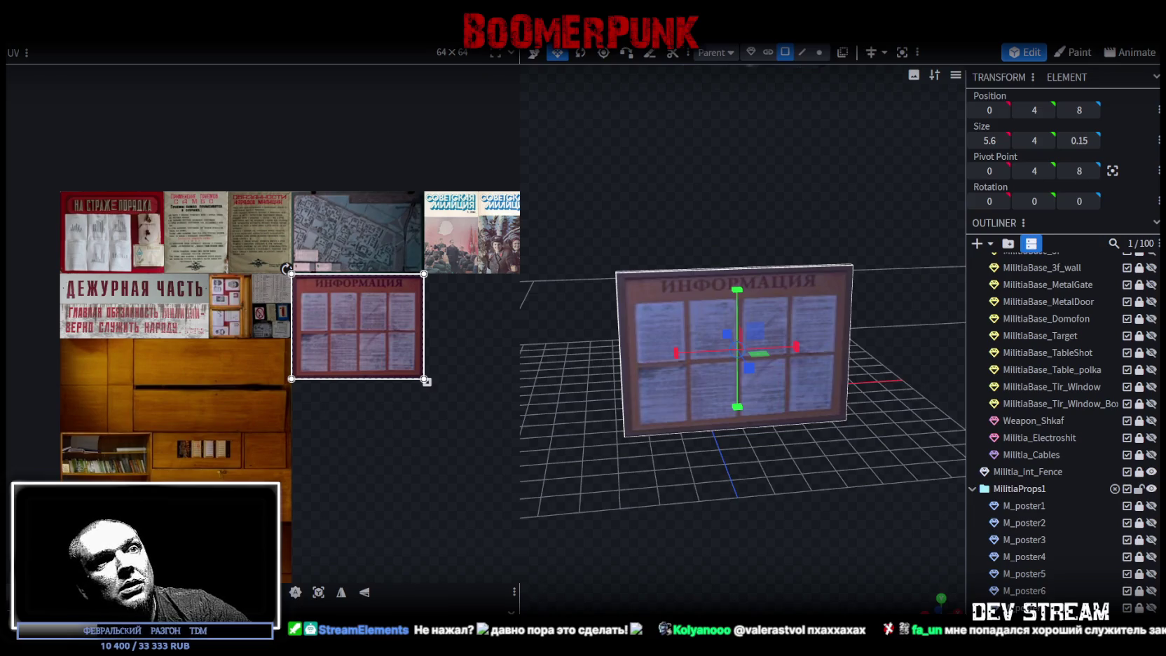
pyautogui.scroll(-3, 1027, 554)
pyautogui.click(1027, 568)
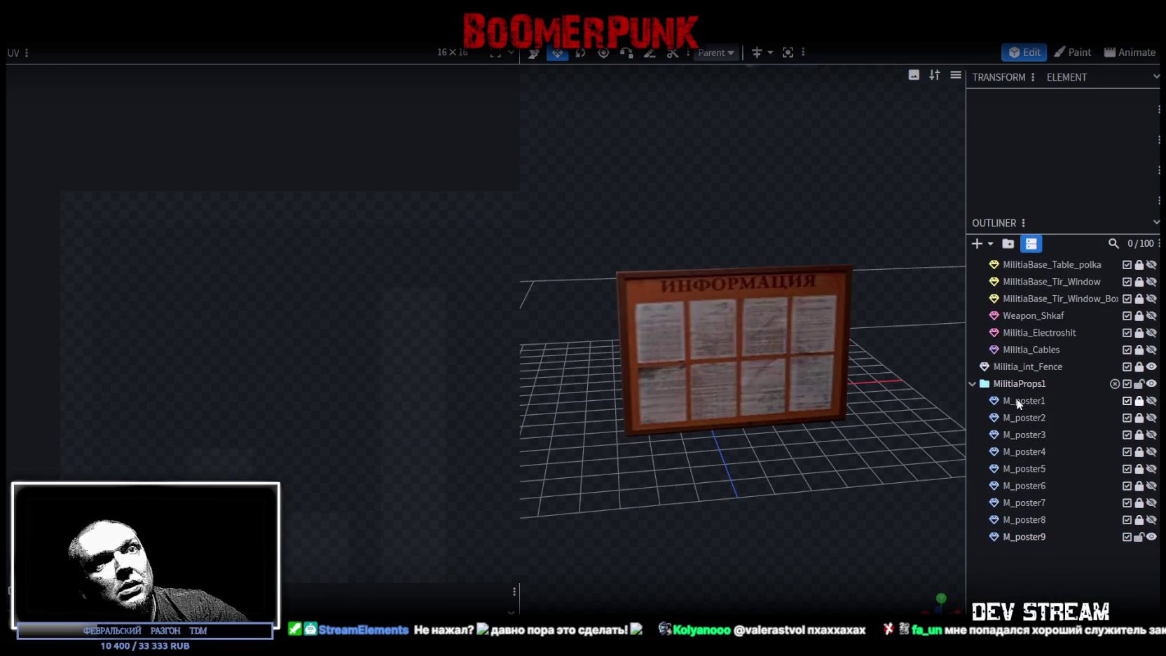
# Step: Duplicate M_poster1 into MilitiaProps1 as M_poster10, showing it and hiding M_poster9
pyautogui.moveTo(663, 464)
pyautogui.mouseDown()
pyautogui.moveTo(808, 496)
pyautogui.moveTo(817, 466)
pyautogui.moveTo(683, 470)
pyautogui.moveTo(728, 476)
pyautogui.mouseUp()
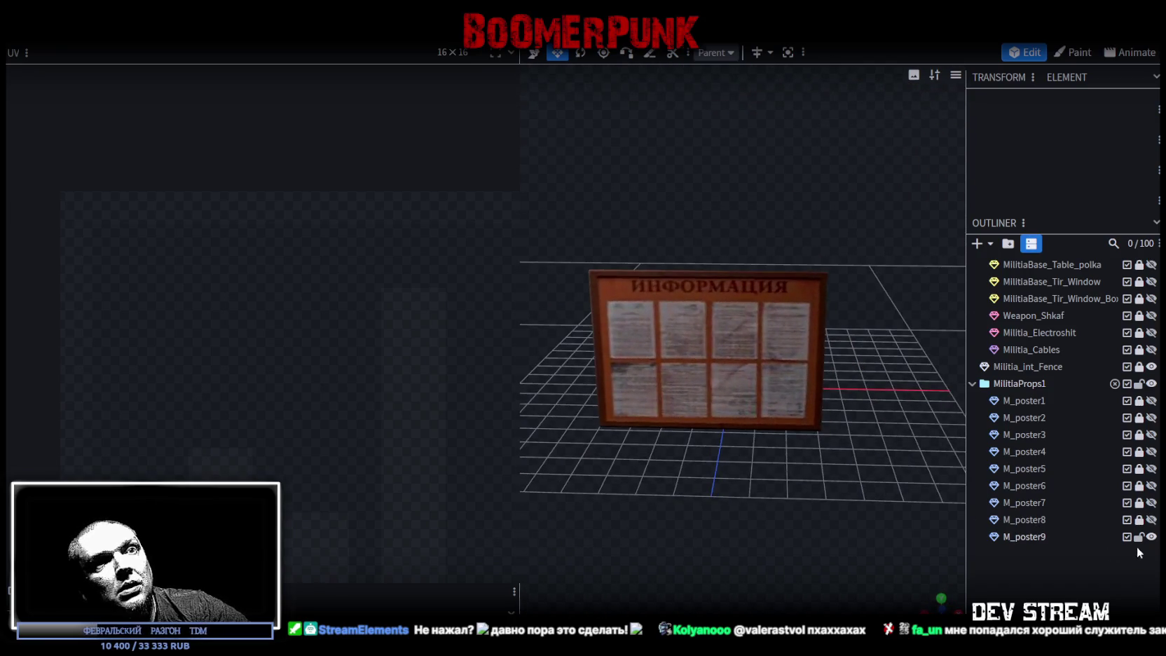
pyautogui.click(1027, 401)
pyautogui.hotkey('ctrl', 'd')
pyautogui.moveTo(1036, 417)
pyautogui.mouseDown()
pyautogui.moveTo(1027, 584)
pyautogui.moveTo(1034, 543)
pyautogui.mouseUp()
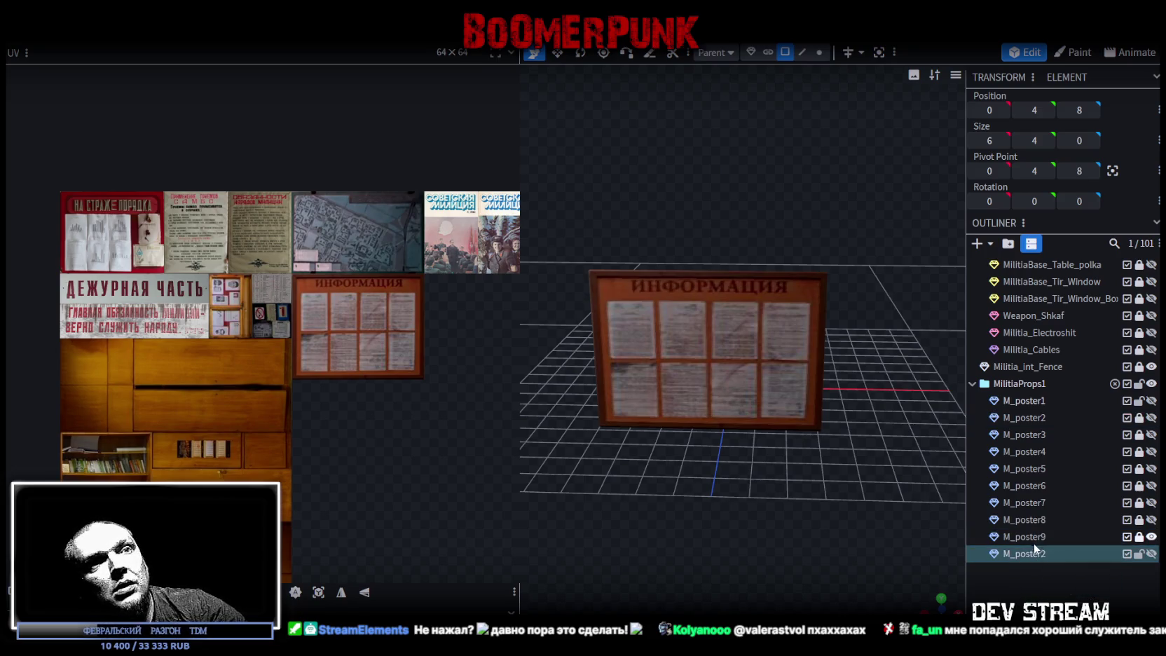
pyautogui.doubleClick(1042, 554)
pyautogui.write('10')
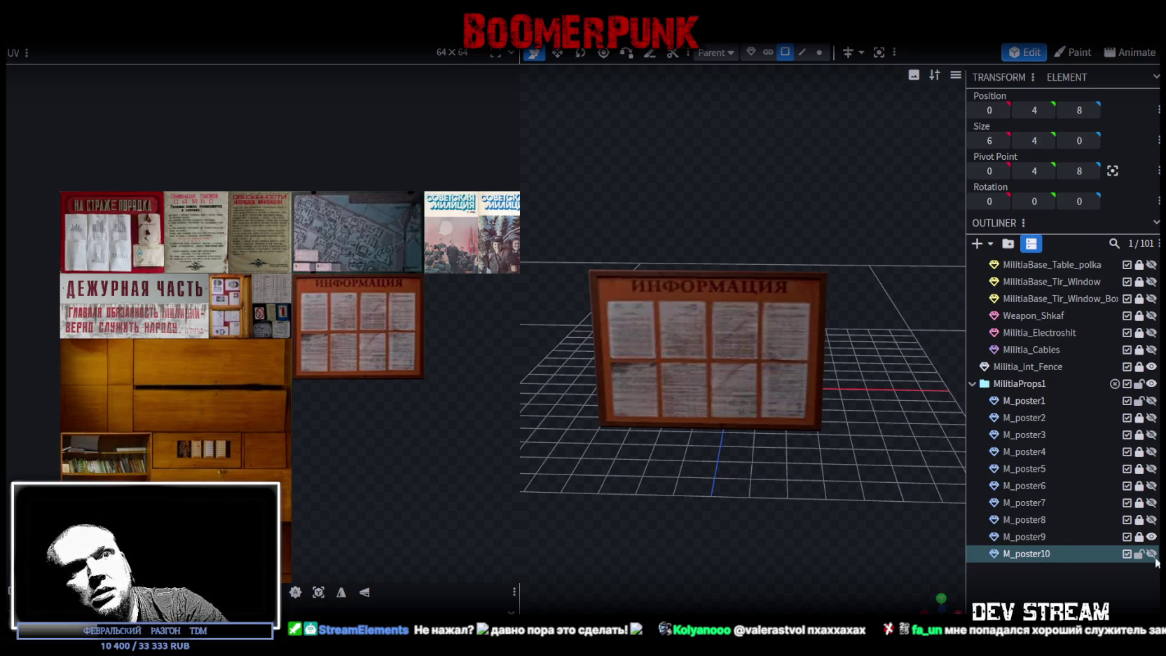
pyautogui.click(1152, 554)
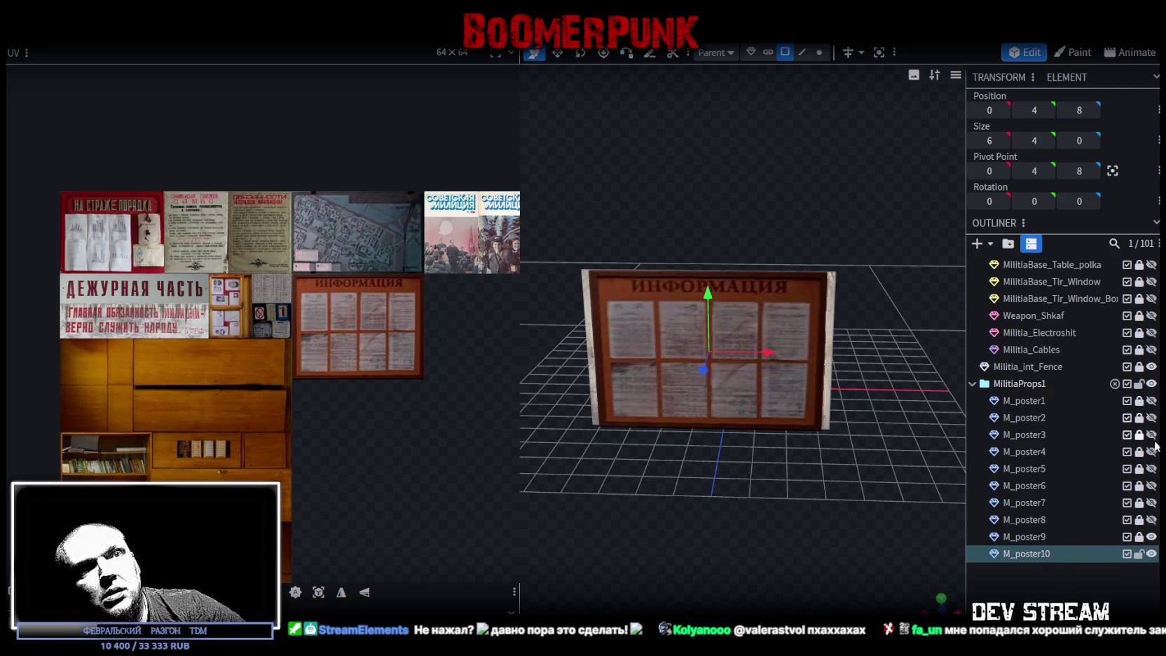
pyautogui.click(1150, 537)
# Step: Move M_poster10's UV region onto the wood panel and rotate the face texture
pyautogui.moveTo(744, 525)
pyautogui.mouseDown()
pyautogui.moveTo(797, 518)
pyautogui.moveTo(744, 312)
pyautogui.mouseUp()
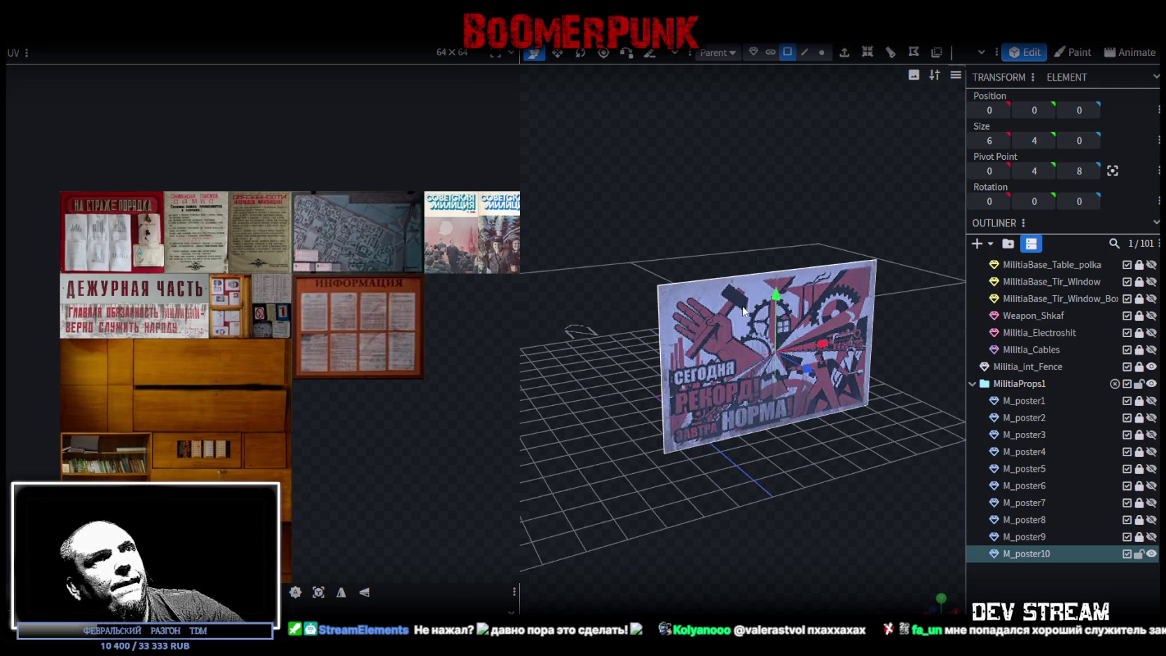
pyautogui.scroll(-3, 367, 306)
pyautogui.scroll(2, 294, 379)
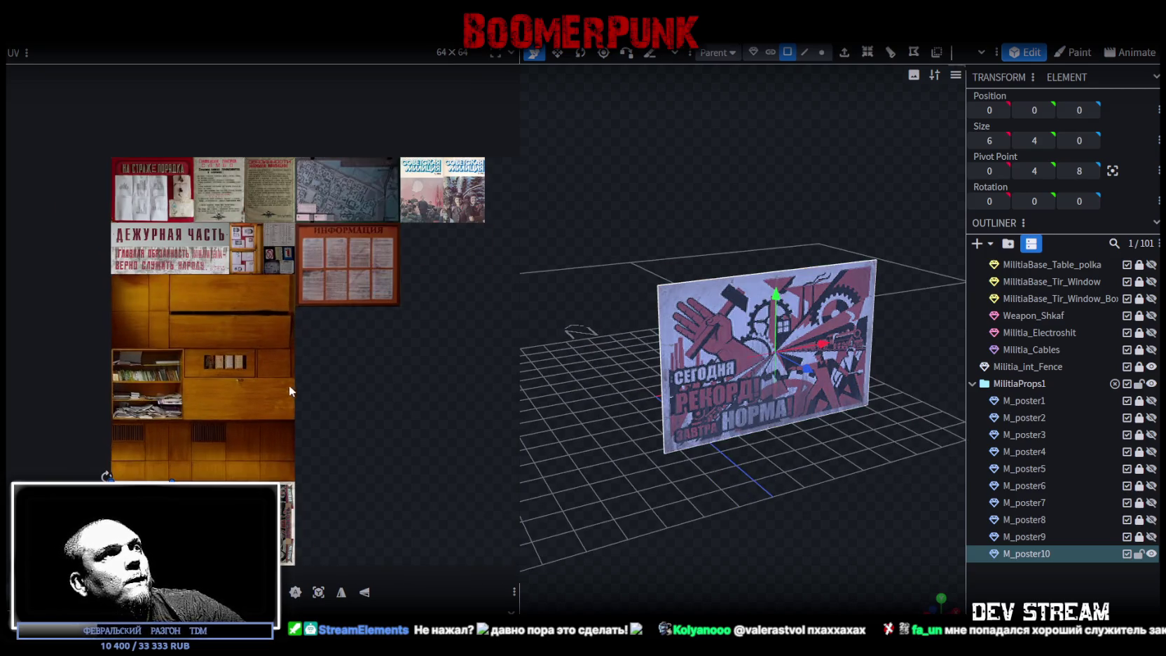
pyautogui.moveTo(140, 531)
pyautogui.mouseDown()
pyautogui.moveTo(237, 330)
pyautogui.moveTo(112, 242)
pyautogui.mouseUp()
pyautogui.rightClick(219, 310)
pyautogui.click(266, 526)
# Step: Align and stretch the UV region to cover the whole red-lettered duty banner
pyautogui.scroll(3, 143, 255)
pyautogui.scroll(2, 125, 242)
pyautogui.scroll(-2, 201, 448)
pyautogui.scroll(3, 135, 219)
pyautogui.moveTo(147, 221); pyautogui.dragTo(179, 278)
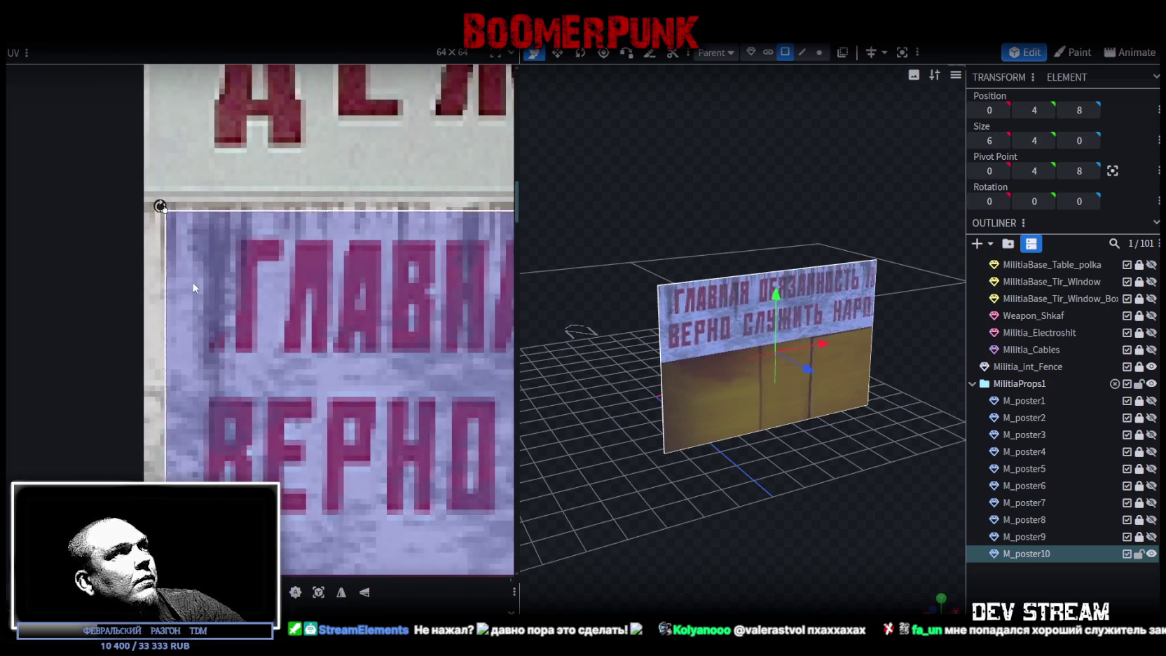
pyautogui.scroll(-2, 259, 399)
pyautogui.scroll(-2, 259, 399)
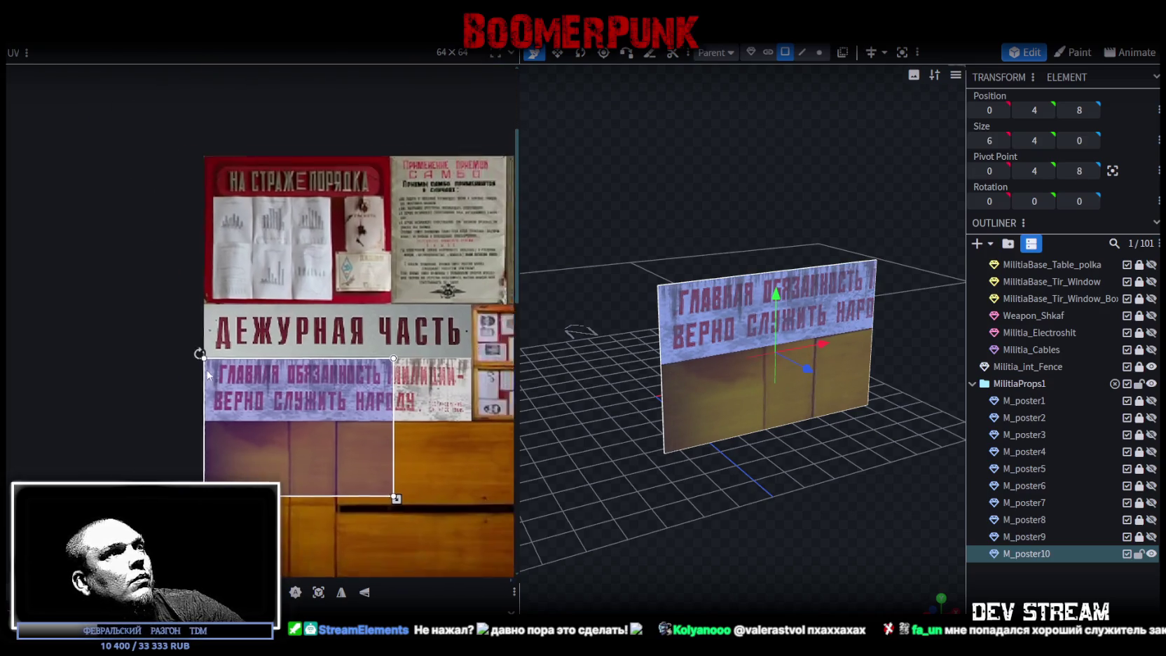
pyautogui.scroll(-2, 326, 453)
pyautogui.moveTo(272, 459); pyautogui.dragTo(344, 376)
pyautogui.scroll(2, 344, 375)
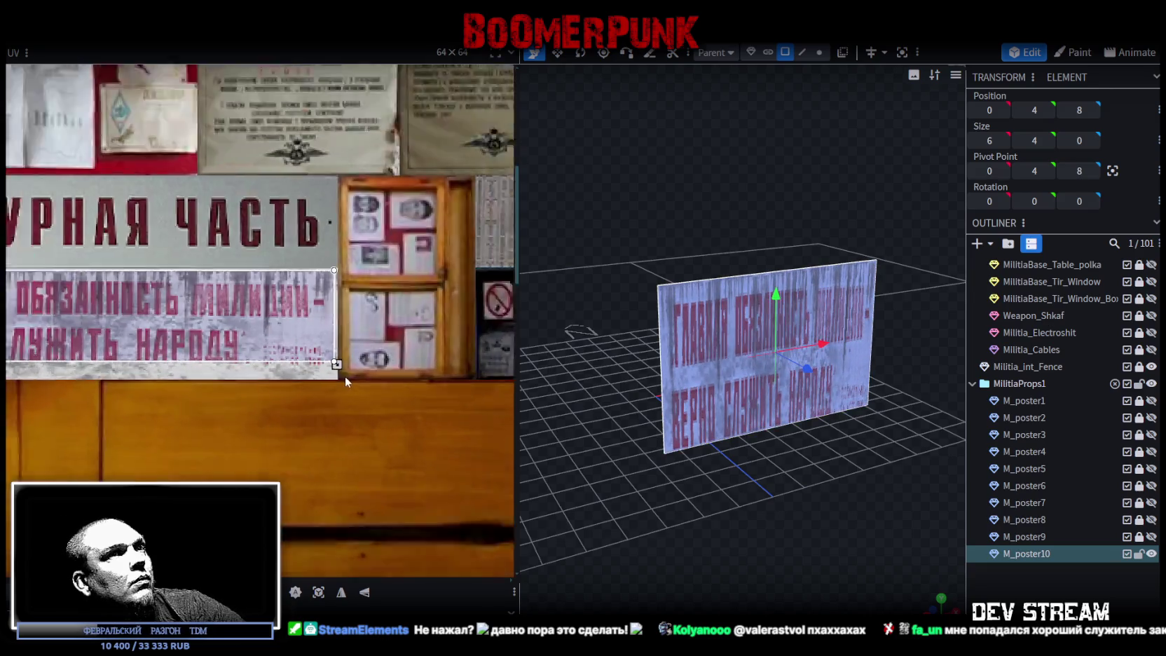
pyautogui.scroll(2, 336, 361)
pyautogui.moveTo(323, 337); pyautogui.dragTo(330, 378)
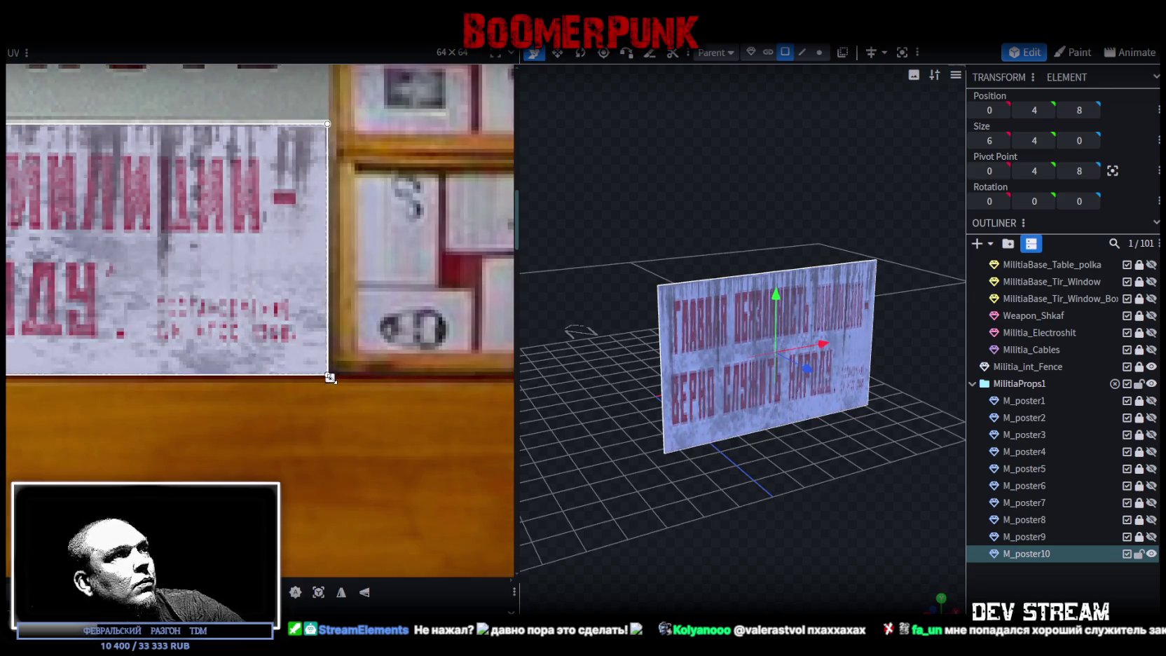
pyautogui.scroll(-3, 750, 507)
# Step: Flatten the banner poster to 6 × 1.2 and duplicate it as M_poster11
pyautogui.press('s')
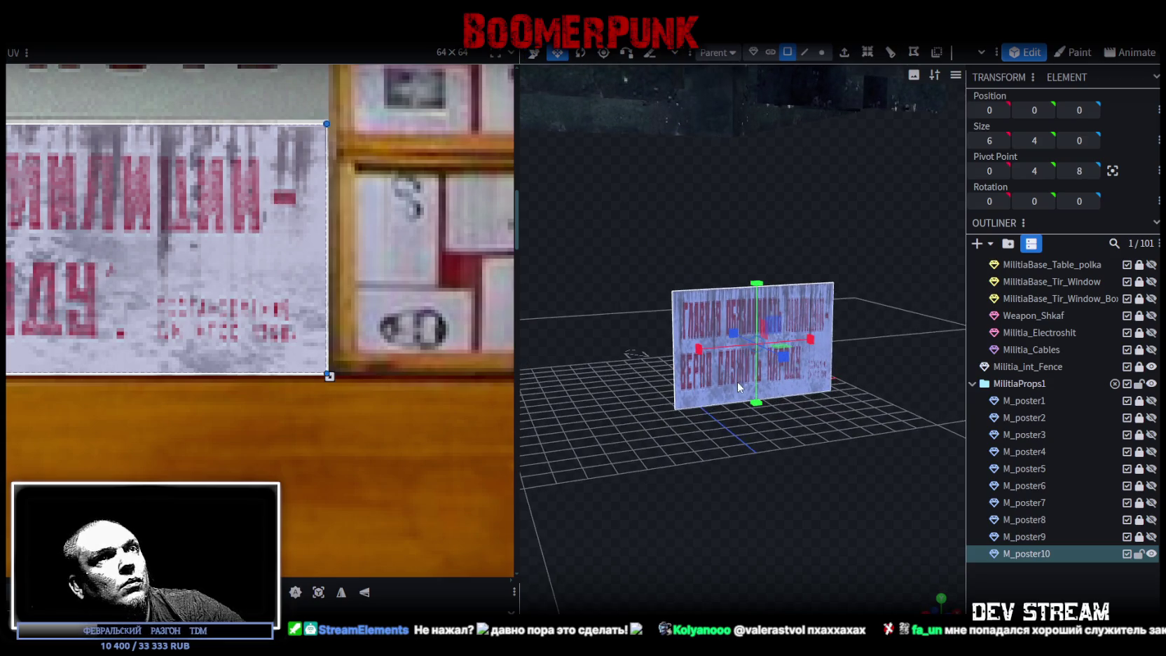
pyautogui.moveTo(767, 290)
pyautogui.mouseDown()
pyautogui.moveTo(757, 320)
pyautogui.moveTo(778, 476)
pyautogui.moveTo(724, 508)
pyautogui.moveTo(745, 484)
pyautogui.mouseUp()
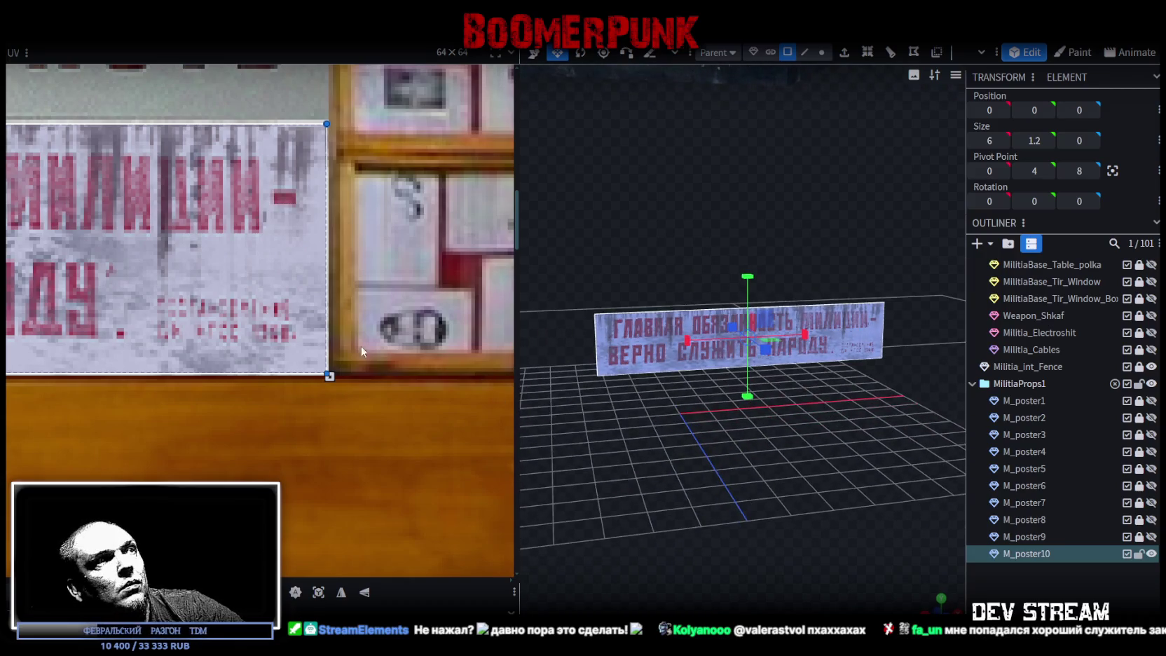
pyautogui.scroll(-2, 398, 361)
pyautogui.scroll(-2, 324, 323)
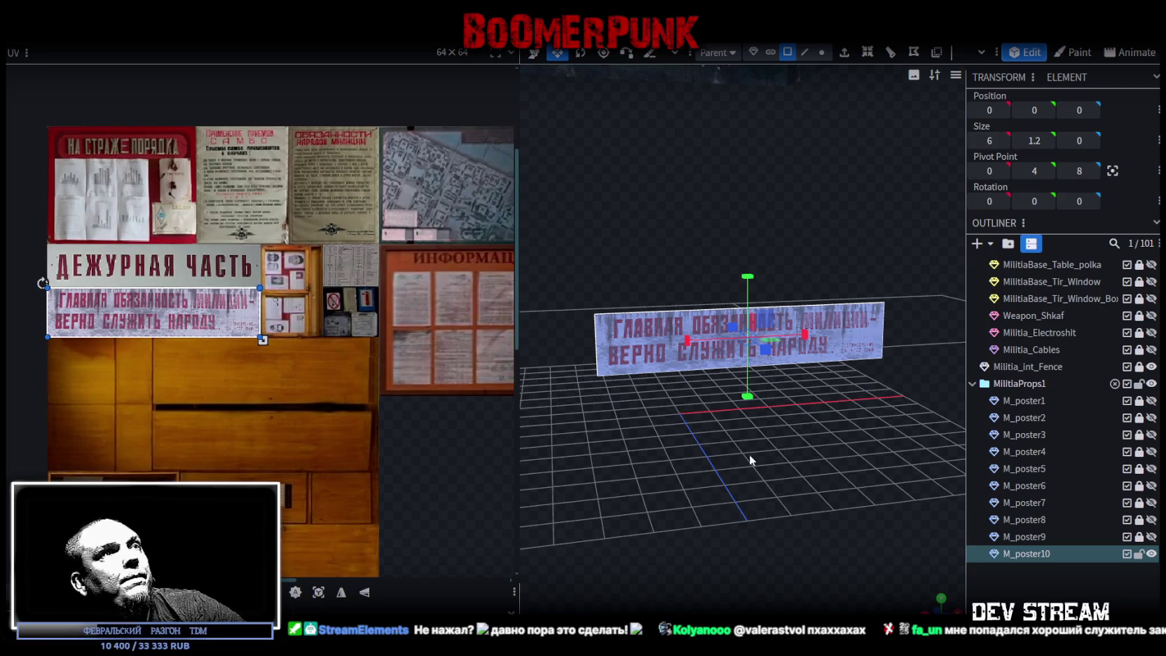
pyautogui.moveTo(750, 459); pyautogui.dragTo(755, 499)
pyautogui.hotkey('ctrl', 'd')
# Step: Move M_poster11's UV region over the no-smoking and fire signs on the atlas
pyautogui.press('v')
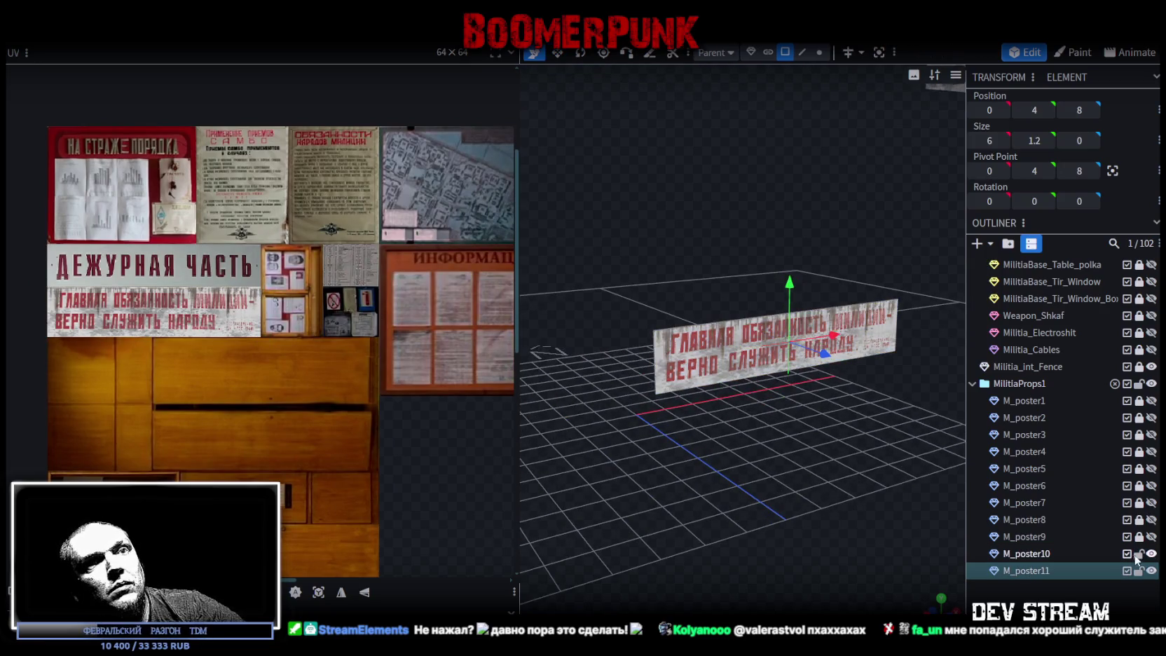
pyautogui.scroll(2, 803, 486)
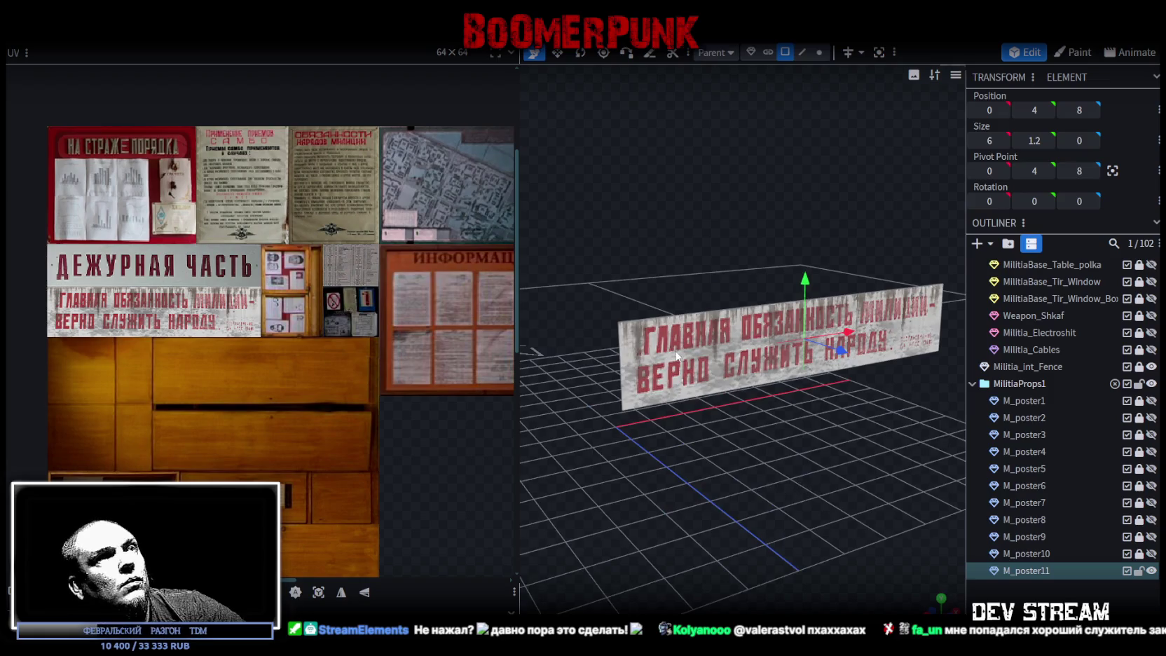
pyautogui.click(716, 339)
pyautogui.scroll(-1, 716, 338)
pyautogui.moveTo(771, 167); pyautogui.dragTo(686, 285)
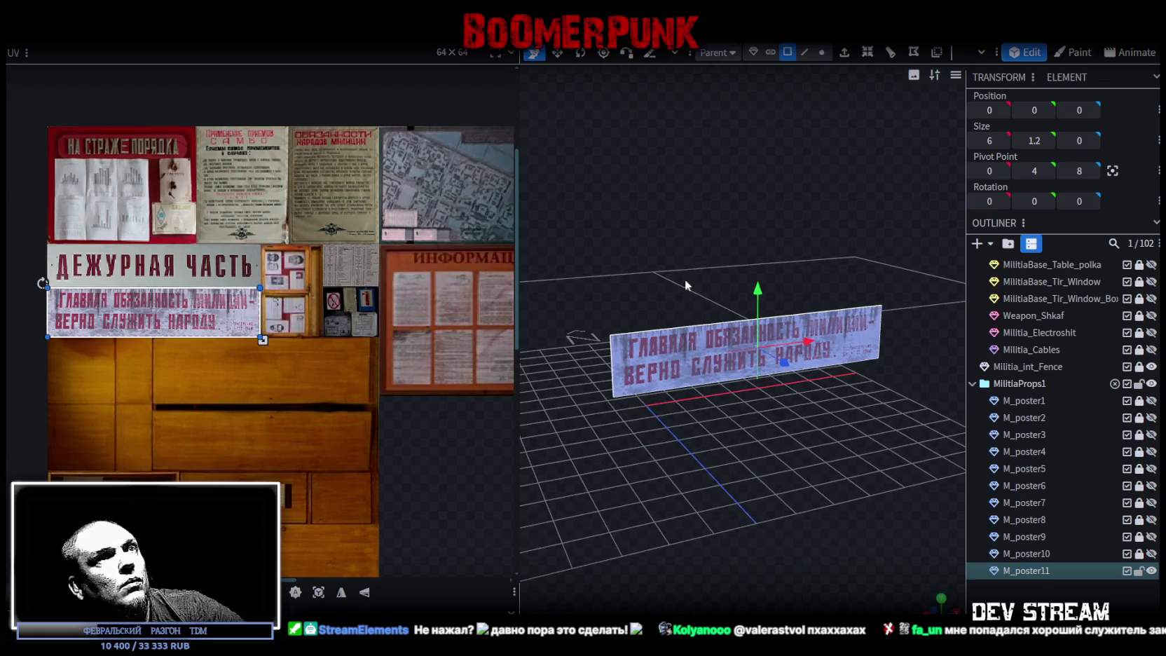
pyautogui.moveTo(154, 312); pyautogui.dragTo(365, 309)
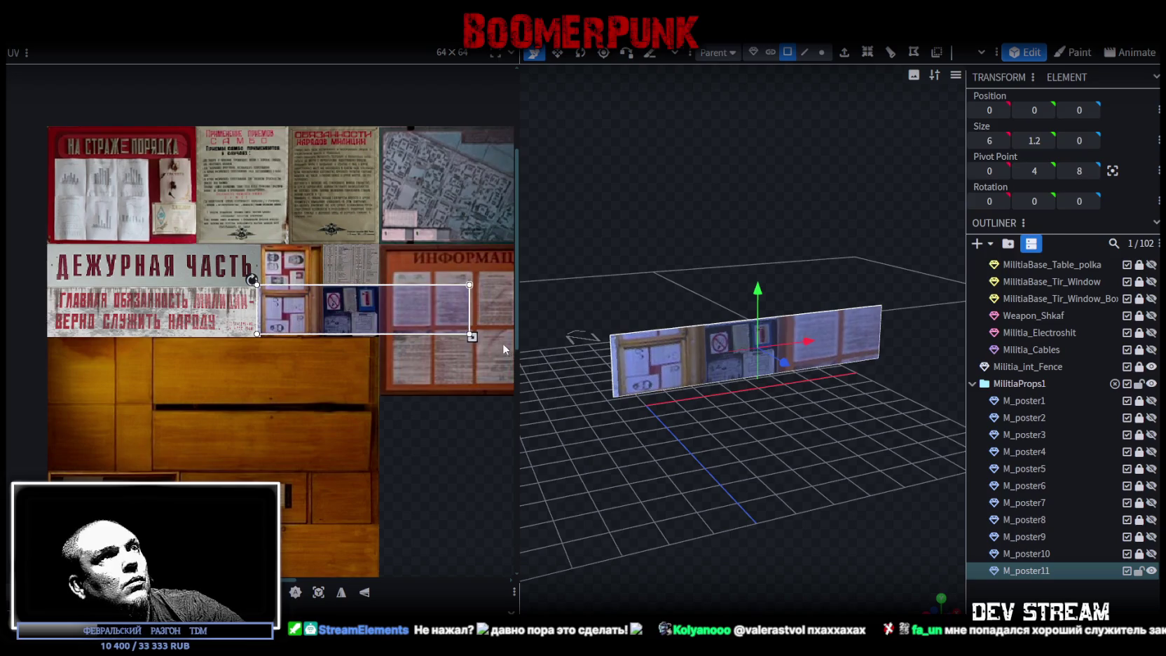
pyautogui.moveTo(472, 337); pyautogui.dragTo(393, 350)
pyautogui.scroll(1, 280, 350)
pyautogui.scroll(3, 253, 350)
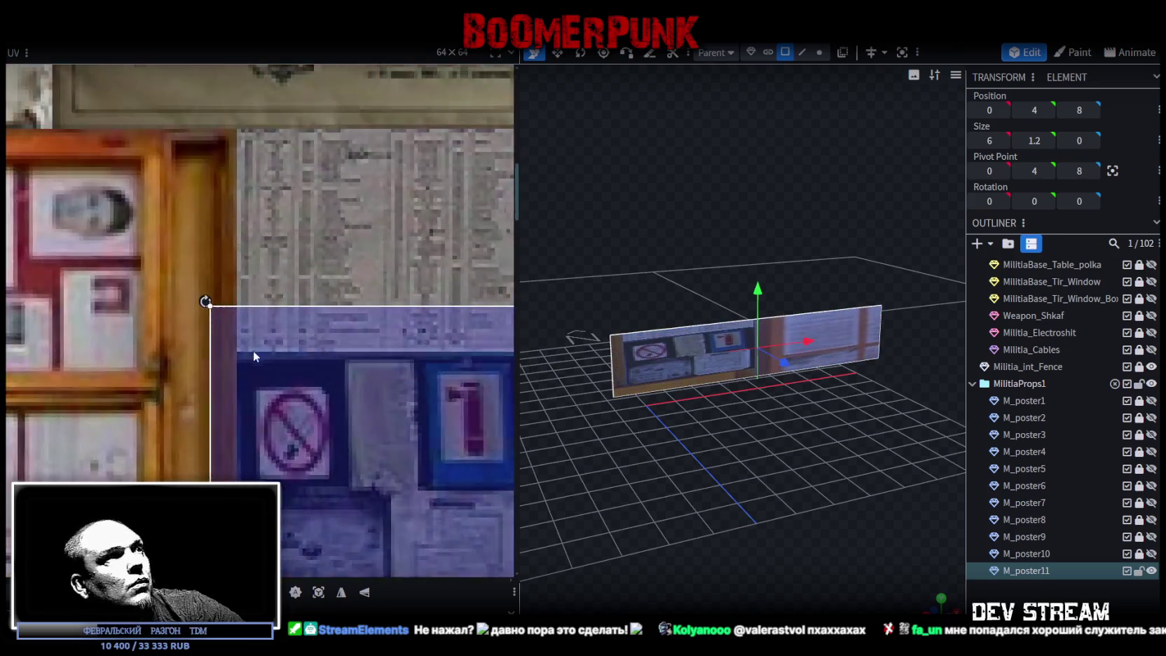
pyautogui.moveTo(293, 423); pyautogui.dragTo(262, 405)
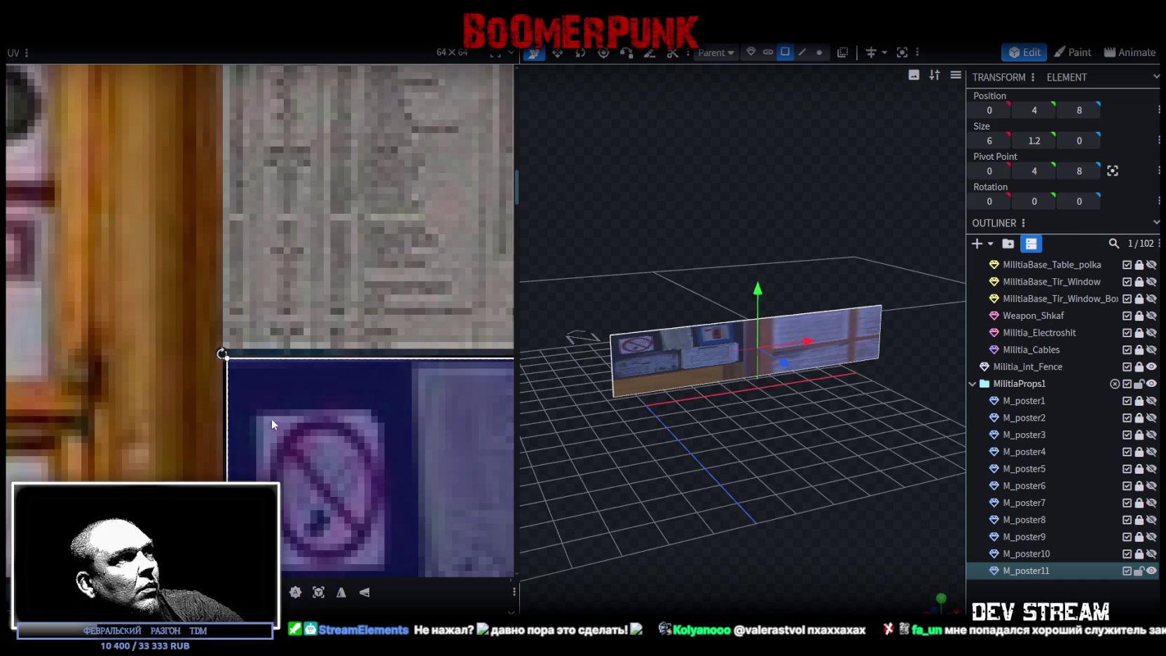
# Step: Shrink the UV region to frame just the group of signs
pyautogui.scroll(-3, 294, 433)
pyautogui.moveTo(347, 454); pyautogui.dragTo(255, 330, button='middle')
pyautogui.moveTo(471, 416)
pyautogui.mouseDown()
pyautogui.moveTo(270, 358)
pyautogui.moveTo(306, 348)
pyautogui.mouseUp()
pyautogui.scroll(3, 270, 358)
pyautogui.scroll(2, 252, 344)
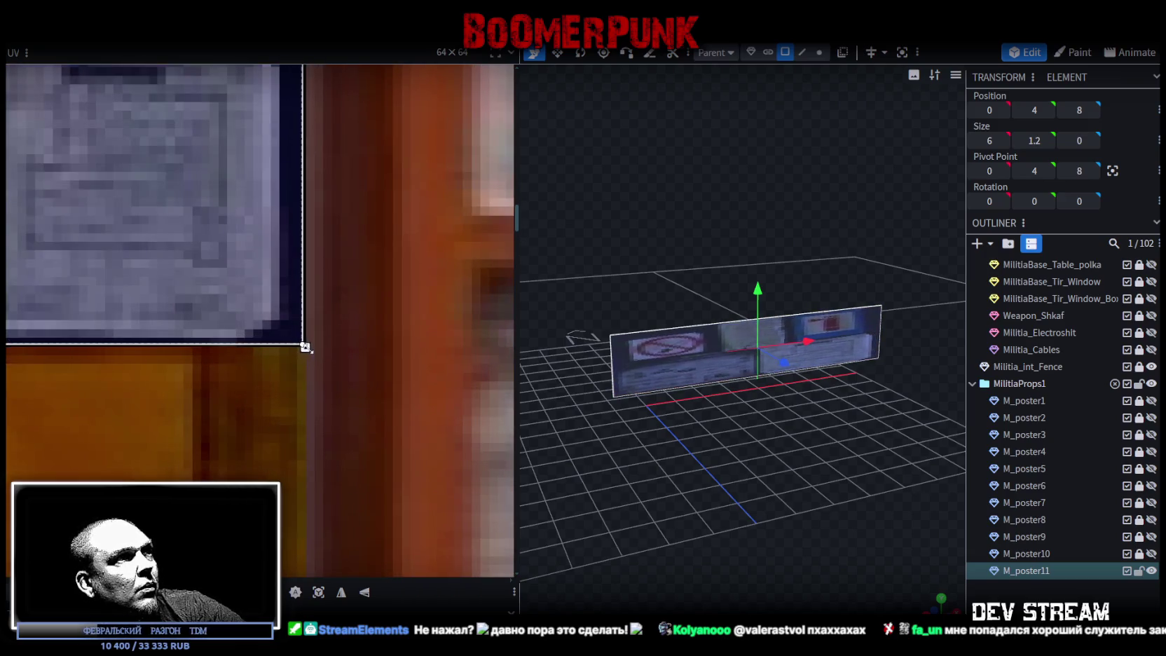
pyautogui.scroll(-2, 303, 342)
pyautogui.scroll(-3, 281, 336)
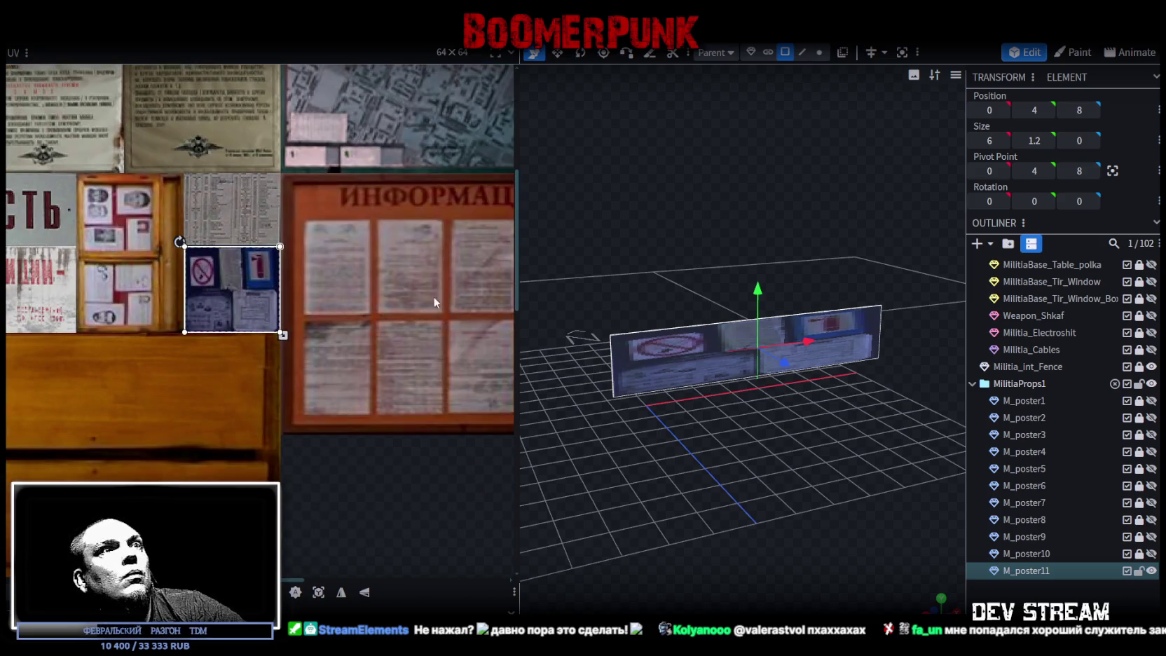
pyautogui.scroll(3, 816, 459)
# Step: Resize the signs poster to 3 × 2.7 and duplicate it as M_poster12
pyautogui.press('s')
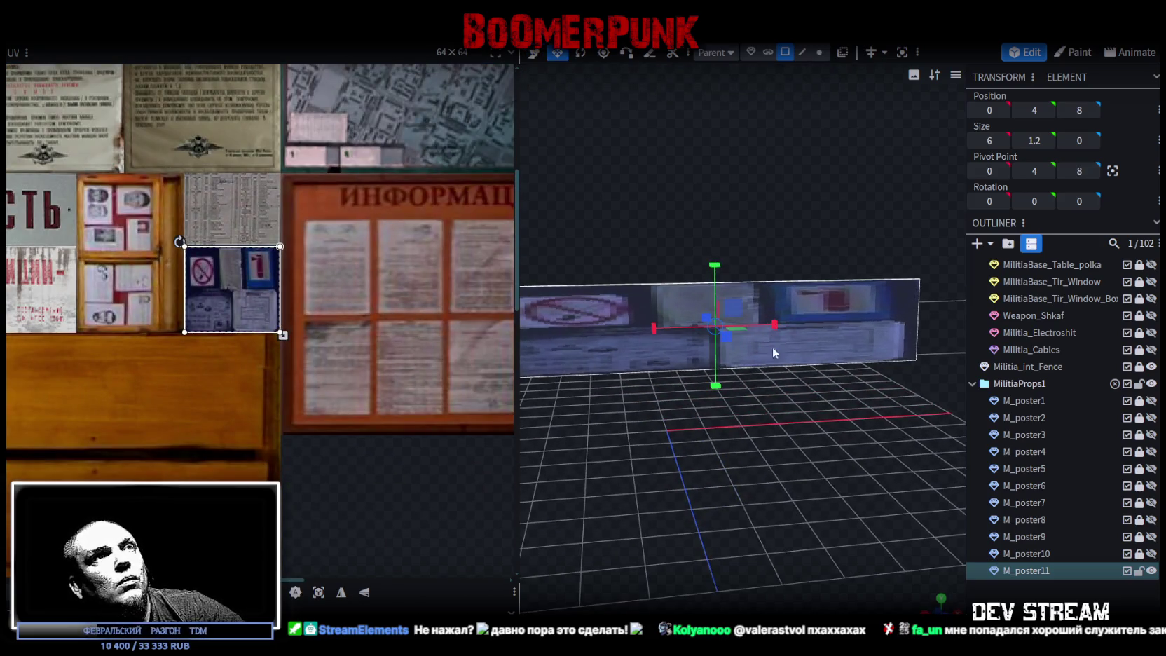
pyautogui.moveTo(714, 265); pyautogui.dragTo(715, 224)
pyautogui.moveTo(741, 459); pyautogui.dragTo(756, 493)
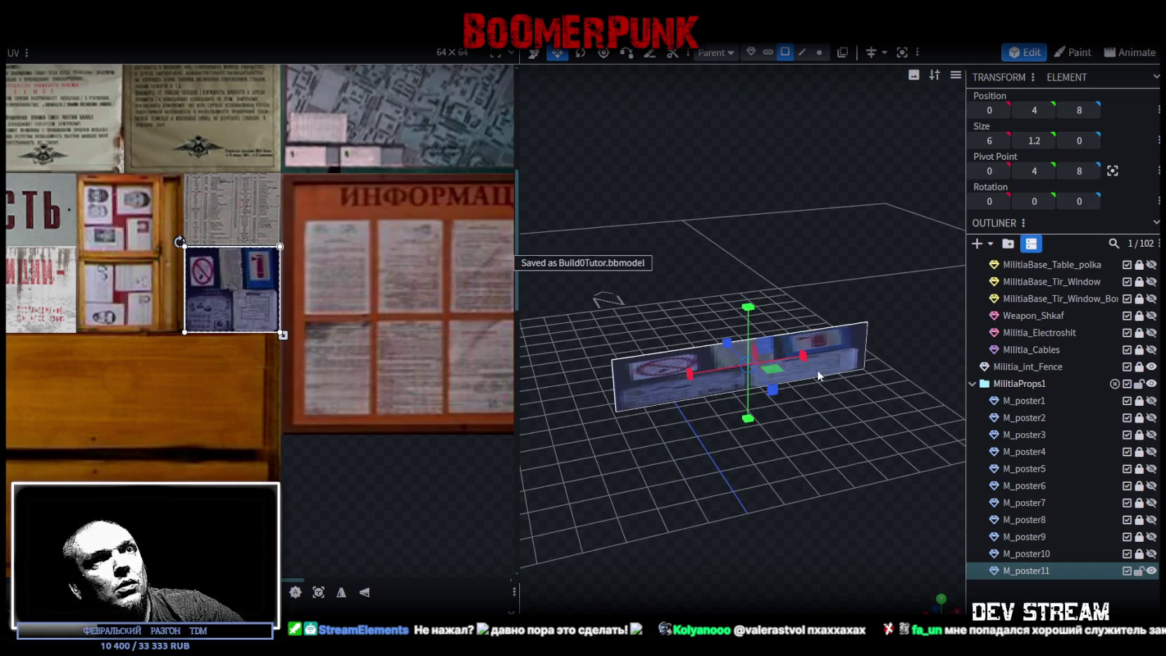
pyautogui.moveTo(749, 309); pyautogui.dragTo(752, 284)
pyautogui.moveTo(801, 358); pyautogui.dragTo(753, 362)
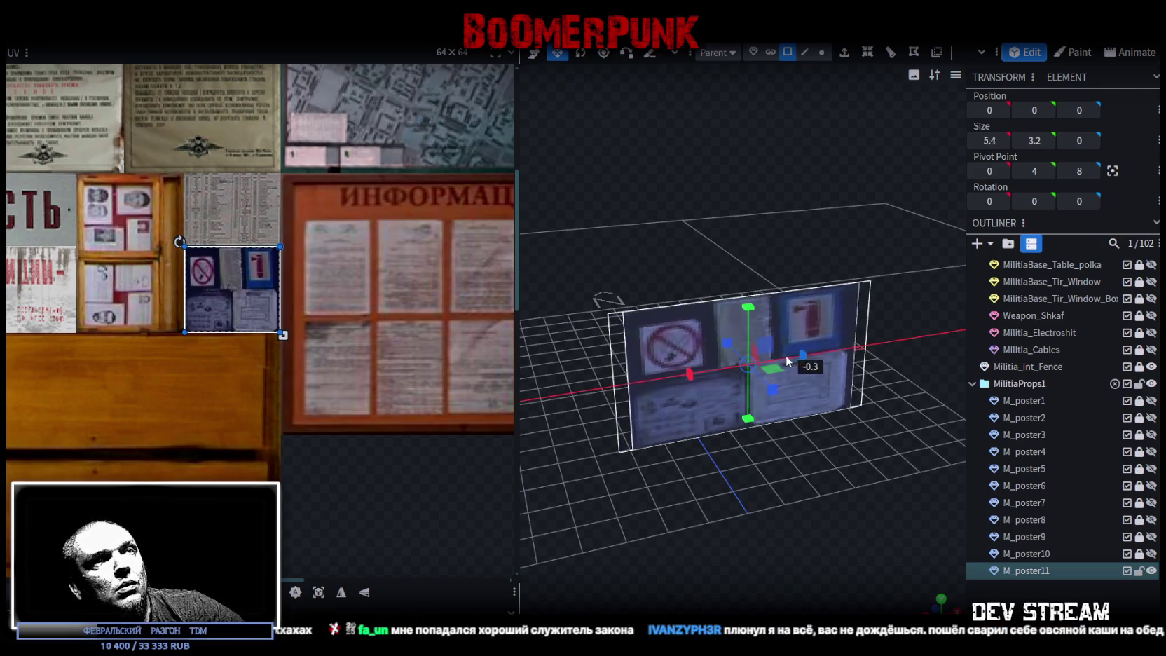
pyautogui.moveTo(753, 362)
pyautogui.mouseDown()
pyautogui.moveTo(806, 357)
pyautogui.moveTo(793, 480)
pyautogui.moveTo(709, 315)
pyautogui.moveTo(726, 316)
pyautogui.mouseUp()
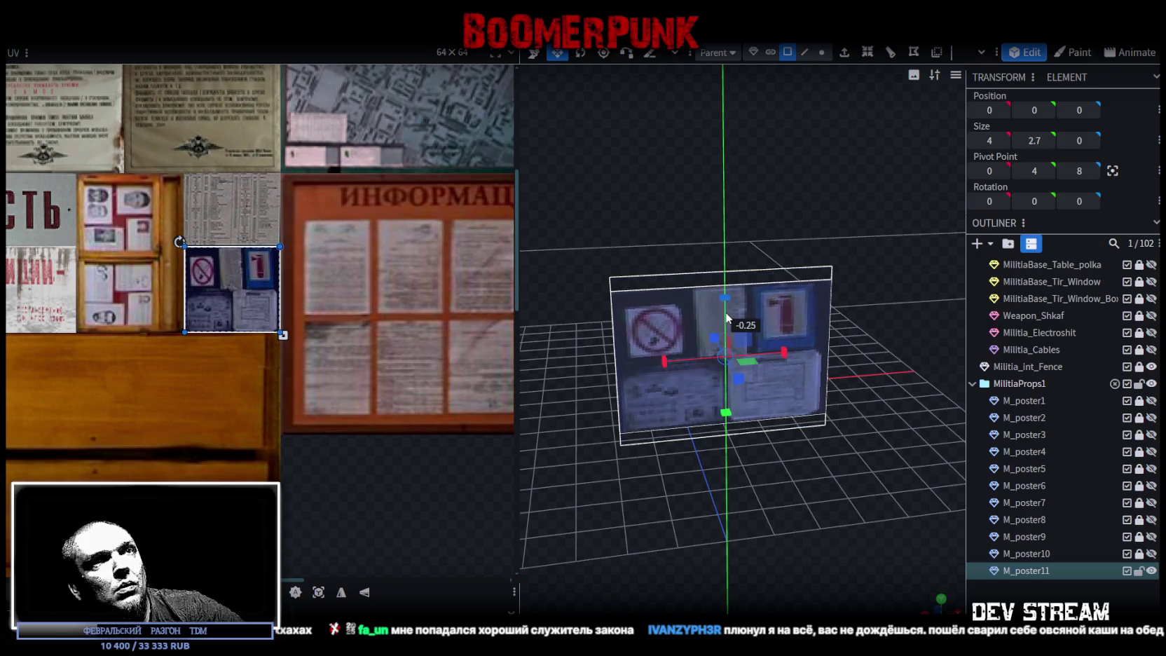
pyautogui.moveTo(784, 347); pyautogui.dragTo(765, 354)
pyautogui.moveTo(765, 517)
pyautogui.mouseDown()
pyautogui.moveTo(756, 486)
pyautogui.moveTo(642, 501)
pyautogui.moveTo(607, 549)
pyautogui.moveTo(754, 496)
pyautogui.moveTo(733, 502)
pyautogui.moveTo(876, 533)
pyautogui.moveTo(706, 519)
pyautogui.mouseUp()
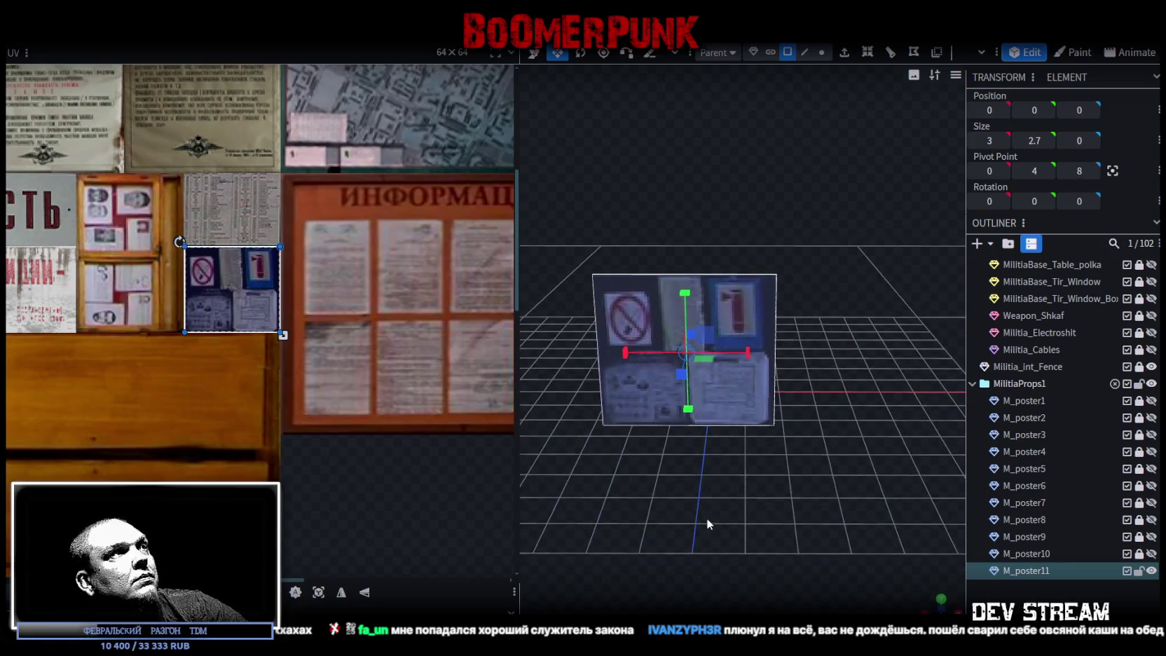
pyautogui.hotkey('ctrl', 'd')
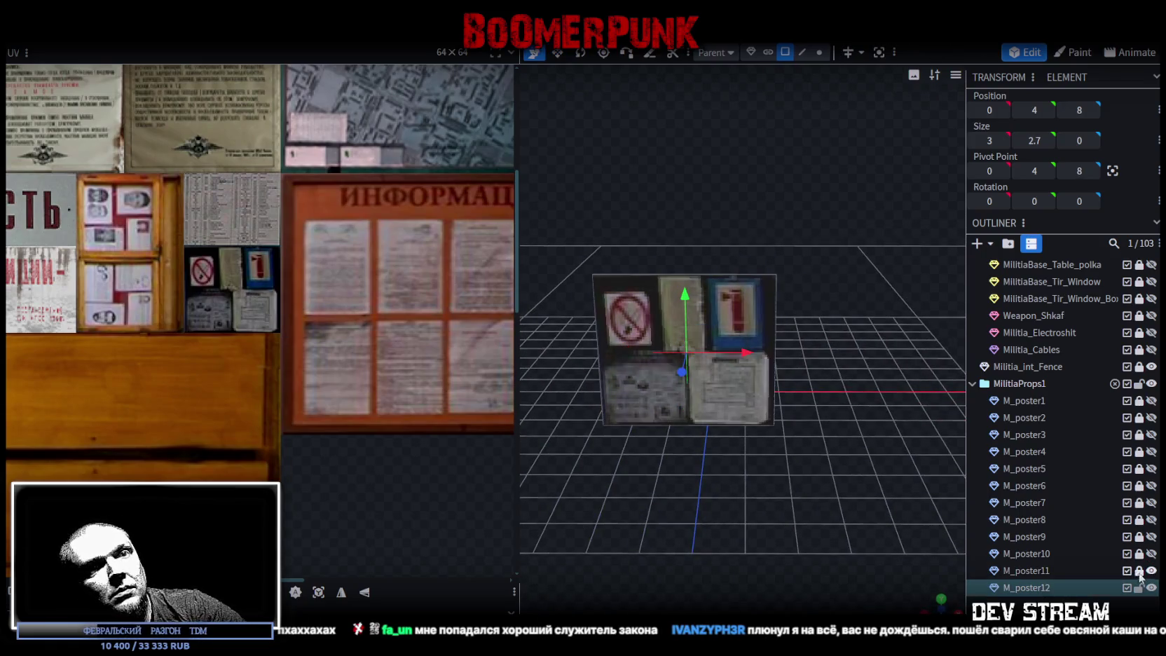
# Step: Map M_poster12's UV region onto the printed document on the atlas
pyautogui.scroll(3, 237, 218)
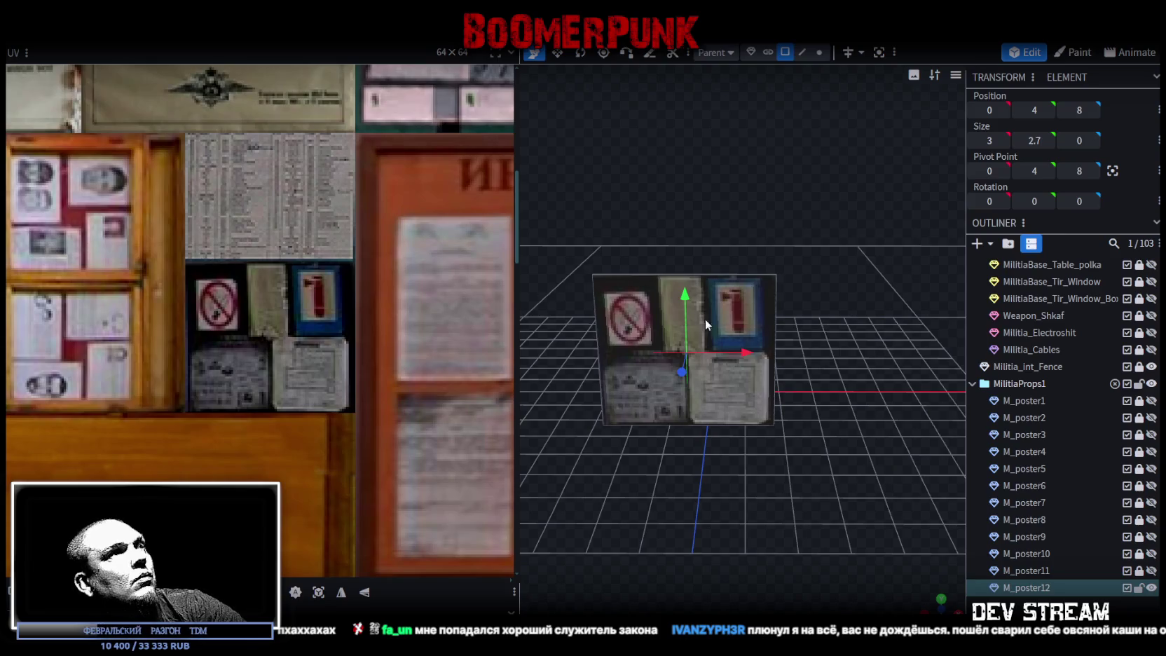
pyautogui.click(730, 318)
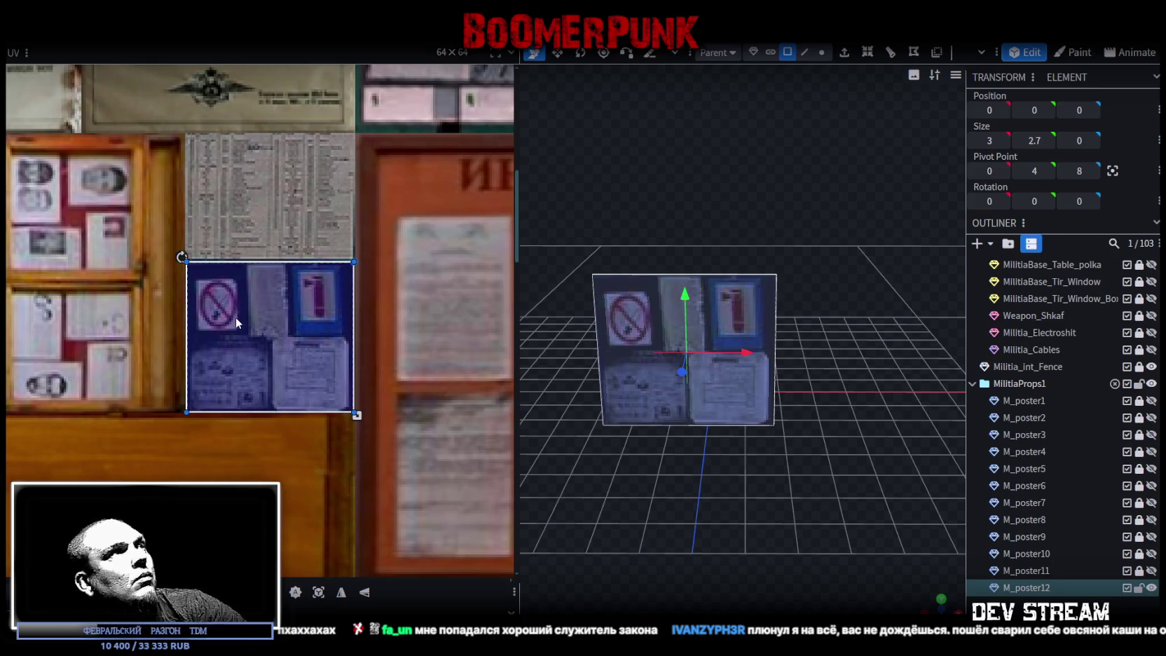
pyautogui.moveTo(234, 317); pyautogui.dragTo(234, 203)
pyautogui.scroll(3, 183, 114)
pyautogui.scroll(3, 182, 121)
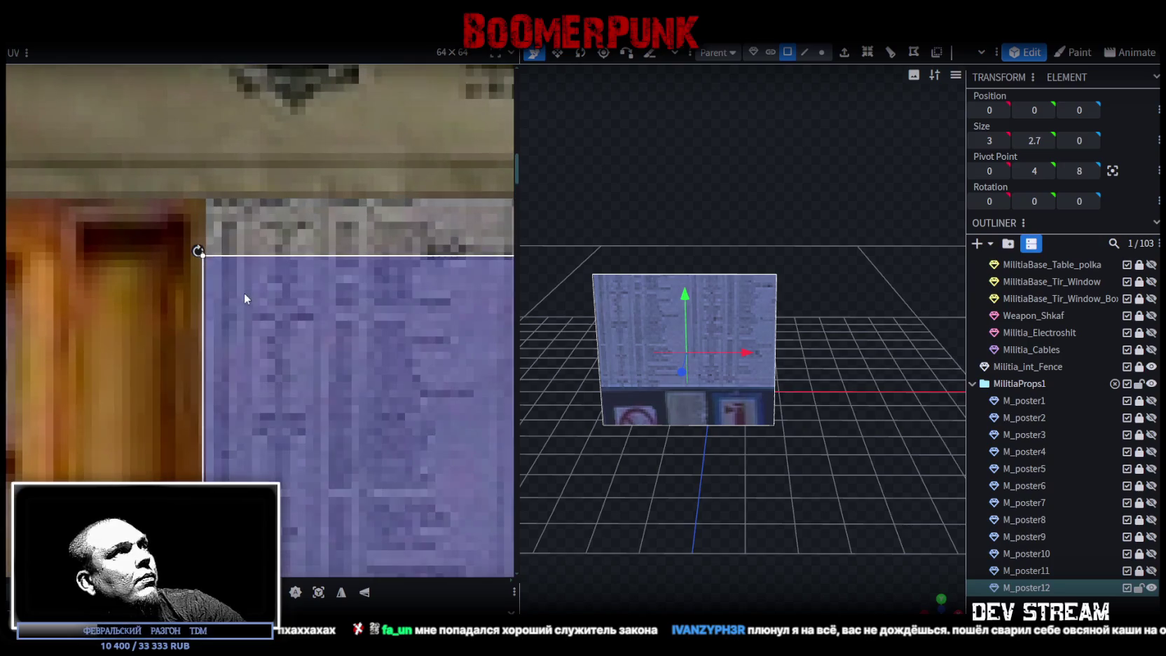
pyautogui.moveTo(244, 292); pyautogui.dragTo(251, 240)
pyautogui.scroll(-5, 322, 367)
pyautogui.scroll(2, 412, 405)
pyautogui.scroll(3, 307, 442)
pyautogui.moveTo(322, 466); pyautogui.dragTo(319, 406)
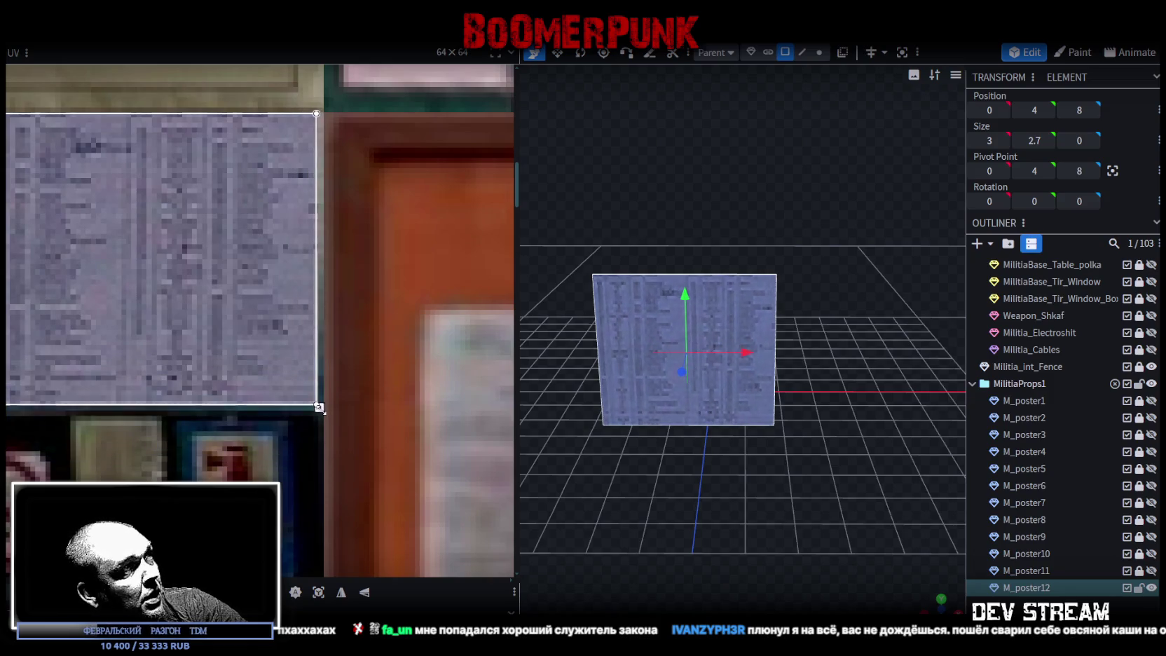
pyautogui.moveTo(617, 441); pyautogui.dragTo(694, 504)
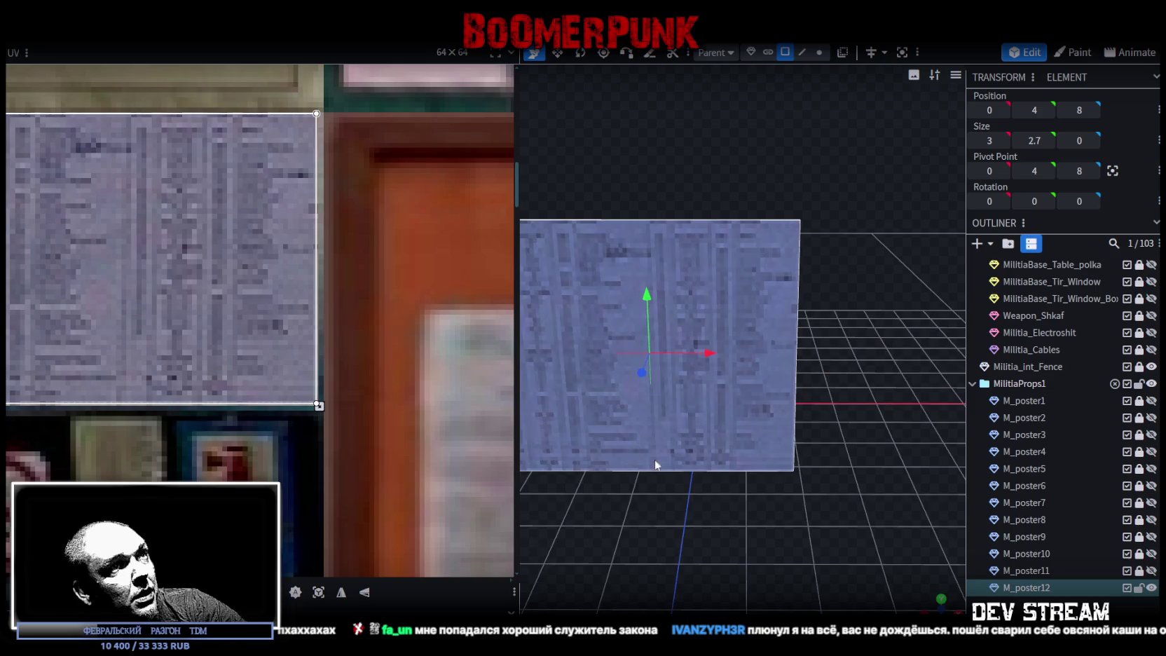
pyautogui.scroll(-3, 702, 504)
# Step: Narrow M_poster12's width with the resize tool
pyautogui.press('s')
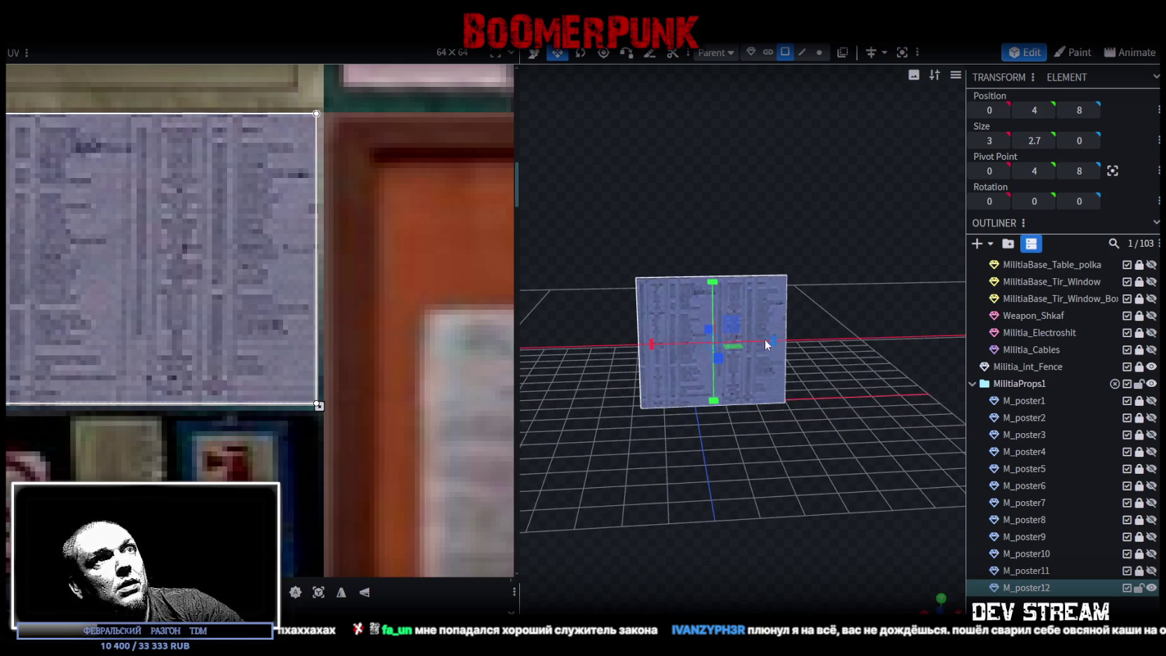
pyautogui.moveTo(774, 340)
pyautogui.mouseDown()
pyautogui.moveTo(758, 337)
pyautogui.moveTo(795, 342)
pyautogui.moveTo(701, 487)
pyautogui.moveTo(771, 476)
pyautogui.moveTo(762, 463)
pyautogui.moveTo(726, 484)
pyautogui.moveTo(711, 476)
pyautogui.mouseUp()
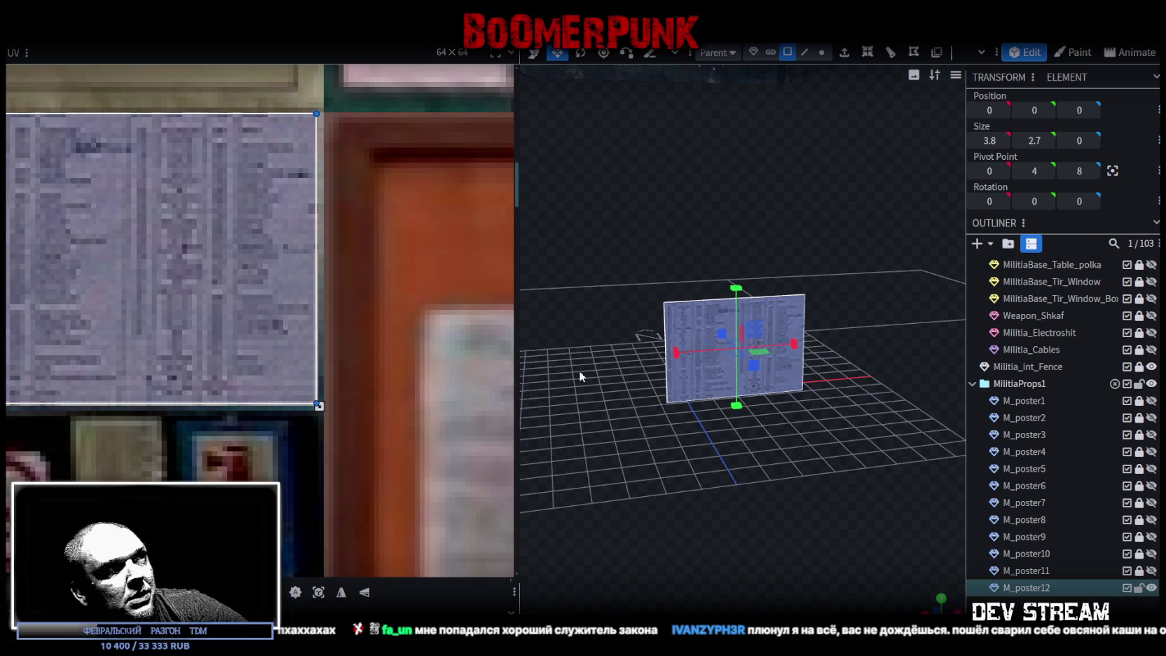
pyautogui.scroll(-3, 225, 346)
pyautogui.scroll(-1, 616, 368)
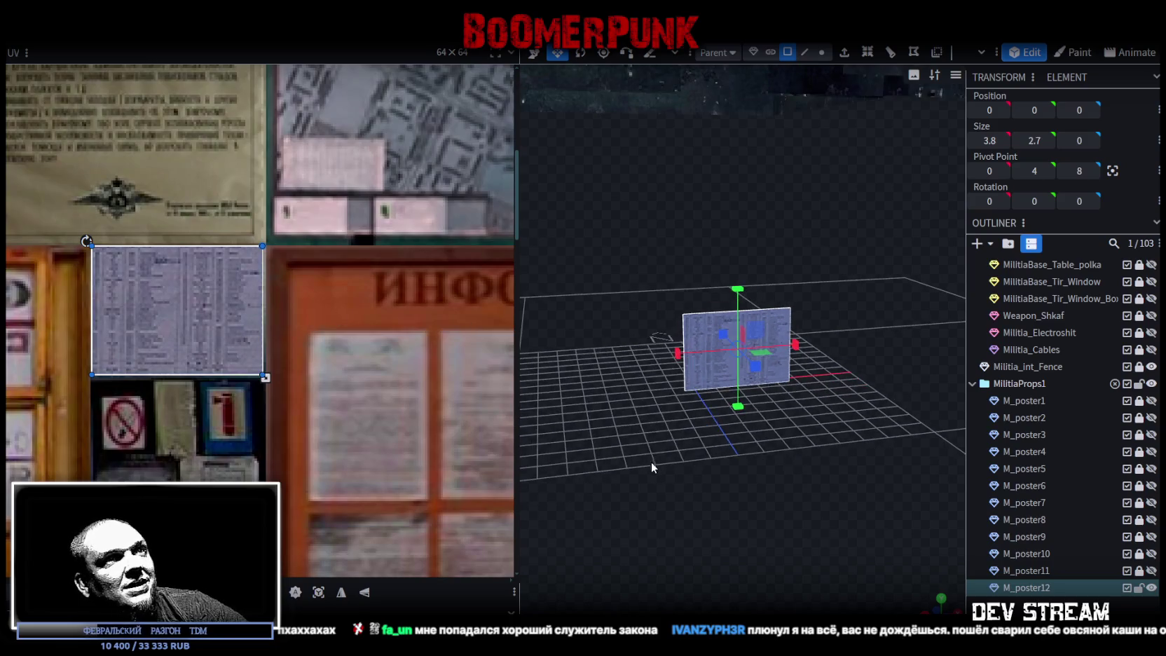
pyautogui.scroll(3, 655, 462)
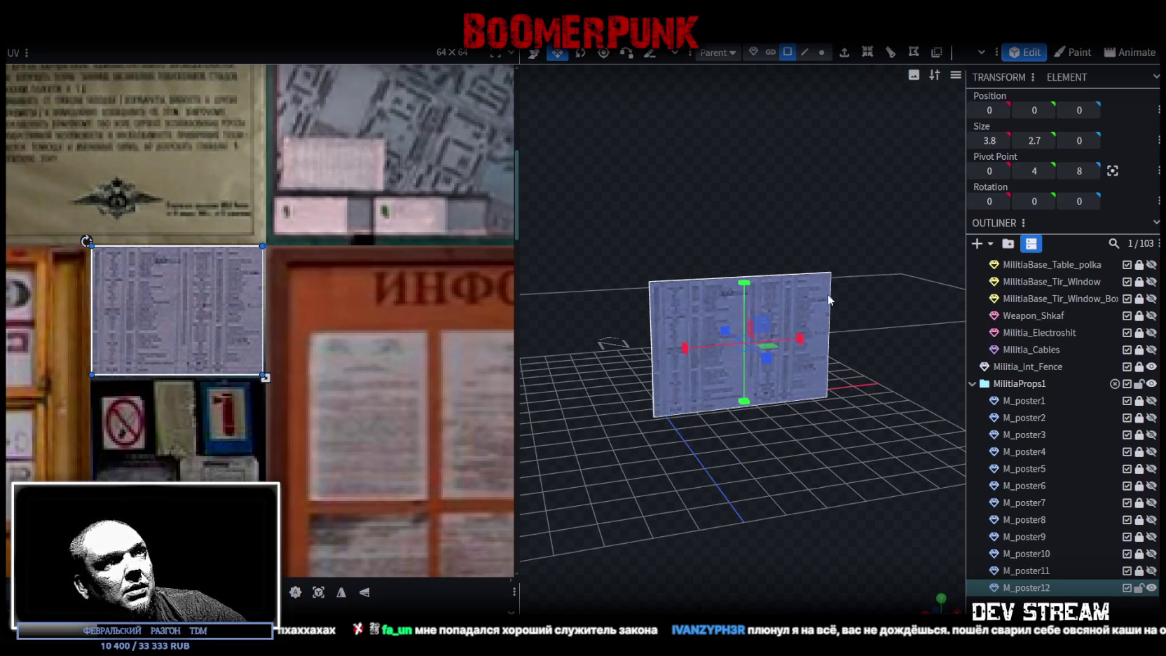
pyautogui.scroll(2, 725, 466)
pyautogui.scroll(1, 754, 473)
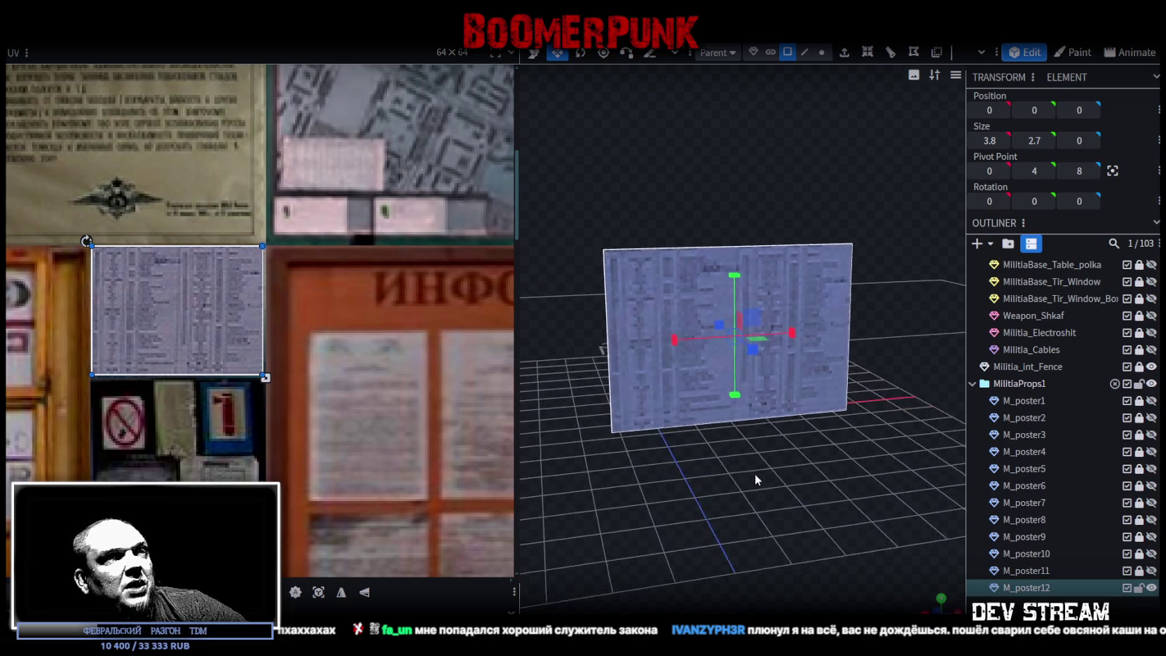
pyautogui.scroll(1, 756, 482)
pyautogui.scroll(-3, 191, 294)
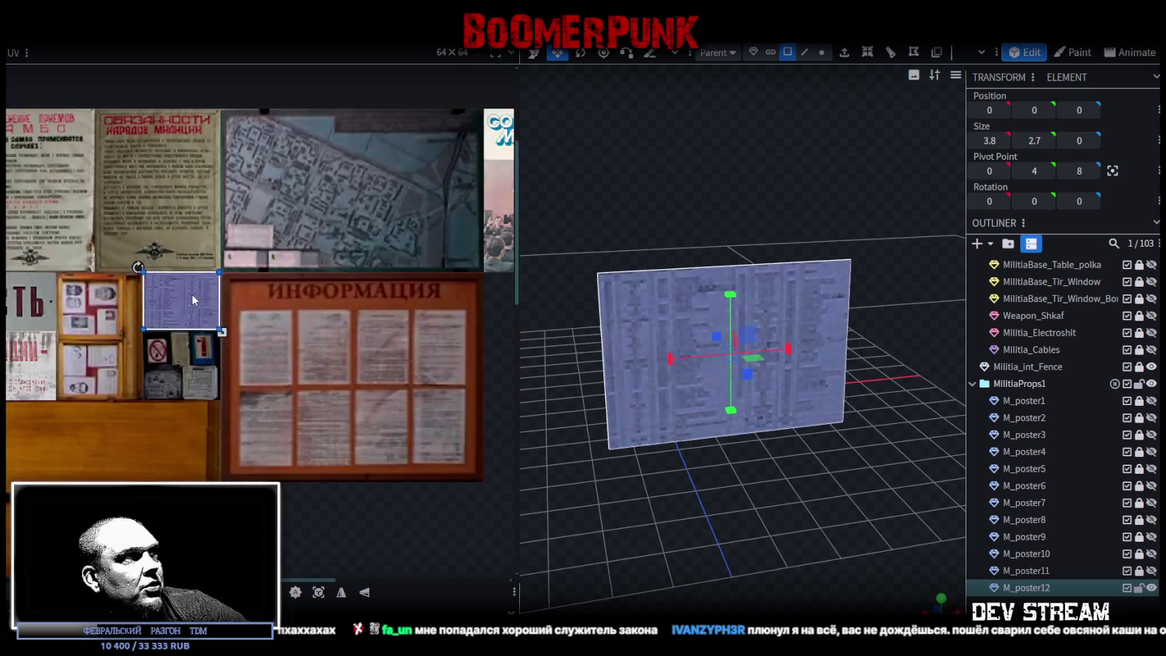
pyautogui.scroll(-2, 202, 298)
pyautogui.scroll(-1, 202, 298)
pyautogui.scroll(-1, 215, 302)
pyautogui.scroll(-2, 252, 308)
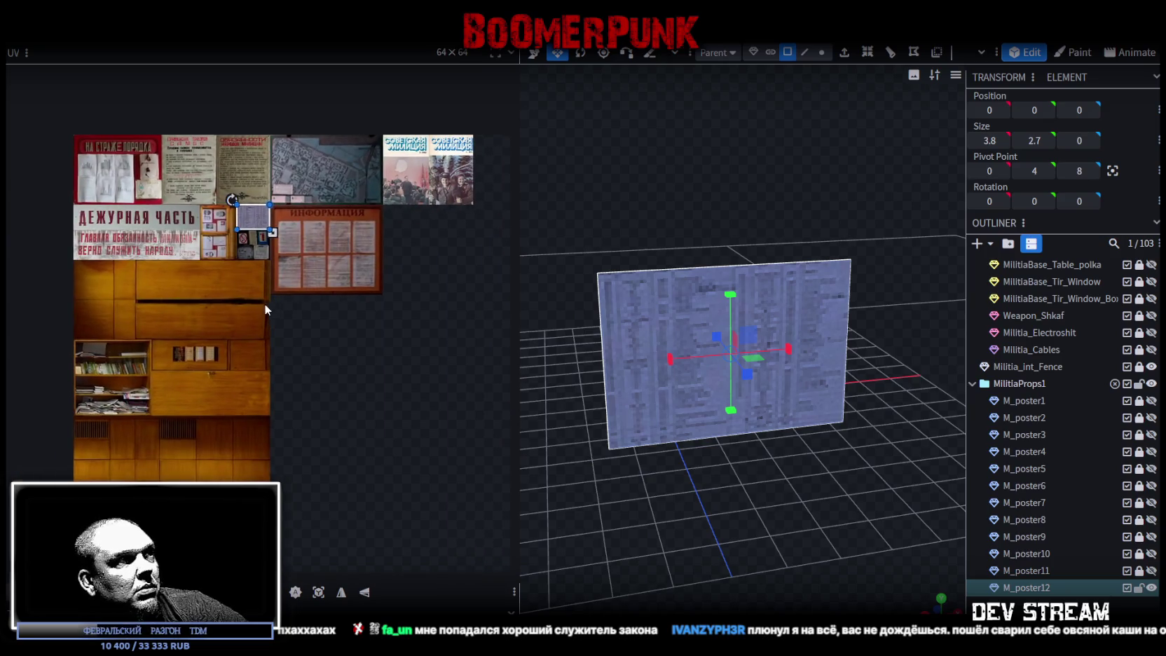
pyautogui.moveTo(685, 544); pyautogui.dragTo(724, 553)
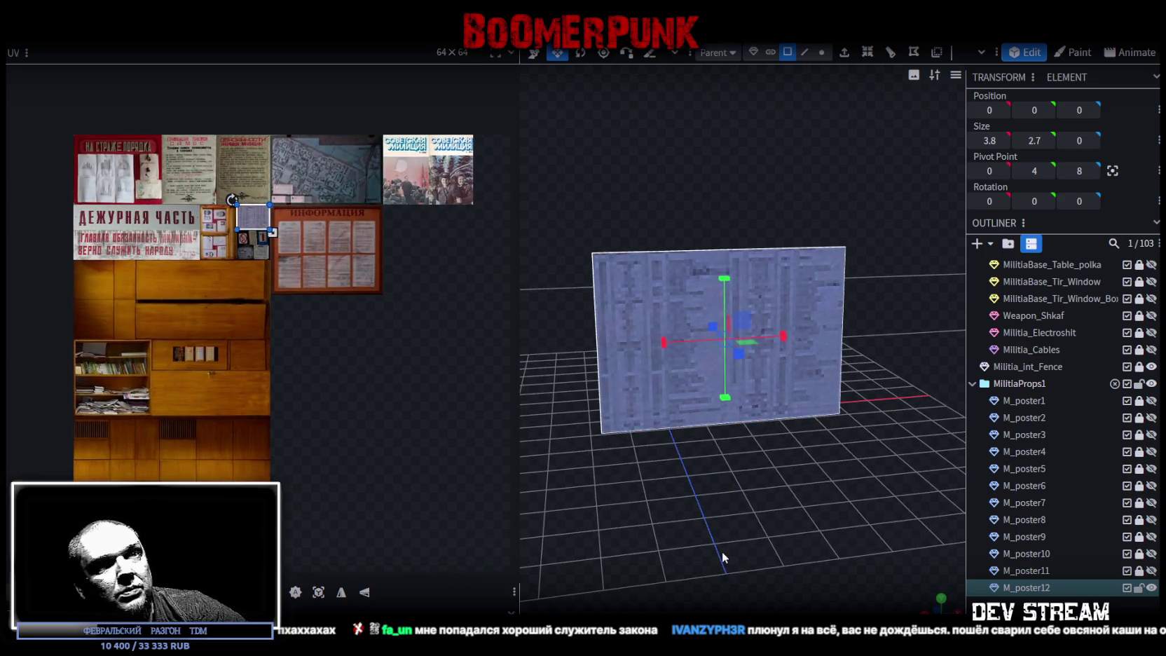
# Step: Duplicate the M_poster12 plane and shrink the copy to width 1
pyautogui.click(1044, 589)
pyautogui.hotkey('ctrl', 'd')
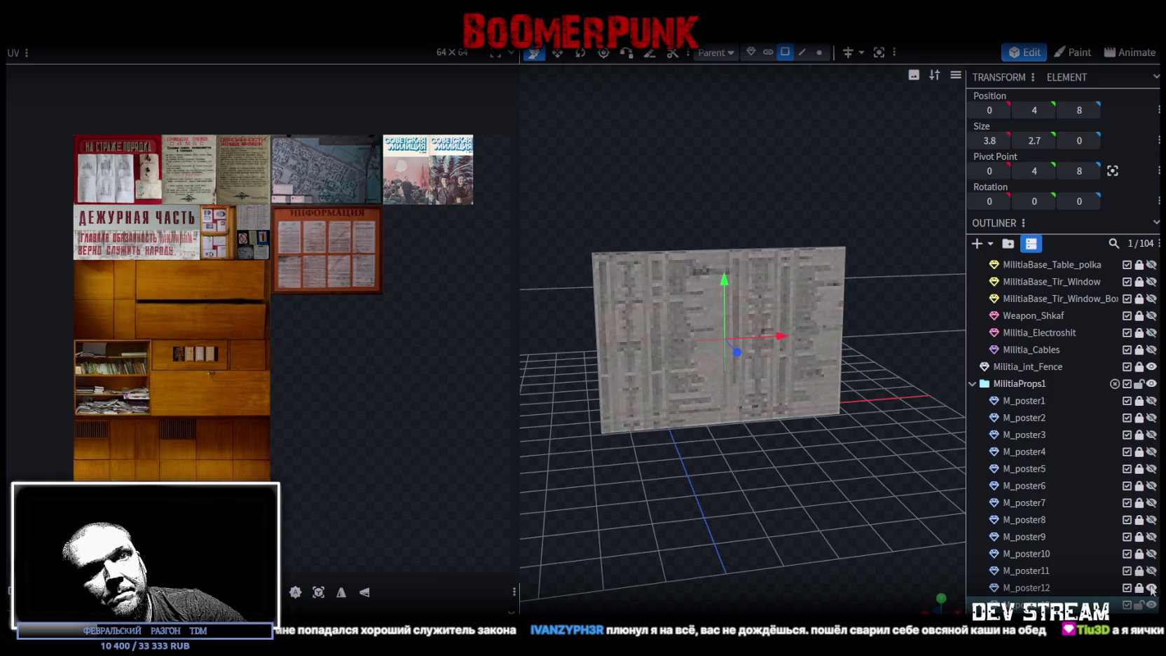
pyautogui.click(779, 305)
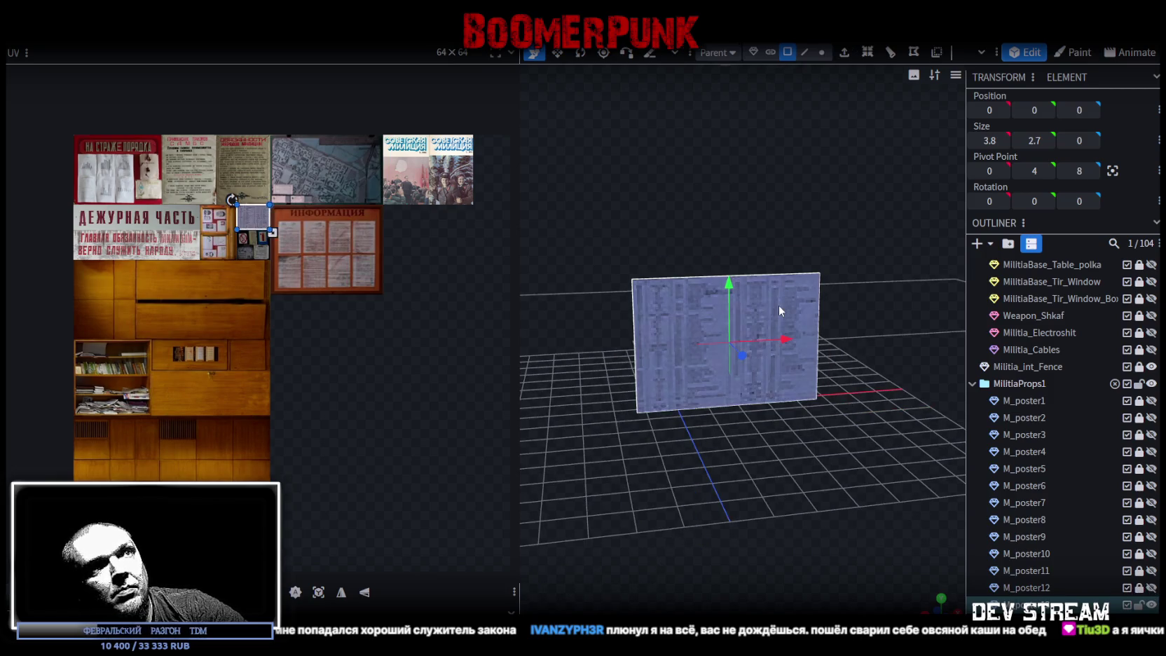
pyautogui.press('s')
pyautogui.moveTo(786, 339); pyautogui.dragTo(725, 339)
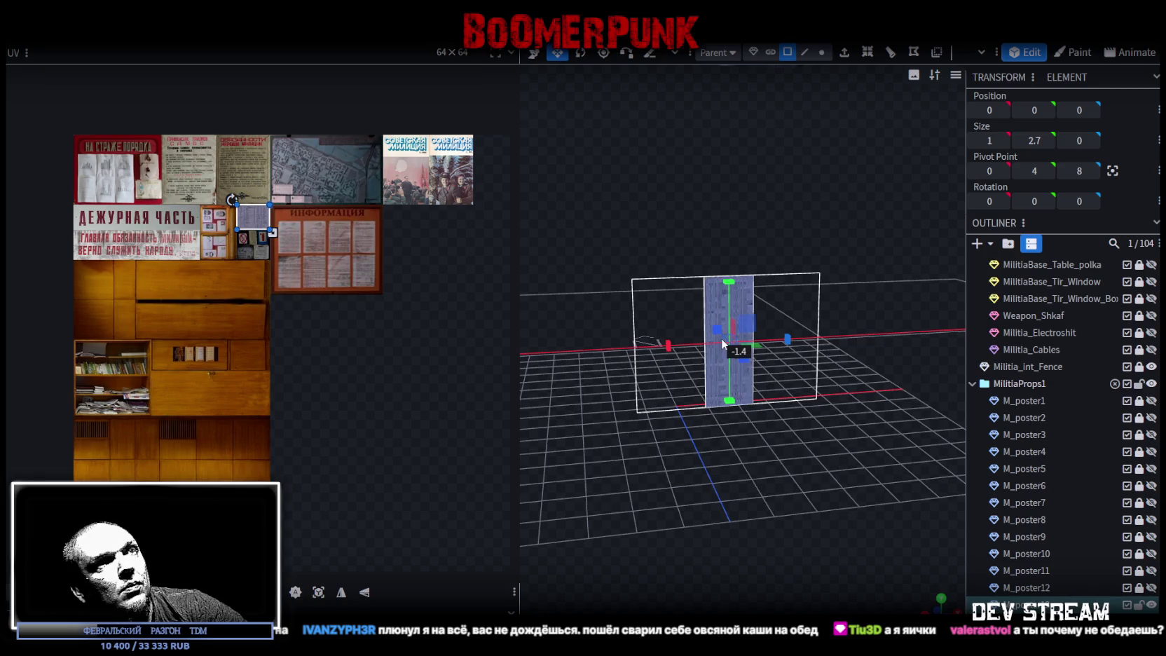
pyautogui.moveTo(806, 377)
pyautogui.mouseDown()
pyautogui.moveTo(852, 436)
pyautogui.moveTo(690, 369)
pyautogui.mouseUp()
# Step: Project the narrow plane's UVs from view onto the wood area of the atlas
pyautogui.scroll(2, 225, 238)
pyautogui.moveTo(207, 144); pyautogui.dragTo(102, 349)
pyautogui.rightClick(120, 309)
pyautogui.click(236, 466)
pyautogui.scroll(3, 102, 348)
pyautogui.scroll(2, 102, 348)
# Step: Fit the UV region over the booklets in the wooden cabinet
pyautogui.moveTo(190, 318); pyautogui.dragTo(262, 325)
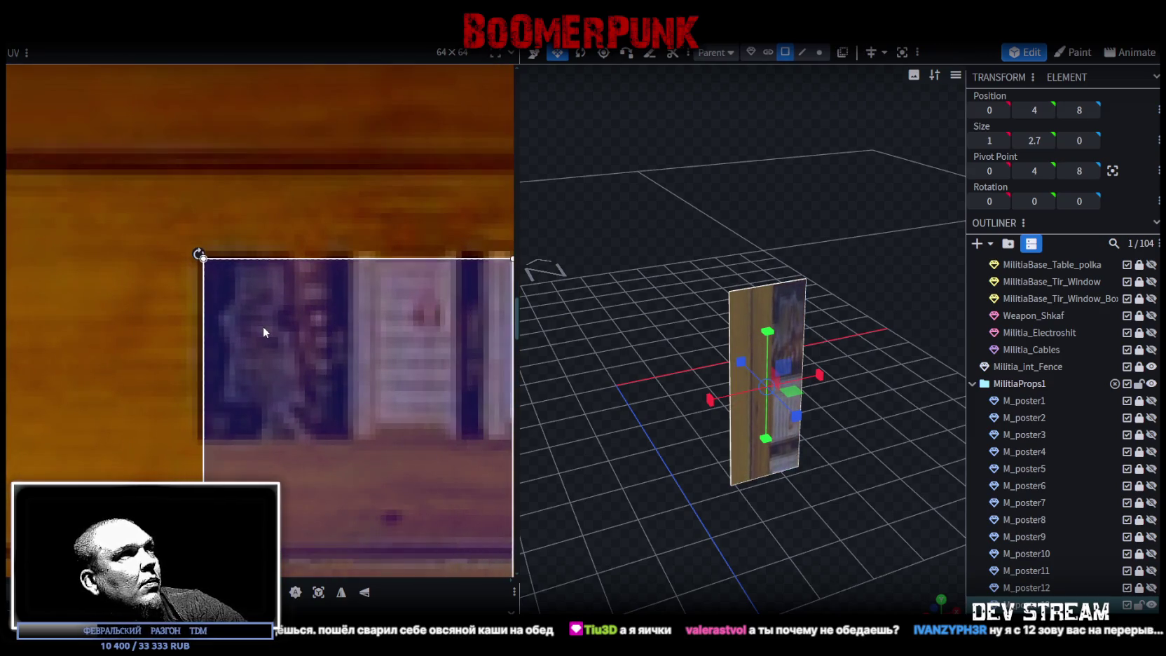
pyautogui.scroll(-3, 277, 365)
pyautogui.scroll(-1, 323, 432)
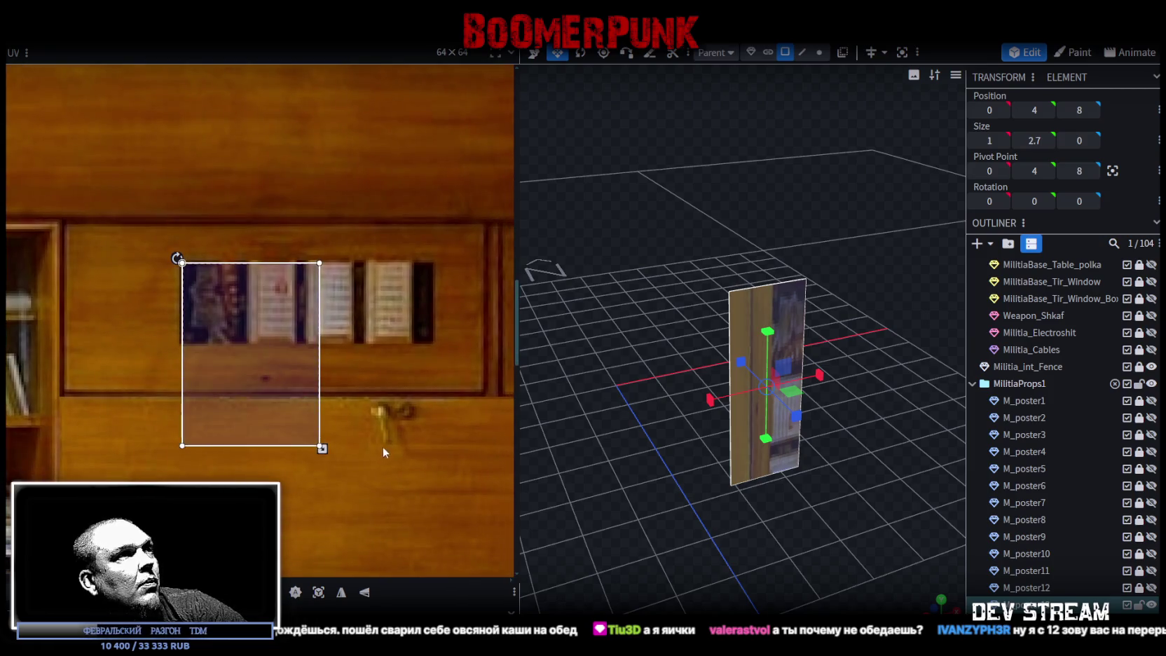
pyautogui.moveTo(322, 449)
pyautogui.mouseDown()
pyautogui.moveTo(429, 344)
pyautogui.moveTo(390, 323)
pyautogui.mouseUp()
pyautogui.scroll(2, 415, 342)
pyautogui.scroll(2, 382, 322)
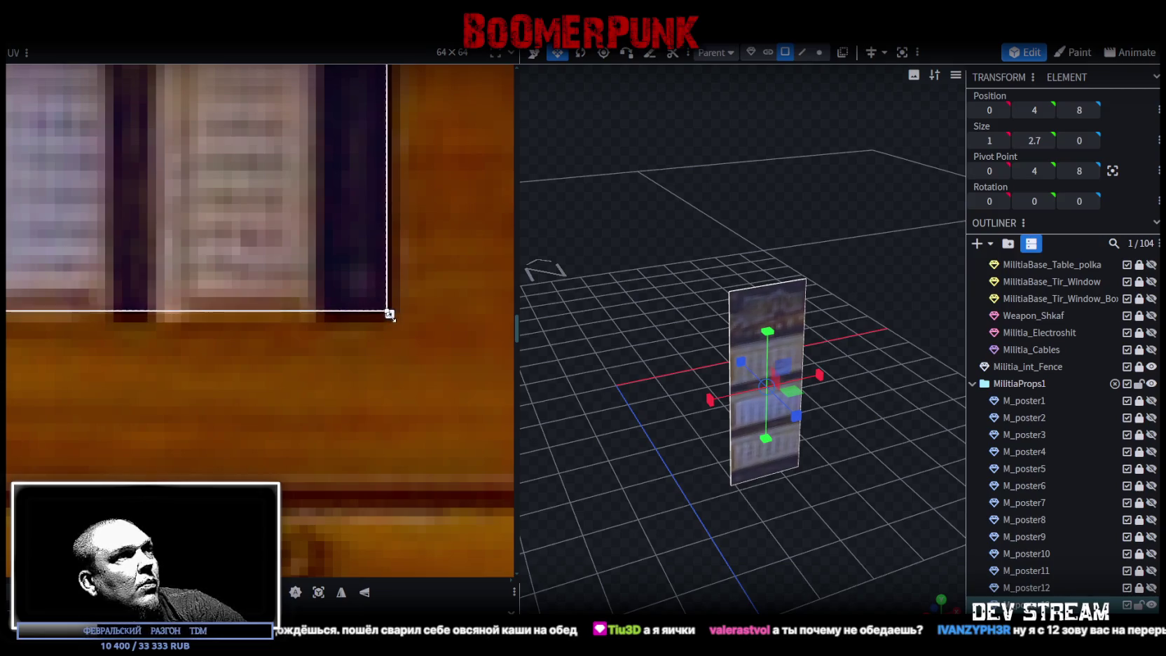
pyautogui.click(941, 575)
pyautogui.moveTo(941, 575)
pyautogui.mouseDown()
pyautogui.moveTo(750, 512)
pyautogui.moveTo(679, 471)
pyautogui.moveTo(774, 490)
pyautogui.moveTo(704, 472)
pyautogui.mouseUp()
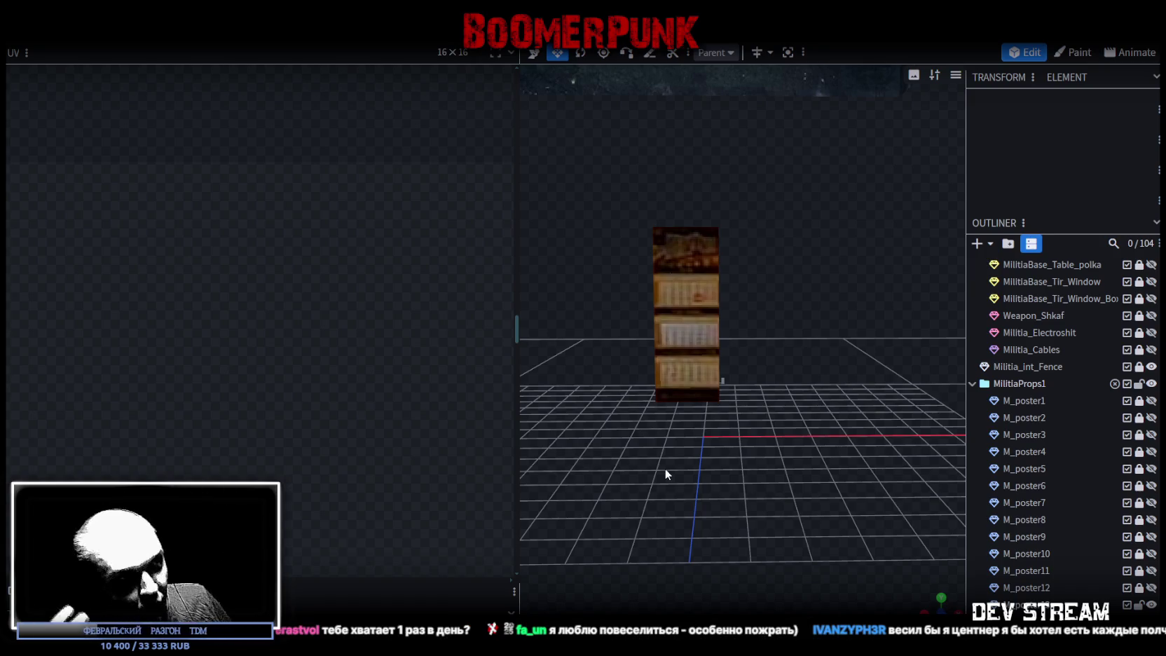
# Step: Select the narrow plane's face and pan the atlas to its cabinet booklet region
pyautogui.scroll(3, 717, 451)
pyautogui.moveTo(718, 456); pyautogui.dragTo(749, 506)
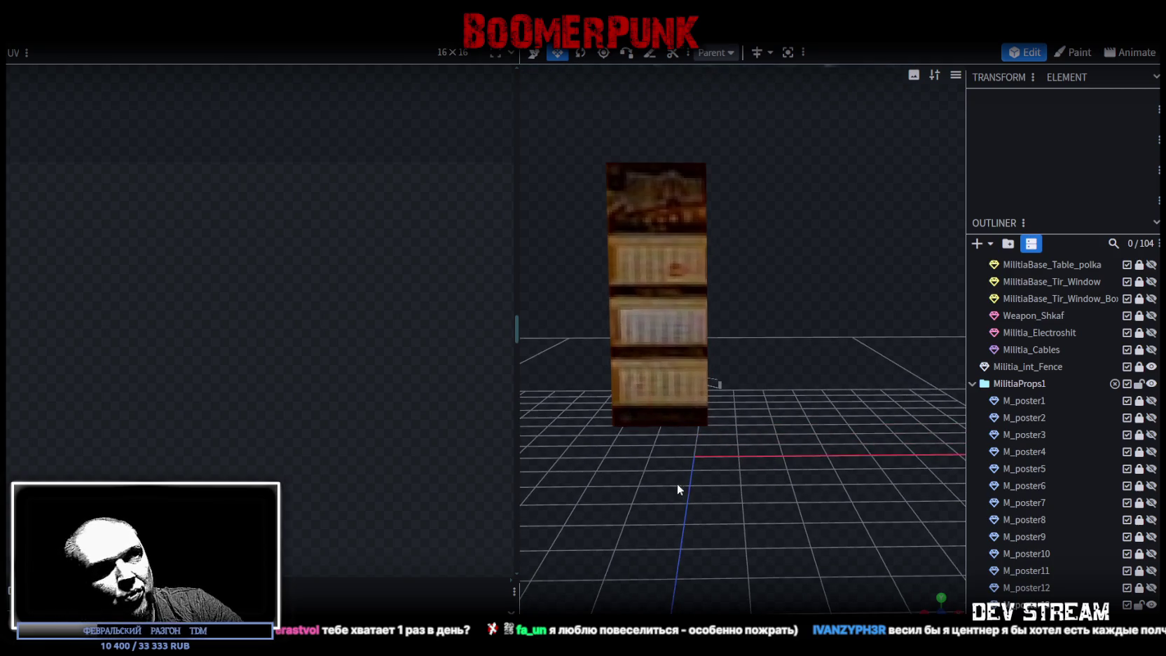
pyautogui.click(756, 332)
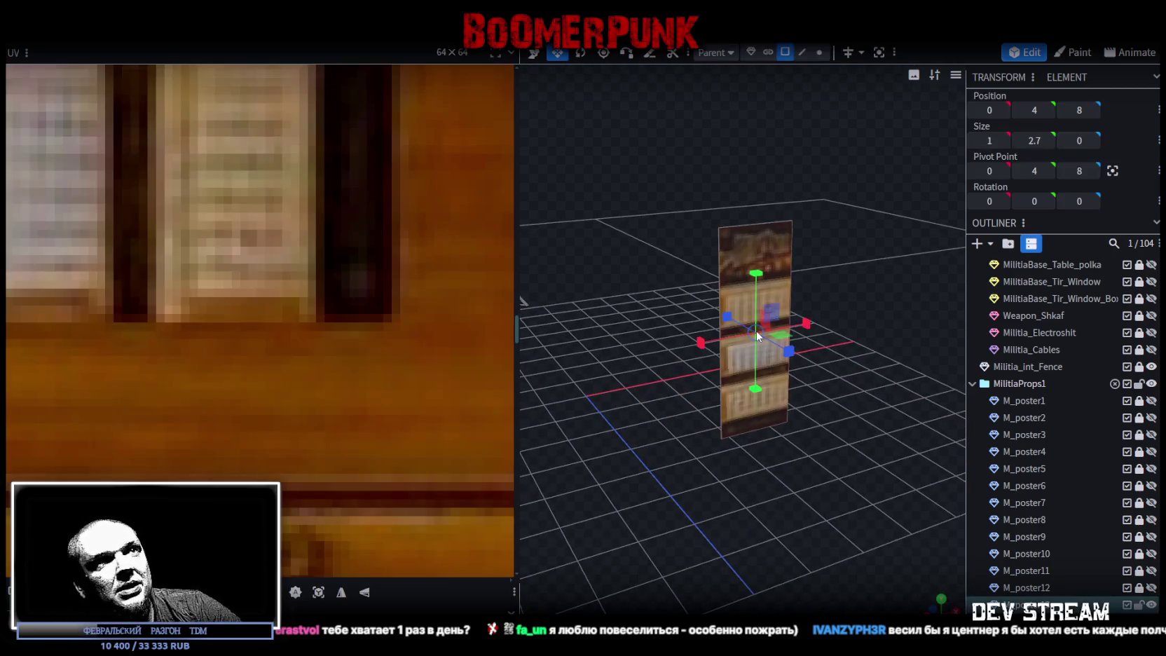
pyautogui.scroll(-3, 274, 232)
pyautogui.scroll(-2, 274, 234)
pyautogui.scroll(-3, 277, 234)
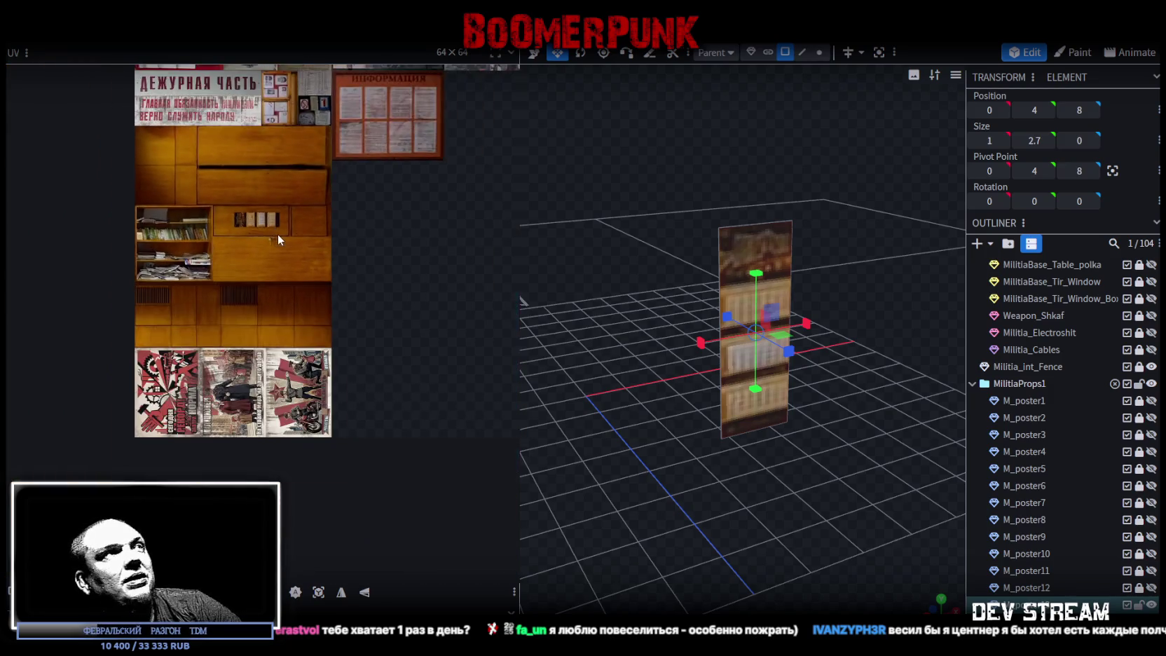
pyautogui.scroll(3, 299, 238)
pyautogui.scroll(2, 289, 348)
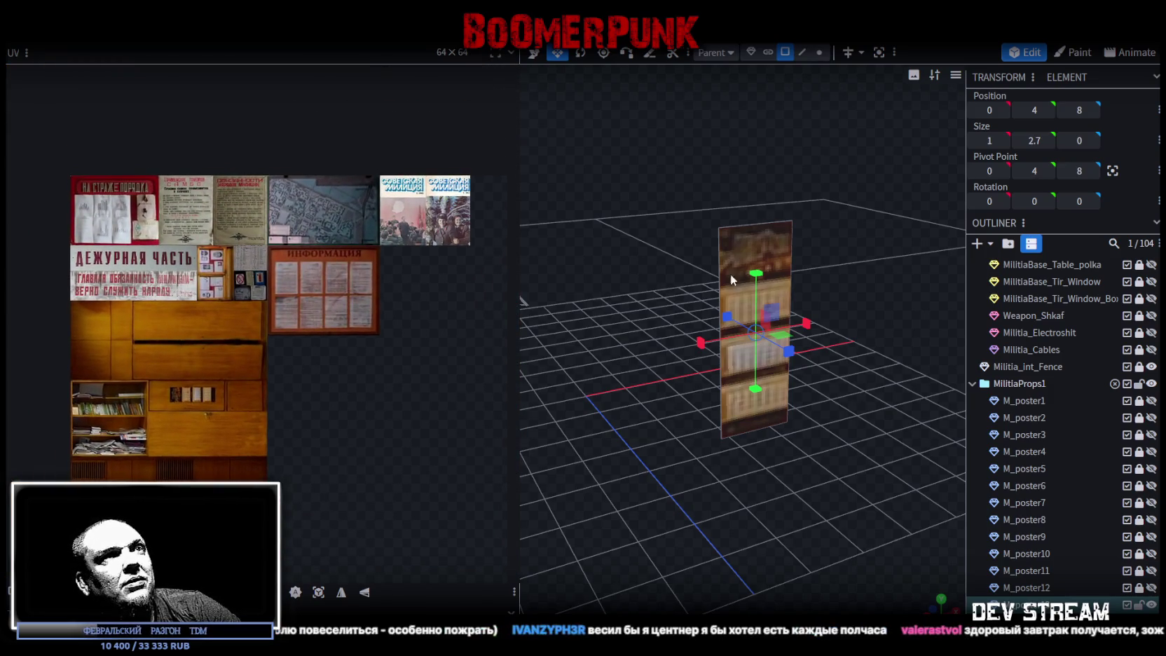
pyautogui.click(725, 242)
pyautogui.scroll(3, 278, 382)
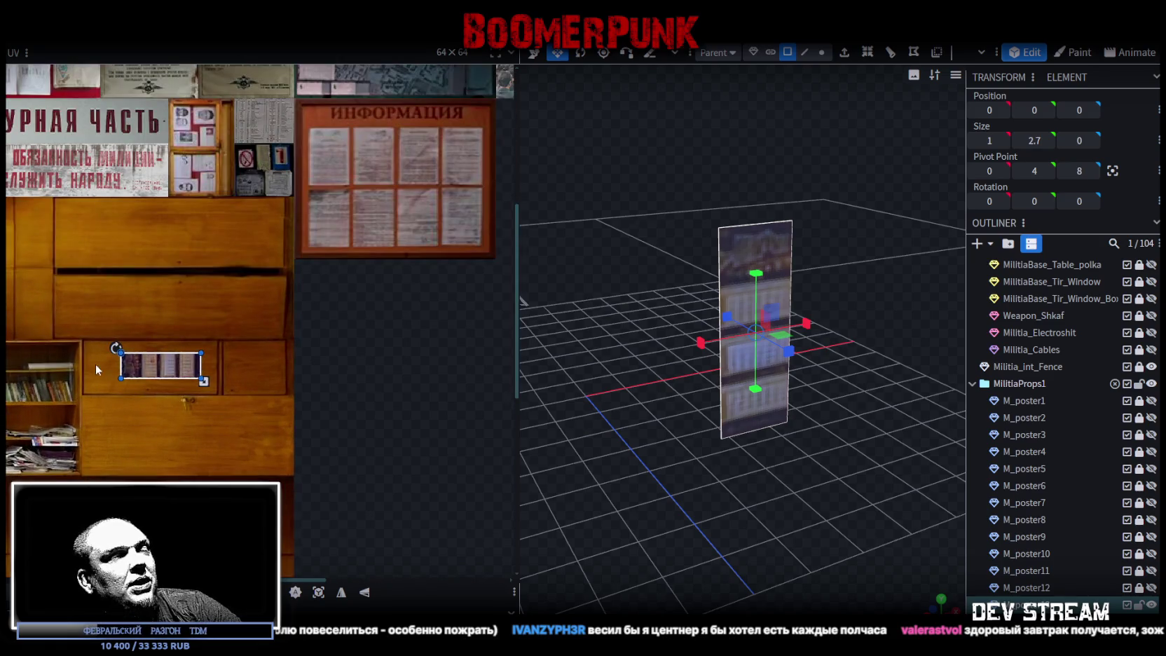
pyautogui.scroll(1, 203, 347)
pyautogui.moveTo(370, 305)
pyautogui.mouseDown(button='middle')
pyautogui.moveTo(339, 337)
pyautogui.moveTo(328, 449)
pyautogui.mouseUp(button='middle')
pyautogui.scroll(-2, 317, 394)
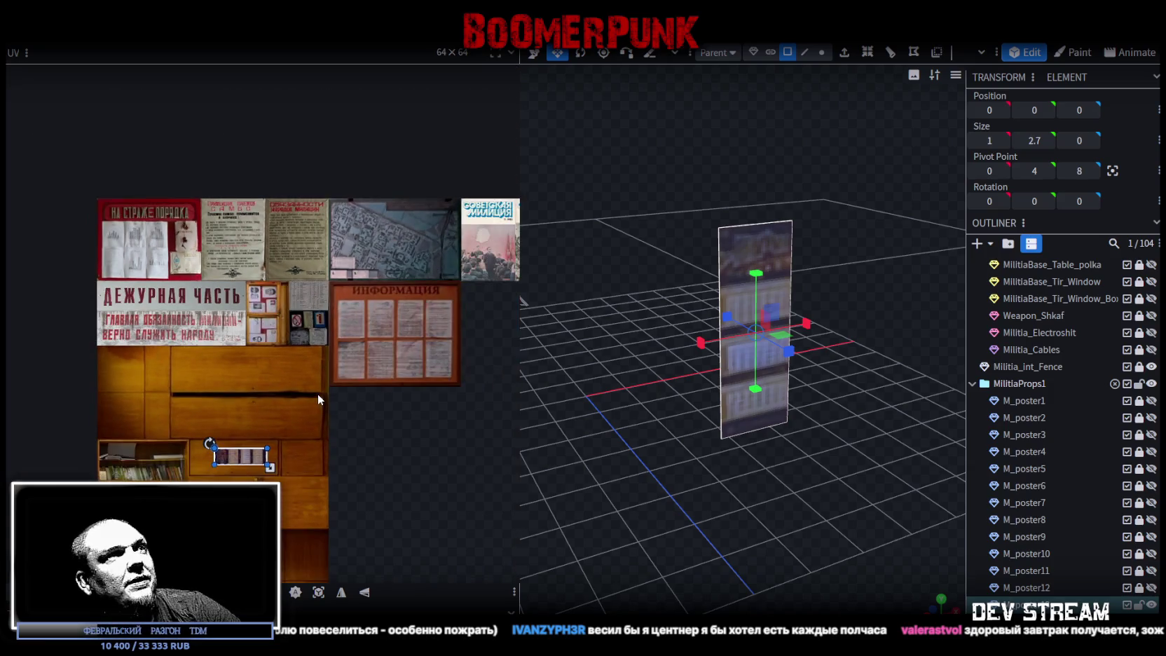
pyautogui.moveTo(351, 397); pyautogui.dragTo(298, 365, button='middle')
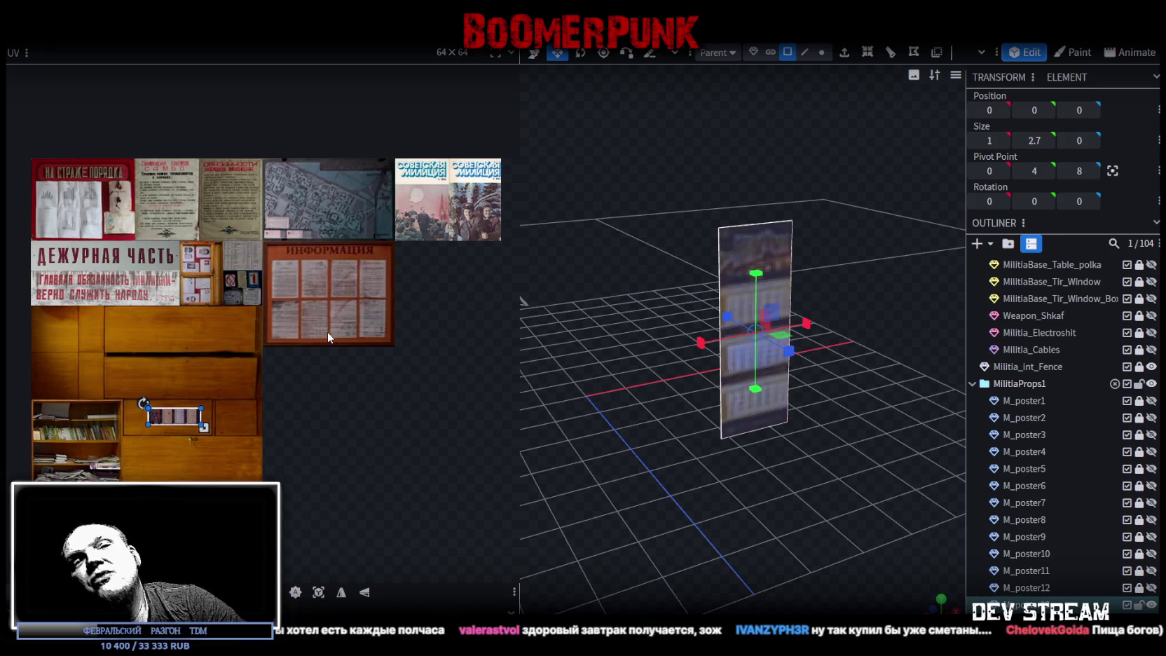
# Step: Orbit the viewport to inspect the 1 × 2.7 booklet panel from above and other angles
pyautogui.moveTo(614, 420)
pyautogui.mouseDown()
pyautogui.moveTo(695, 460)
pyautogui.moveTo(622, 495)
pyautogui.mouseUp()
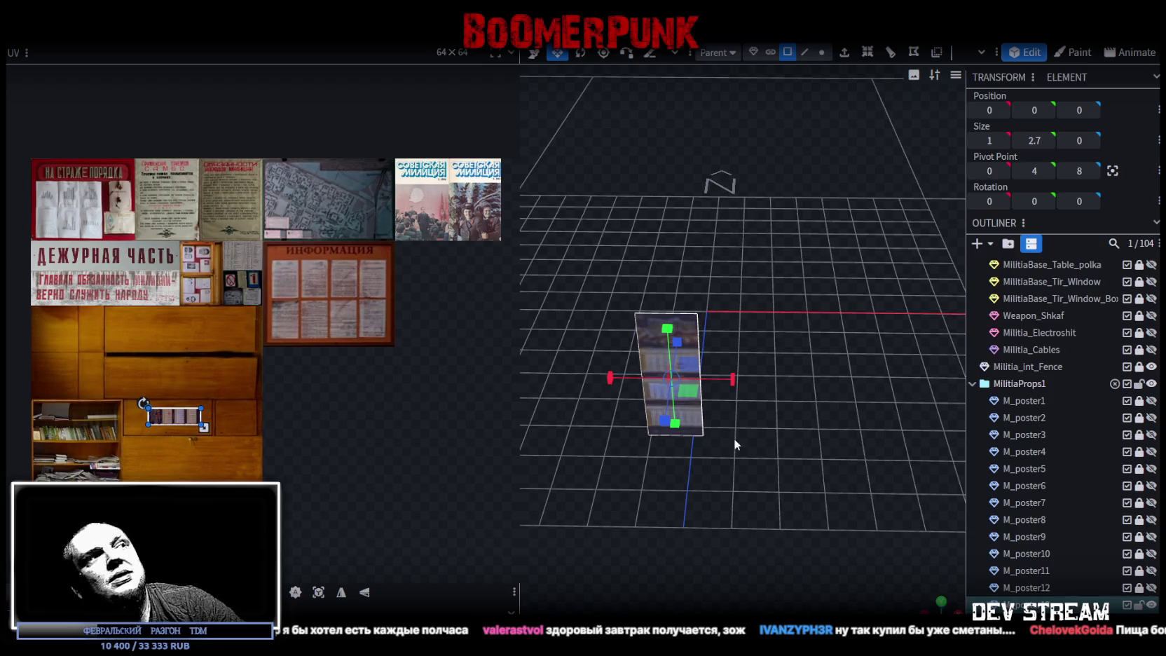
pyautogui.scroll(3, 143, 408)
pyautogui.scroll(3, 231, 392)
pyautogui.scroll(2, 308, 385)
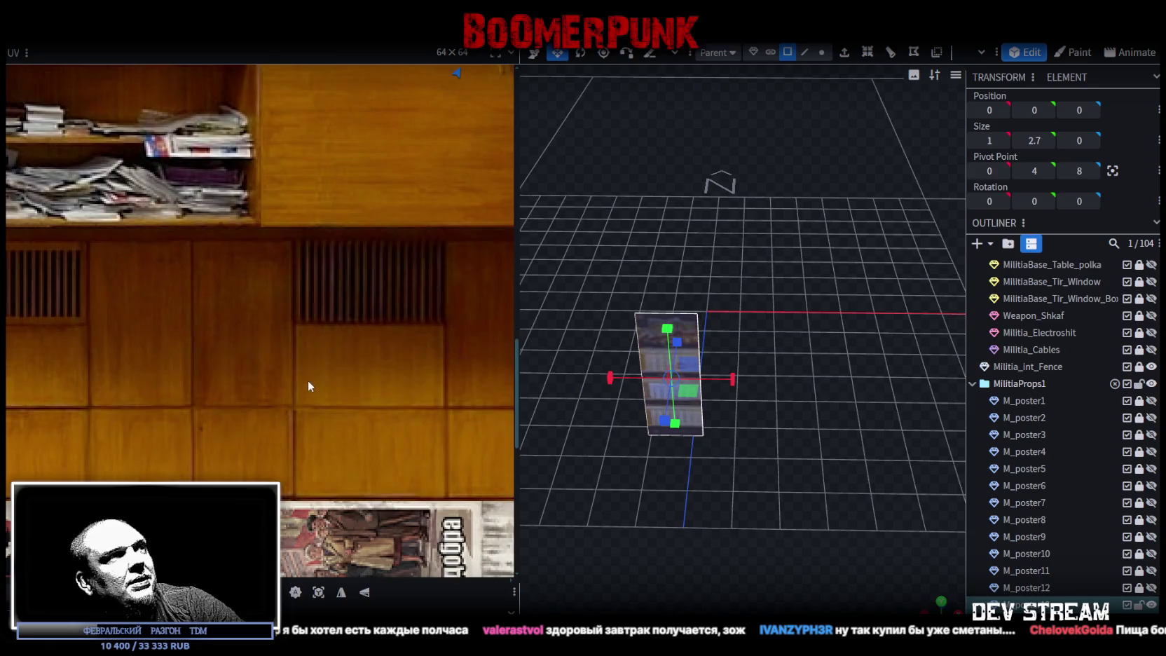
pyautogui.scroll(-1, 328, 366)
pyautogui.scroll(-1, 339, 421)
pyautogui.scroll(-1, 349, 406)
pyautogui.scroll(-1, 350, 456)
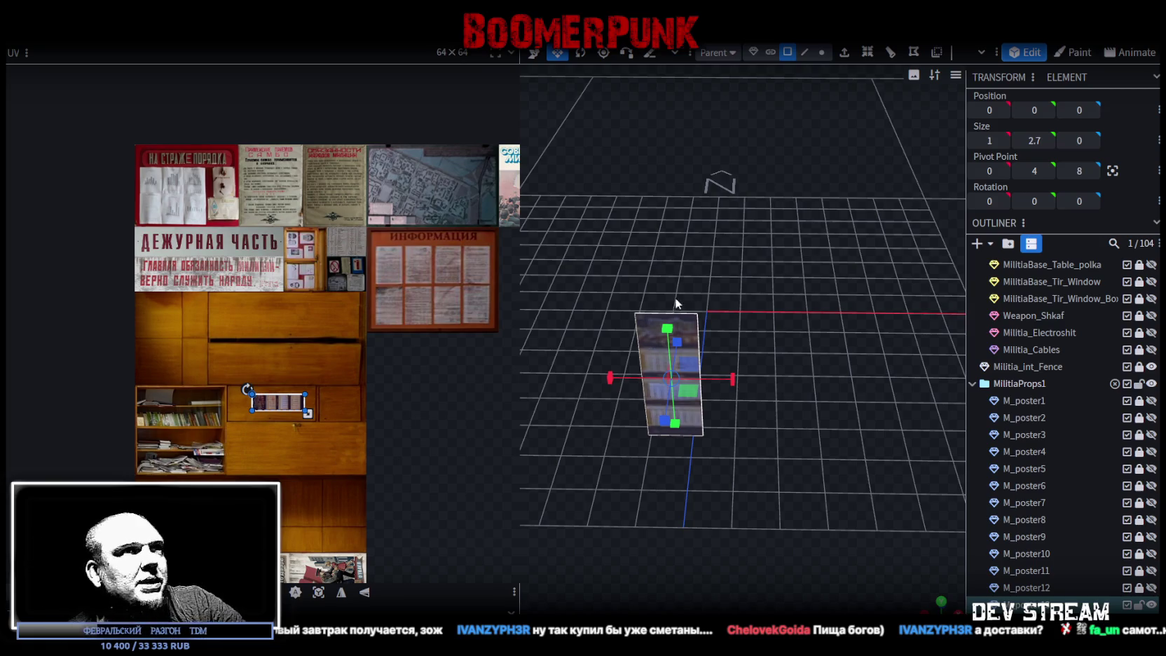
pyautogui.scroll(-1, 533, 312)
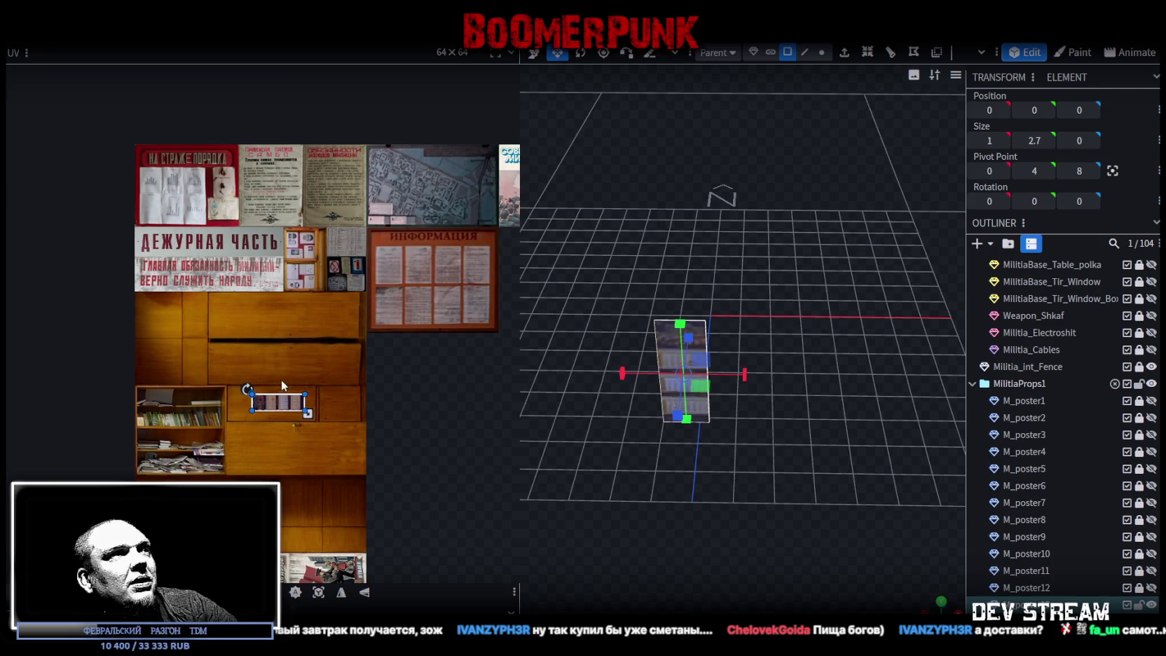
pyautogui.scroll(1, 319, 382)
pyautogui.scroll(1, 338, 403)
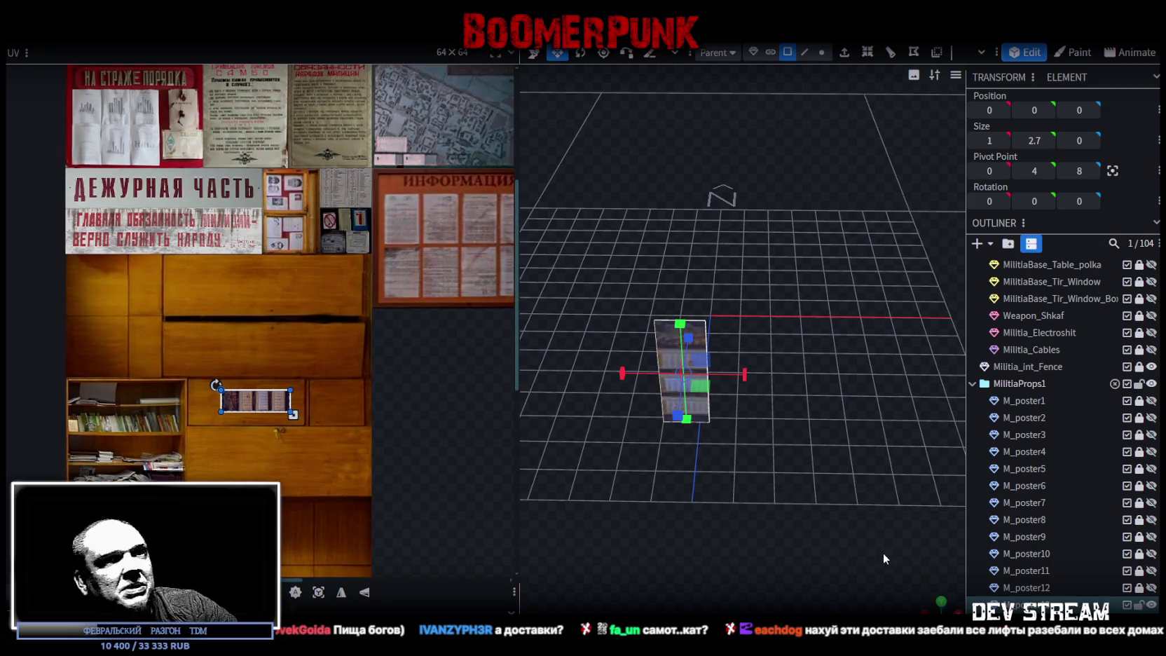
pyautogui.moveTo(754, 528); pyautogui.dragTo(718, 488)
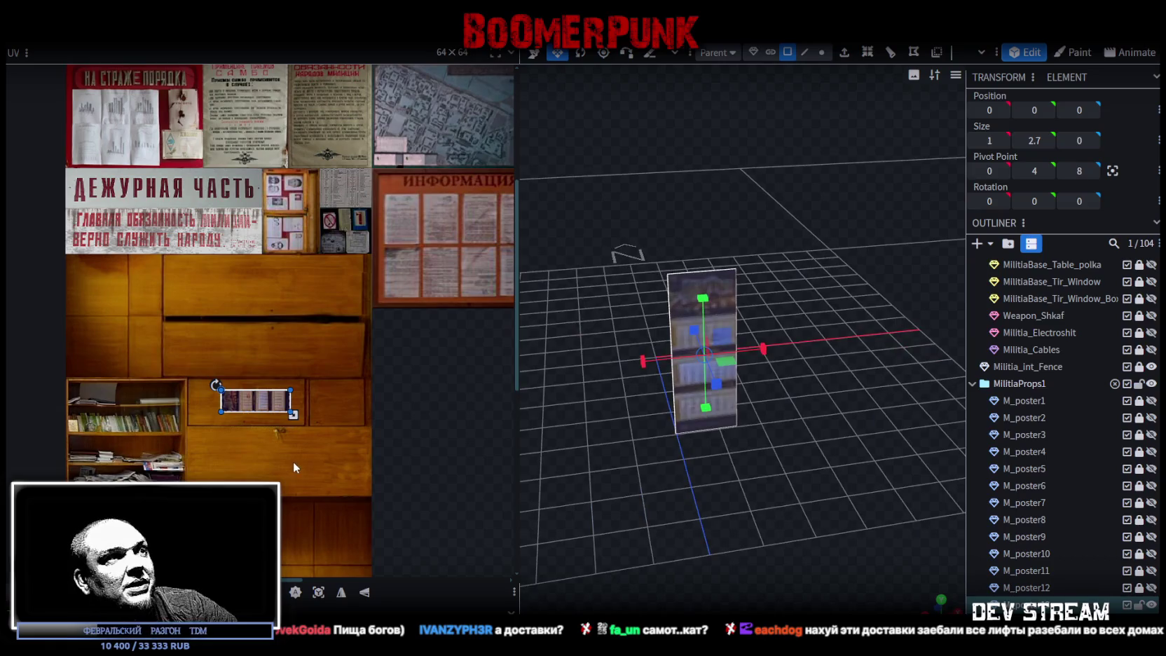
pyautogui.scroll(-1, 294, 461)
# Step: Duplicate the narrow 1 × 2.7 booklet panel and select the copy's face
pyautogui.scroll(-1, 350, 445)
pyautogui.moveTo(616, 470)
pyautogui.mouseDown()
pyautogui.moveTo(740, 498)
pyautogui.moveTo(738, 516)
pyautogui.moveTo(769, 522)
pyautogui.moveTo(741, 531)
pyautogui.mouseUp()
pyautogui.moveTo(692, 532)
pyautogui.mouseDown()
pyautogui.moveTo(772, 537)
pyautogui.moveTo(756, 526)
pyautogui.mouseUp()
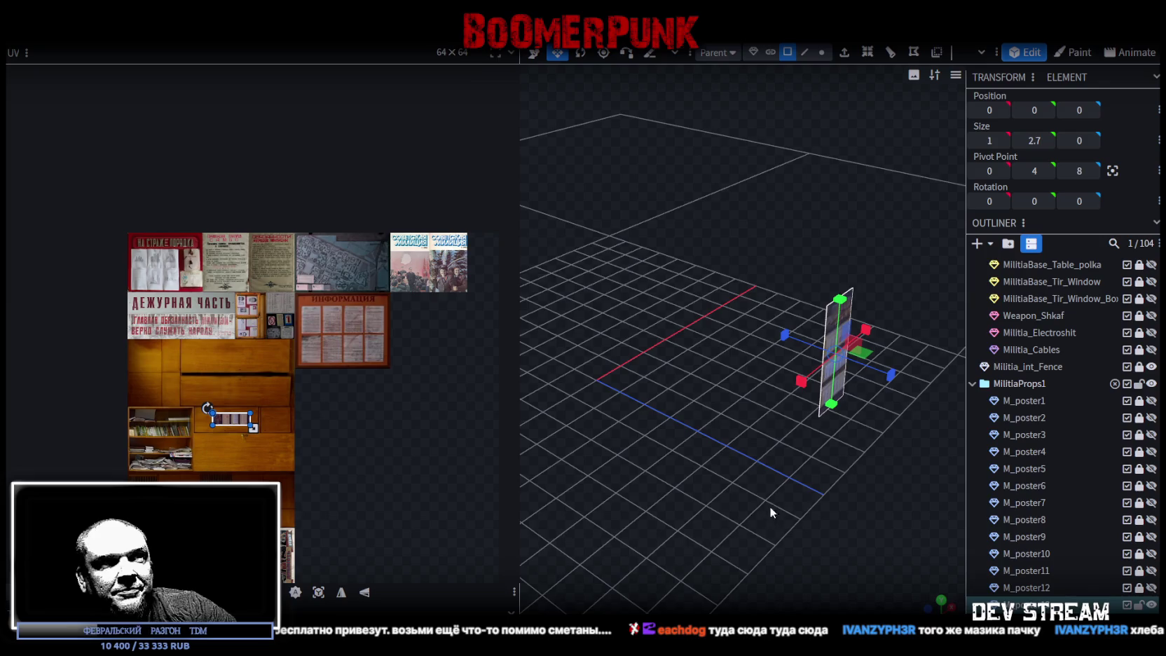
pyautogui.moveTo(769, 506); pyautogui.dragTo(770, 501)
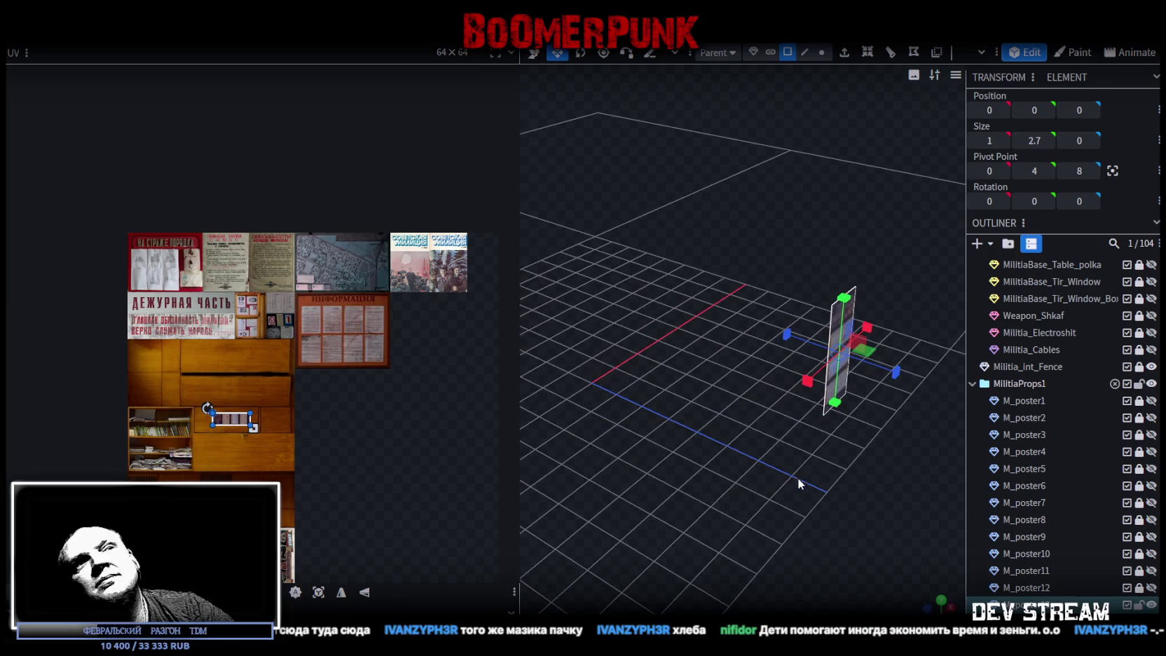
pyautogui.moveTo(799, 481); pyautogui.dragTo(782, 468, button='right')
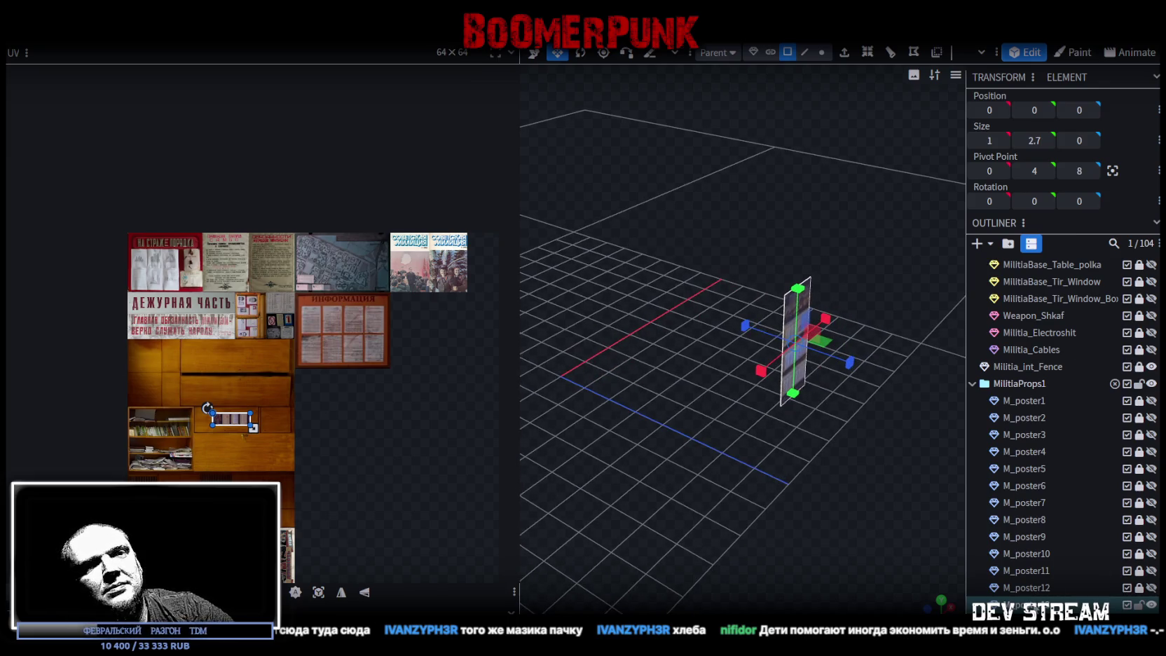
pyautogui.hotkey('ctrl', 'd')
pyautogui.press('v')
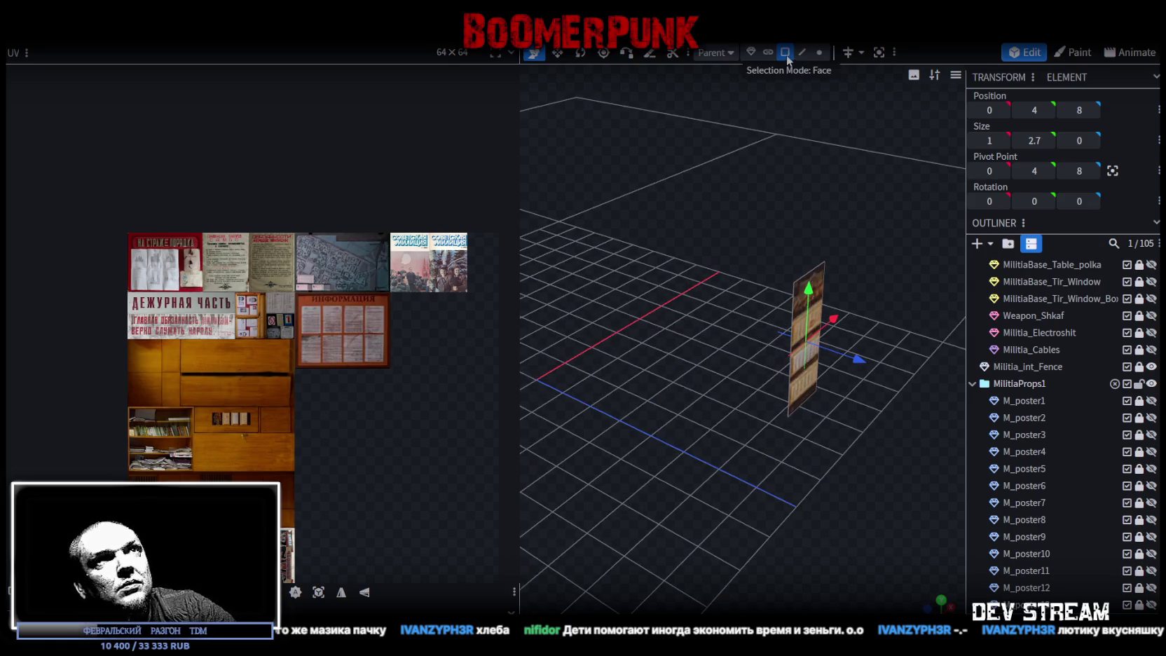
pyautogui.click(813, 316)
# Step: Rotate the duplicate booklet panel flat, set its height to Y -0.6, and scale its depth to 1.3
pyautogui.press('r')
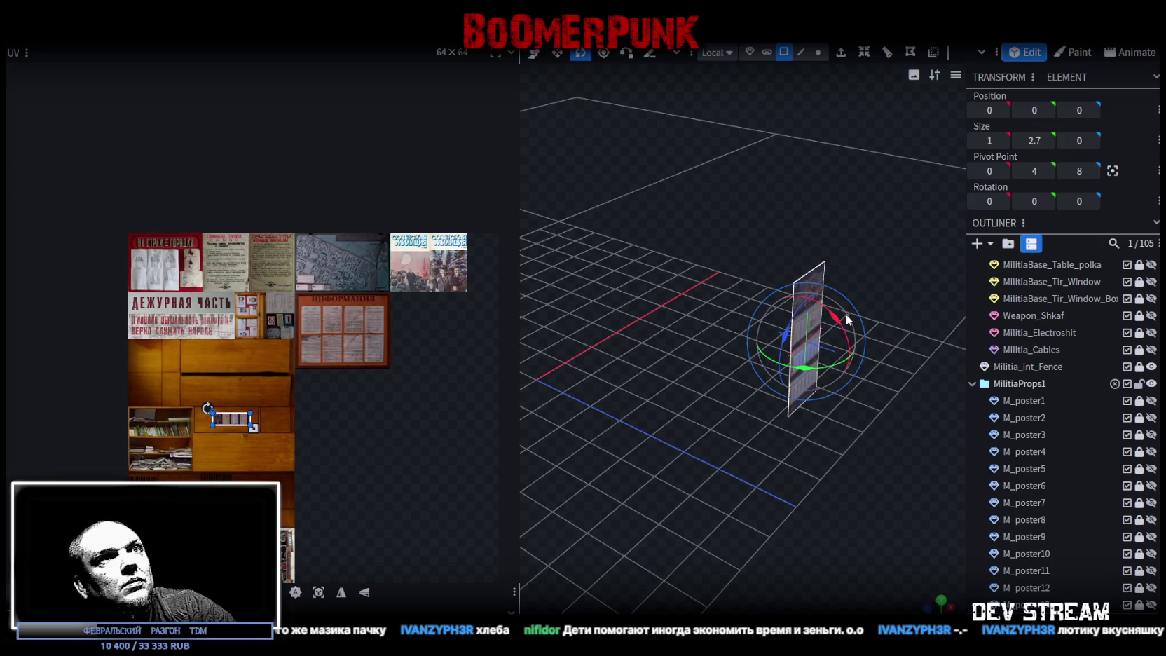
pyautogui.moveTo(840, 322)
pyautogui.mouseDown()
pyautogui.moveTo(775, 250)
pyautogui.moveTo(725, 230)
pyautogui.mouseUp()
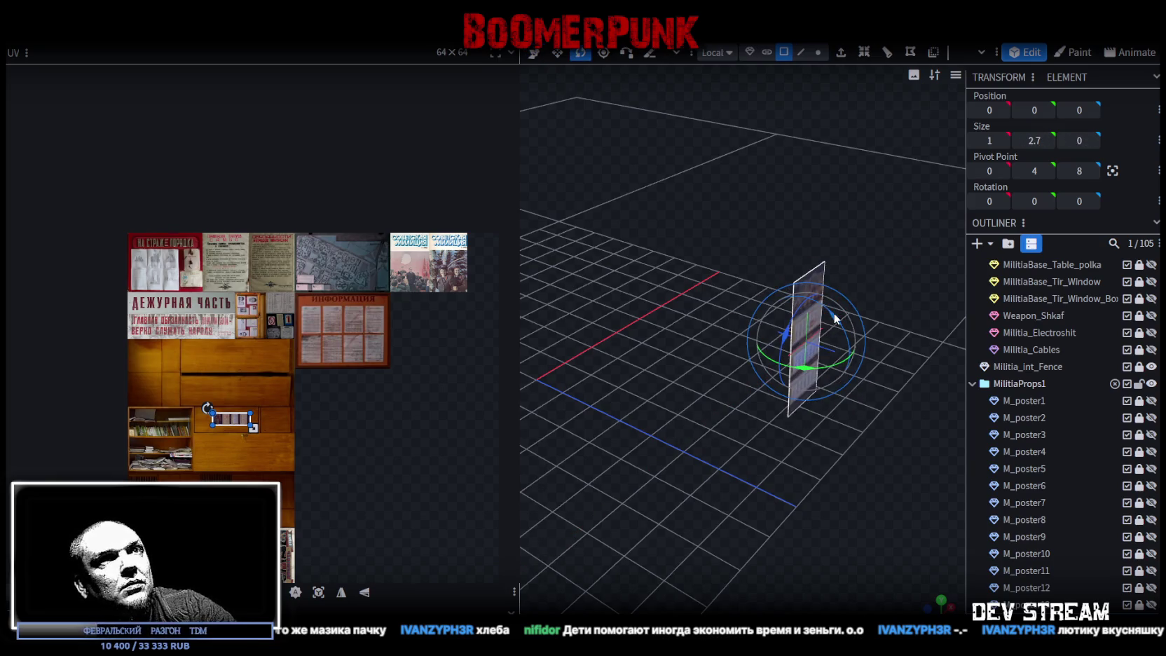
pyautogui.press('v')
pyautogui.moveTo(784, 277)
pyautogui.mouseDown()
pyautogui.moveTo(789, 387)
pyautogui.moveTo(726, 367)
pyautogui.mouseUp()
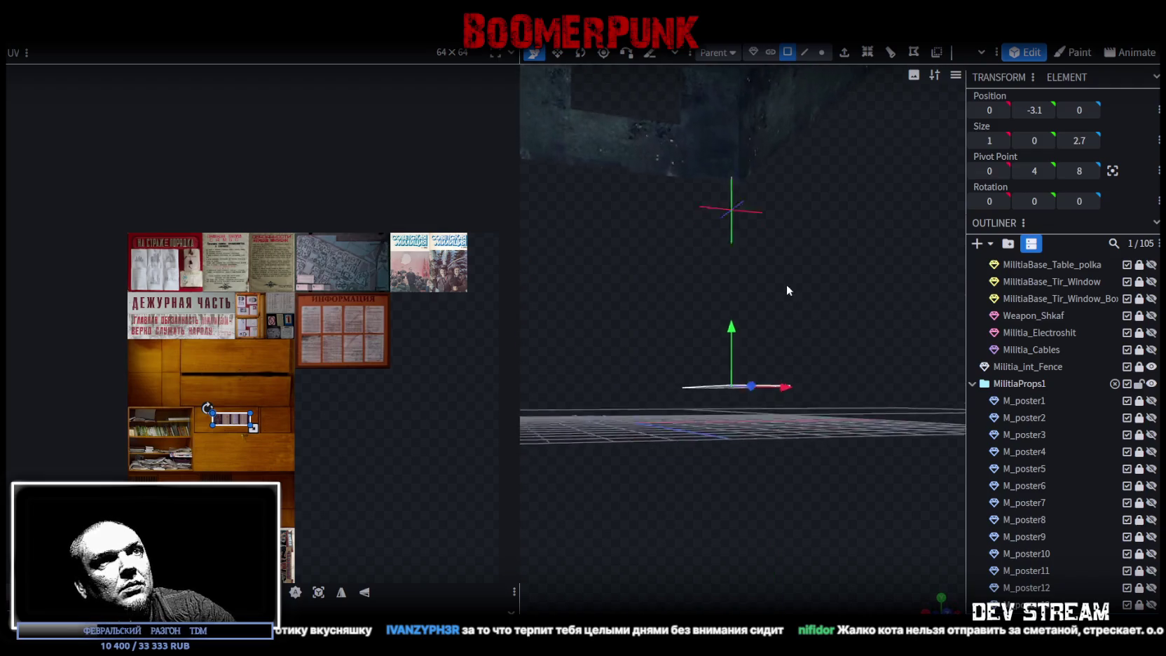
pyautogui.moveTo(725, 367)
pyautogui.mouseDown()
pyautogui.moveTo(741, 173)
pyautogui.moveTo(845, 414)
pyautogui.moveTo(770, 477)
pyautogui.moveTo(813, 380)
pyautogui.moveTo(757, 503)
pyautogui.mouseUp()
pyautogui.press('s')
pyautogui.moveTo(824, 486); pyautogui.dragTo(771, 457)
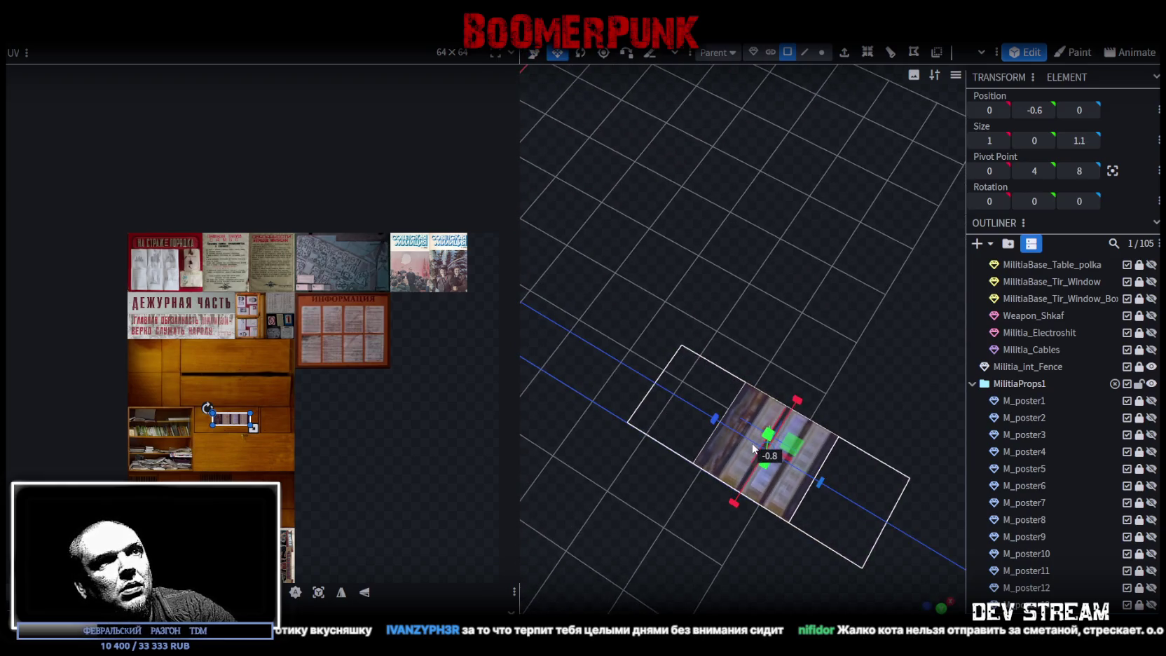
pyautogui.moveTo(884, 382); pyautogui.dragTo(872, 315)
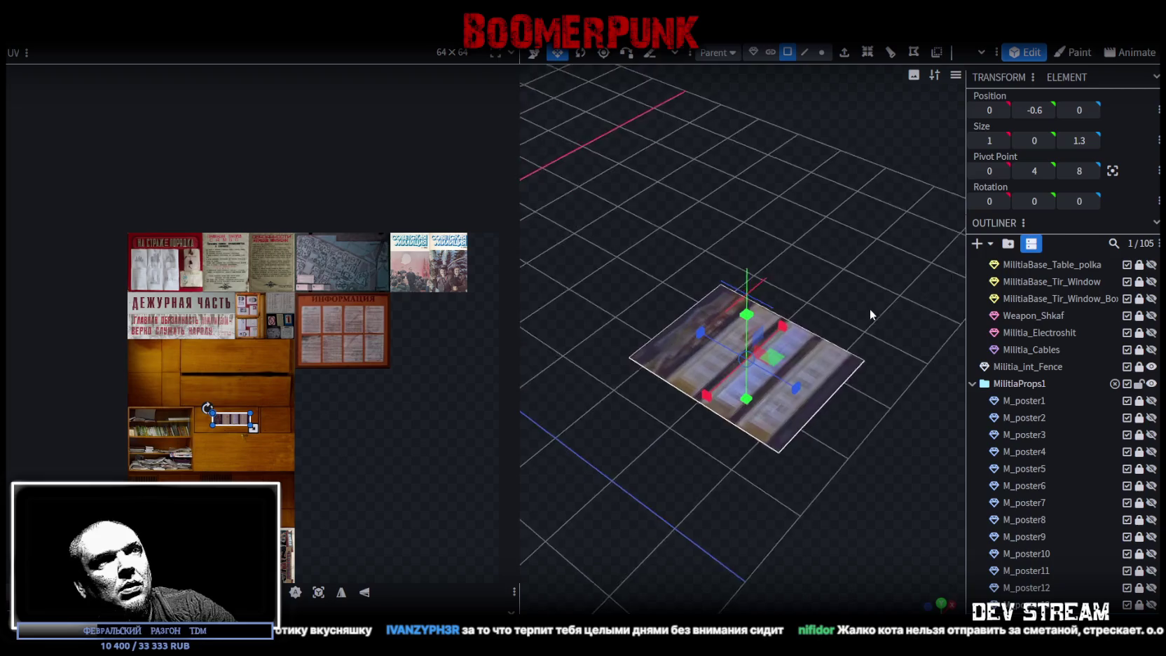
# Step: Copy and paste the flat poster mesh
pyautogui.rightClick(783, 421)
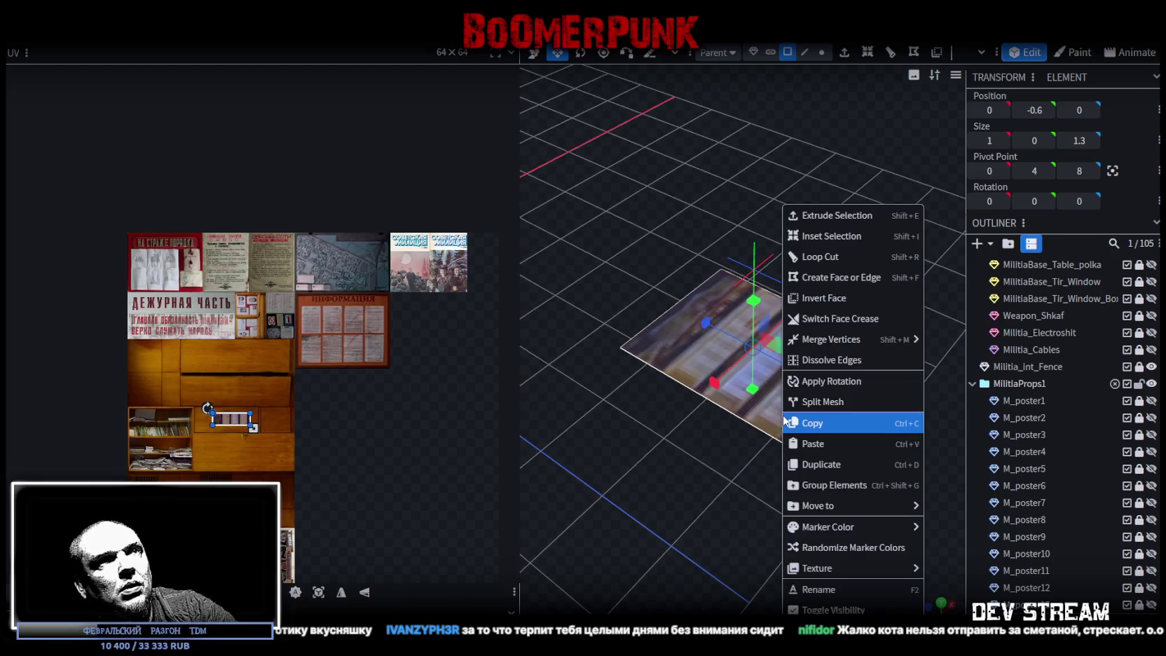
pyautogui.click(823, 429)
pyautogui.rightClick(790, 412)
pyautogui.click(838, 448)
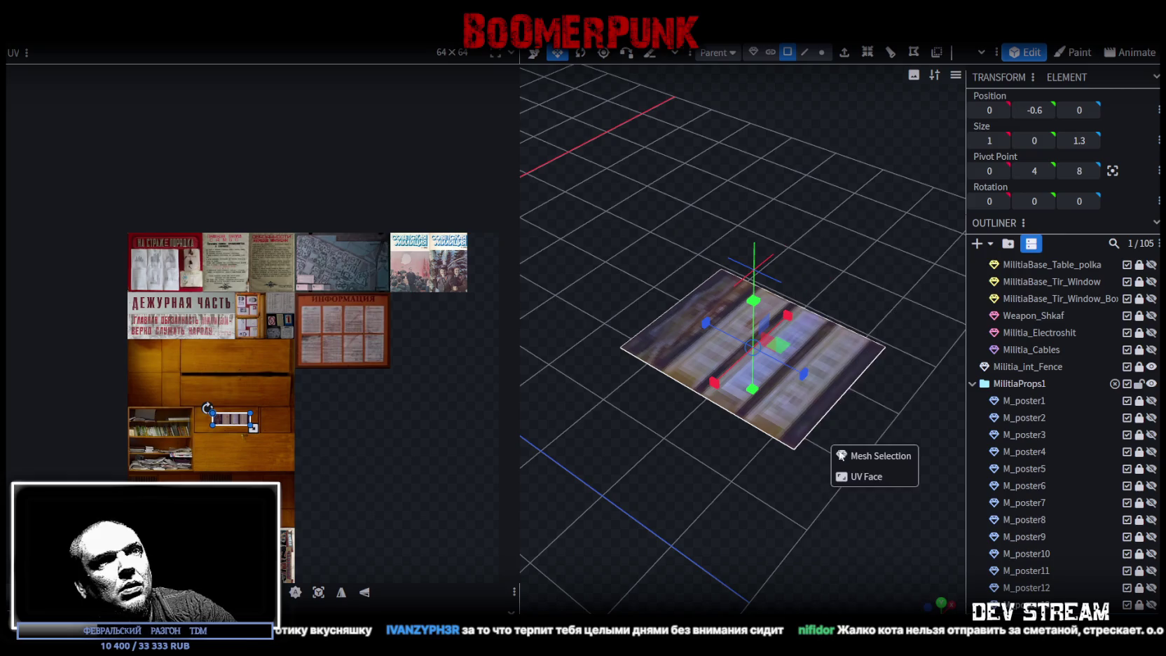
pyautogui.click(868, 455)
pyautogui.moveTo(878, 429); pyautogui.dragTo(887, 332)
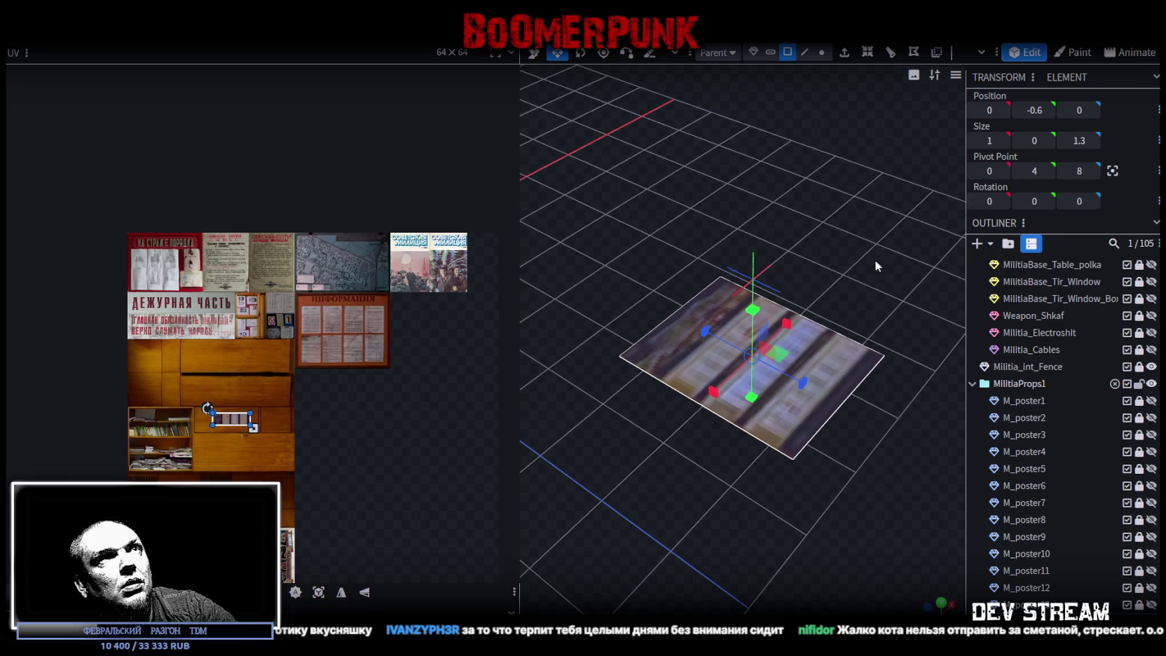
# Step: Extrude the poster face by 0.1 into a box
pyautogui.press('e')
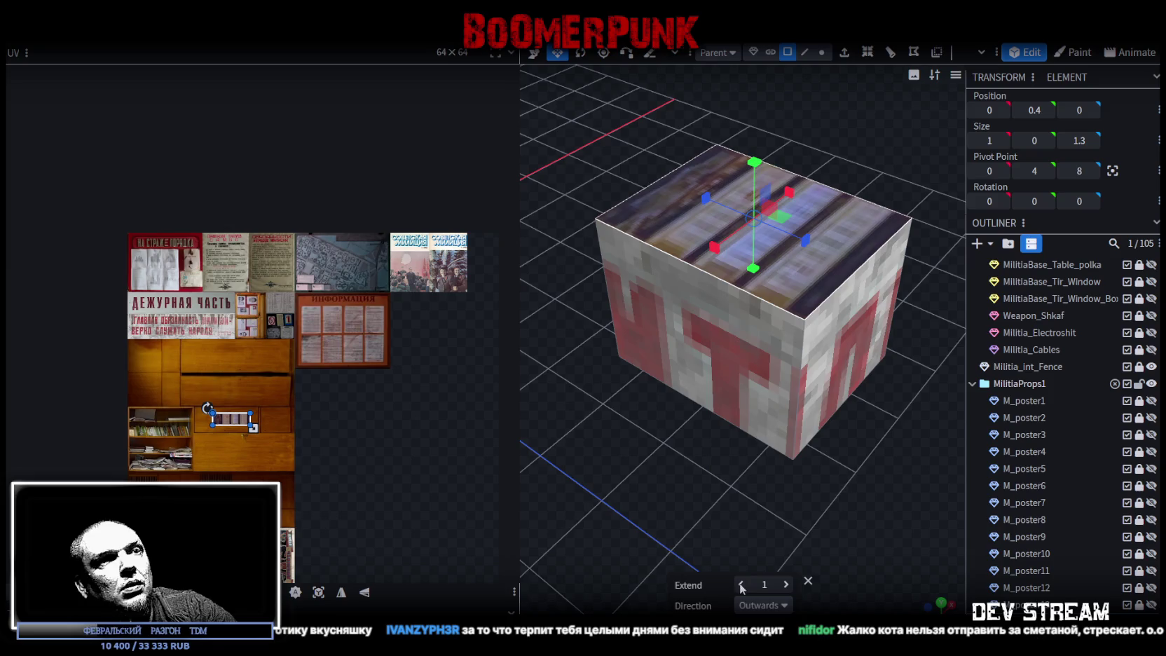
pyautogui.click(740, 584)
pyautogui.click(786, 587)
pyautogui.moveTo(831, 354); pyautogui.dragTo(856, 435)
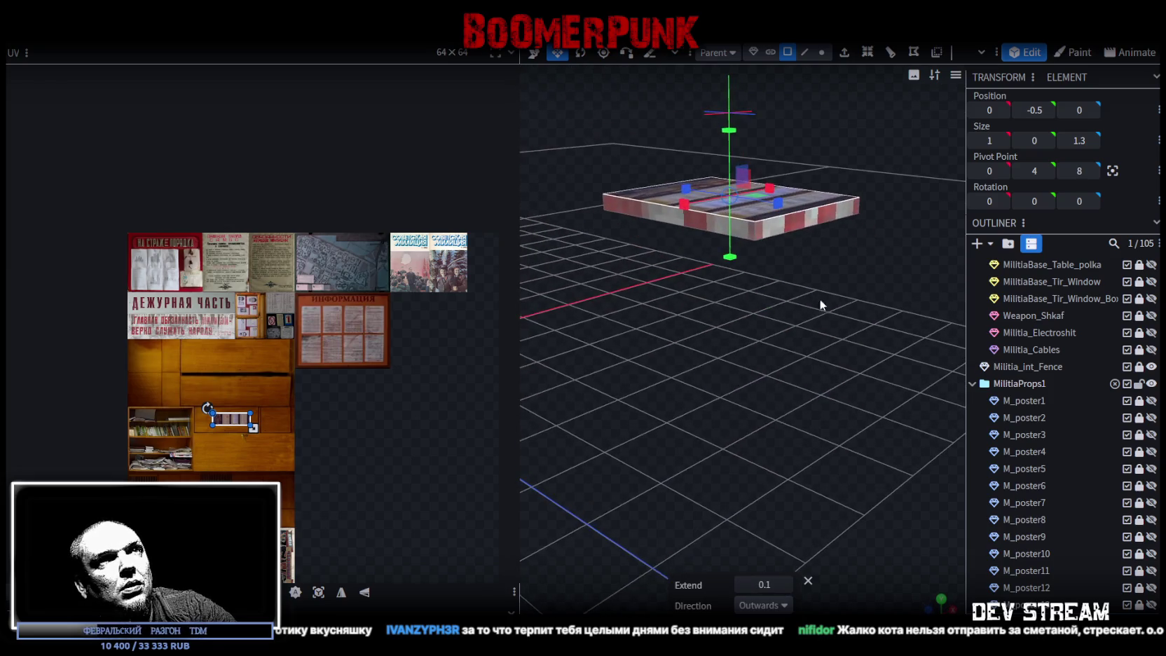
pyautogui.moveTo(823, 305); pyautogui.dragTo(827, 354)
# Step: Move the box's top face down to flatten it and invert the face direction
pyautogui.press('v')
pyautogui.moveTo(743, 190)
pyautogui.mouseDown()
pyautogui.moveTo(745, 161)
pyautogui.moveTo(744, 214)
pyautogui.mouseUp()
pyautogui.moveTo(745, 448)
pyautogui.mouseDown()
pyautogui.moveTo(729, 489)
pyautogui.moveTo(736, 379)
pyautogui.mouseUp()
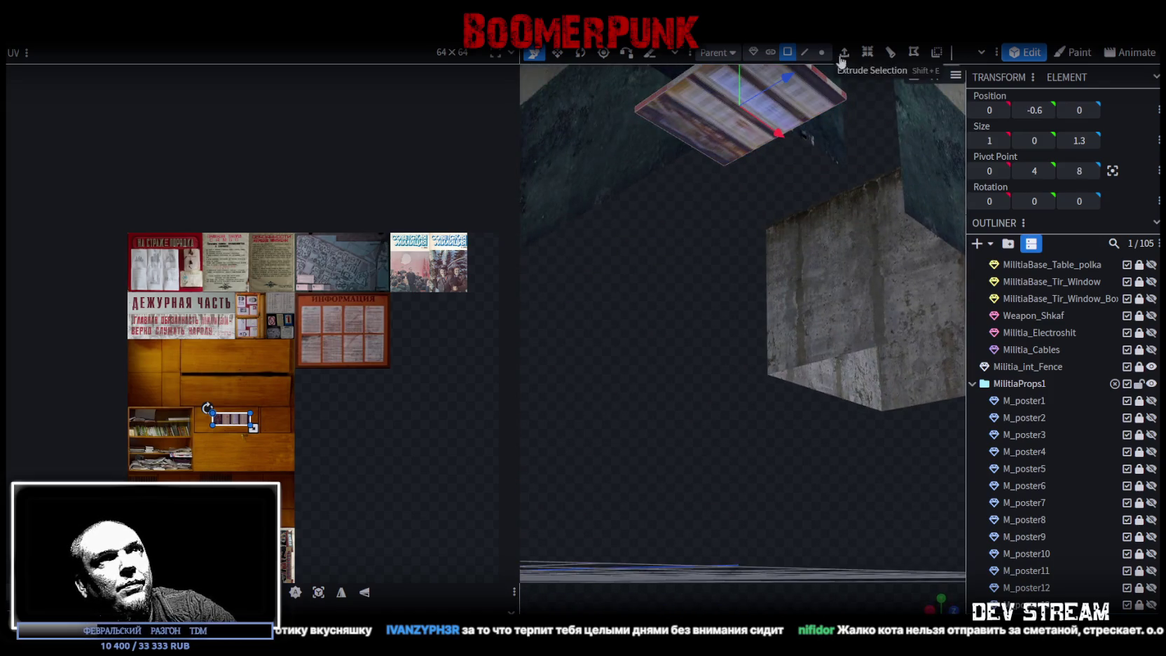
pyautogui.click(939, 55)
pyautogui.moveTo(669, 307)
pyautogui.mouseDown()
pyautogui.moveTo(670, 349)
pyautogui.moveTo(717, 361)
pyautogui.moveTo(710, 416)
pyautogui.mouseUp()
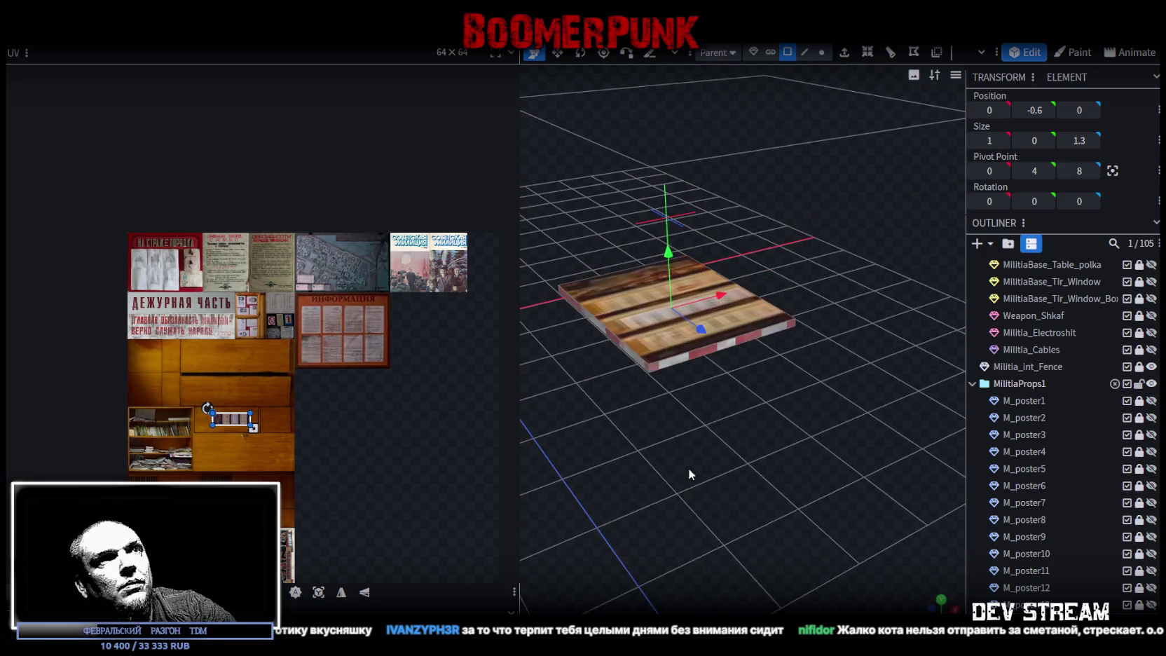
pyautogui.scroll(2, 719, 378)
pyautogui.hotkey('ctrl', 'z')
pyautogui.scroll(-3, 725, 477)
pyautogui.press('z')
pyautogui.press('z')
pyautogui.moveTo(735, 492)
pyautogui.mouseDown()
pyautogui.moveTo(675, 343)
pyautogui.moveTo(698, 463)
pyautogui.moveTo(679, 350)
pyautogui.mouseUp()
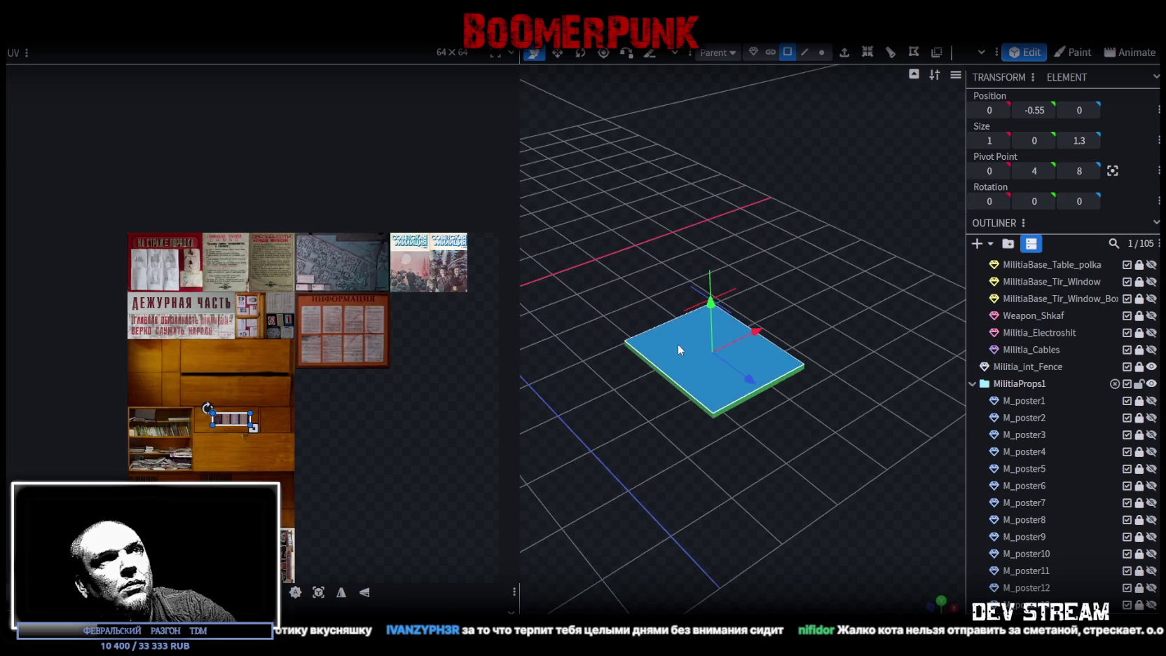
# Step: Move the slab's vertices and accept Merge Vertices to join the overlapping ones
pyautogui.click(826, 52)
pyautogui.moveTo(709, 316); pyautogui.dragTo(712, 251)
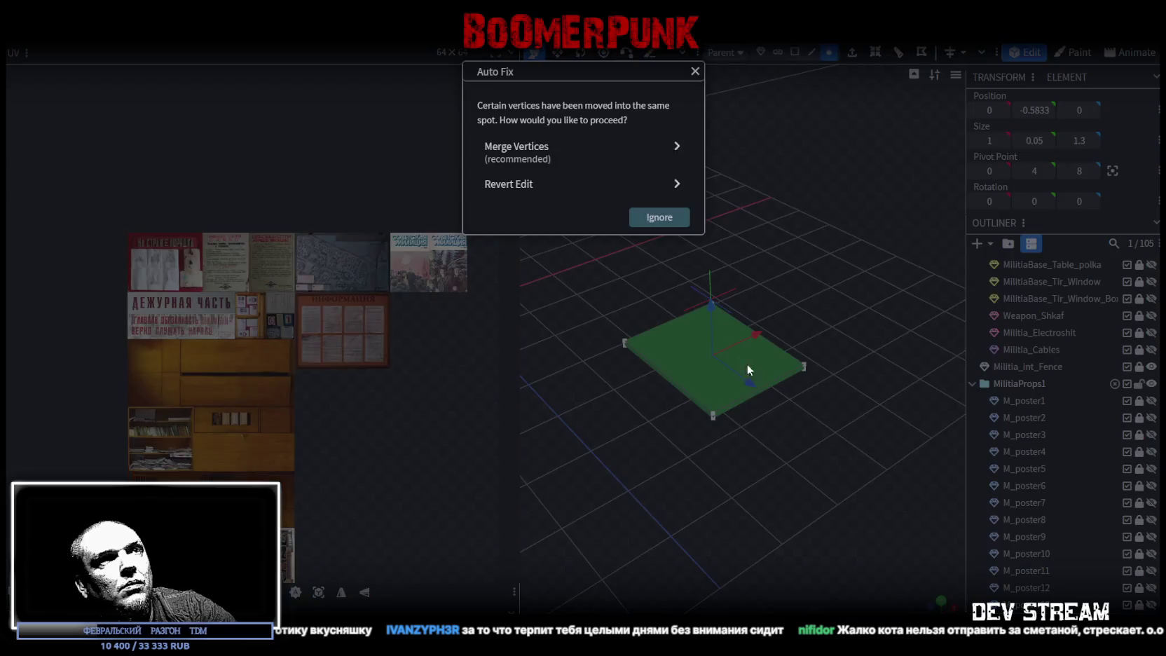
pyautogui.click(572, 161)
pyautogui.moveTo(759, 401); pyautogui.dragTo(781, 221)
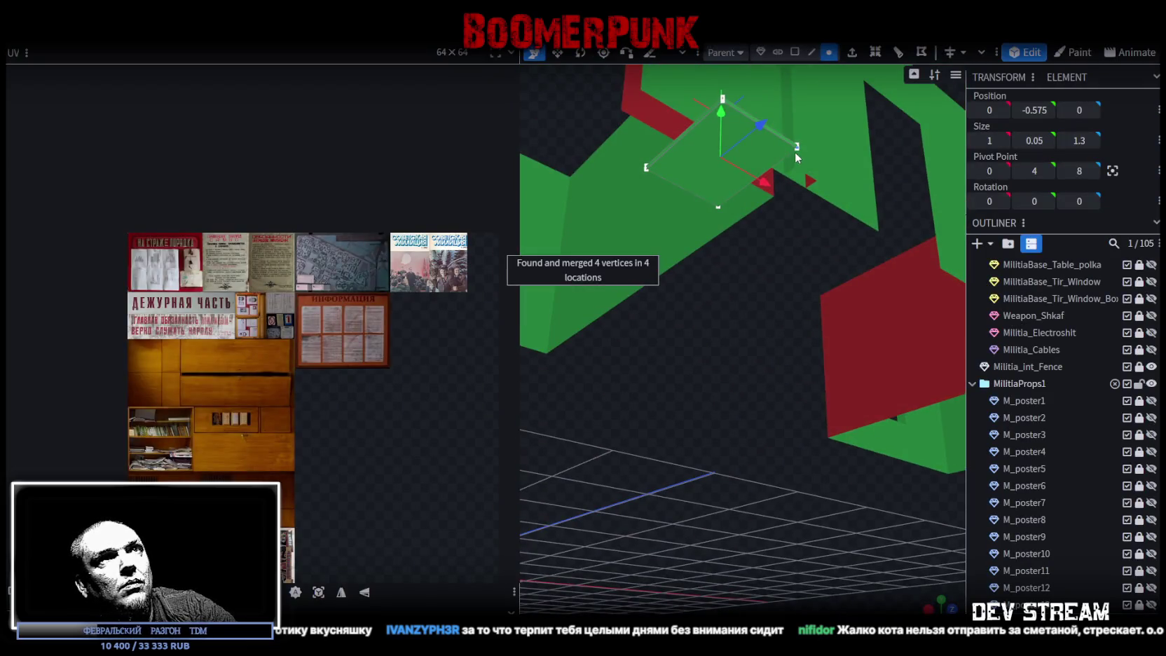
pyautogui.click(794, 51)
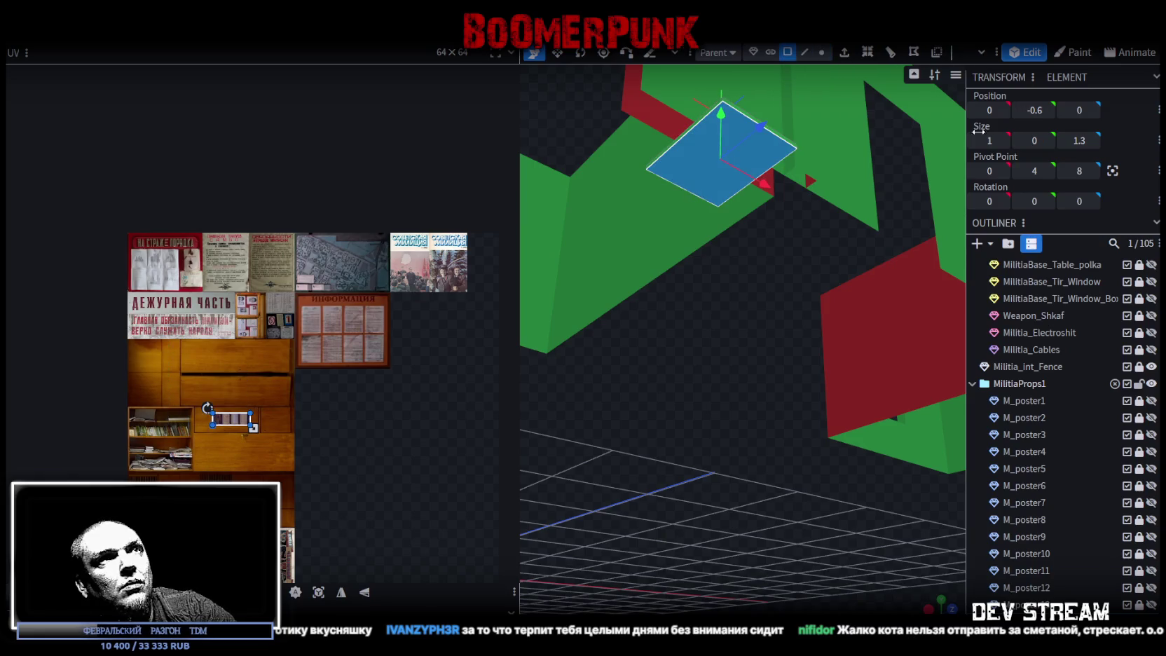
# Step: Recentre the slab's pivot, select its face, and view it from the top
pyautogui.click(1113, 171)
pyautogui.click(748, 381)
pyautogui.click(941, 602)
pyautogui.scroll(2, 792, 470)
pyautogui.scroll(2, 710, 494)
pyautogui.scroll(3, 738, 328)
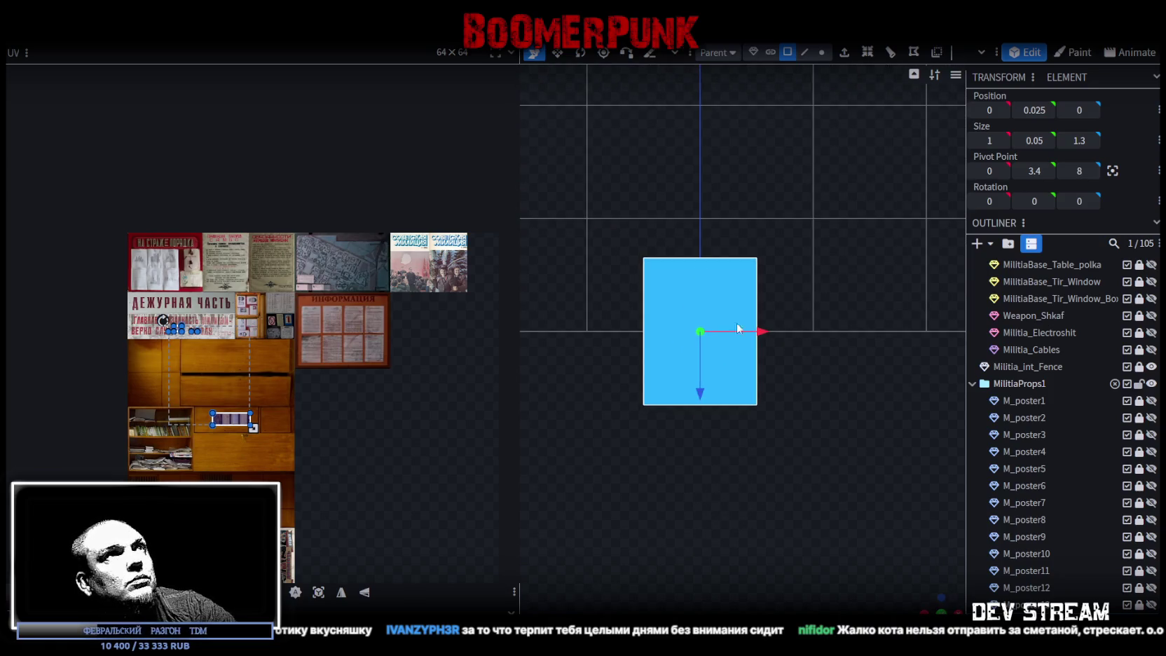
# Step: Narrow the magazine slab's width to 0.9
pyautogui.click(558, 52)
pyautogui.moveTo(763, 331); pyautogui.dragTo(756, 336)
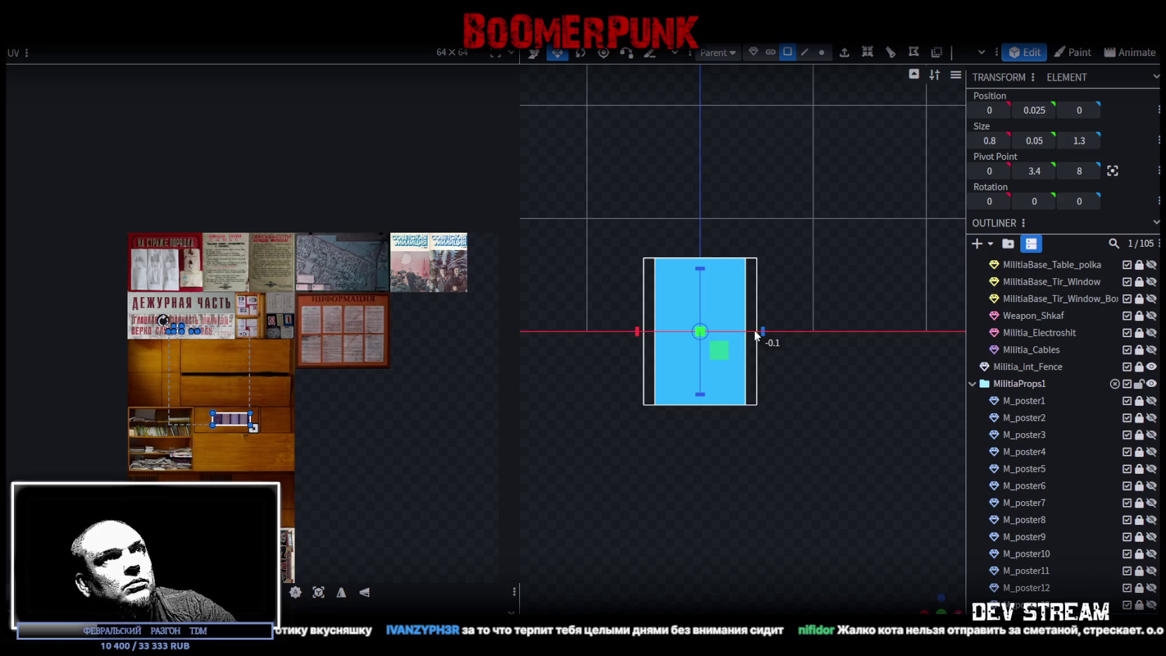
pyautogui.moveTo(755, 336)
pyautogui.mouseDown()
pyautogui.moveTo(767, 336)
pyautogui.moveTo(736, 338)
pyautogui.mouseUp()
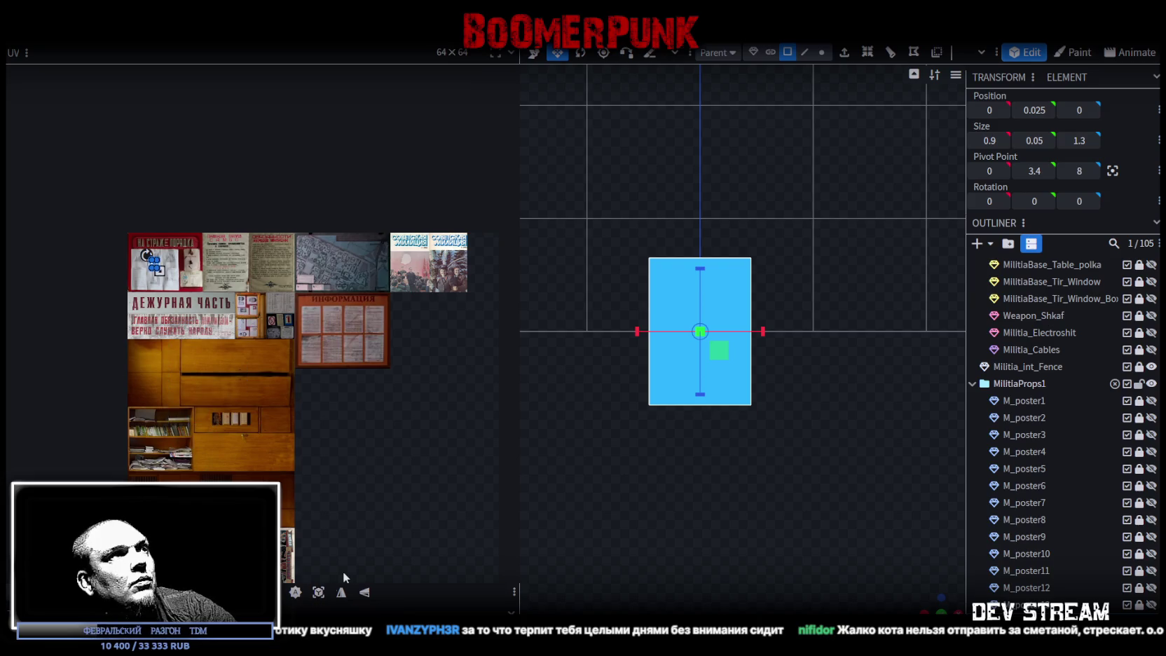
# Step: Drag the face's UV area across the atlas onto the magazine covers
pyautogui.scroll(3, 165, 312)
pyautogui.moveTo(143, 221); pyautogui.dragTo(413, 262)
pyautogui.scroll(1, 336, 485)
pyautogui.hscroll(3, 336, 485)
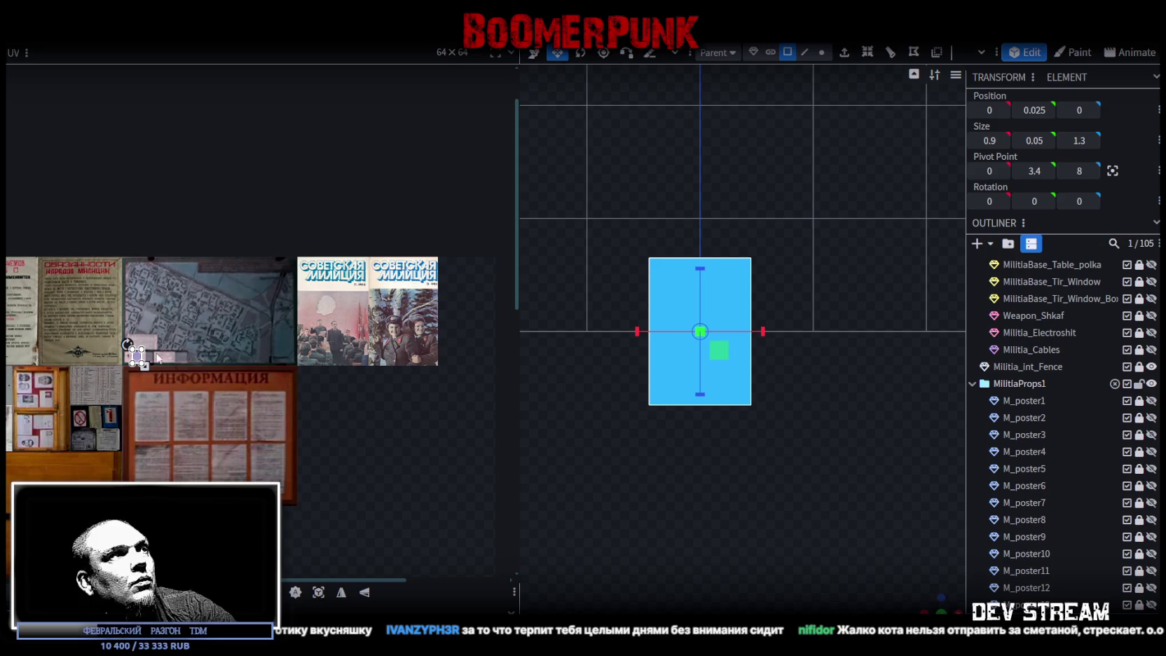
pyautogui.moveTo(138, 358); pyautogui.dragTo(337, 294)
pyautogui.scroll(3, 329, 294)
pyautogui.scroll(4, 294, 308)
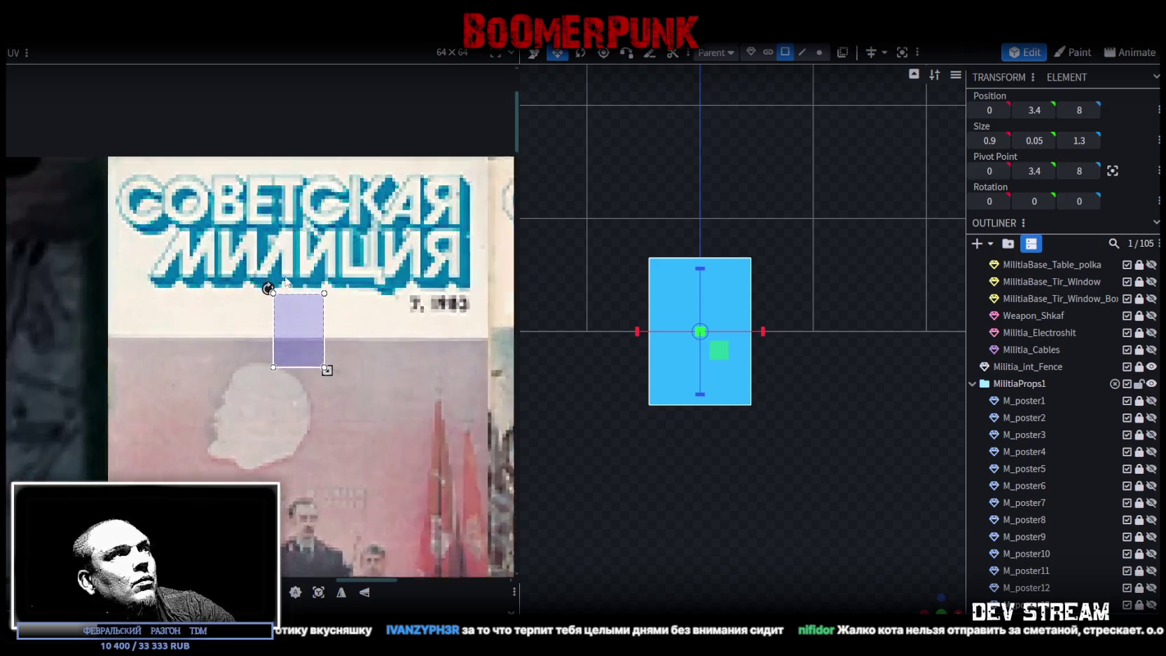
pyautogui.scroll(3, 143, 220)
# Step: Stretch and fit the UV area over the first Sovetskaya Militsiya cover
pyautogui.moveTo(144, 219); pyautogui.dragTo(84, 171)
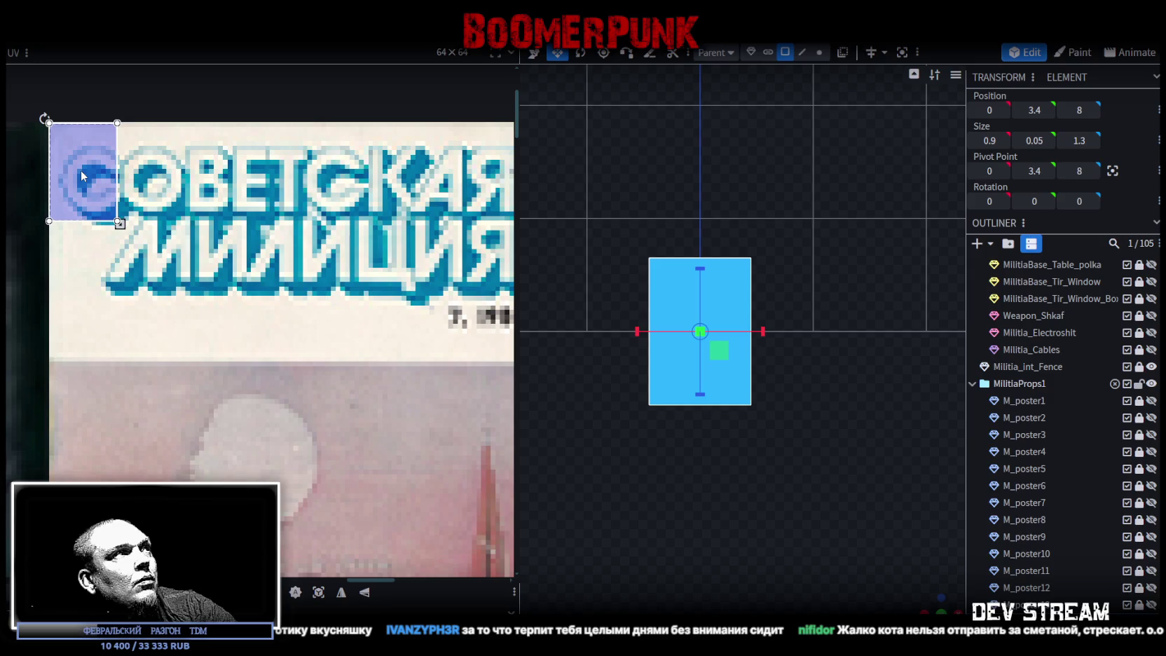
pyautogui.scroll(-3, 82, 171)
pyautogui.scroll(-2, 82, 170)
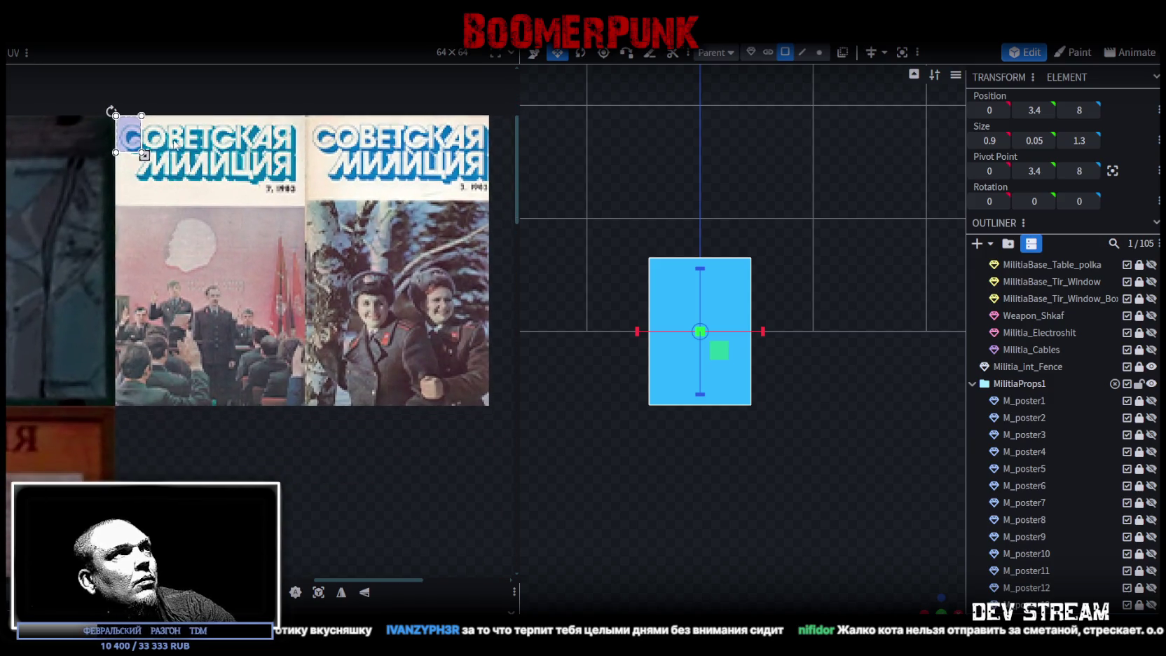
pyautogui.moveTo(143, 155); pyautogui.dragTo(306, 406)
pyautogui.scroll(2, 306, 407)
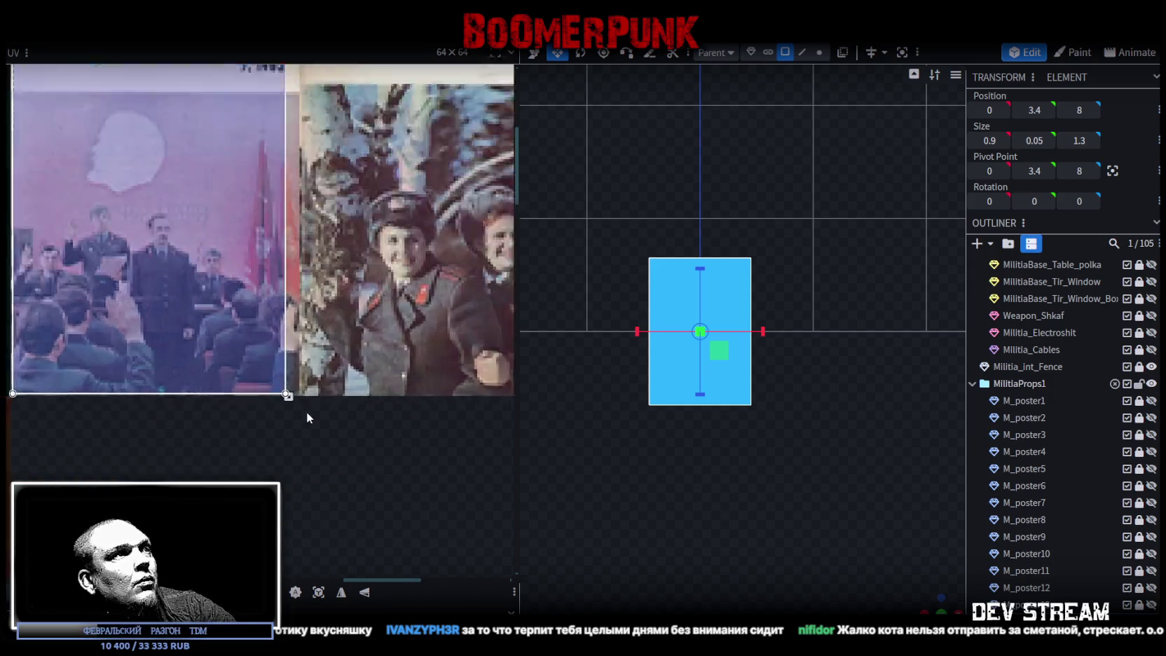
pyautogui.scroll(3, 263, 363)
pyautogui.moveTo(263, 363); pyautogui.dragTo(304, 370)
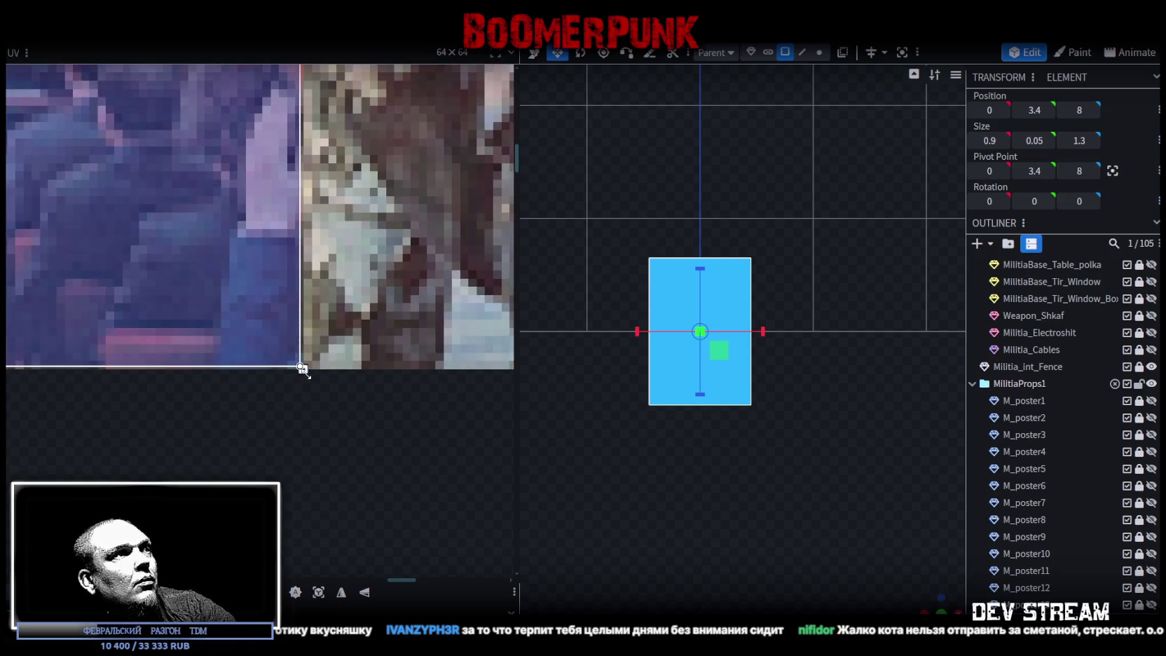
pyautogui.scroll(-2, 305, 370)
pyautogui.scroll(-3, 372, 293)
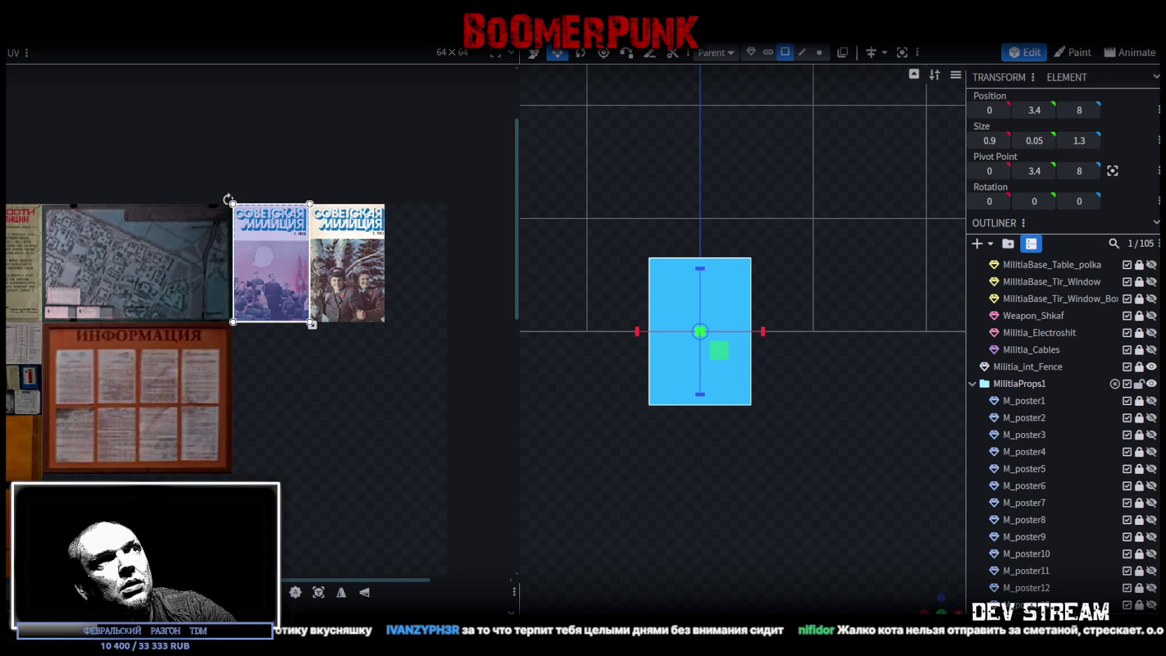
# Step: Duplicate the magazine slab and remap its face onto the second cover, trimmed to fit
pyautogui.hotkey('ctrl', 'd')
pyautogui.press('v')
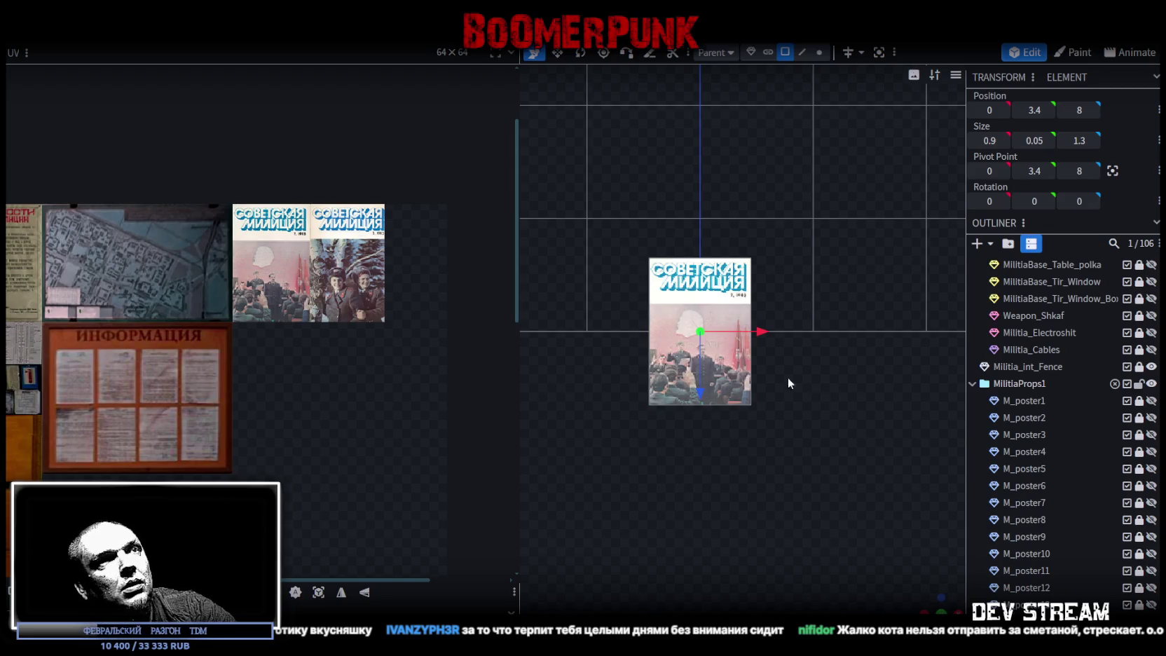
pyautogui.click(735, 314)
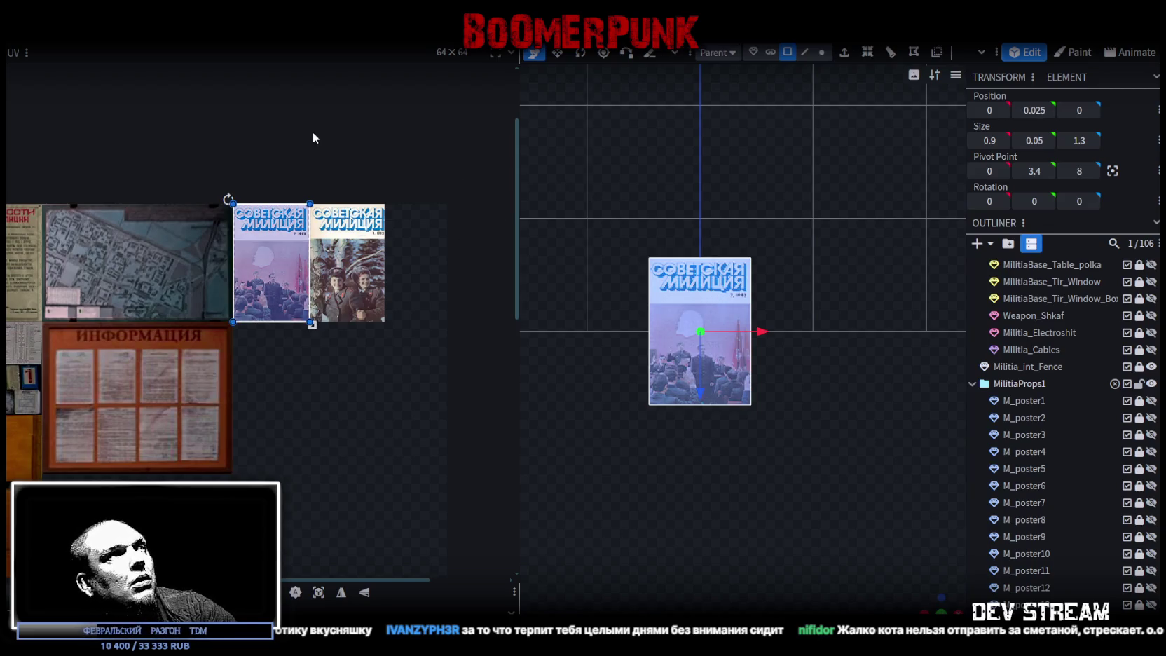
pyautogui.moveTo(274, 263); pyautogui.dragTo(349, 263)
pyautogui.scroll(3, 302, 126)
pyautogui.scroll(3, 329, 365)
pyautogui.moveTo(328, 367); pyautogui.dragTo(294, 376)
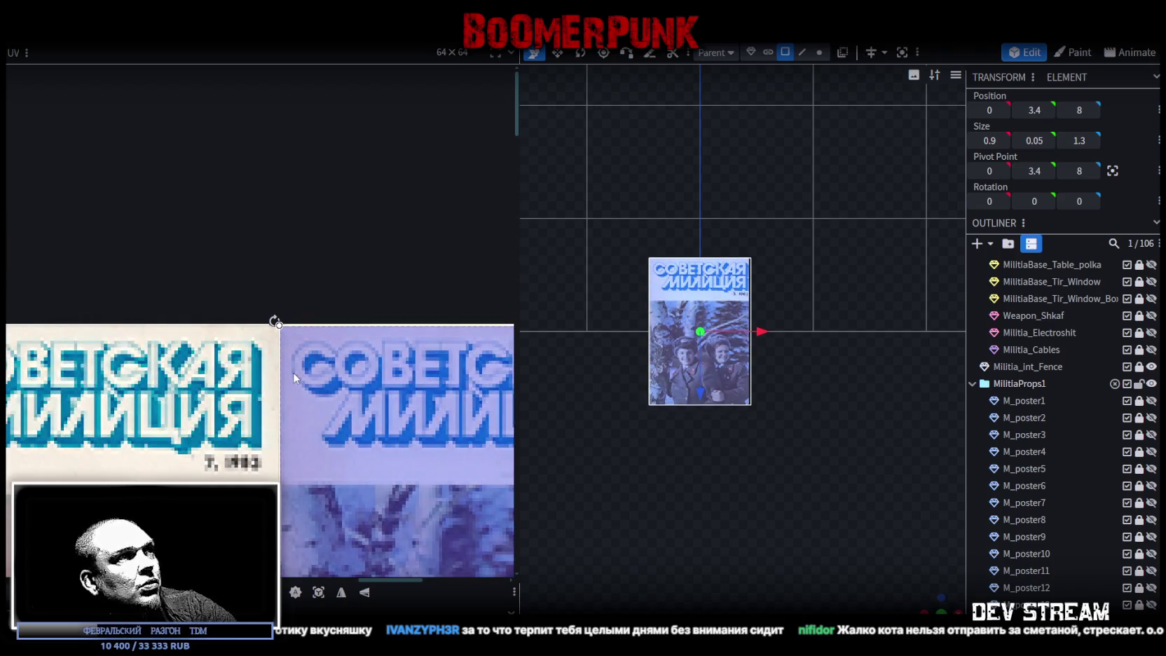
pyautogui.scroll(-2, 295, 376)
pyautogui.scroll(5, 438, 316)
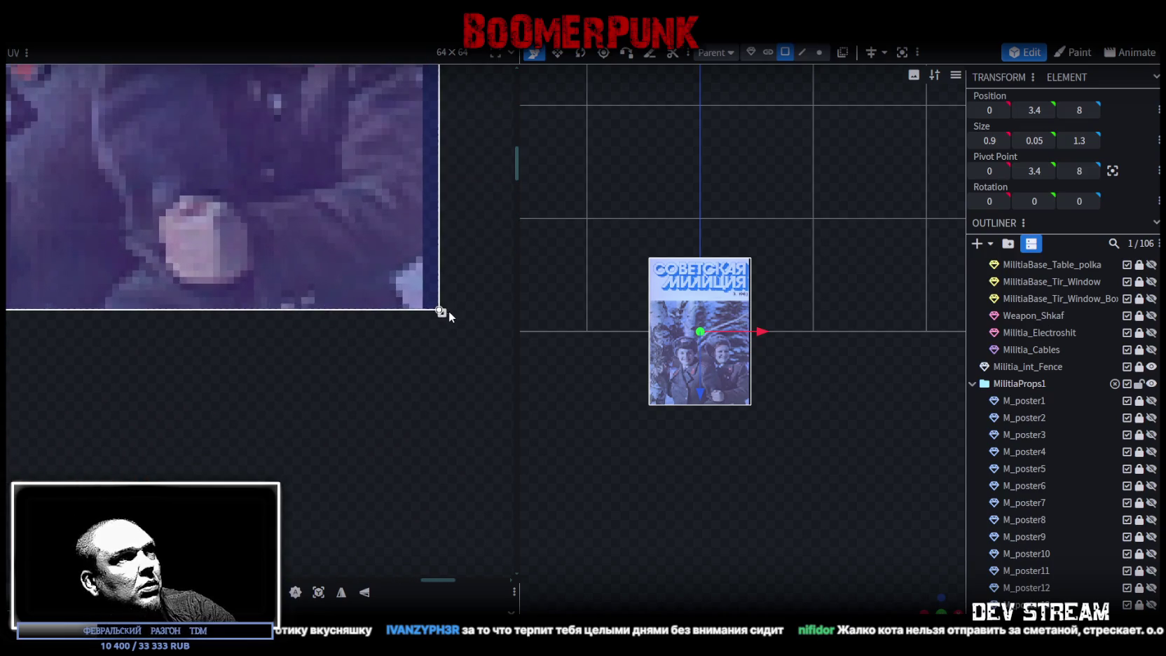
pyautogui.moveTo(438, 315); pyautogui.dragTo(422, 312)
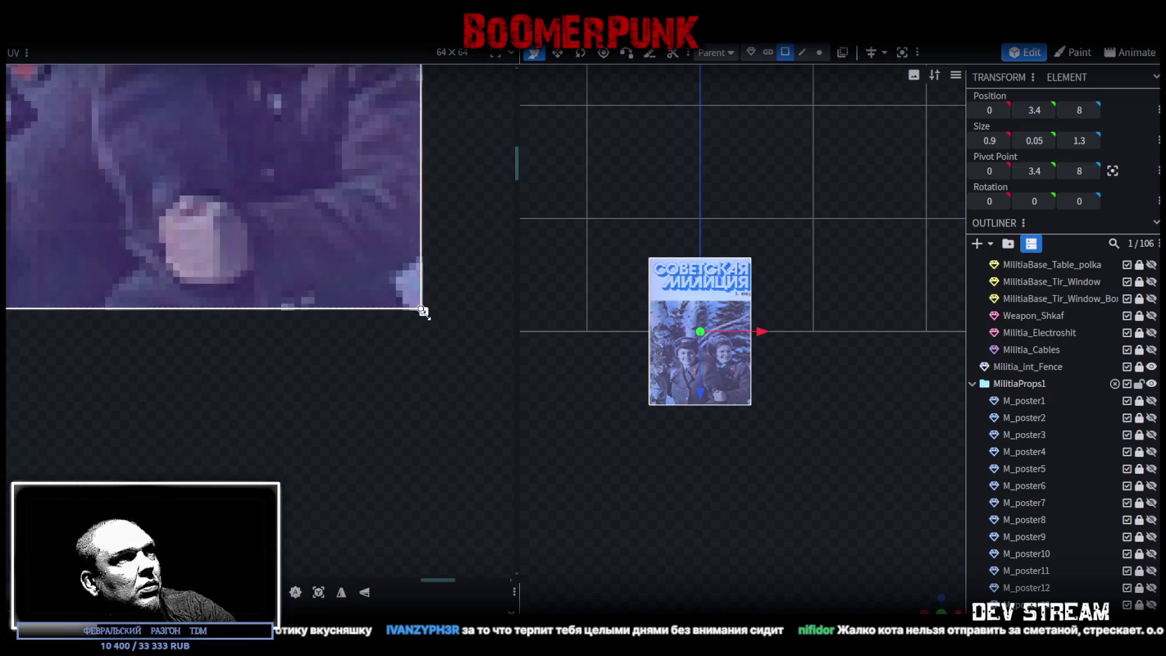
pyautogui.hotkey('alt', 'Tab')
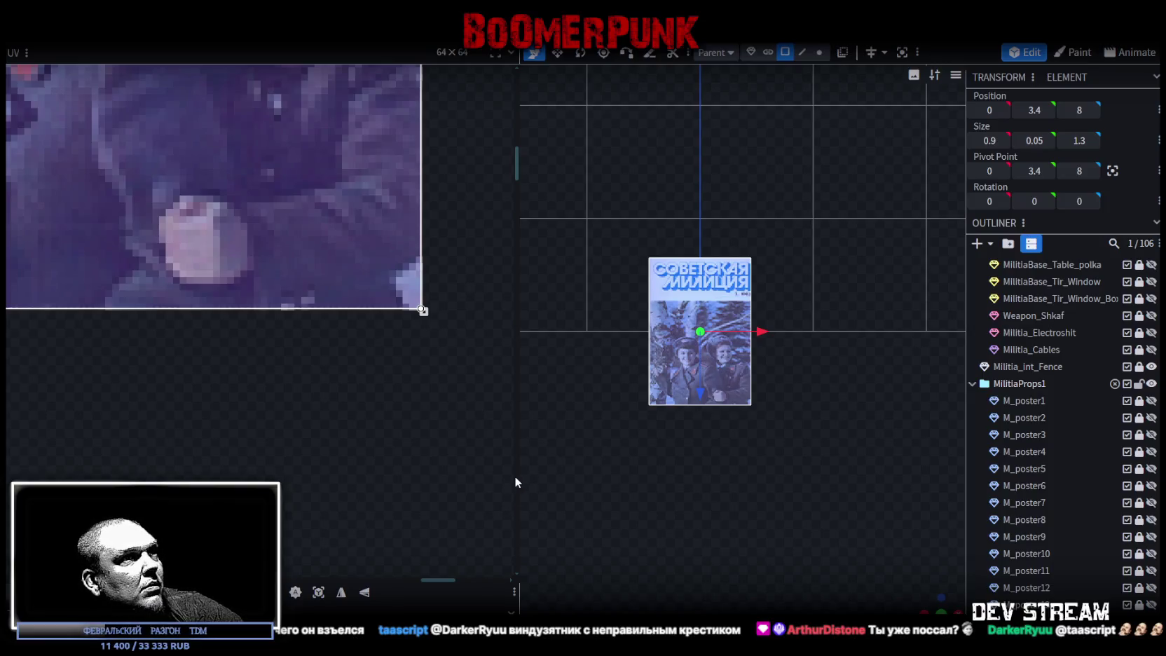
pyautogui.moveTo(514, 482); pyautogui.dragTo(319, 482)
pyautogui.rightClick(83, 470)
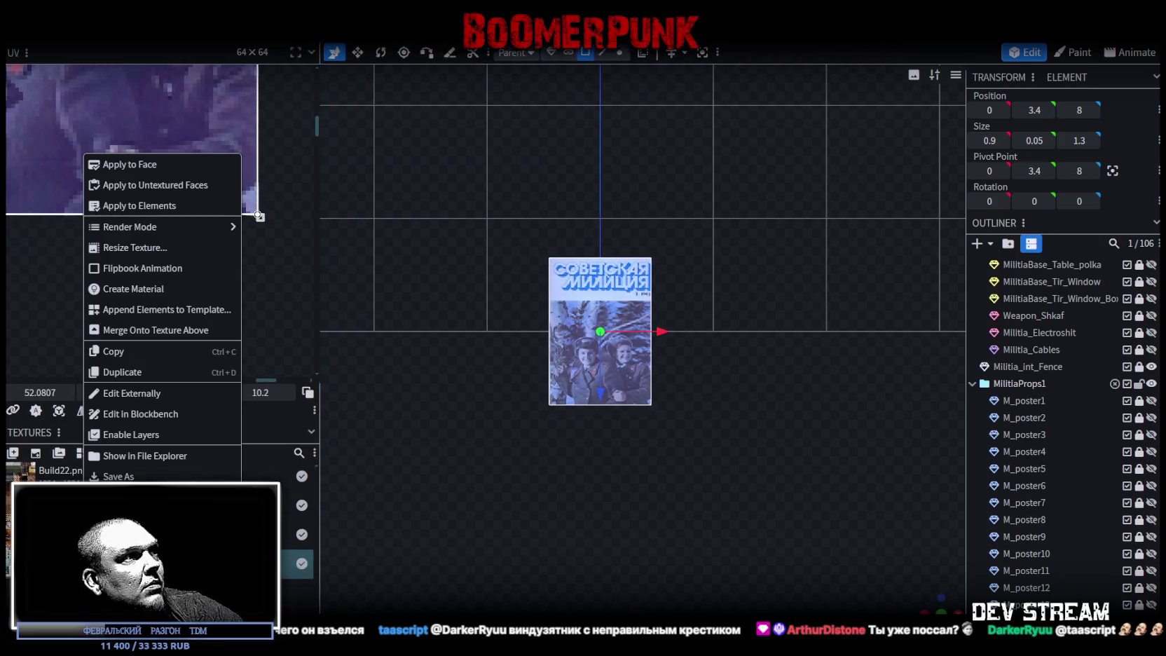
pyautogui.click(336, 497)
pyautogui.scroll(-2, 631, 476)
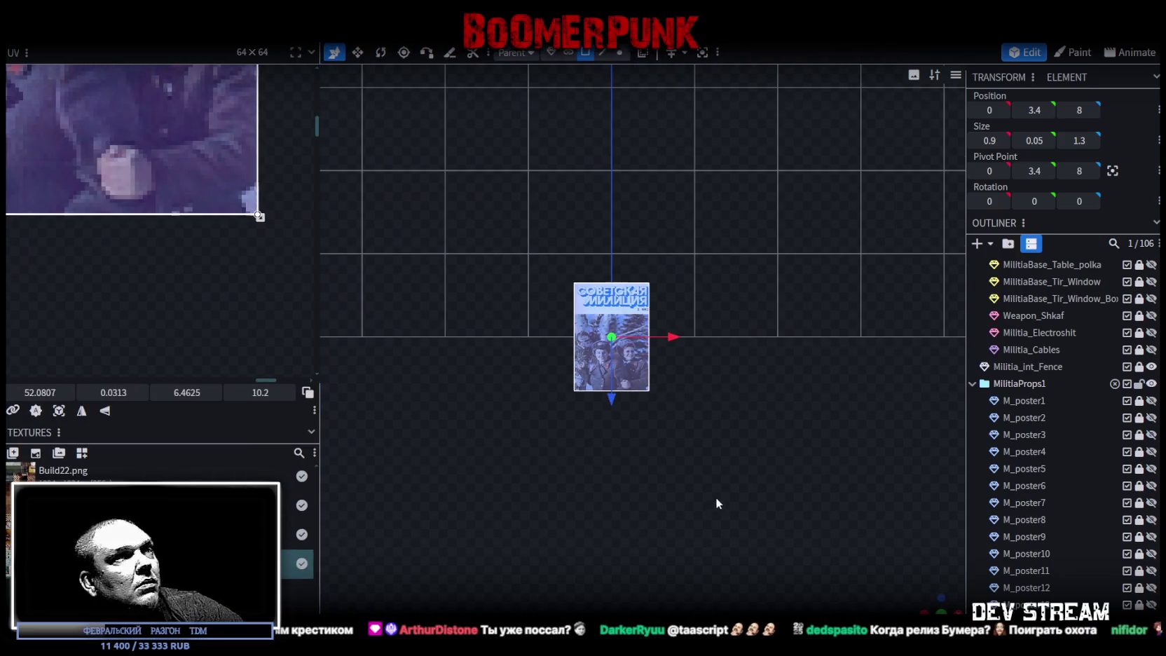
pyautogui.moveTo(938, 604); pyautogui.dragTo(645, 278)
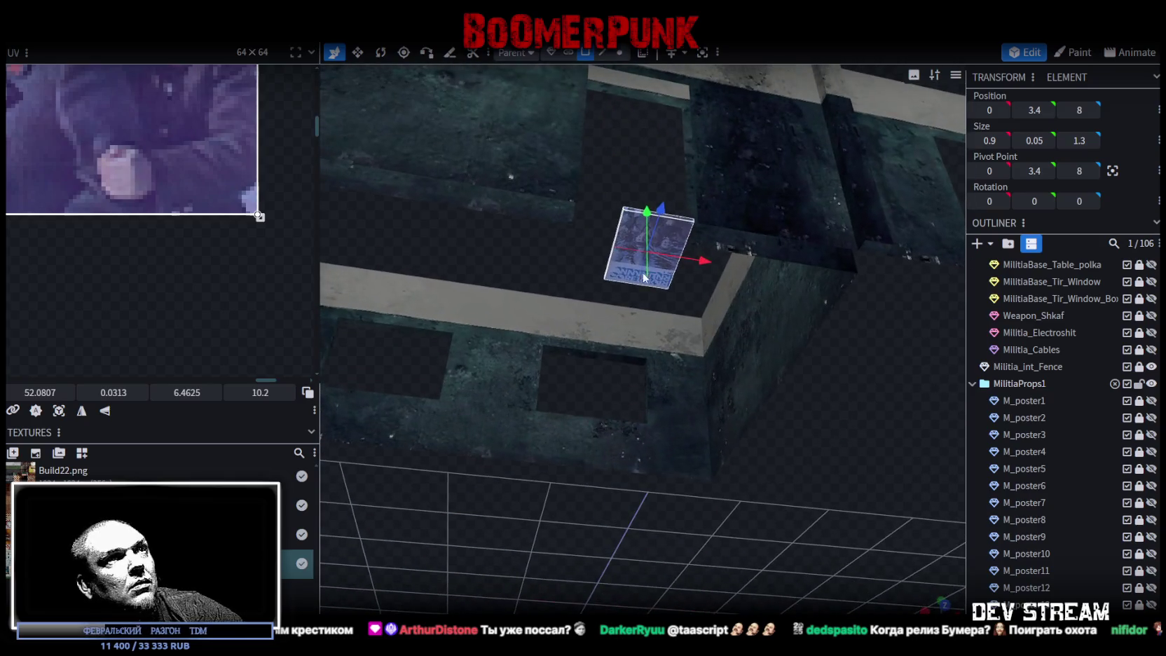
pyautogui.click(645, 278)
pyautogui.moveTo(483, 210)
pyautogui.mouseDown()
pyautogui.moveTo(719, 469)
pyautogui.moveTo(703, 493)
pyautogui.moveTo(622, 351)
pyautogui.moveTo(674, 384)
pyautogui.moveTo(652, 435)
pyautogui.moveTo(459, 386)
pyautogui.moveTo(543, 404)
pyautogui.moveTo(653, 279)
pyautogui.mouseUp()
pyautogui.click(701, 298)
pyautogui.click(763, 294)
pyautogui.moveTo(686, 416); pyautogui.dragTo(735, 374)
pyautogui.moveTo(395, 329)
pyautogui.keyDown('ctrl'); pyautogui.mouseDown()
pyautogui.moveTo(798, 246)
pyautogui.moveTo(788, 392)
pyautogui.moveTo(659, 399)
pyautogui.moveTo(723, 432)
pyautogui.moveTo(700, 413)
pyautogui.mouseUp(); pyautogui.keyUp('ctrl')
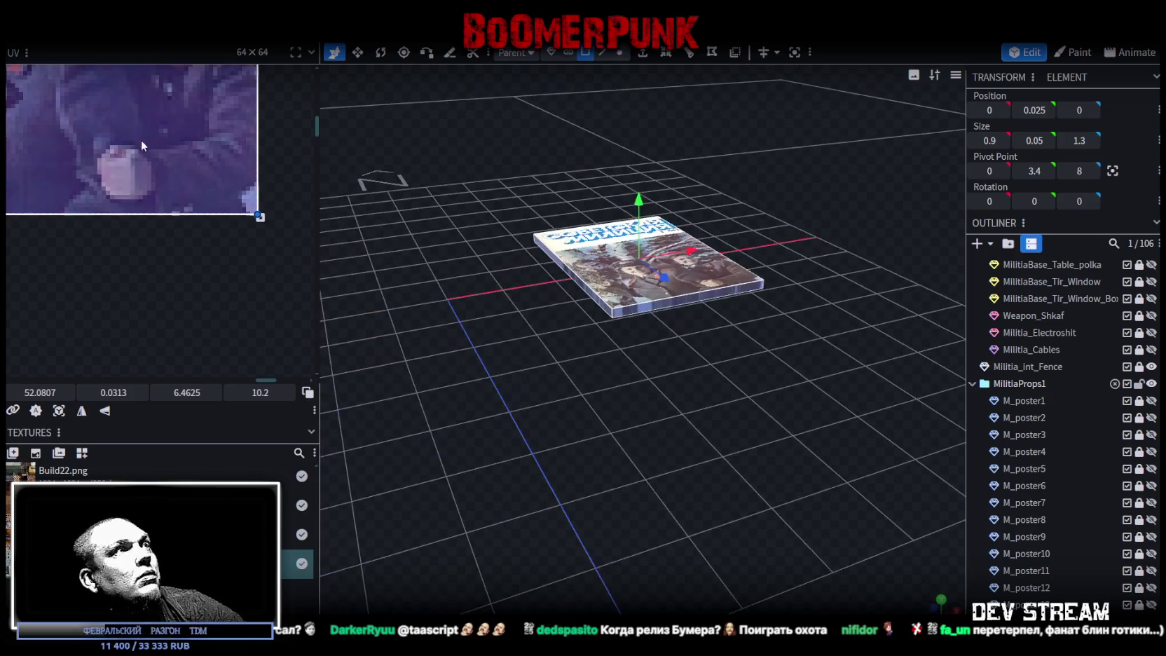
pyautogui.scroll(-3, 142, 146)
pyautogui.rightClick(77, 491)
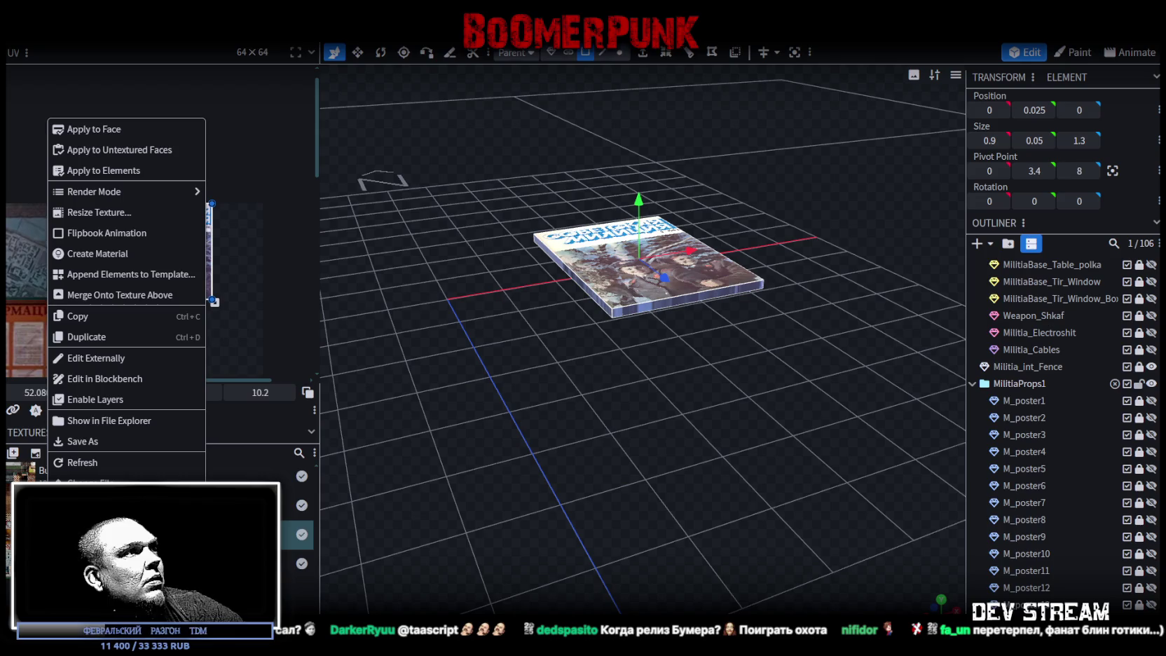
# Step: Apply the atlas texture to the face and move its UV area onto the blank beige page
pyautogui.click(91, 467)
pyautogui.moveTo(185, 276); pyautogui.dragTo(236, 276)
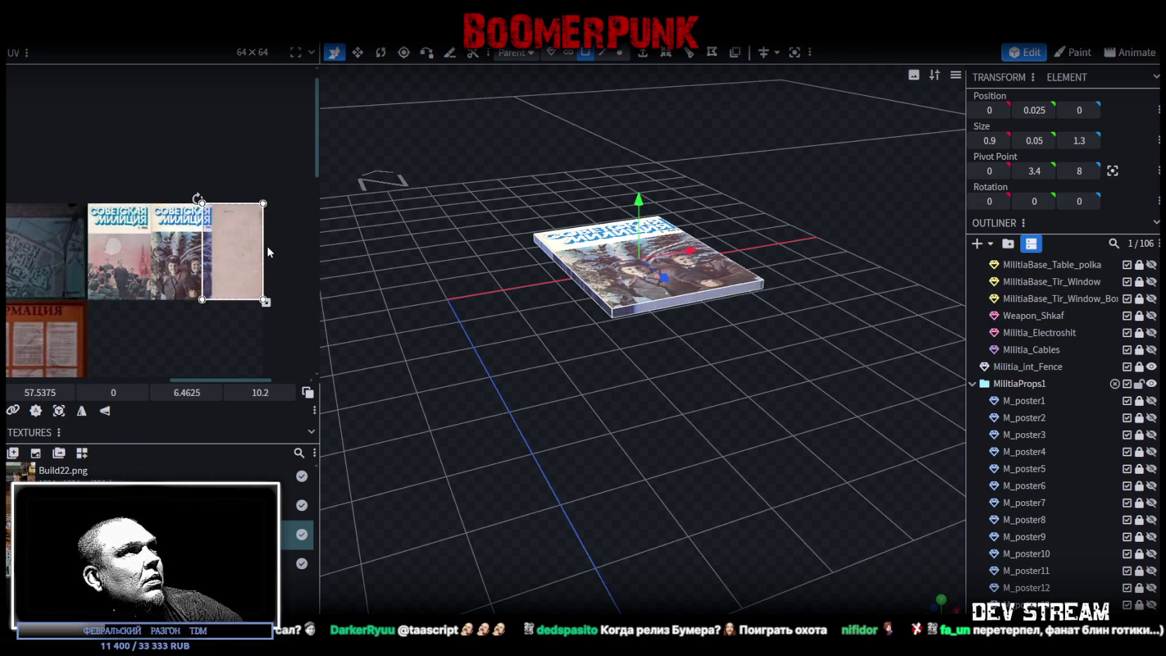
pyautogui.scroll(1, 267, 280)
pyautogui.scroll(2, 266, 280)
pyautogui.scroll(2, 266, 280)
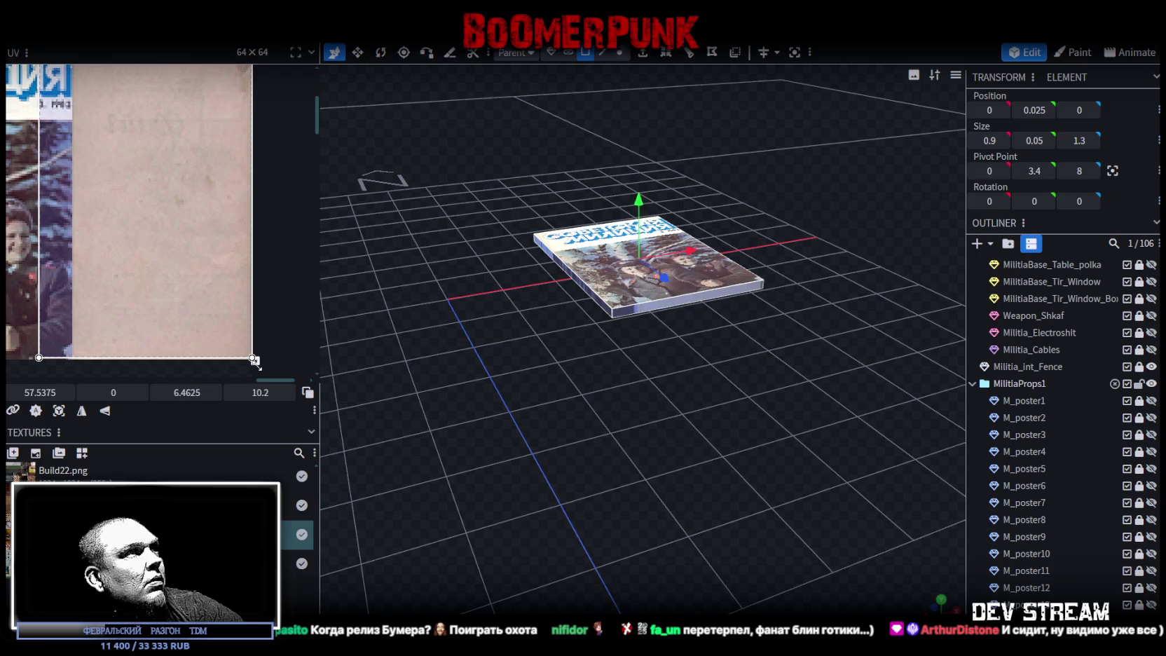
pyautogui.moveTo(253, 359); pyautogui.dragTo(179, 348)
pyautogui.scroll(-2, 179, 348)
# Step: Resize and align the UV area to fill the whole beige page, then deselect
pyautogui.moveTo(160, 209); pyautogui.dragTo(186, 245, button='middle')
pyautogui.scroll(2, 161, 224)
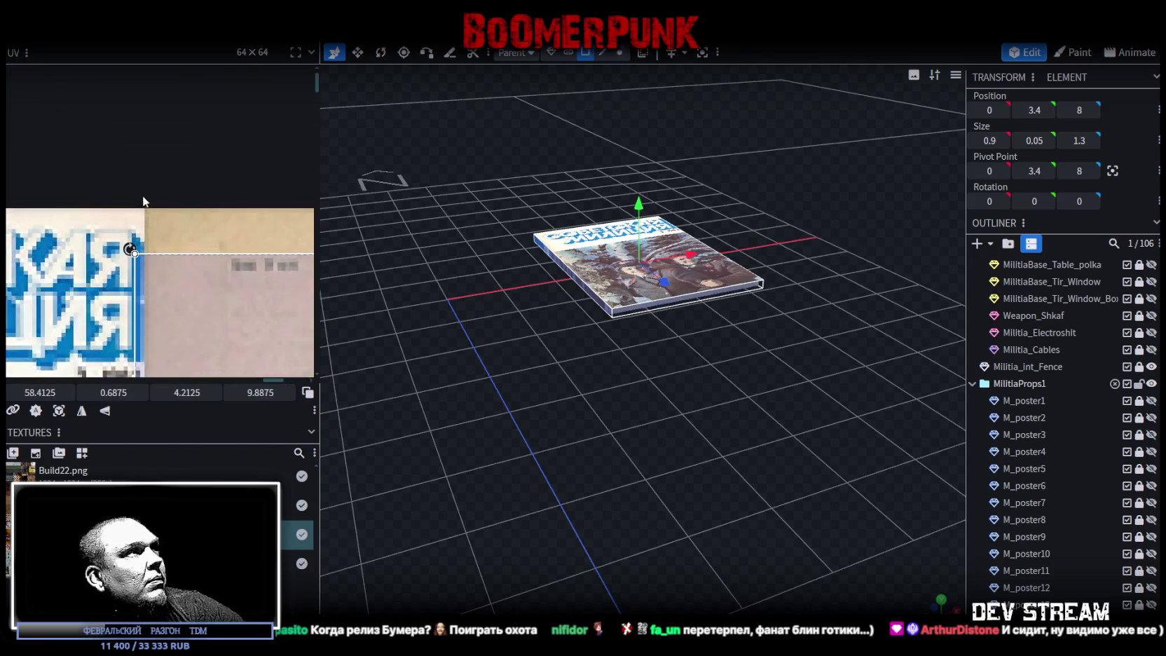
pyautogui.scroll(2, 143, 201)
pyautogui.moveTo(140, 224); pyautogui.dragTo(173, 191)
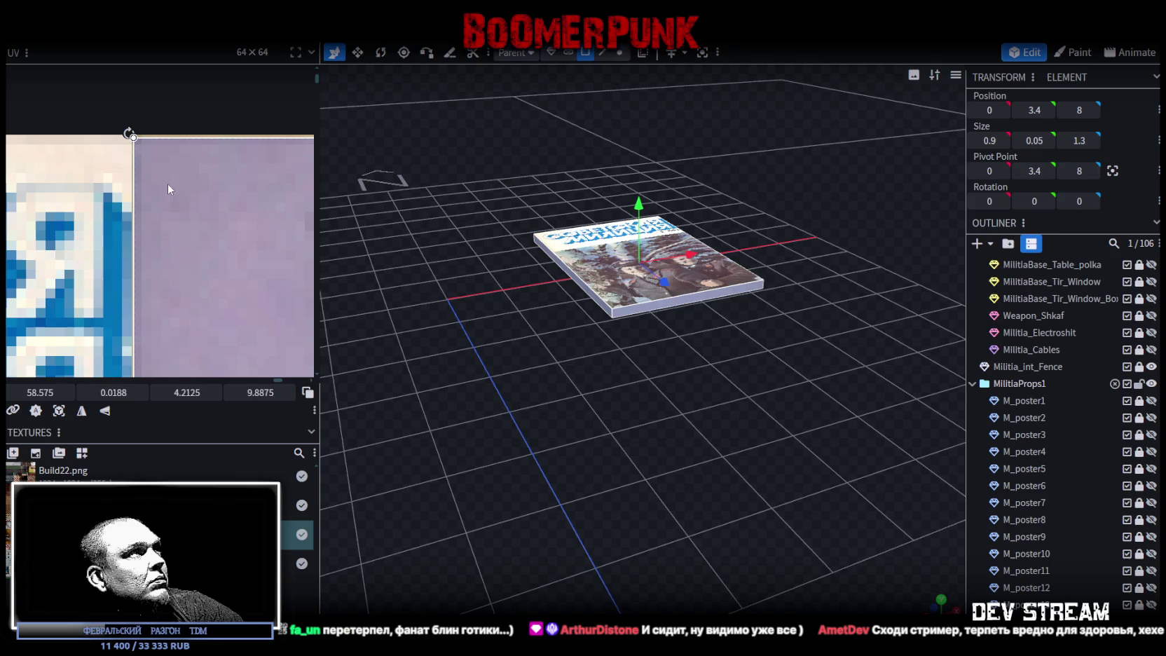
pyautogui.scroll(-2, 178, 229)
pyautogui.scroll(-2, 177, 228)
pyautogui.scroll(4, 232, 337)
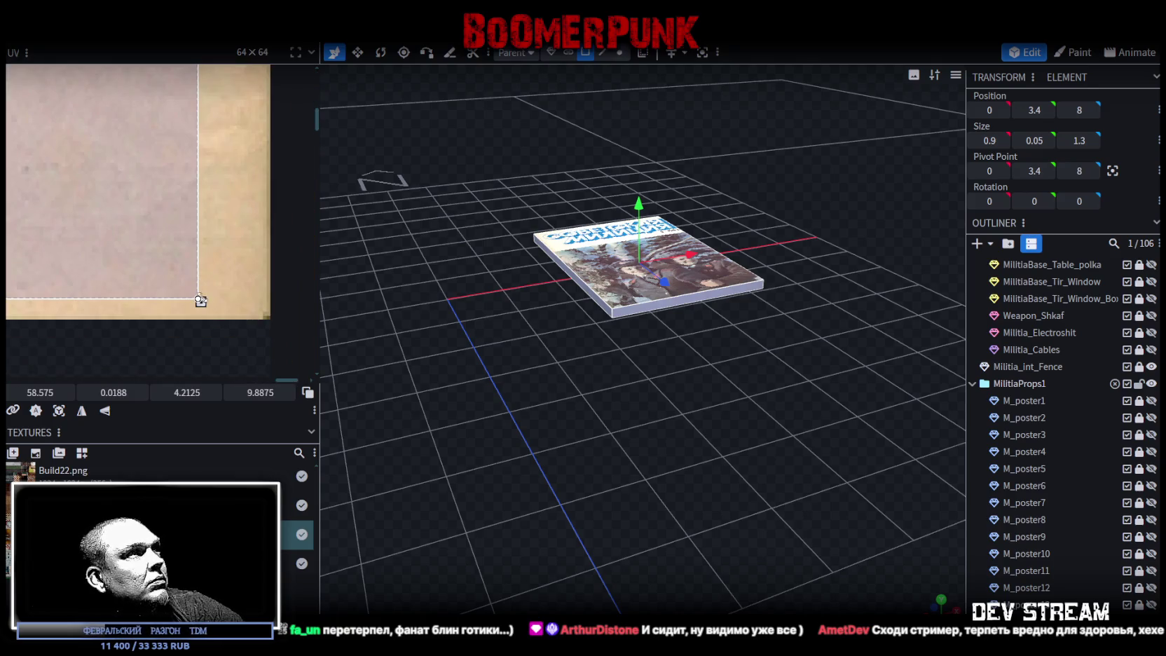
pyautogui.moveTo(201, 301); pyautogui.dragTo(272, 317)
pyautogui.scroll(-1, 266, 324)
pyautogui.scroll(-1, 266, 324)
pyautogui.moveTo(240, 274); pyautogui.dragTo(243, 283)
pyautogui.scroll(2, 648, 408)
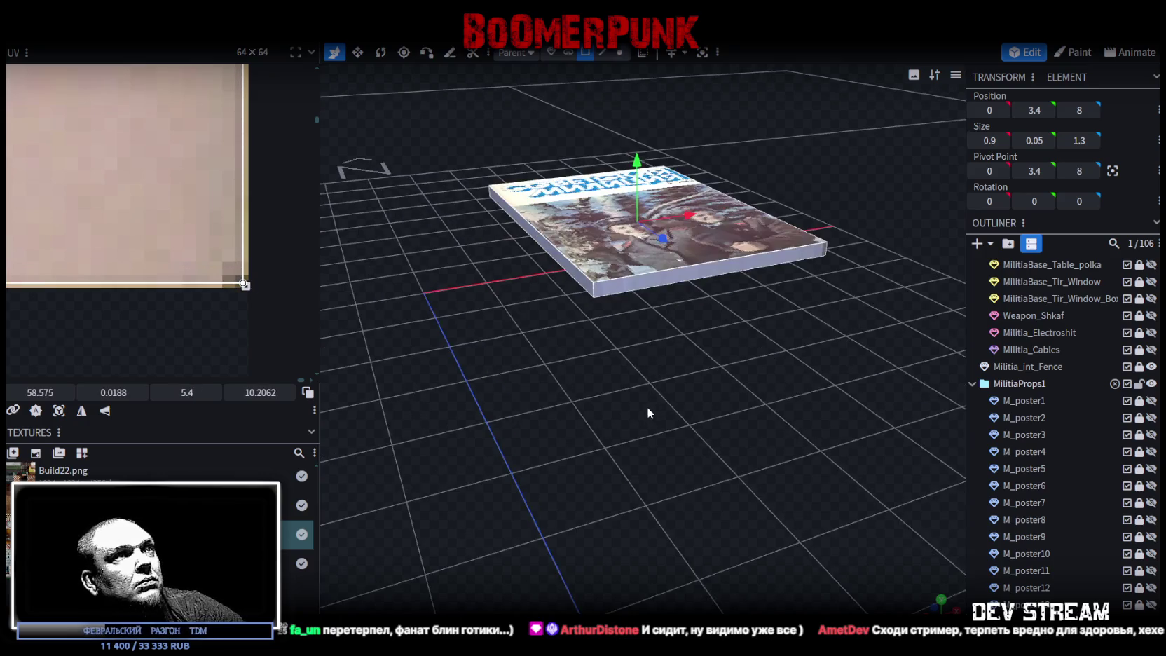
pyautogui.moveTo(648, 408); pyautogui.dragTo(624, 408)
pyautogui.scroll(-1, 1021, 525)
pyautogui.scroll(-2, 1020, 525)
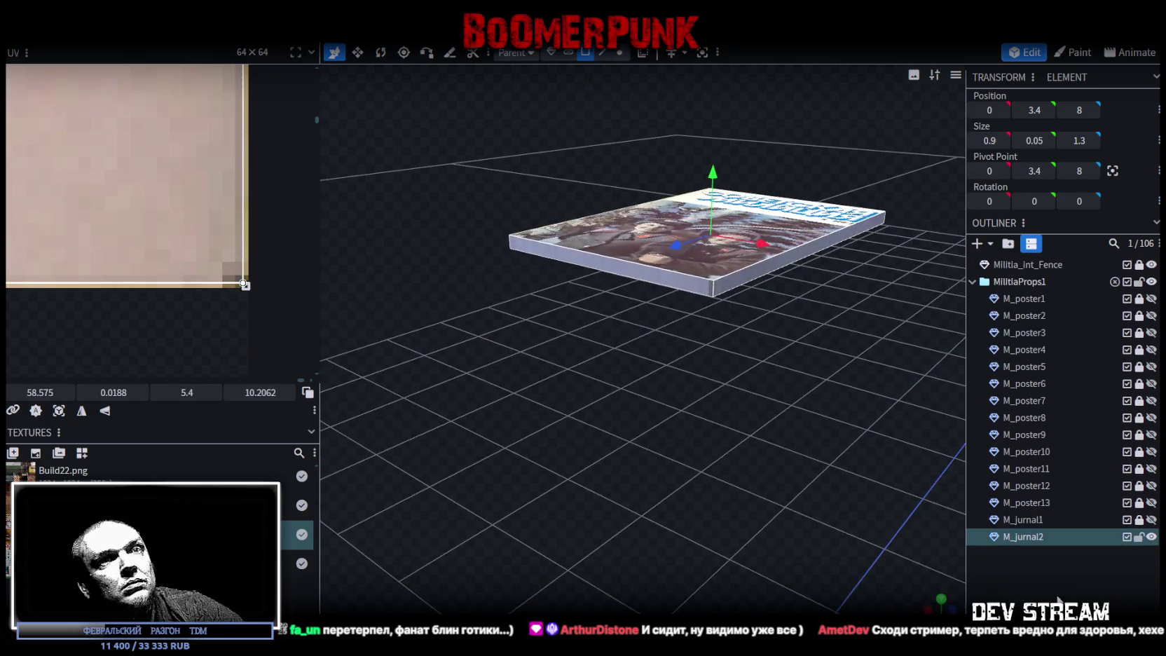
pyautogui.press('Escape')
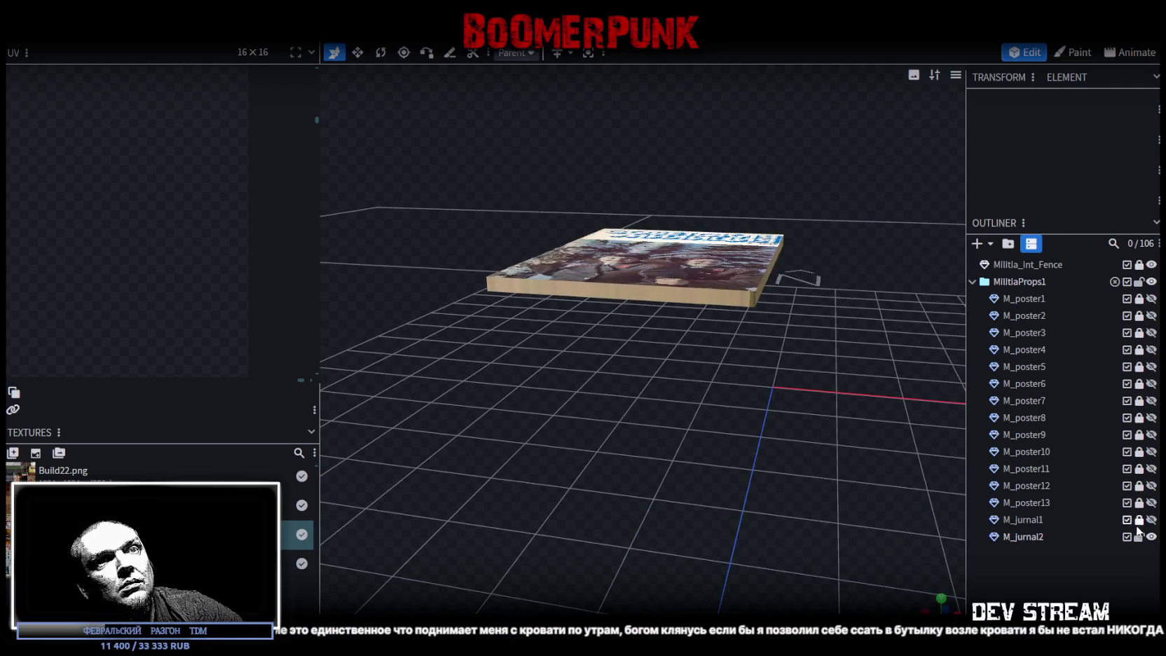
# Step: Hide M_jurnal2, then unhide, unlock and select M_jurnal1 in the Outliner
pyautogui.click(1151, 537)
pyautogui.click(1151, 520)
pyautogui.click(1139, 520)
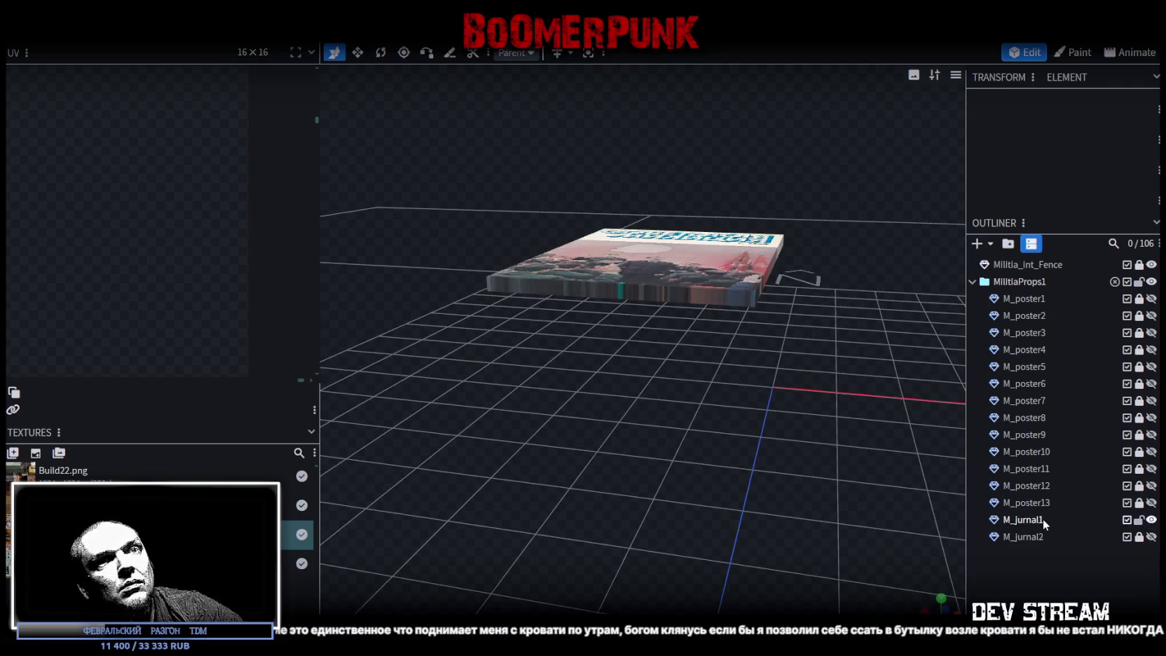
pyautogui.click(1030, 519)
# Step: Shrink M_jurnal1's face UV and move it onto the blank page beside the covers
pyautogui.scroll(-2, 107, 270)
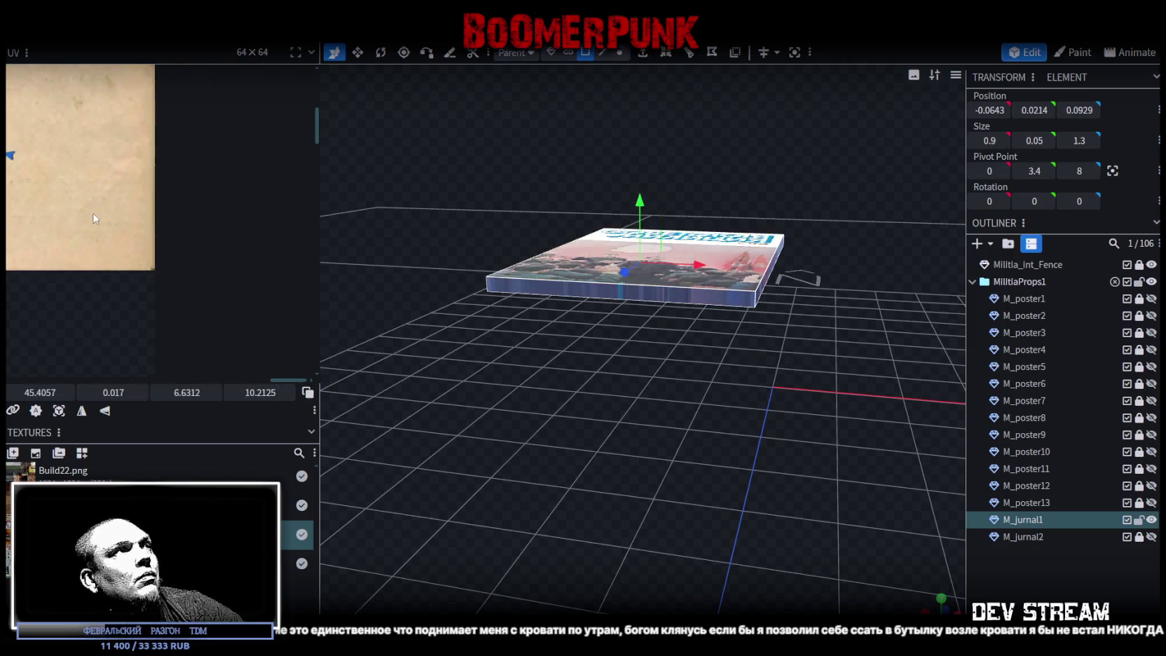
pyautogui.scroll(-3, 107, 271)
pyautogui.scroll(-2, 140, 301)
pyautogui.moveTo(121, 309); pyautogui.dragTo(66, 270)
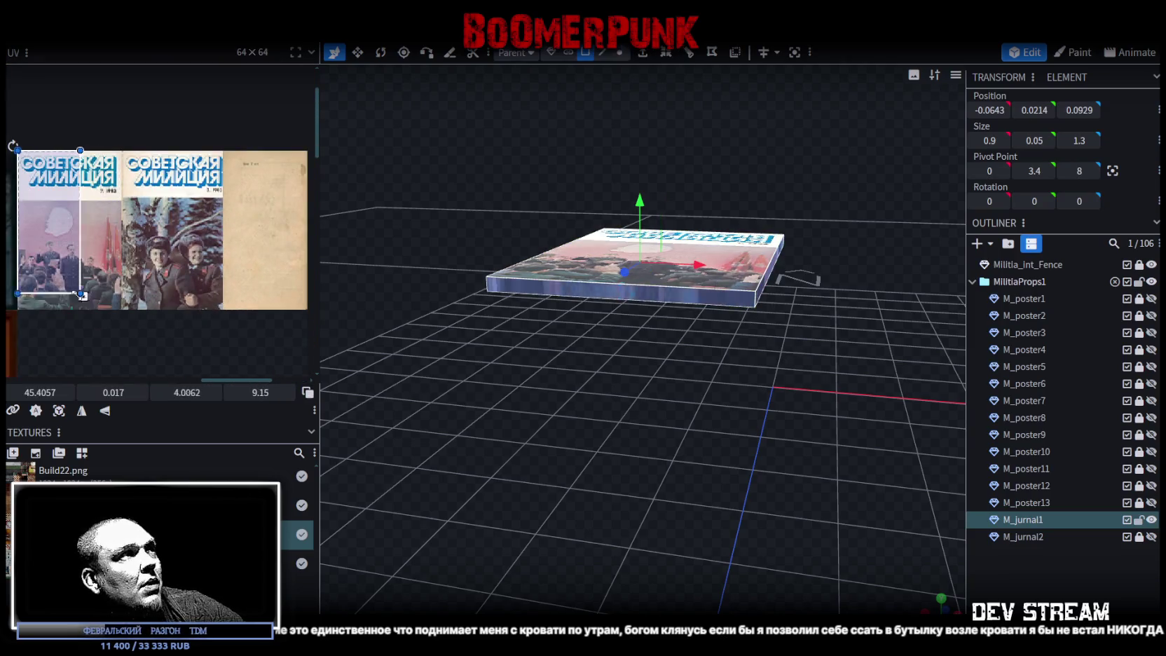
pyautogui.moveTo(39, 210); pyautogui.dragTo(252, 217)
pyautogui.scroll(3, 248, 148)
pyautogui.scroll(2, 248, 148)
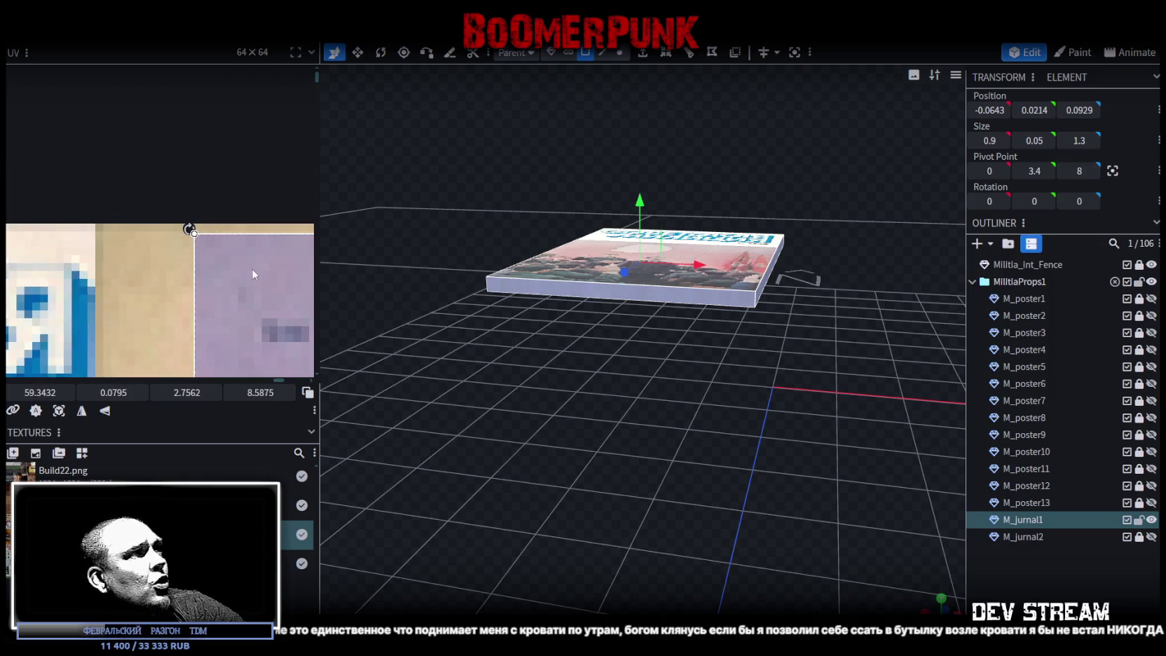
pyautogui.moveTo(250, 263); pyautogui.dragTo(158, 259)
pyautogui.scroll(-3, 157, 262)
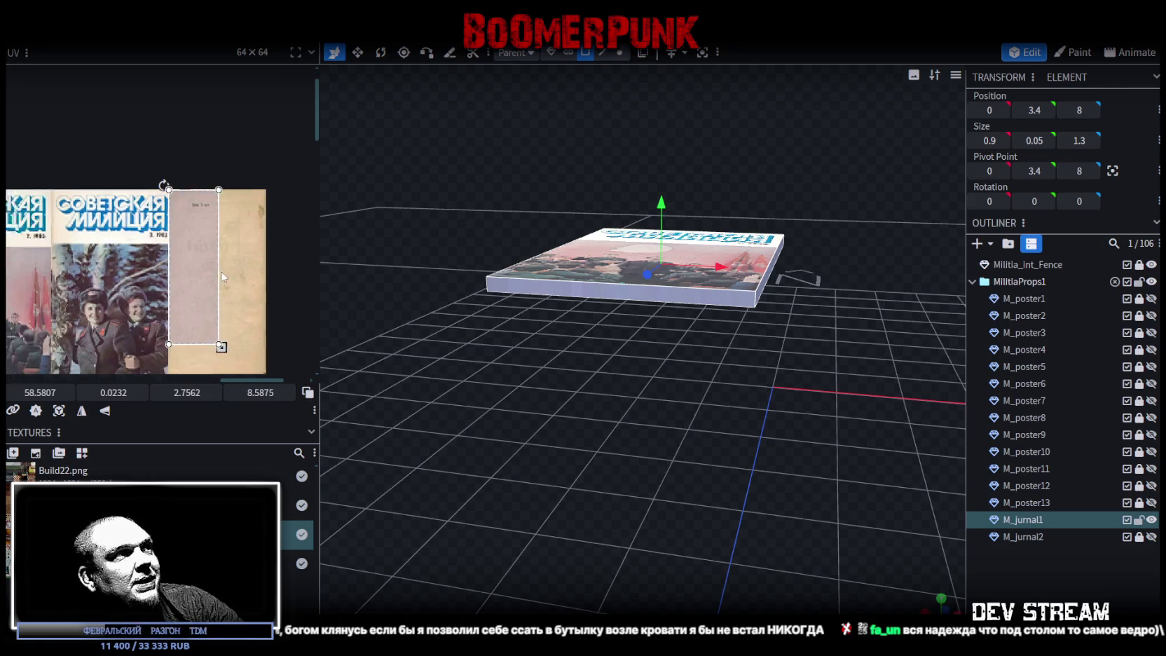
# Step: Enlarge M_jurnal1's UV box to about 5.4 by 10.2 atlas units to fill the blank page
pyautogui.scroll(5, 180, 225)
pyautogui.moveTo(180, 224); pyautogui.dragTo(241, 252)
pyautogui.scroll(2, 230, 253)
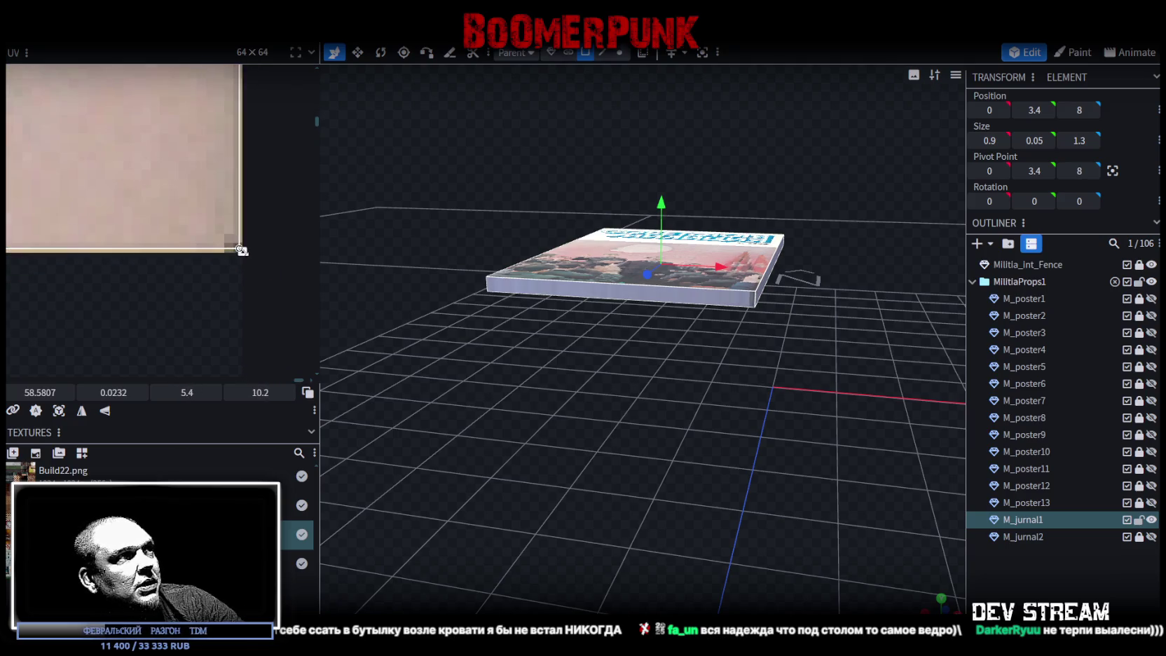
pyautogui.moveTo(241, 253); pyautogui.dragTo(242, 253)
pyautogui.scroll(-1, 211, 231)
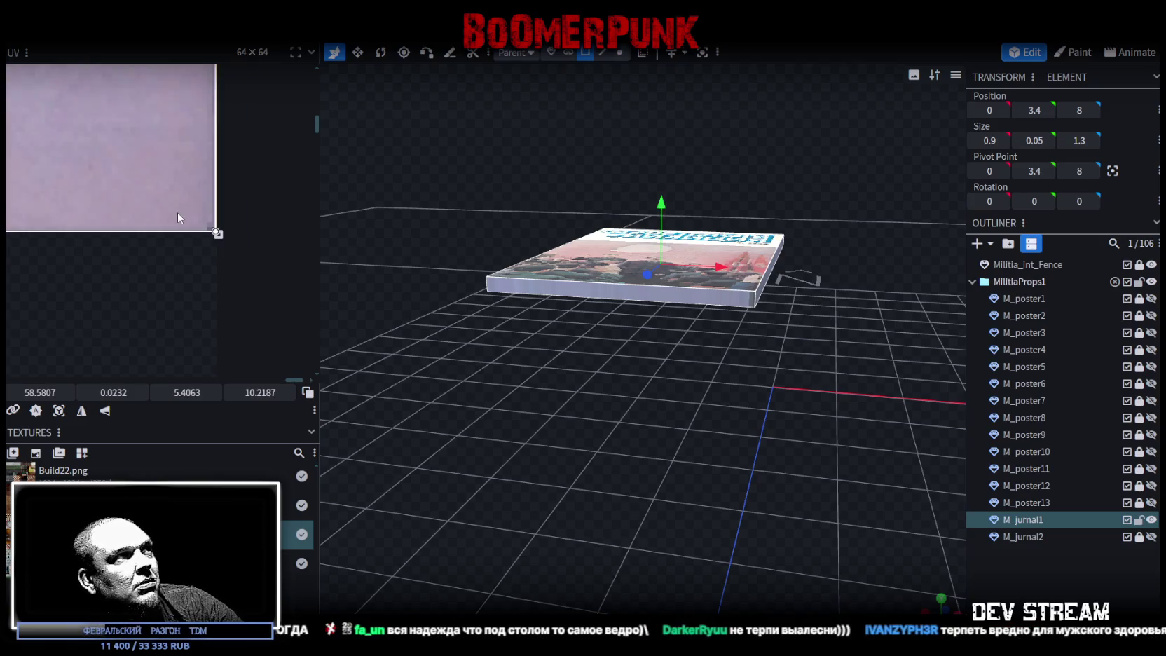
pyautogui.scroll(-2, 178, 212)
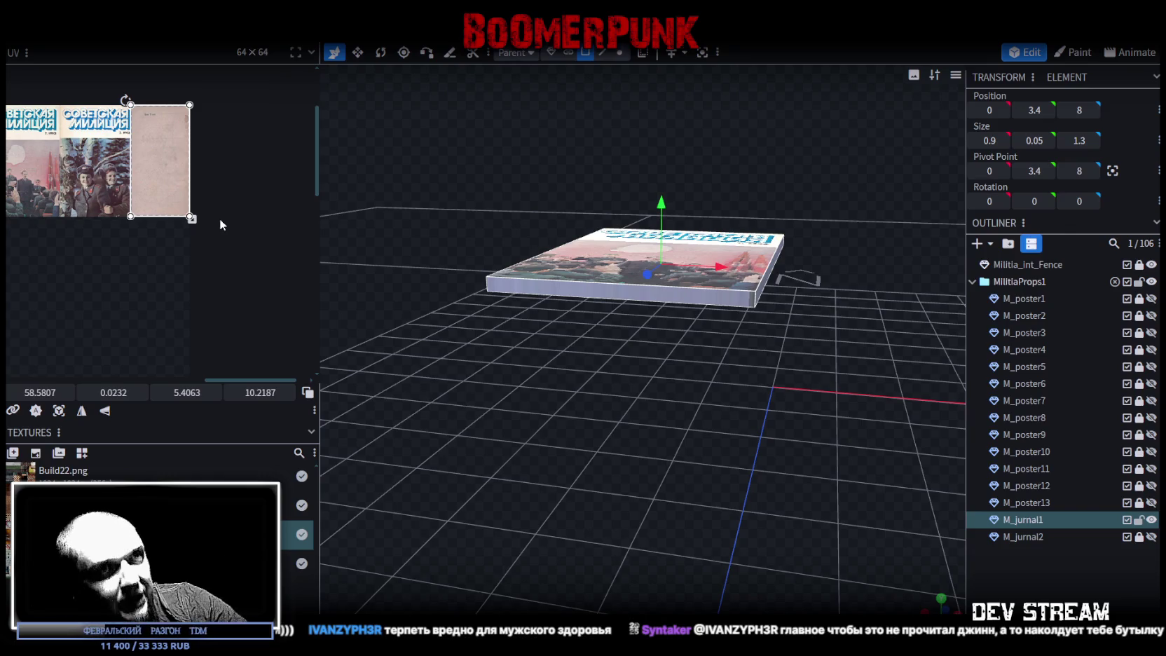
# Step: Hide M_jurnal2, make M_jurnal1 visible again, and select M_jurnal1 for editing
pyautogui.scroll(-2, 133, 227)
pyautogui.scroll(-2, 140, 221)
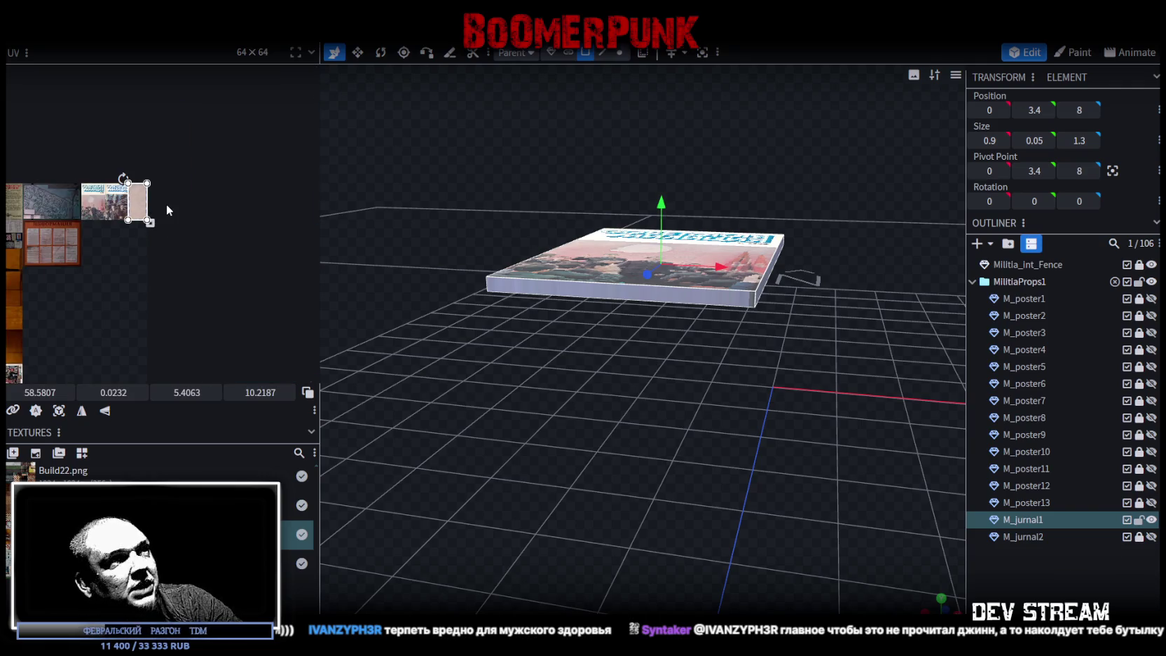
pyautogui.moveTo(701, 501); pyautogui.dragTo(784, 491)
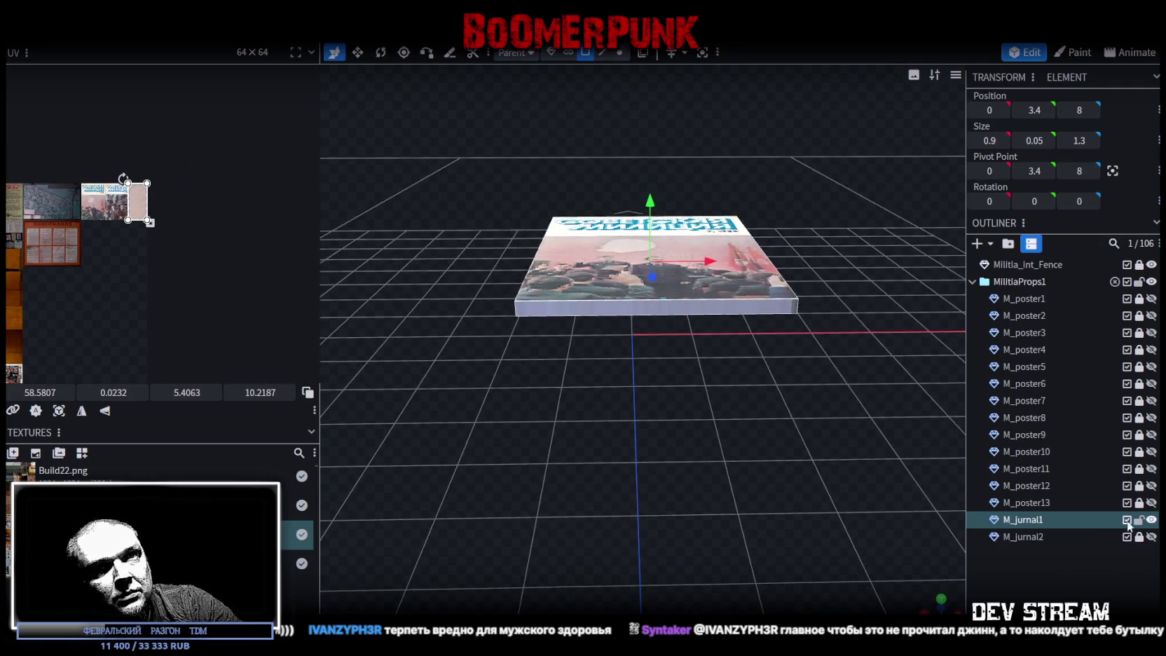
pyautogui.click(1151, 537)
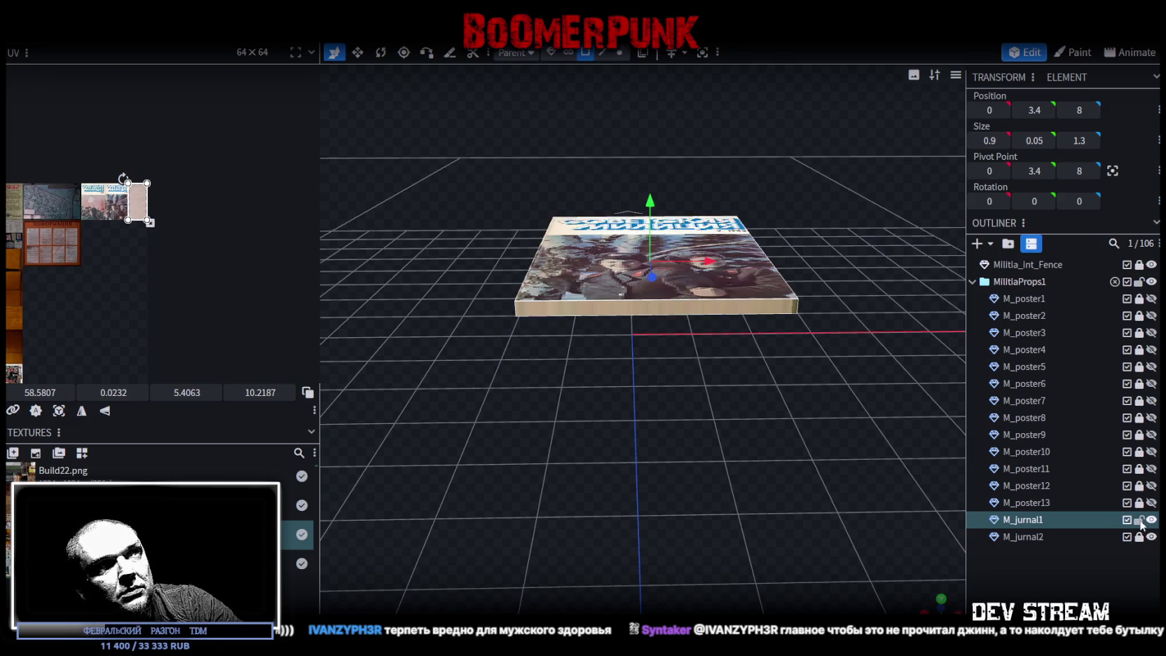
pyautogui.click(1152, 519)
pyautogui.click(1151, 537)
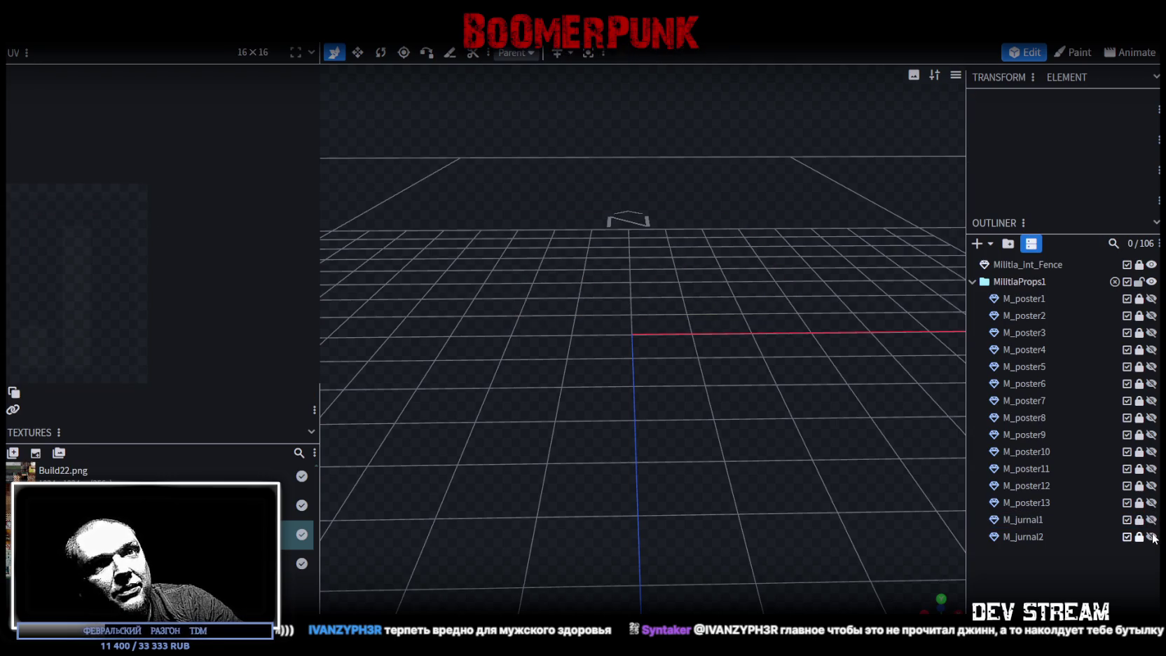
pyautogui.click(1151, 519)
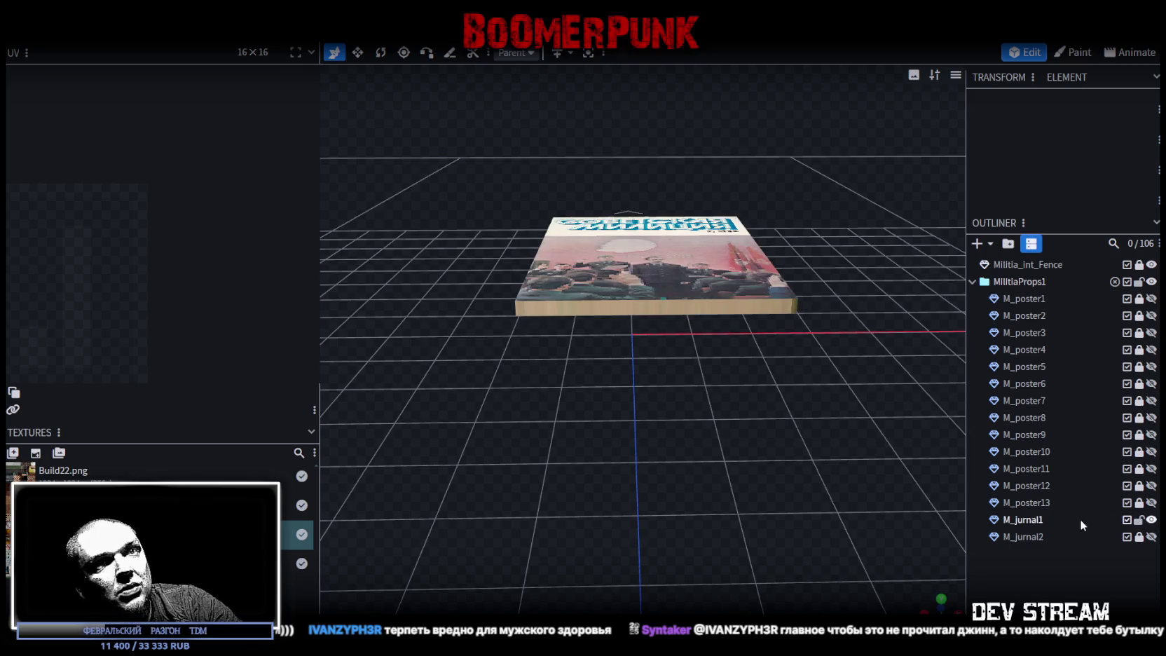
pyautogui.click(1018, 519)
# Step: Orbit under M_jurnal1 and inspect its face's UV mapping
pyautogui.moveTo(533, 420); pyautogui.dragTo(484, 391)
pyautogui.scroll(5, 520, 286)
pyautogui.moveTo(520, 285)
pyautogui.mouseDown()
pyautogui.moveTo(376, 239)
pyautogui.moveTo(580, 369)
pyautogui.moveTo(576, 225)
pyautogui.mouseUp()
pyautogui.click(517, 221)
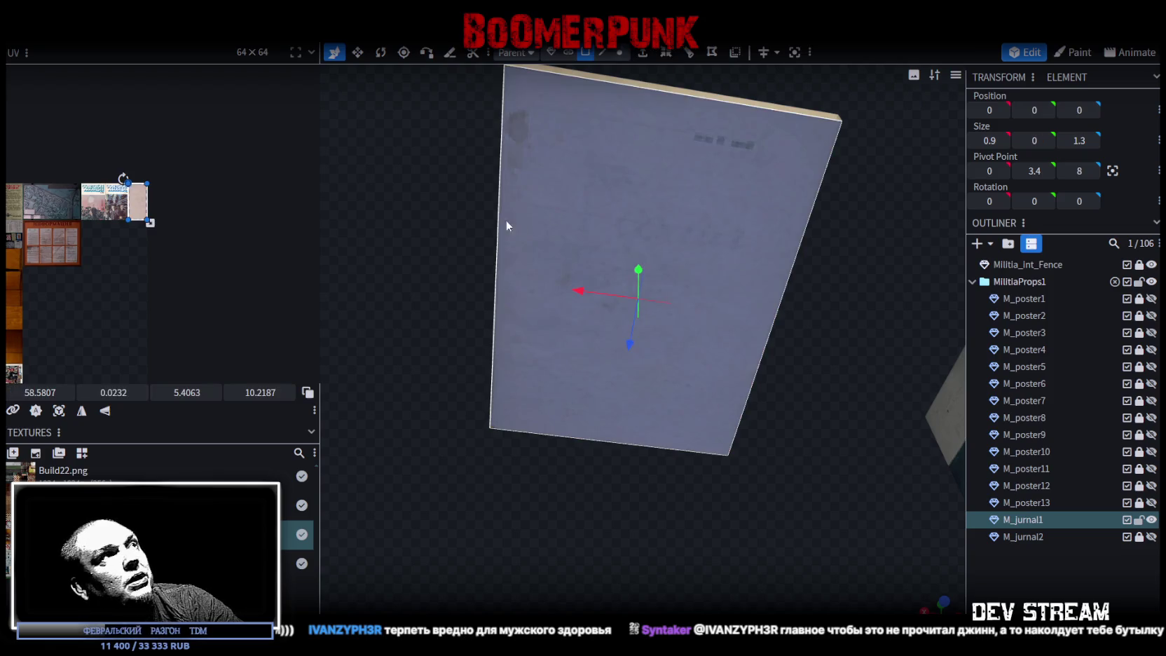
pyautogui.moveTo(455, 218)
pyautogui.mouseDown()
pyautogui.moveTo(438, 305)
pyautogui.moveTo(600, 391)
pyautogui.moveTo(780, 326)
pyautogui.moveTo(767, 296)
pyautogui.moveTo(716, 322)
pyautogui.mouseUp()
pyautogui.scroll(2, 114, 148)
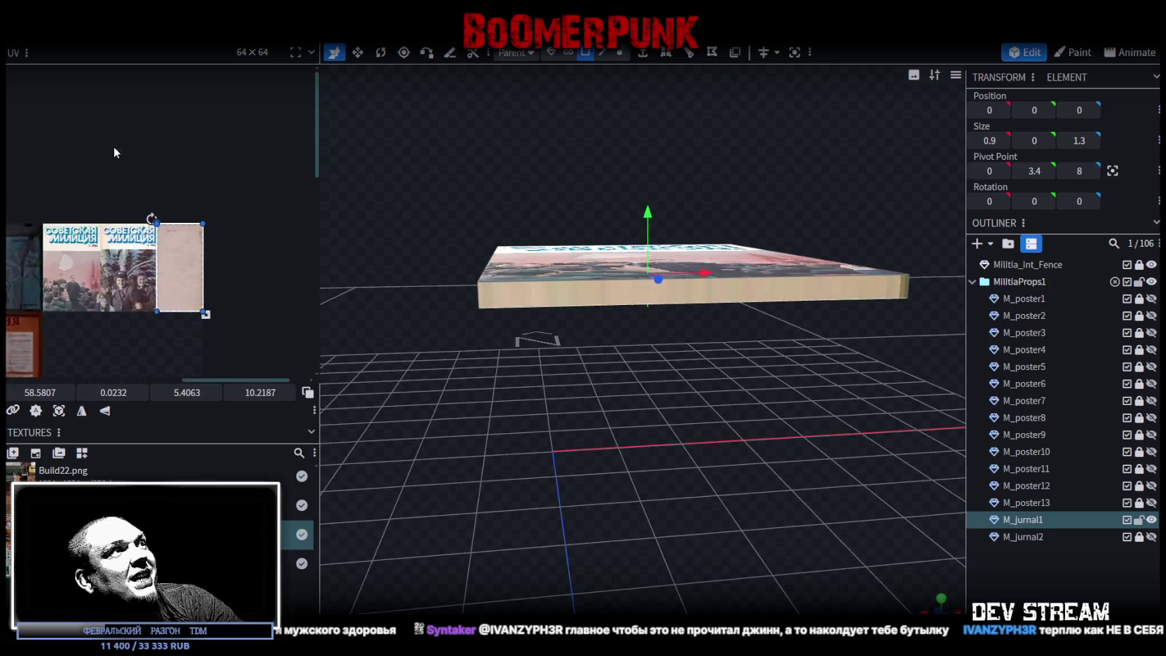
pyautogui.scroll(2, 204, 324)
# Step: Make the M_jurnal1 magazine 0.05 units thick and check its blank underside
pyautogui.moveTo(204, 323); pyautogui.dragTo(180, 194, button='middle')
pyautogui.moveTo(458, 299)
pyautogui.mouseDown()
pyautogui.moveTo(612, 473)
pyautogui.moveTo(609, 387)
pyautogui.moveTo(596, 368)
pyautogui.mouseUp()
pyautogui.scroll(-3, 187, 336)
pyautogui.scroll(3, 123, 317)
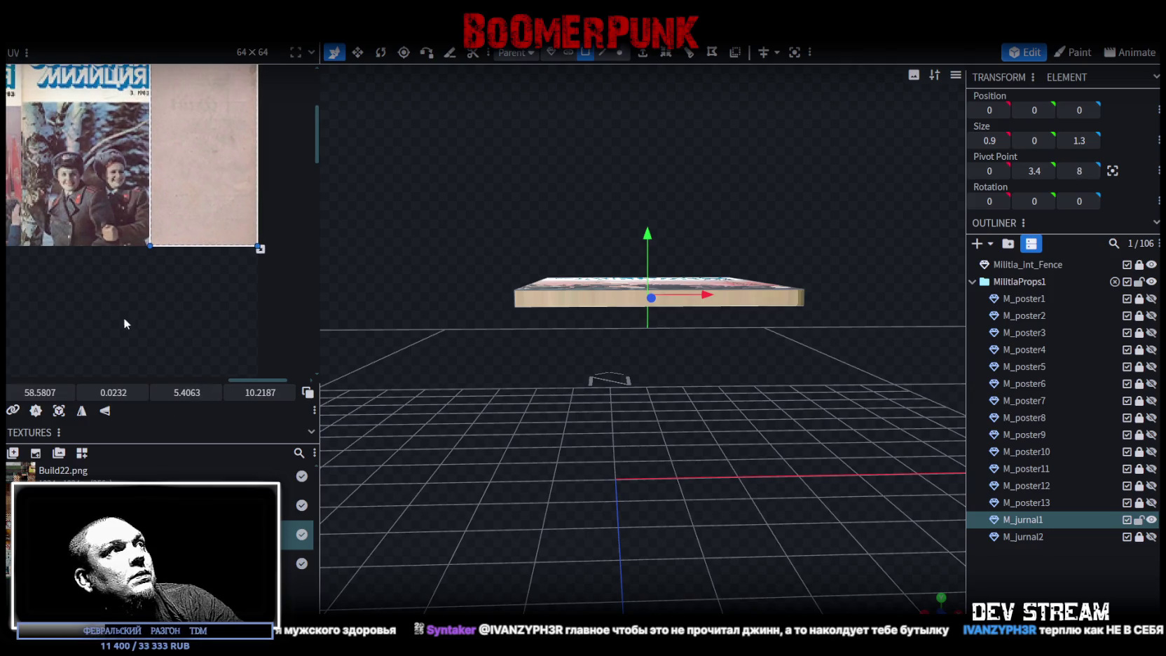
pyautogui.scroll(2, 185, 342)
pyautogui.scroll(-2, 186, 342)
pyautogui.moveTo(498, 400)
pyautogui.mouseDown()
pyautogui.moveTo(499, 421)
pyautogui.moveTo(527, 428)
pyautogui.mouseUp()
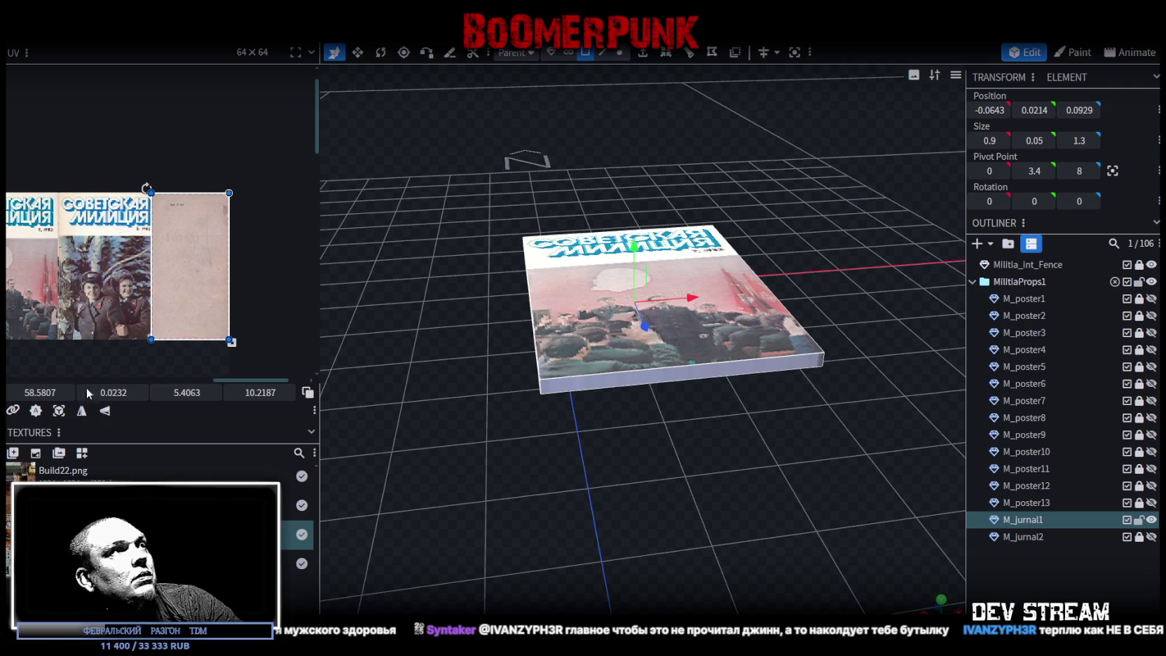
pyautogui.moveTo(719, 488)
pyautogui.mouseDown()
pyautogui.moveTo(508, 381)
pyautogui.moveTo(376, 370)
pyautogui.mouseUp()
# Step: Lock and hide M_jurnal1, then show, unlock and select M_jurnal2
pyautogui.click(1139, 519)
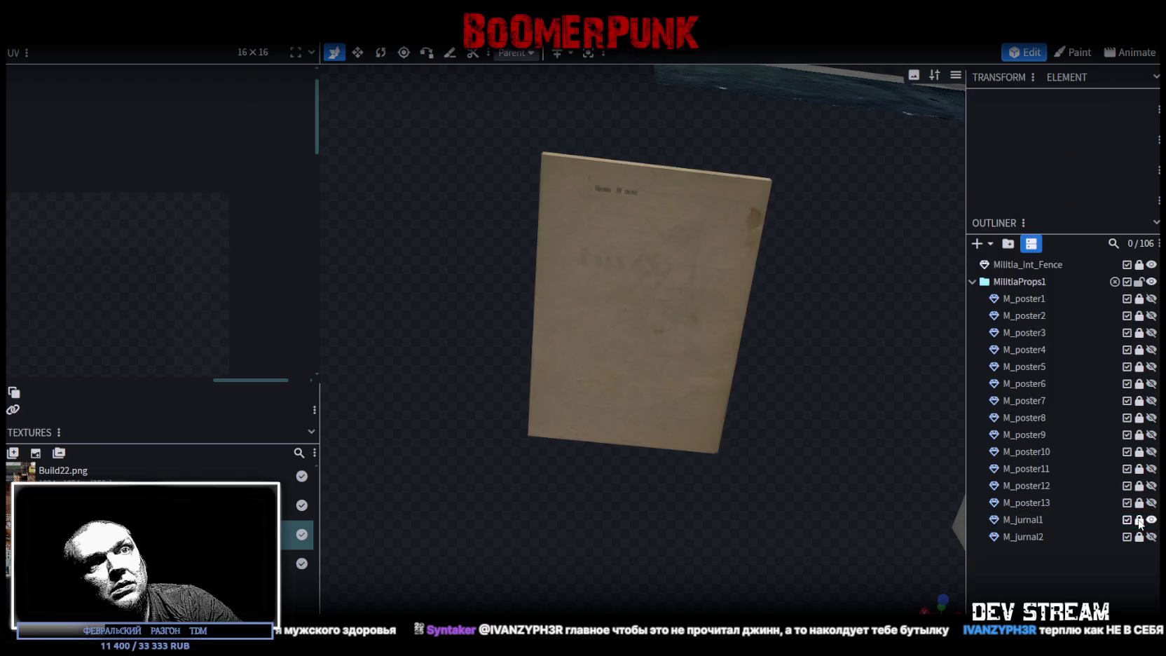
pyautogui.click(1151, 519)
pyautogui.click(1151, 536)
pyautogui.click(1139, 537)
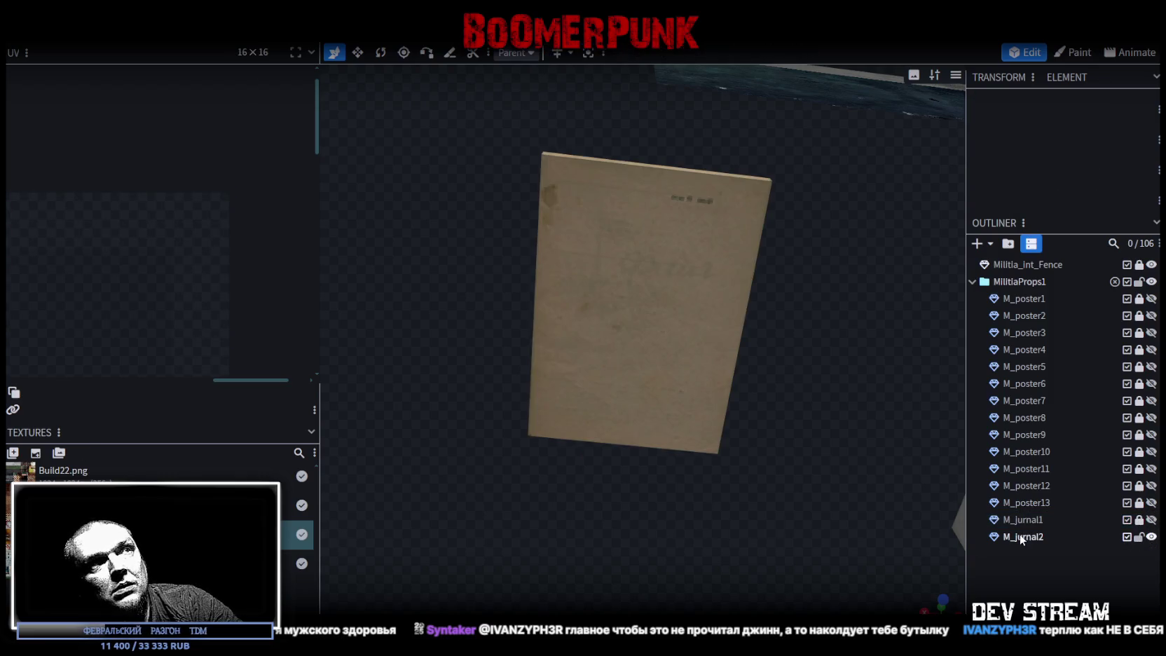
pyautogui.click(1022, 536)
# Step: Check M_jurnal2's cover face UV from both sides and save the model
pyautogui.moveTo(505, 224)
pyautogui.mouseDown()
pyautogui.moveTo(539, 373)
pyautogui.moveTo(429, 250)
pyautogui.moveTo(430, 219)
pyautogui.moveTo(665, 435)
pyautogui.moveTo(620, 376)
pyautogui.mouseUp()
pyautogui.click(594, 368)
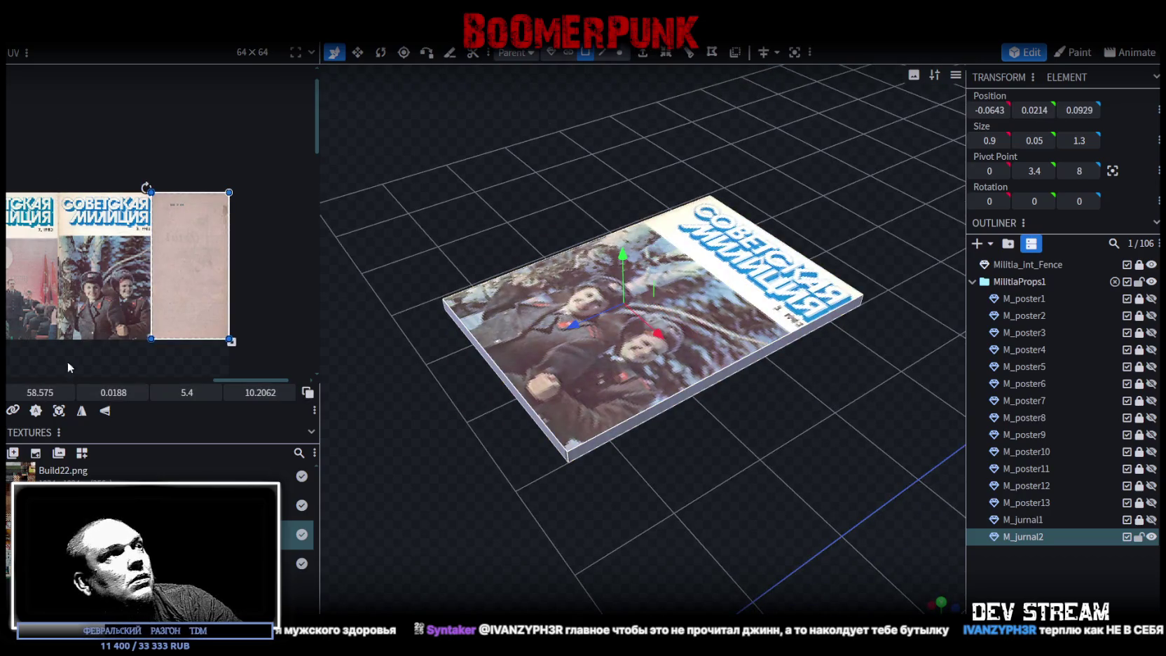
pyautogui.click(759, 510)
pyautogui.moveTo(759, 510)
pyautogui.mouseDown()
pyautogui.moveTo(818, 437)
pyautogui.moveTo(845, 441)
pyautogui.mouseUp()
pyautogui.hotkey('ctrl', 's')
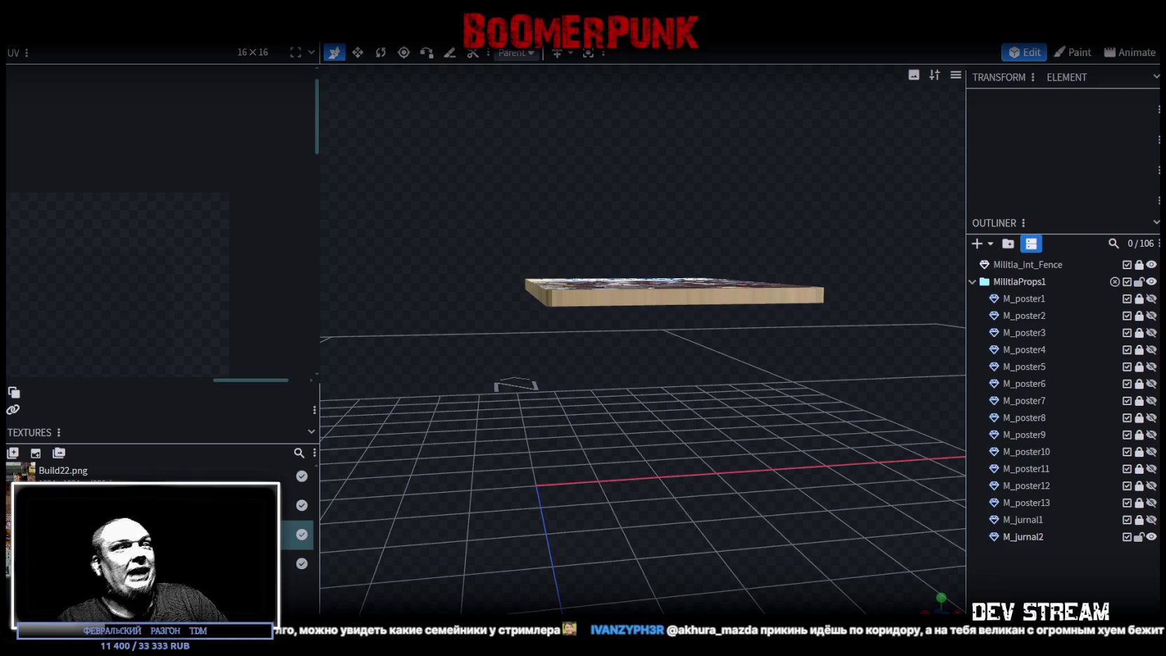
# Step: Turn off M_jurnal2's visibility so the viewport shows only the empty grid
pyautogui.moveTo(677, 179)
pyautogui.mouseDown()
pyautogui.moveTo(636, 316)
pyautogui.moveTo(609, 183)
pyautogui.moveTo(699, 201)
pyautogui.moveTo(675, 214)
pyautogui.moveTo(751, 381)
pyautogui.moveTo(757, 527)
pyautogui.moveTo(876, 540)
pyautogui.mouseUp()
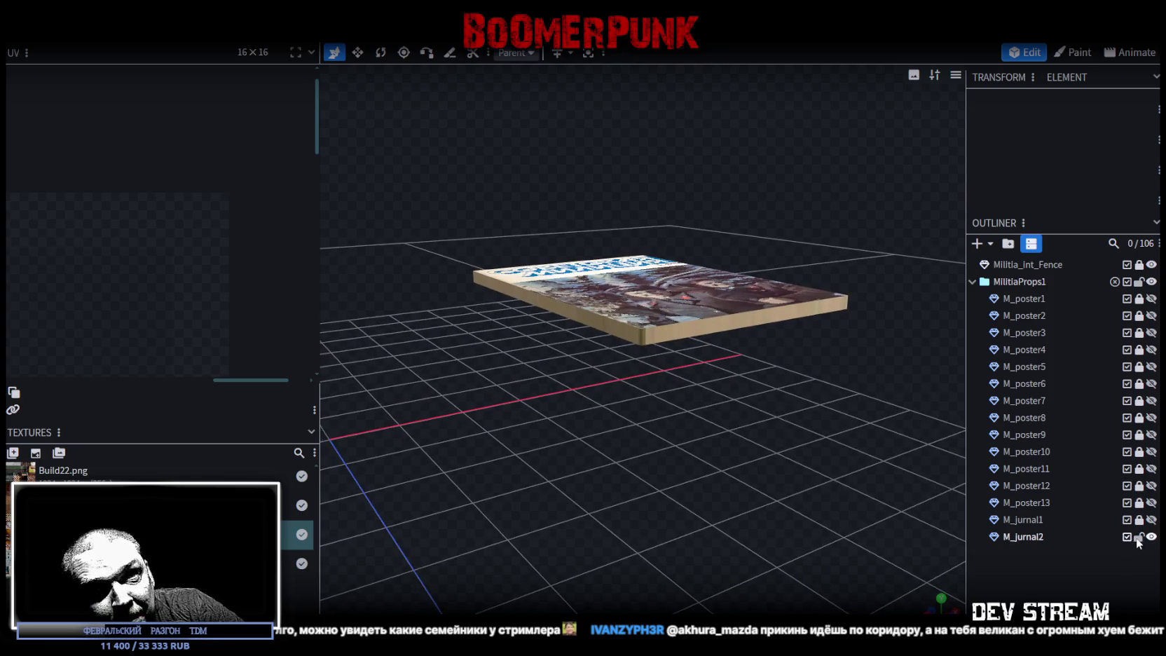
pyautogui.click(1151, 537)
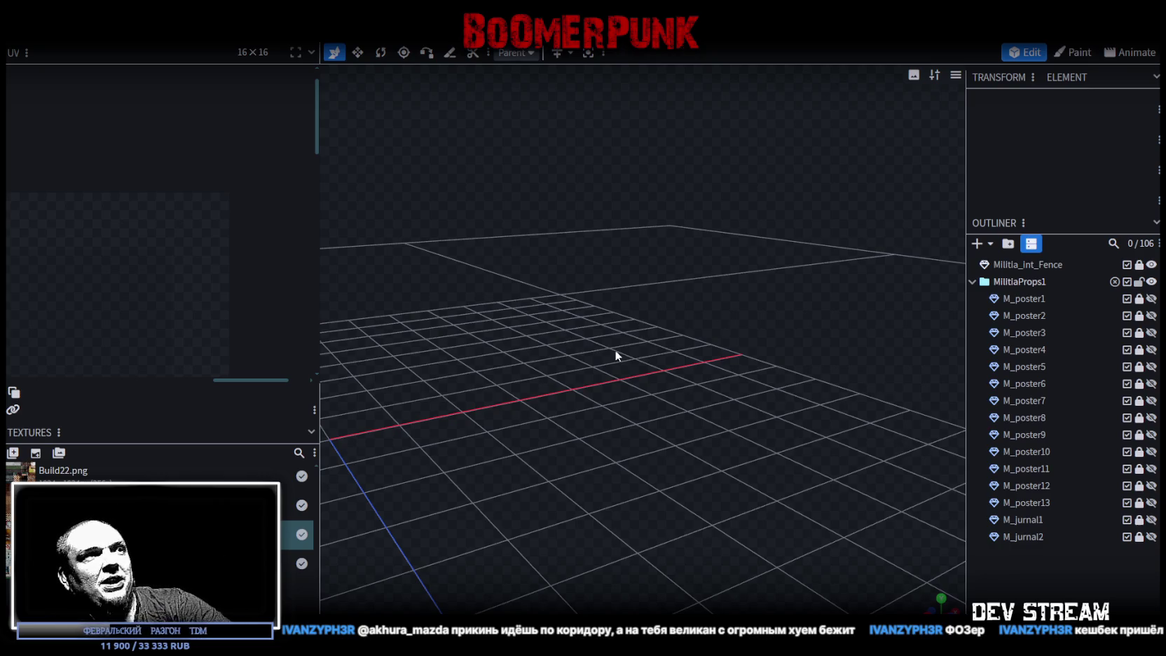
pyautogui.scroll(1, 615, 350)
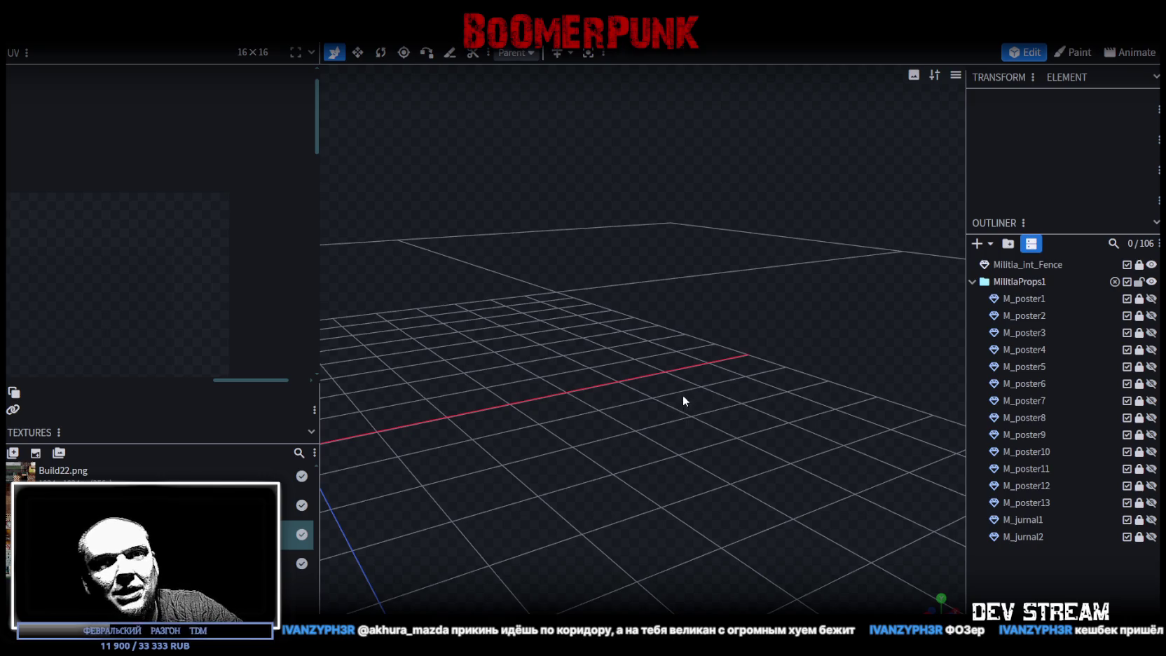
pyautogui.moveTo(702, 384)
pyautogui.mouseDown()
pyautogui.moveTo(675, 413)
pyautogui.moveTo(698, 371)
pyautogui.moveTo(713, 388)
pyautogui.moveTo(726, 383)
pyautogui.mouseUp()
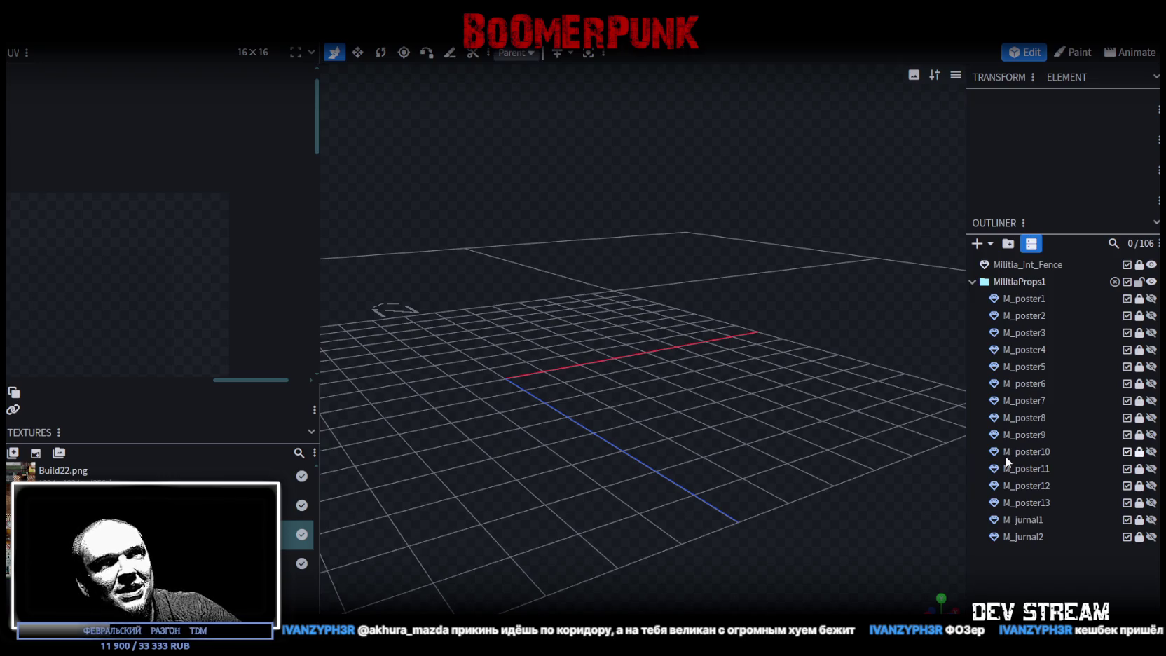
pyautogui.moveTo(838, 368)
pyautogui.mouseDown()
pyautogui.moveTo(620, 373)
pyautogui.moveTo(761, 361)
pyautogui.moveTo(689, 457)
pyautogui.moveTo(796, 399)
pyautogui.moveTo(783, 348)
pyautogui.moveTo(765, 351)
pyautogui.mouseUp()
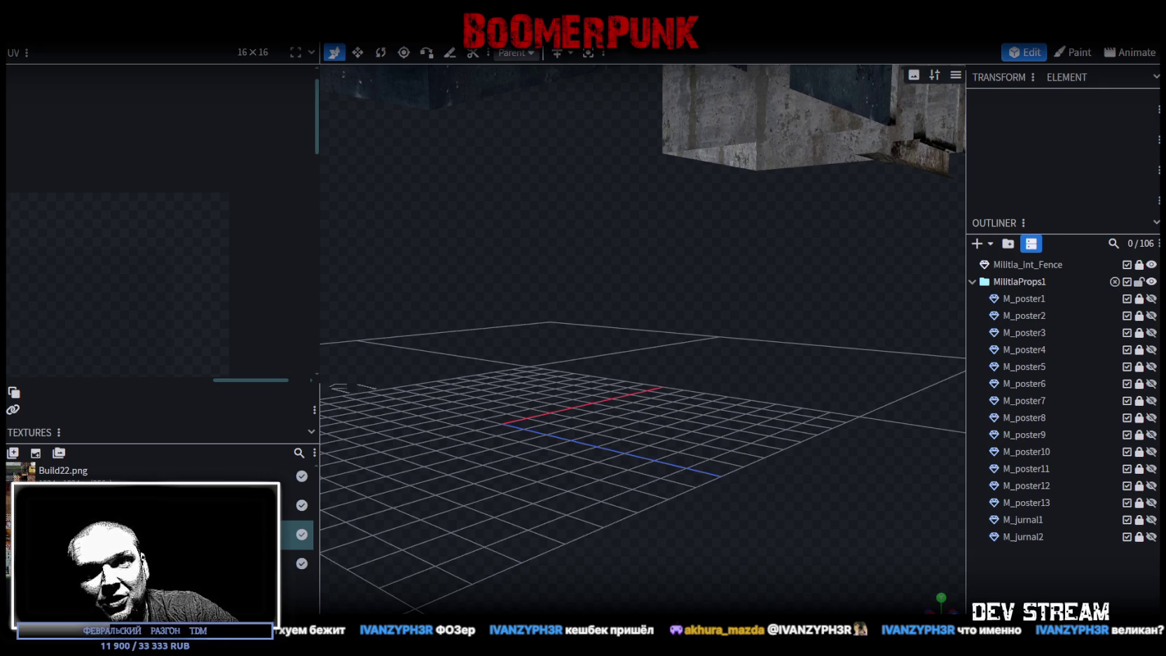
pyautogui.scroll(-3, 729, 426)
# Step: Zoom out over the whole building, then switch to the Chrome 'fear and hunger' image results
pyautogui.scroll(-3, 779, 395)
pyautogui.scroll(-3, 804, 419)
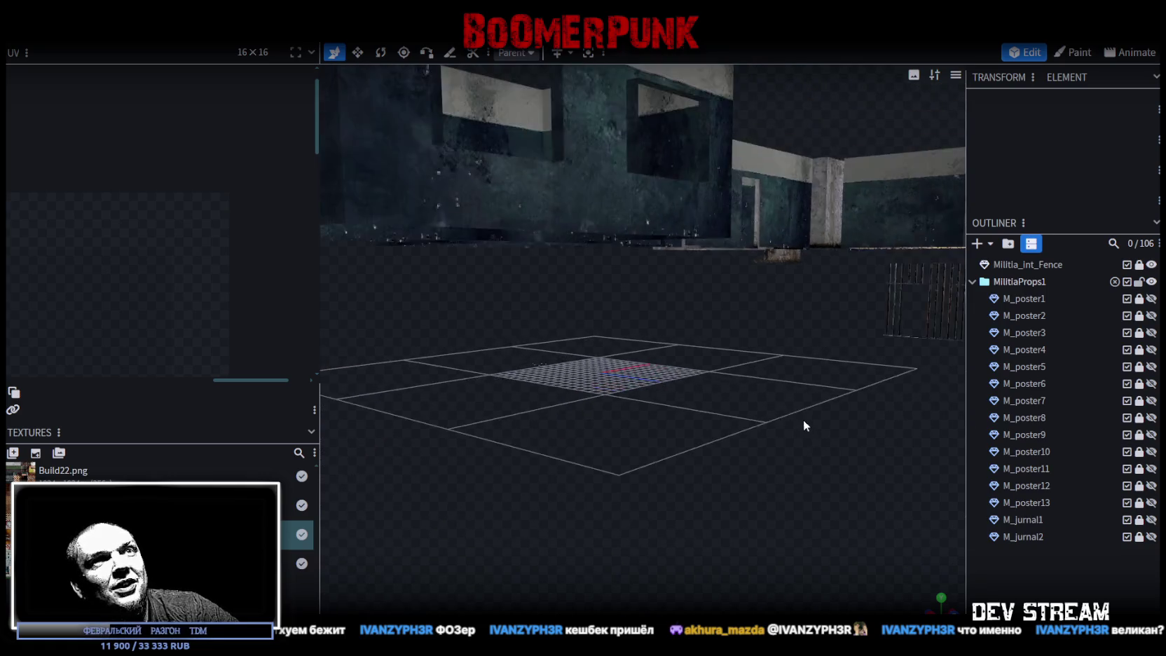
pyautogui.scroll(-2, 802, 387)
pyautogui.scroll(3, 780, 418)
pyautogui.scroll(2, 779, 416)
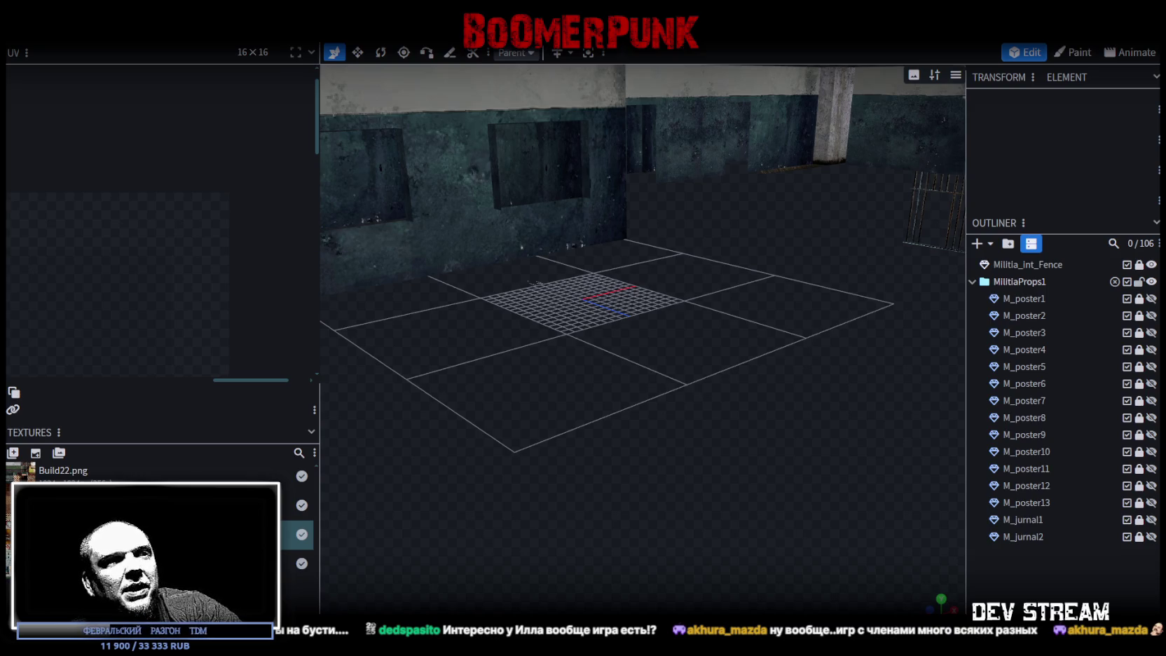
pyautogui.scroll(-5, 630, 464)
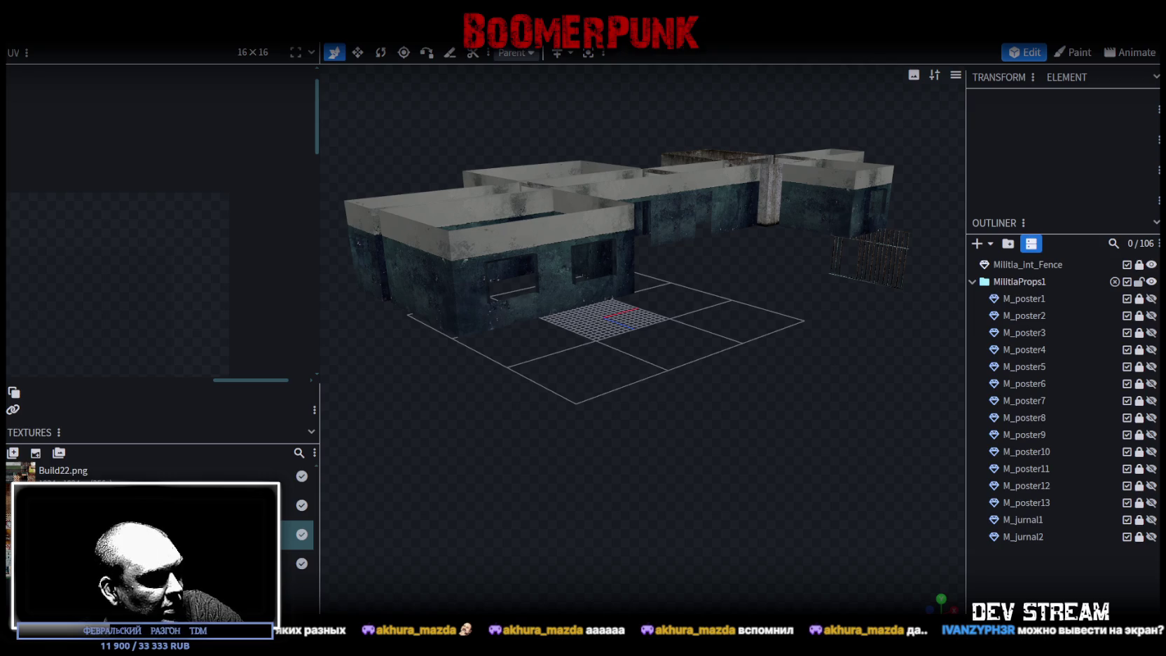
pyautogui.hotkey('alt', 'Tab')
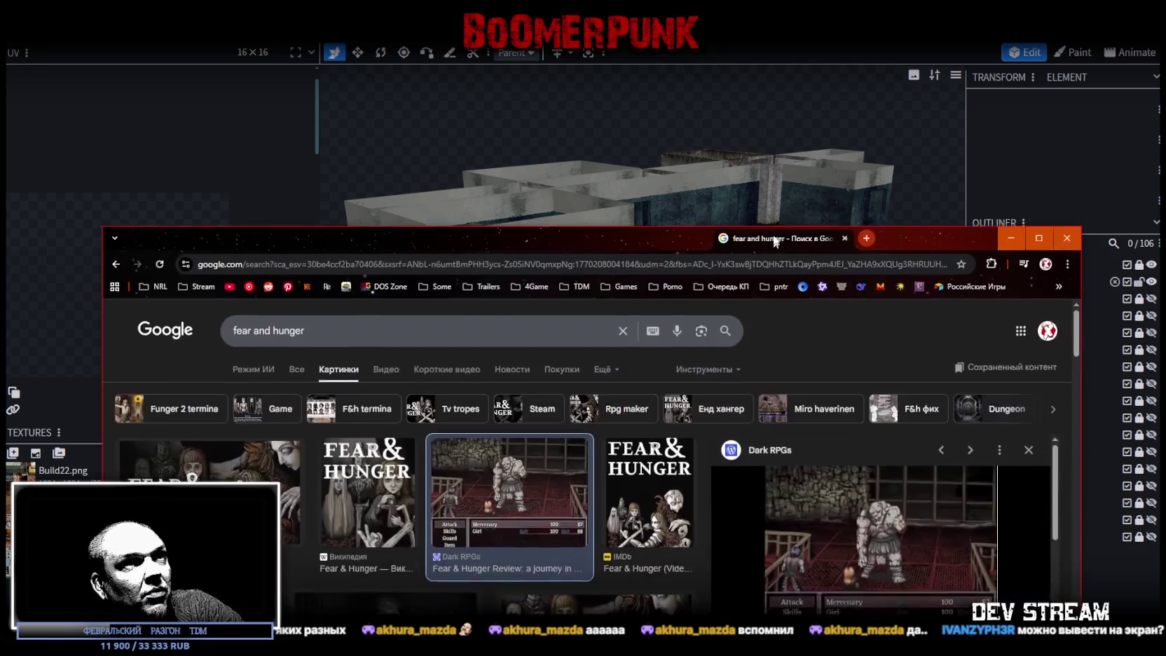
# Step: Raise the Chrome window, scroll the fear and hunger images, then return to Blockbench
pyautogui.moveTo(768, 234); pyautogui.dragTo(788, 81)
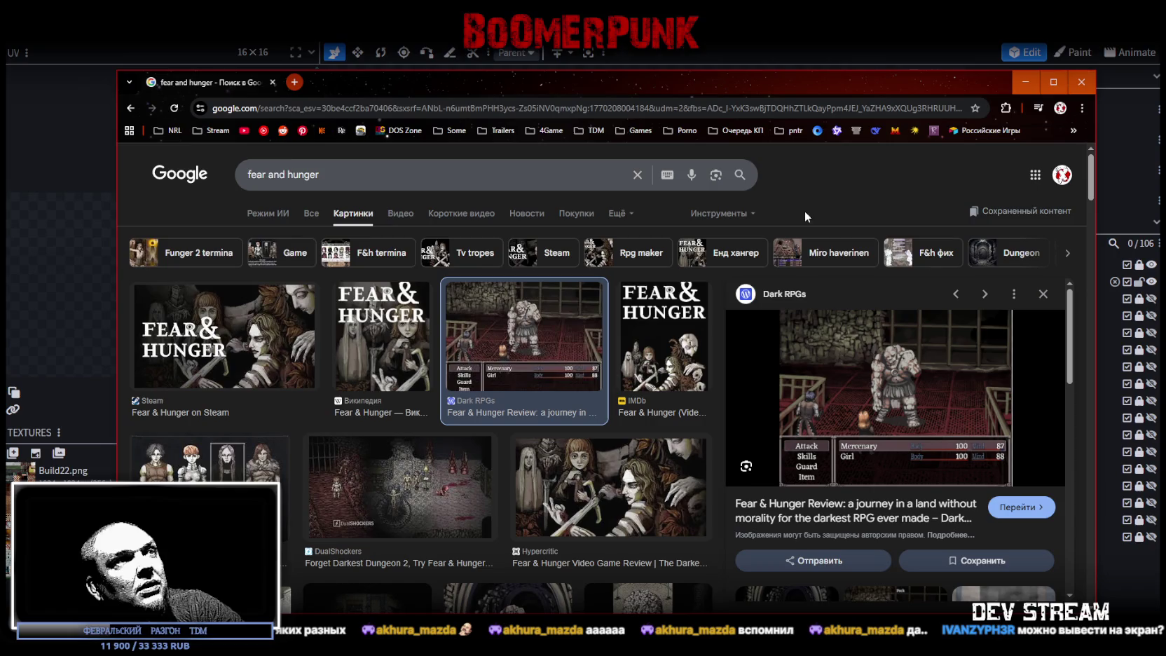
pyautogui.moveTo(888, 414)
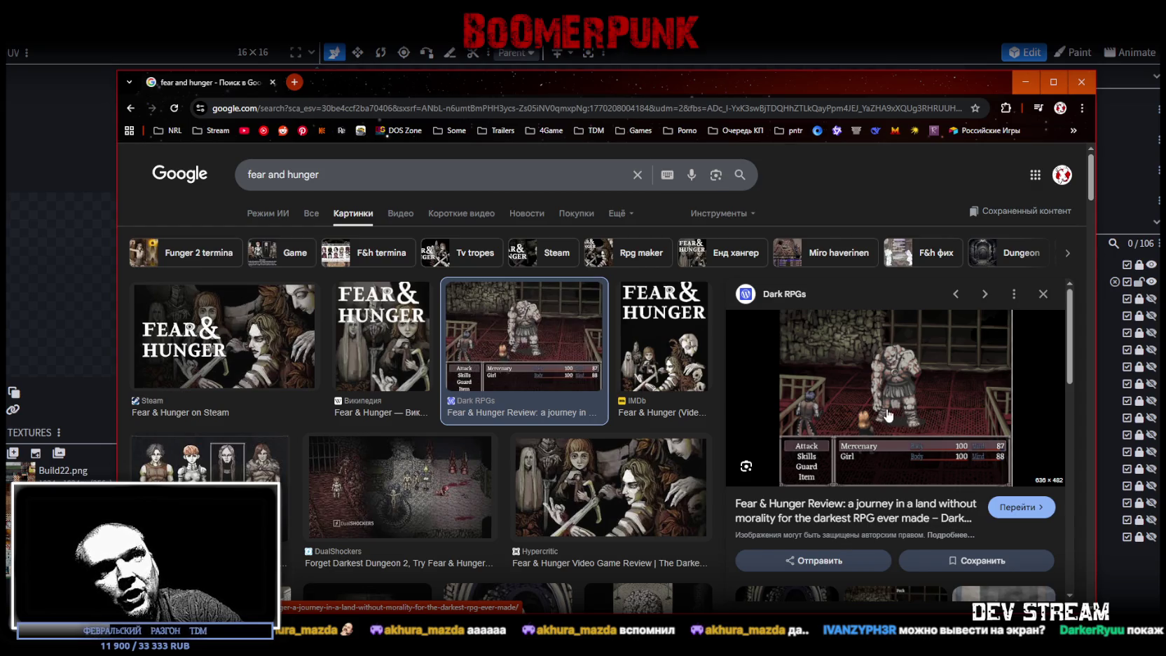
pyautogui.scroll(-2, 623, 355)
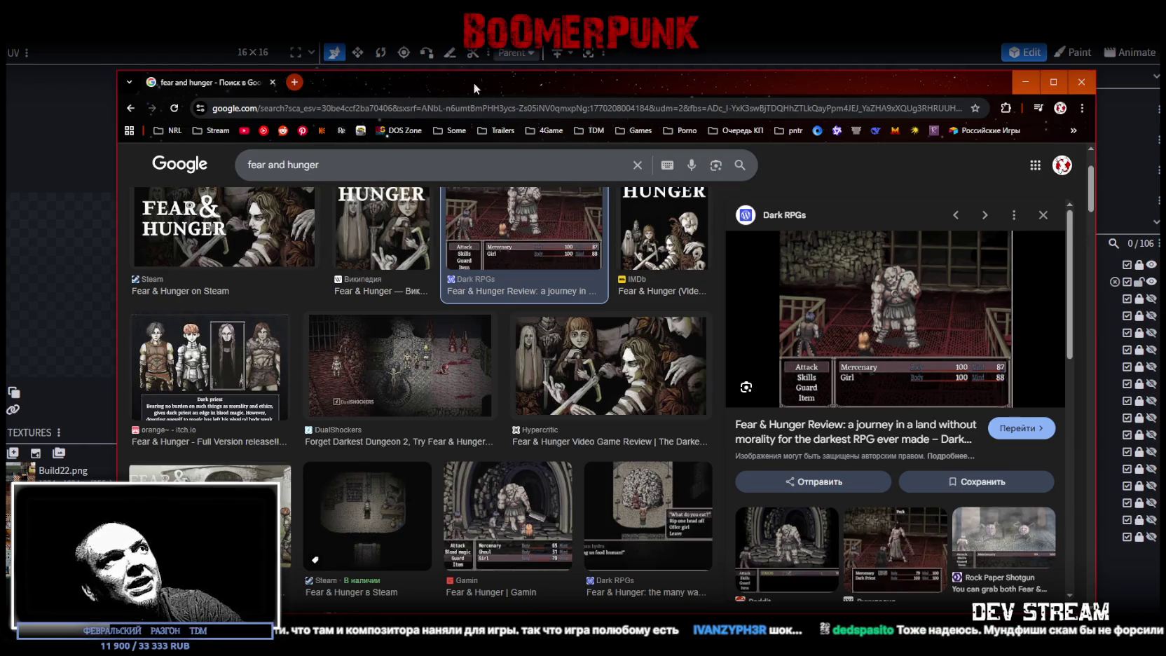
pyautogui.hotkey('alt', 'Tab')
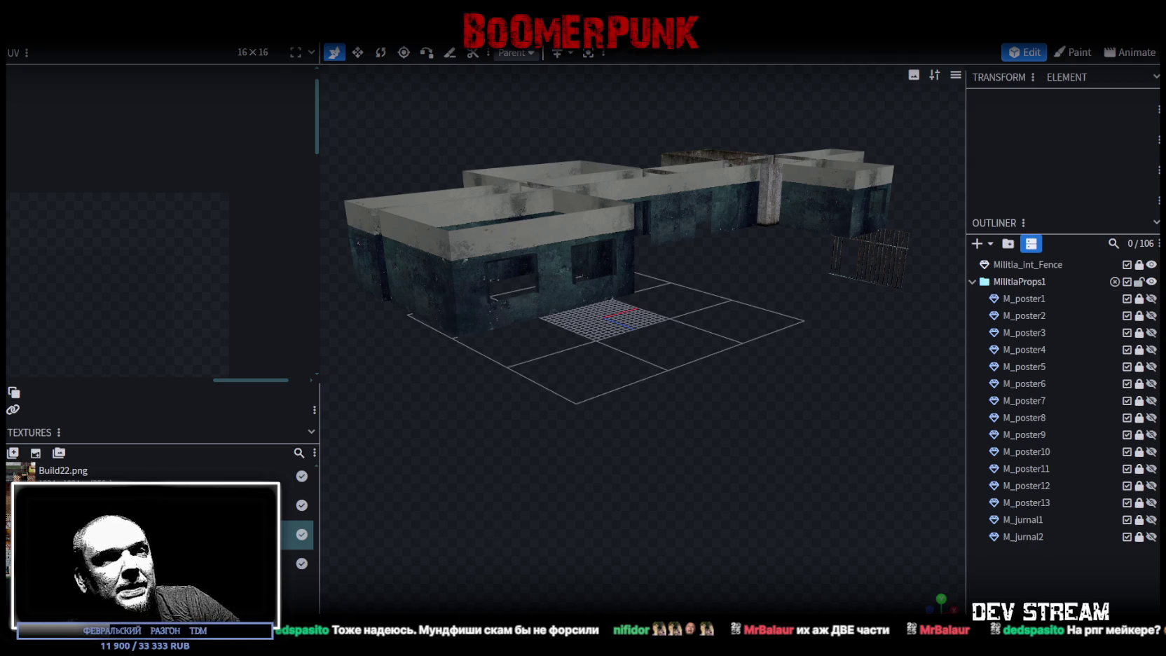
# Step: Orbit and zoom around the building to a low viewing angle
pyautogui.moveTo(769, 602)
pyautogui.mouseDown()
pyautogui.moveTo(731, 408)
pyautogui.moveTo(708, 489)
pyautogui.moveTo(691, 499)
pyautogui.moveTo(702, 446)
pyautogui.moveTo(630, 419)
pyautogui.moveTo(531, 430)
pyautogui.moveTo(579, 423)
pyautogui.mouseUp()
pyautogui.scroll(5, 731, 408)
pyautogui.scroll(-3, 630, 419)
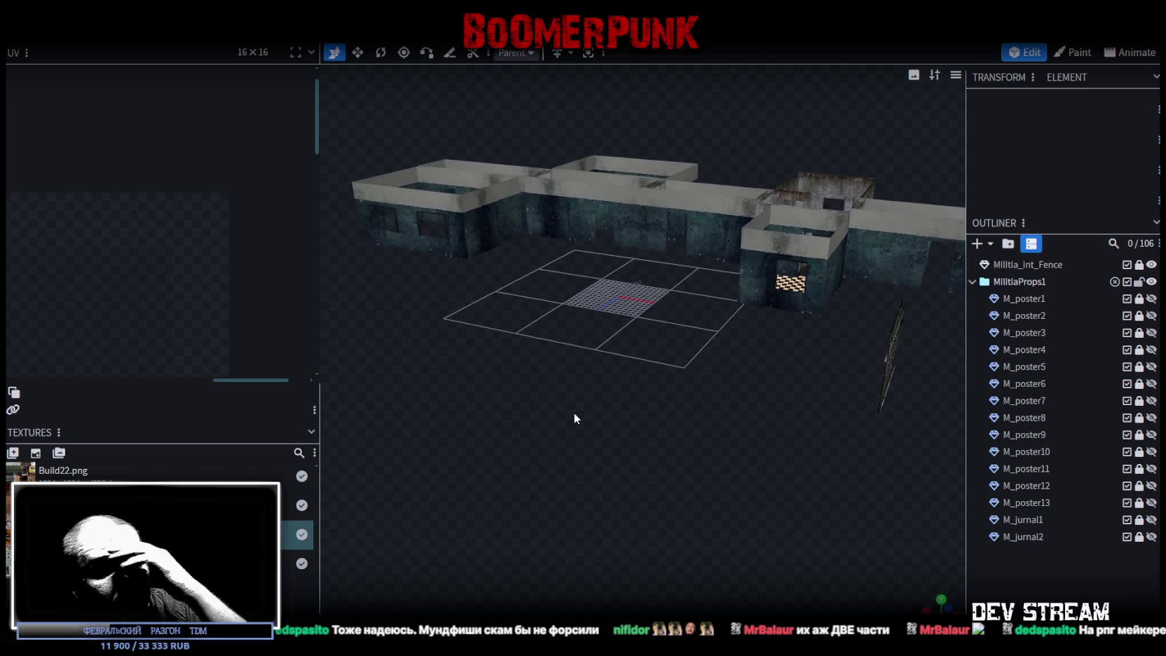
pyautogui.scroll(-2, 717, 464)
pyautogui.moveTo(717, 464)
pyautogui.mouseDown()
pyautogui.moveTo(601, 495)
pyautogui.moveTo(606, 481)
pyautogui.moveTo(935, 447)
pyautogui.mouseUp()
pyautogui.moveTo(538, 474)
pyautogui.mouseDown()
pyautogui.moveTo(734, 451)
pyautogui.moveTo(911, 497)
pyautogui.mouseUp()
# Step: Show the M_jurnal2 magazine and inspect it from a low side view
pyautogui.click(1151, 537)
pyautogui.moveTo(716, 506)
pyautogui.mouseDown()
pyautogui.moveTo(542, 460)
pyautogui.moveTo(702, 437)
pyautogui.moveTo(669, 409)
pyautogui.moveTo(579, 455)
pyautogui.moveTo(674, 495)
pyautogui.moveTo(464, 530)
pyautogui.moveTo(640, 520)
pyautogui.moveTo(660, 544)
pyautogui.moveTo(615, 474)
pyautogui.moveTo(672, 454)
pyautogui.moveTo(717, 474)
pyautogui.mouseUp()
pyautogui.scroll(2, 698, 459)
pyautogui.scroll(2, 719, 474)
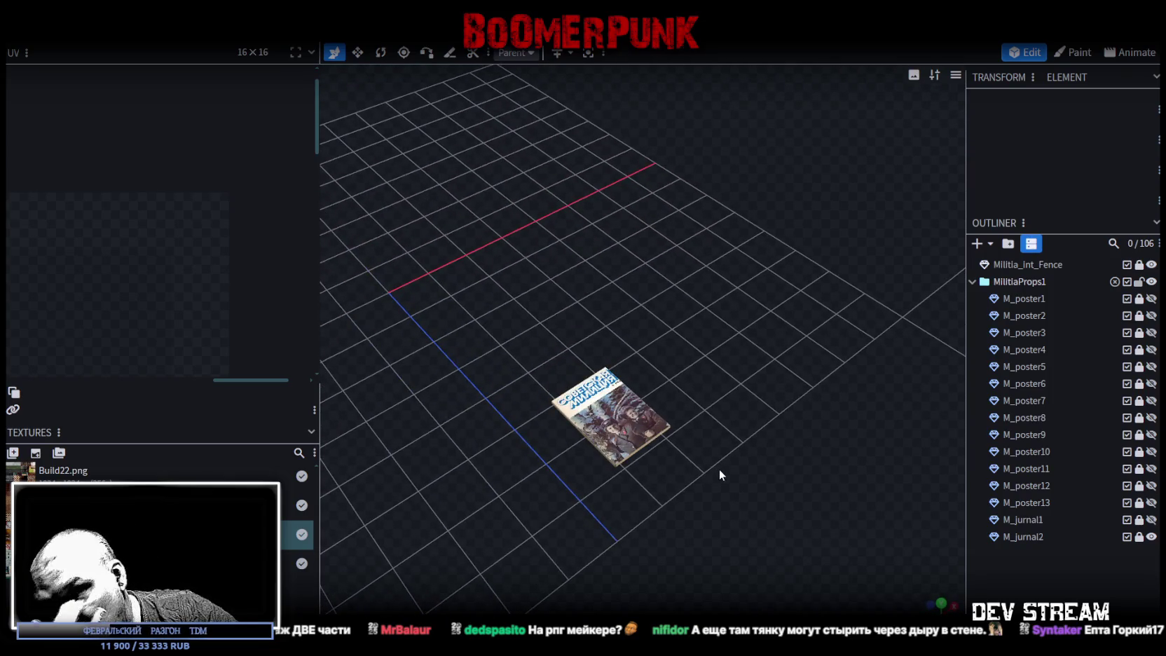
pyautogui.moveTo(763, 515)
pyautogui.mouseDown()
pyautogui.moveTo(703, 486)
pyautogui.moveTo(738, 479)
pyautogui.mouseUp()
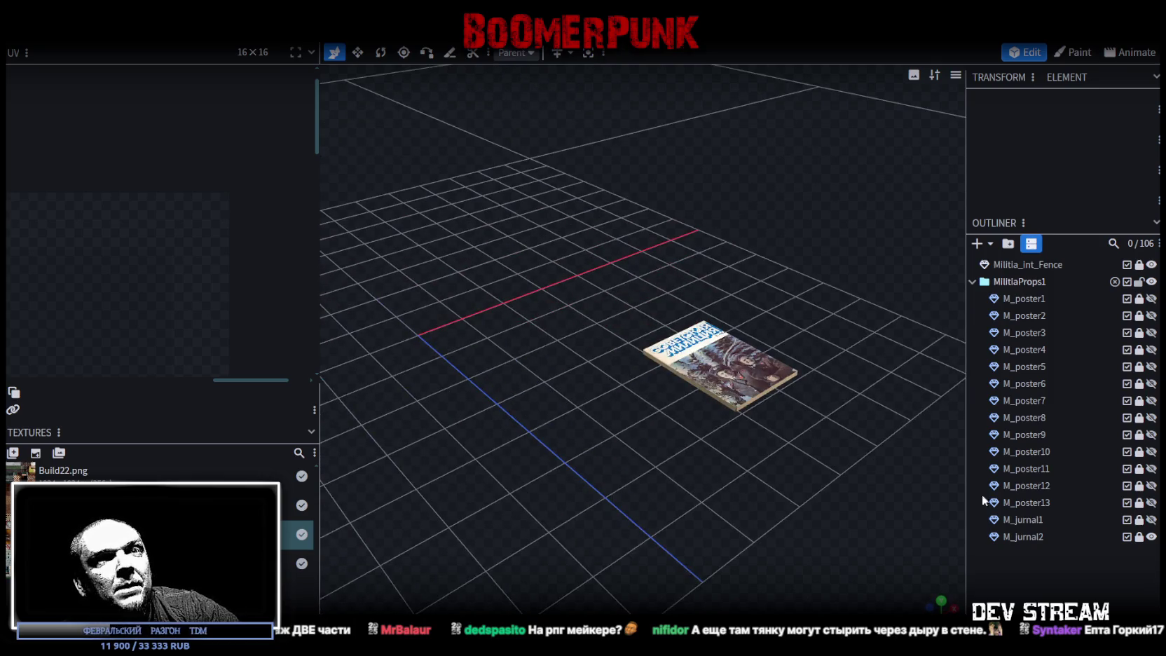
# Step: Hide M_jurnal2 again and make the tall M_poster13 poster visible
pyautogui.click(1151, 537)
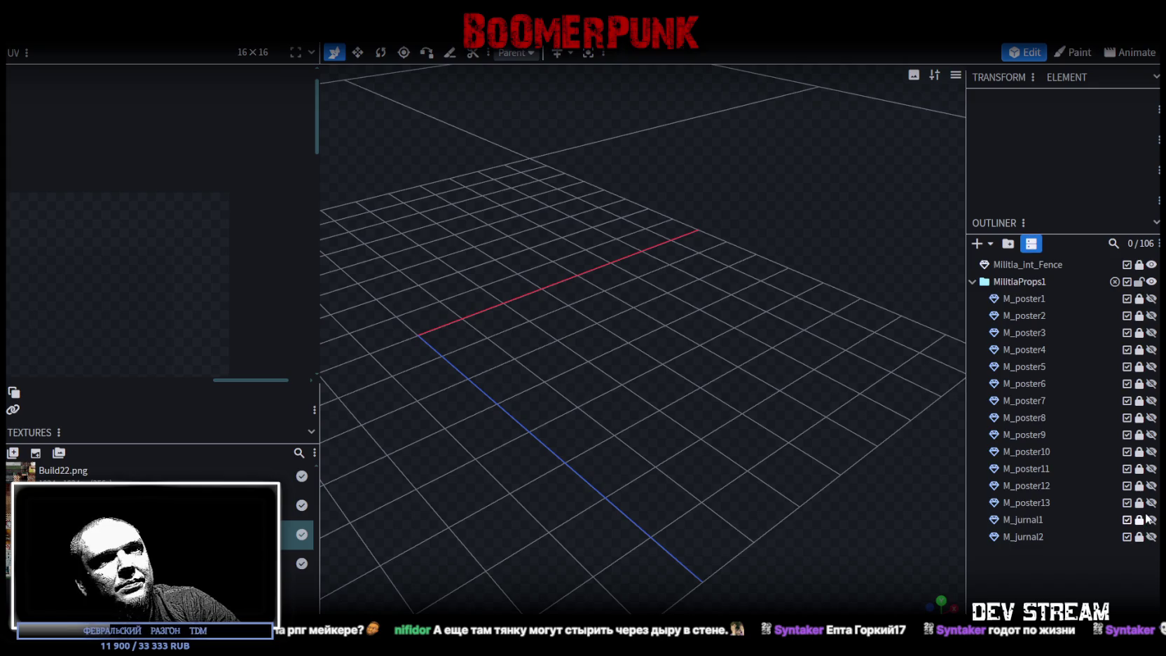
pyautogui.click(1151, 502)
pyautogui.moveTo(690, 427); pyautogui.dragTo(659, 436)
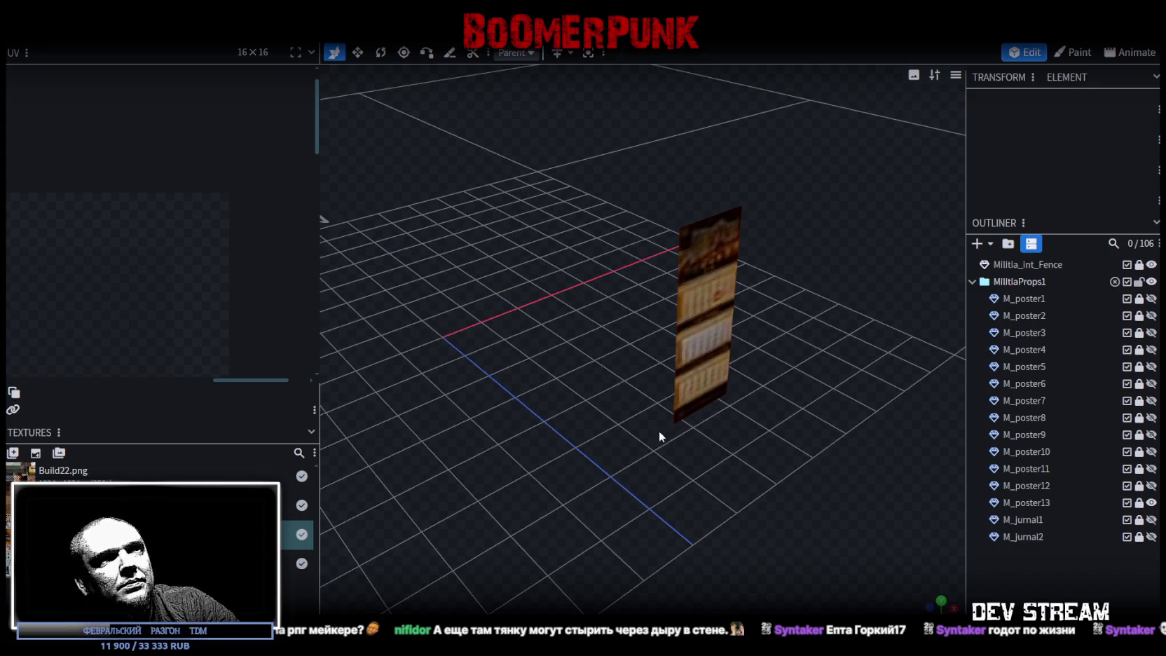
# Step: Select M_poster13 and widen the UV editor to show the whole texture atlas
pyautogui.click(696, 306)
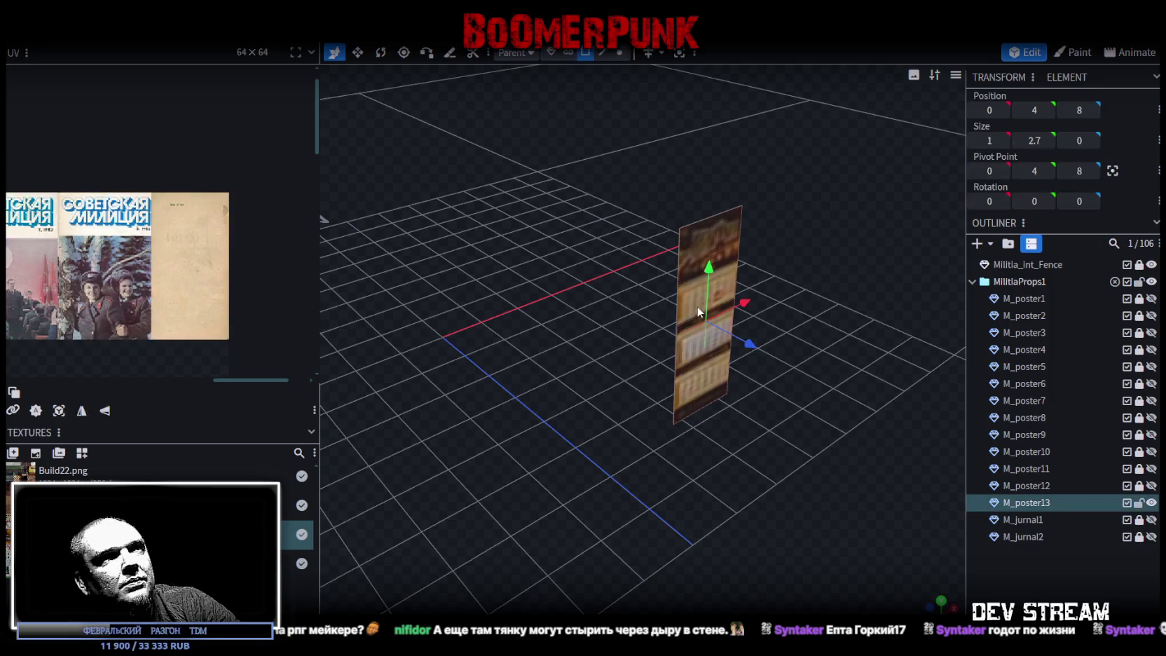
pyautogui.scroll(-2, 53, 297)
pyautogui.scroll(-2, 80, 288)
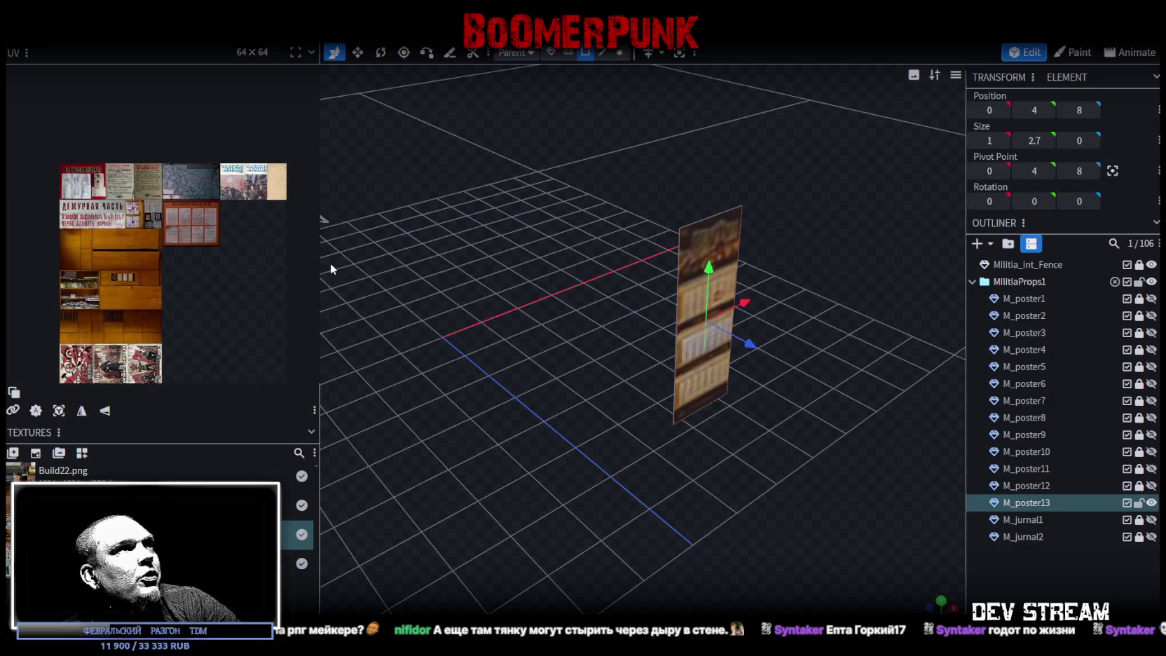
pyautogui.moveTo(321, 260); pyautogui.dragTo(483, 260)
pyautogui.scroll(3, 209, 299)
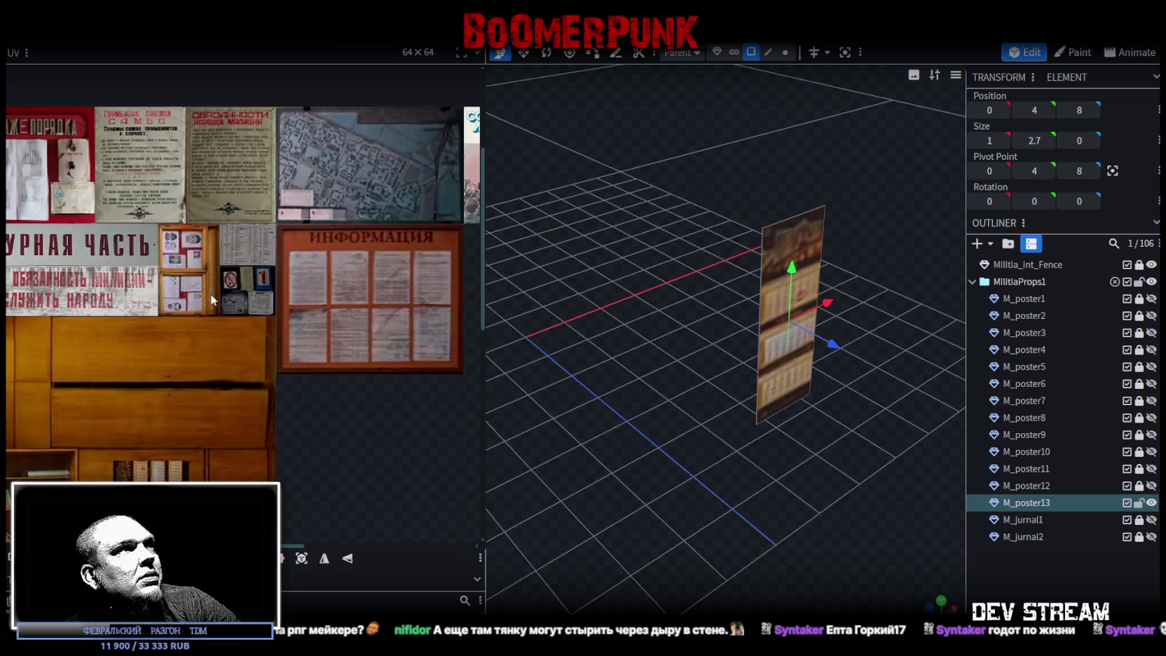
pyautogui.scroll(-2, 65, 201)
pyautogui.scroll(-1, 186, 312)
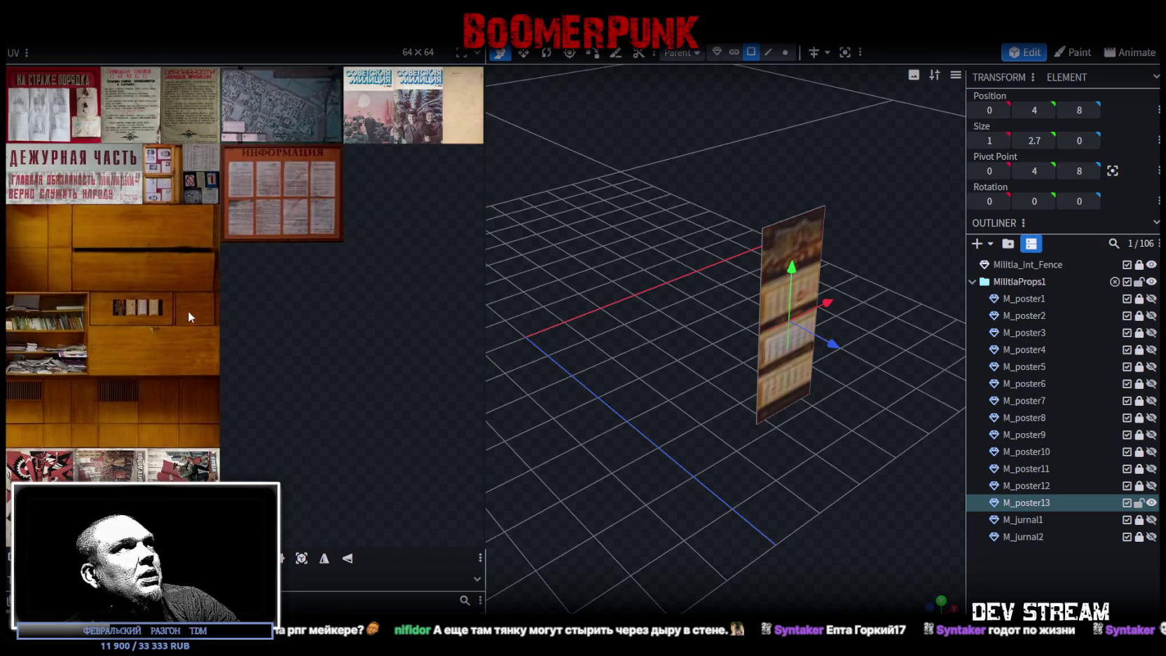
pyautogui.moveTo(186, 312); pyautogui.dragTo(276, 322, button='middle')
pyautogui.scroll(-1, 253, 350)
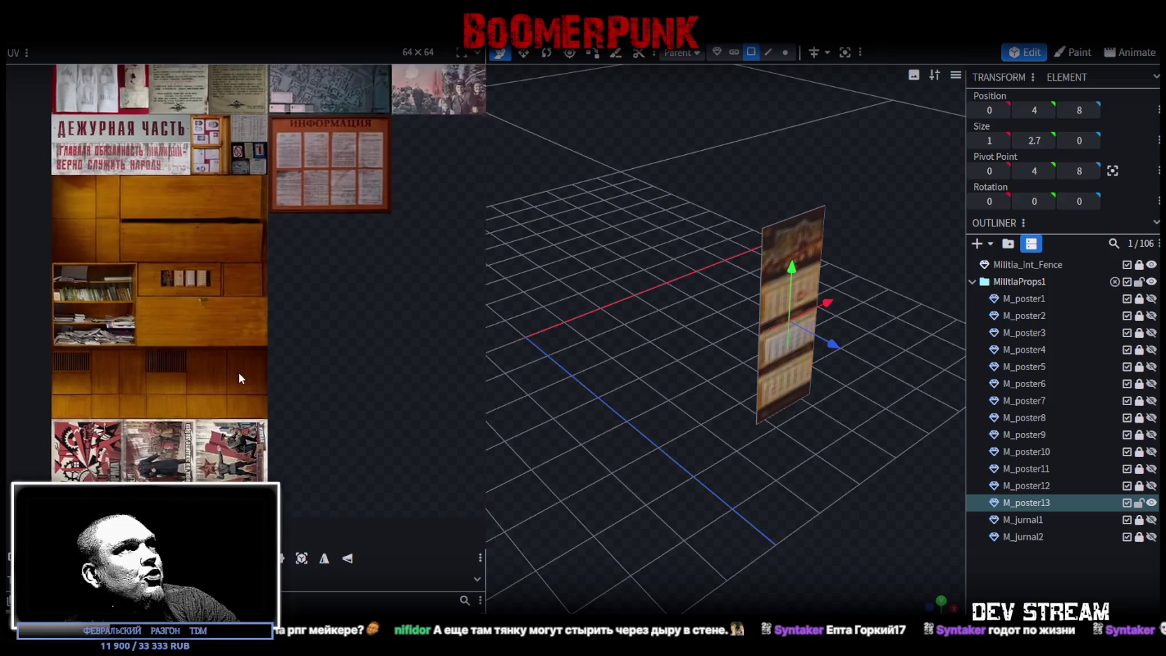
pyautogui.scroll(1, 239, 371)
pyautogui.scroll(-1, 296, 264)
# Step: Toggle M_poster13's visibility on and centre the poster in the view
pyautogui.moveTo(838, 454)
pyautogui.mouseDown()
pyautogui.moveTo(833, 470)
pyautogui.moveTo(761, 494)
pyautogui.moveTo(789, 482)
pyautogui.mouseUp()
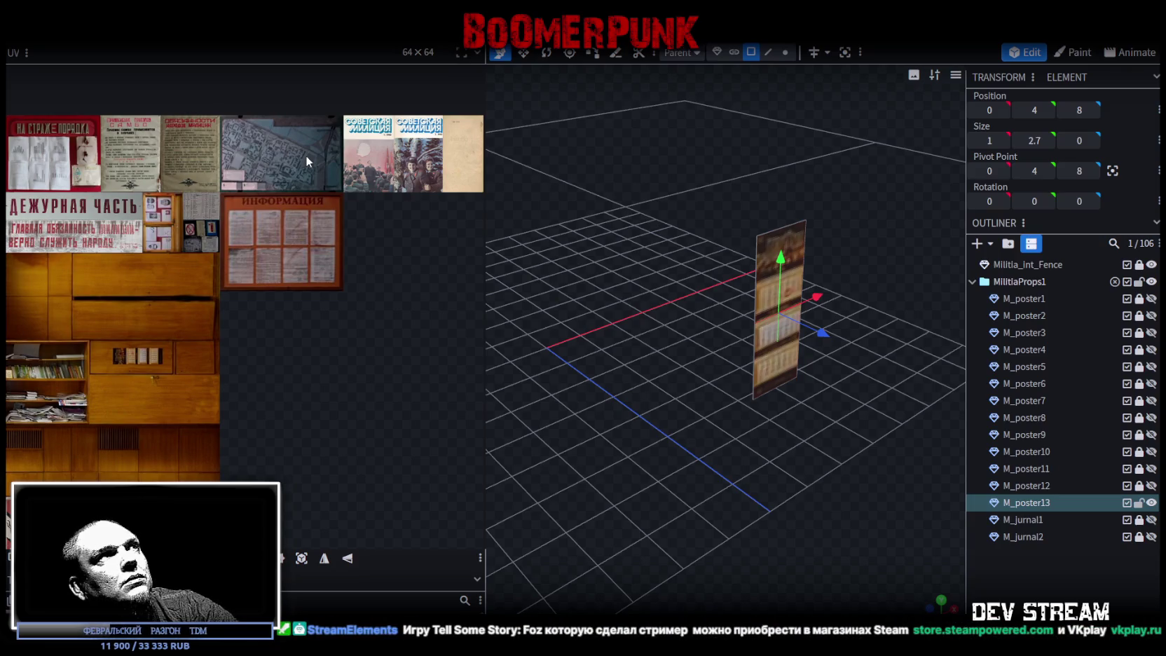
pyautogui.click(1150, 505)
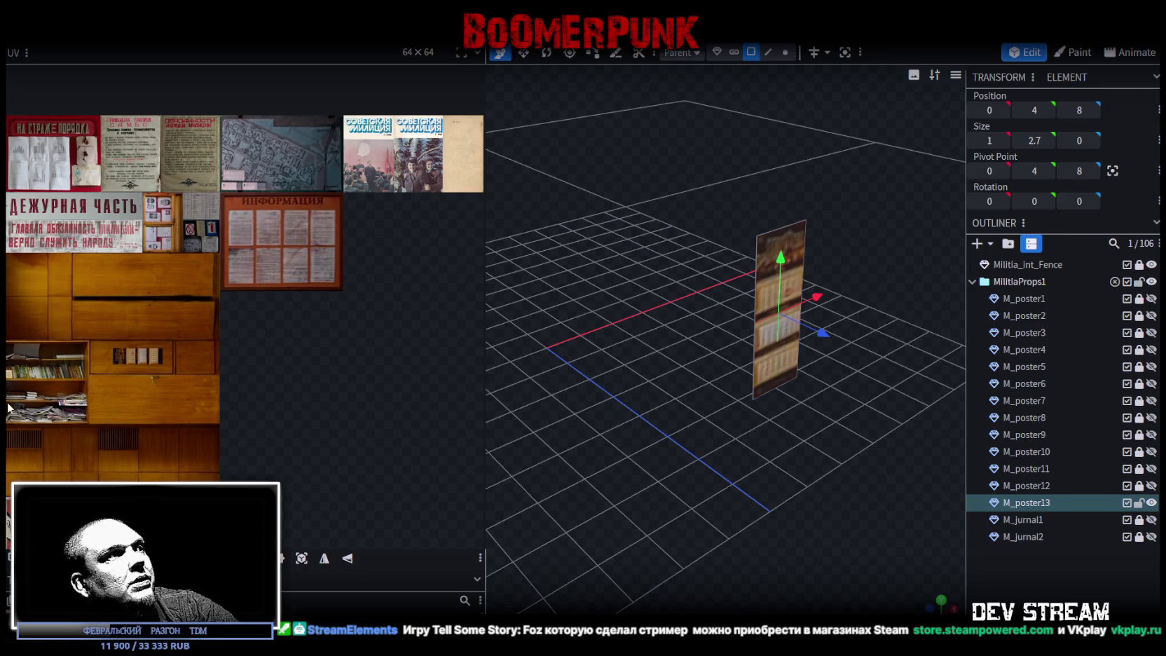
pyautogui.moveTo(793, 474); pyautogui.dragTo(767, 489)
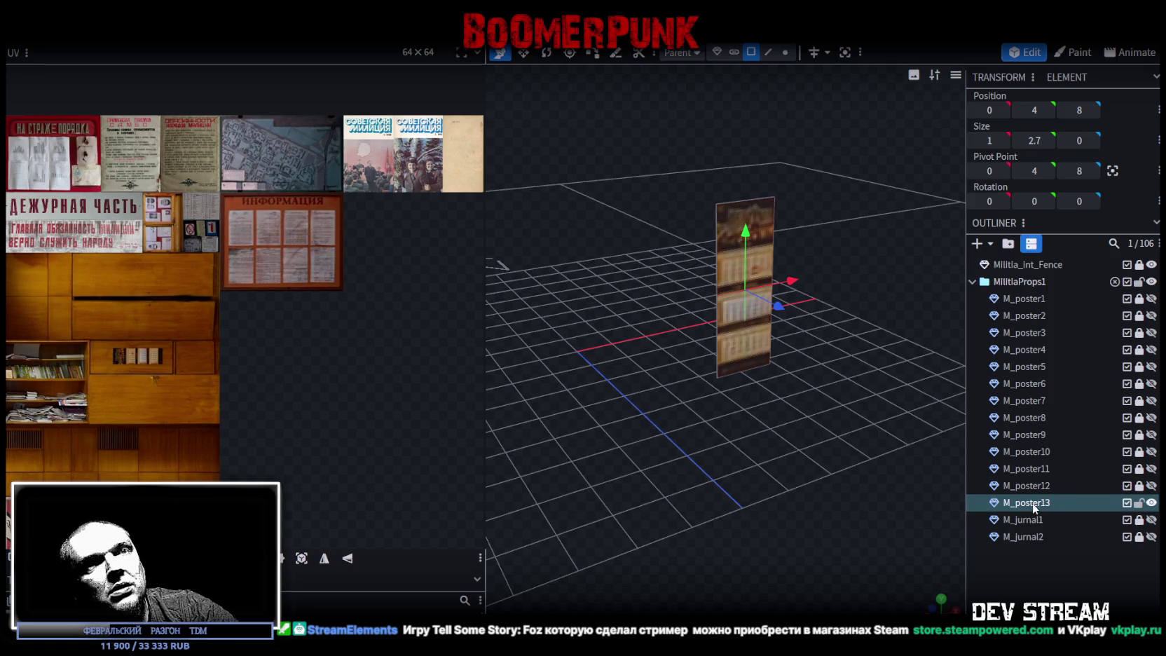
# Step: Duplicate M_poster13 and rename the copy to M_sigh1
pyautogui.hotkey('ctrl', 'd')
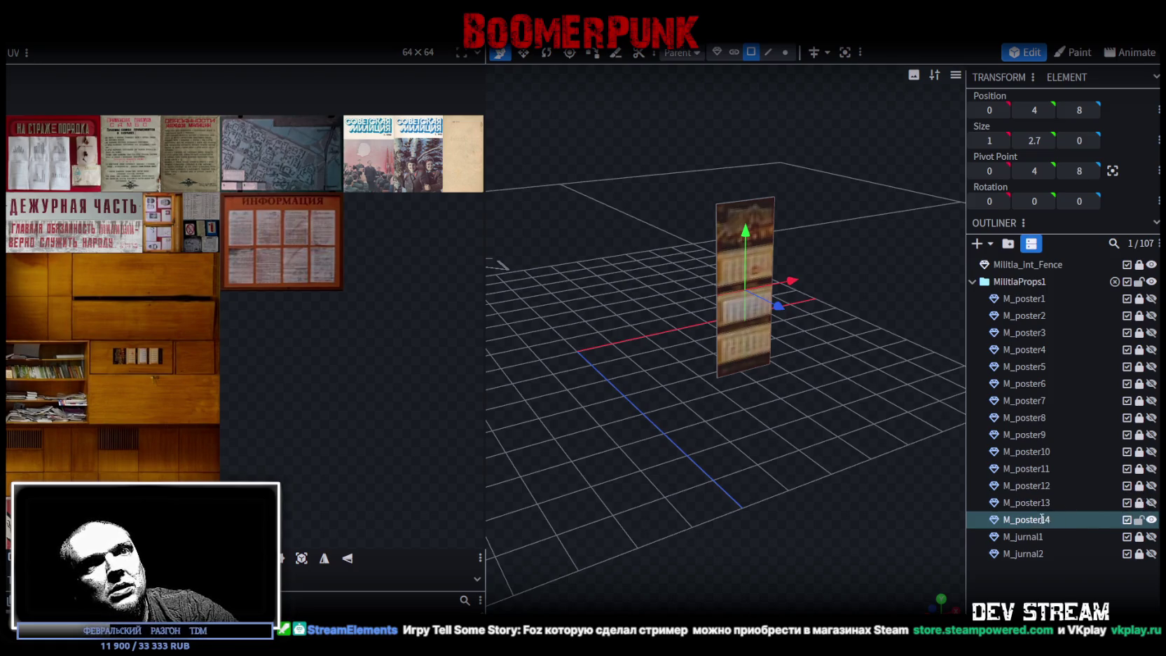
pyautogui.doubleClick(1042, 518)
pyautogui.moveTo(1014, 519); pyautogui.dragTo(1113, 520)
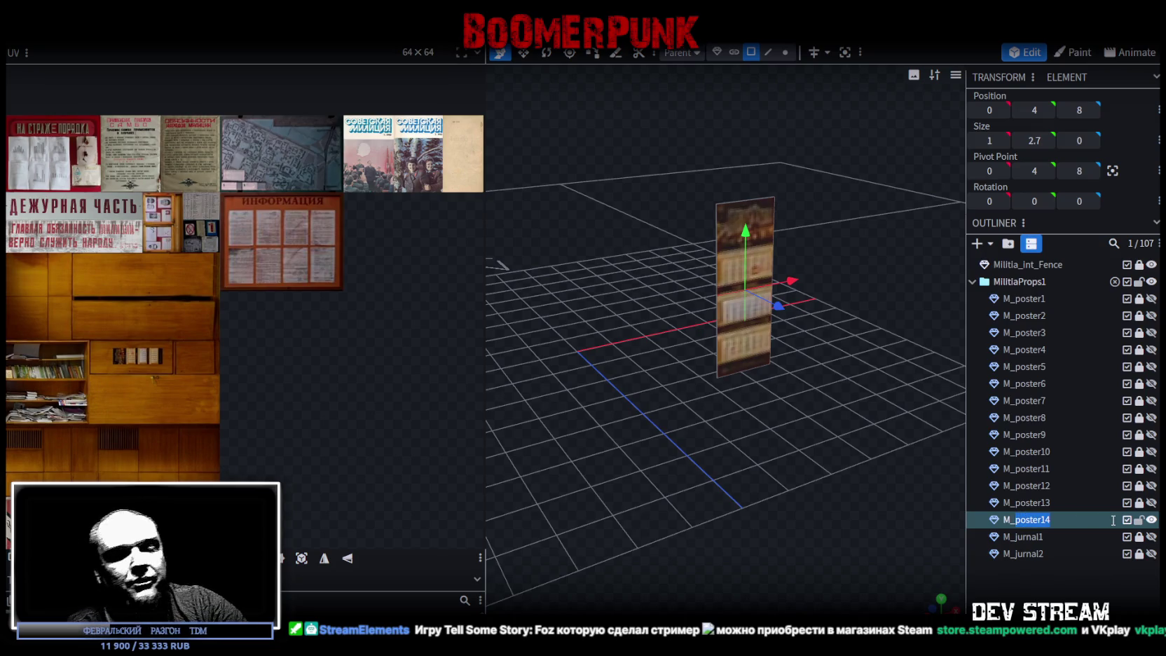
pyautogui.write('sigh')
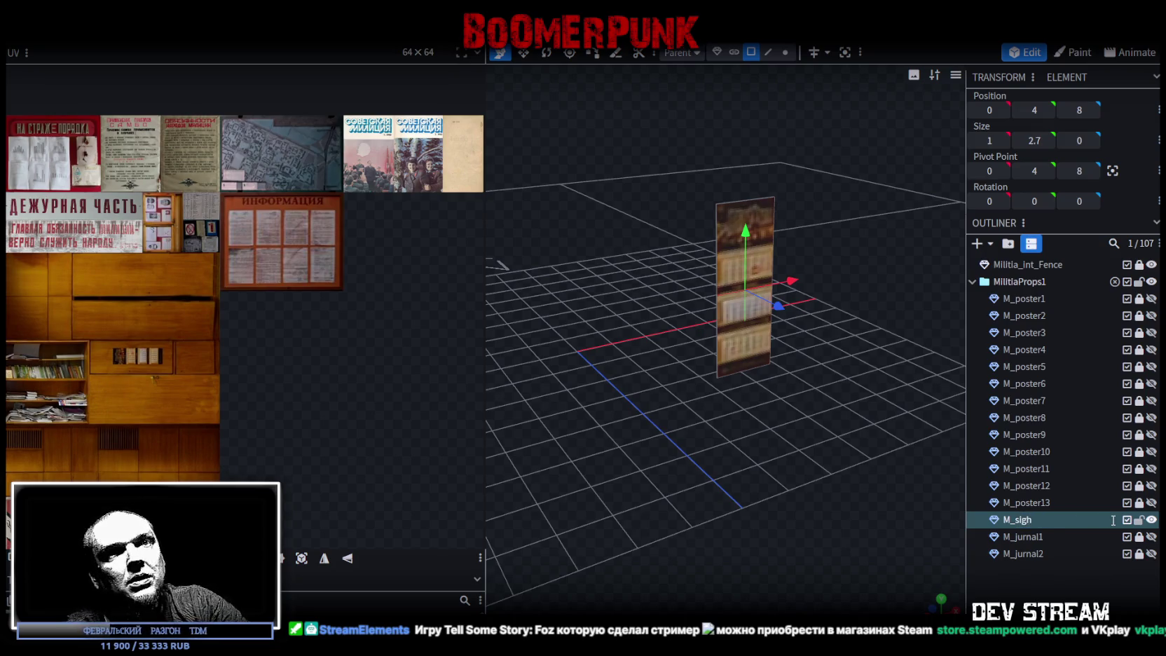
pyautogui.write('1')
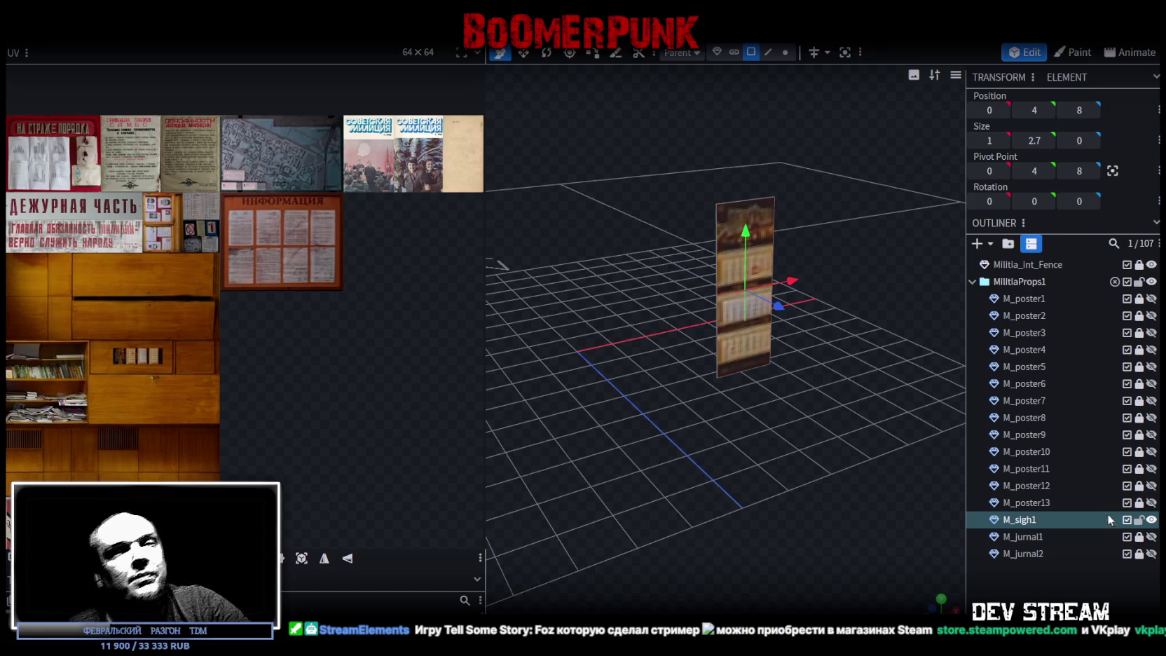
# Step: Resize M_sigh1 into a wide strip 6 units wide and 1.2 units tall
pyautogui.moveTo(815, 339); pyautogui.dragTo(817, 315)
pyautogui.press('s')
pyautogui.moveTo(724, 198); pyautogui.dragTo(717, 244)
pyautogui.moveTo(716, 266); pyautogui.dragTo(860, 261)
pyautogui.moveTo(782, 343)
pyautogui.mouseDown()
pyautogui.moveTo(766, 369)
pyautogui.moveTo(757, 310)
pyautogui.mouseUp()
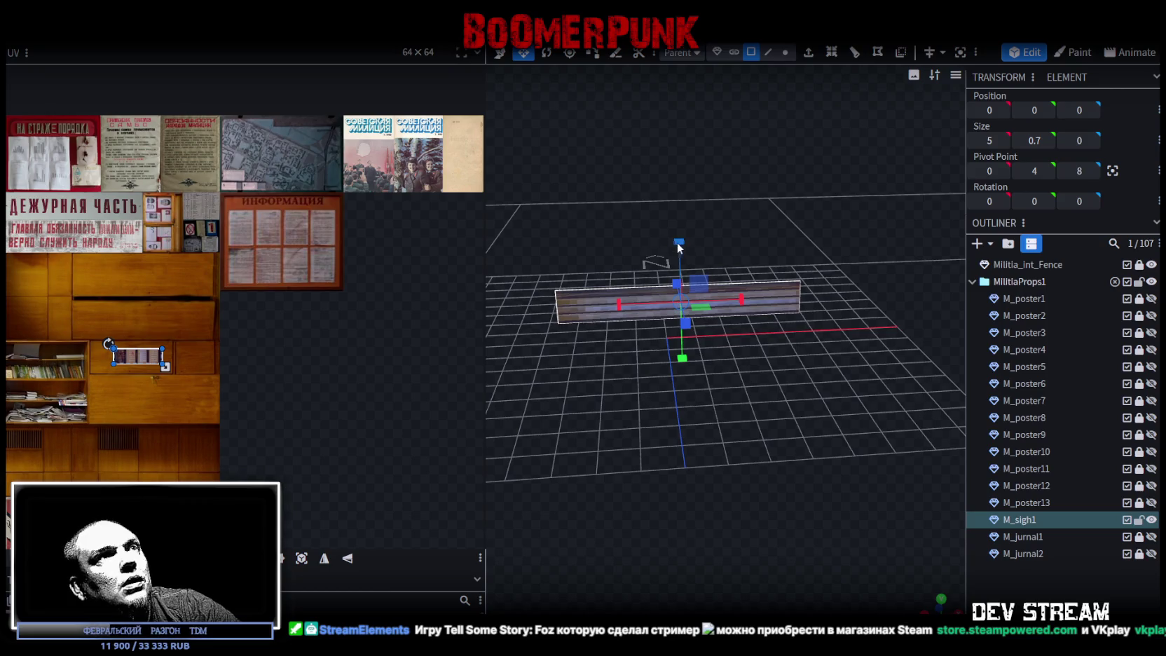
pyautogui.moveTo(677, 241); pyautogui.dragTo(659, 341)
pyautogui.moveTo(741, 298)
pyautogui.mouseDown()
pyautogui.moveTo(757, 315)
pyautogui.moveTo(766, 467)
pyautogui.moveTo(804, 404)
pyautogui.moveTo(790, 113)
pyautogui.moveTo(772, 87)
pyautogui.mouseUp()
# Step: Extrude the M_sigh1 plane into a slab 0.05 units deep
pyautogui.click(808, 53)
pyautogui.moveTo(813, 232)
pyautogui.mouseDown()
pyautogui.moveTo(834, 267)
pyautogui.moveTo(775, 583)
pyautogui.mouseUp()
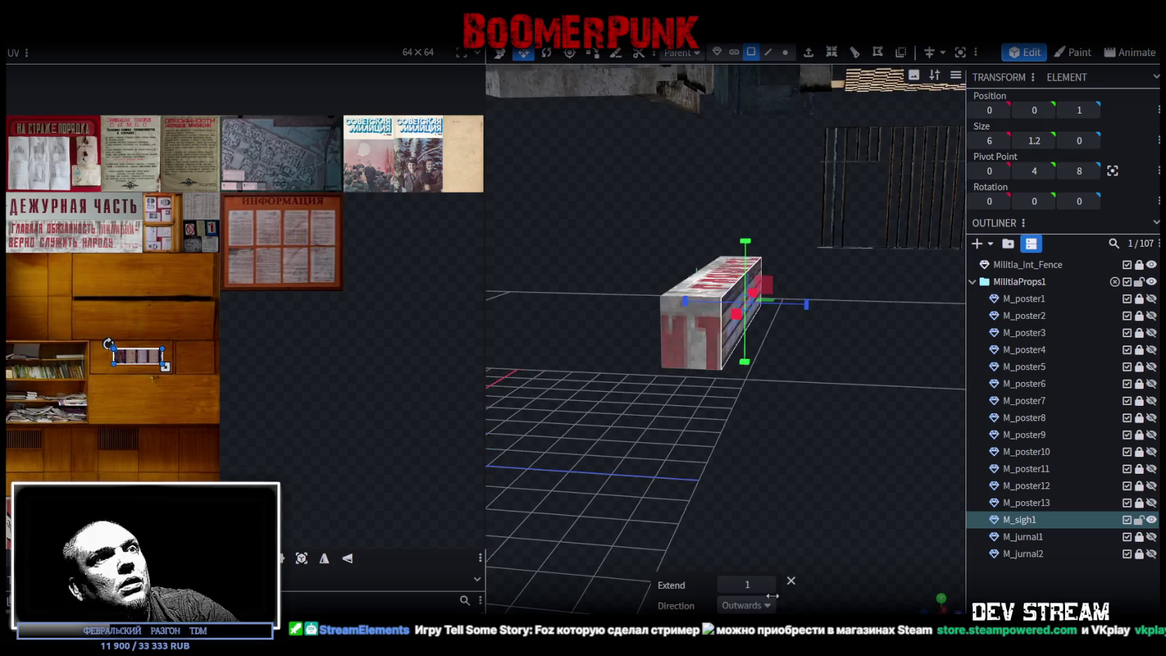
pyautogui.click(724, 585)
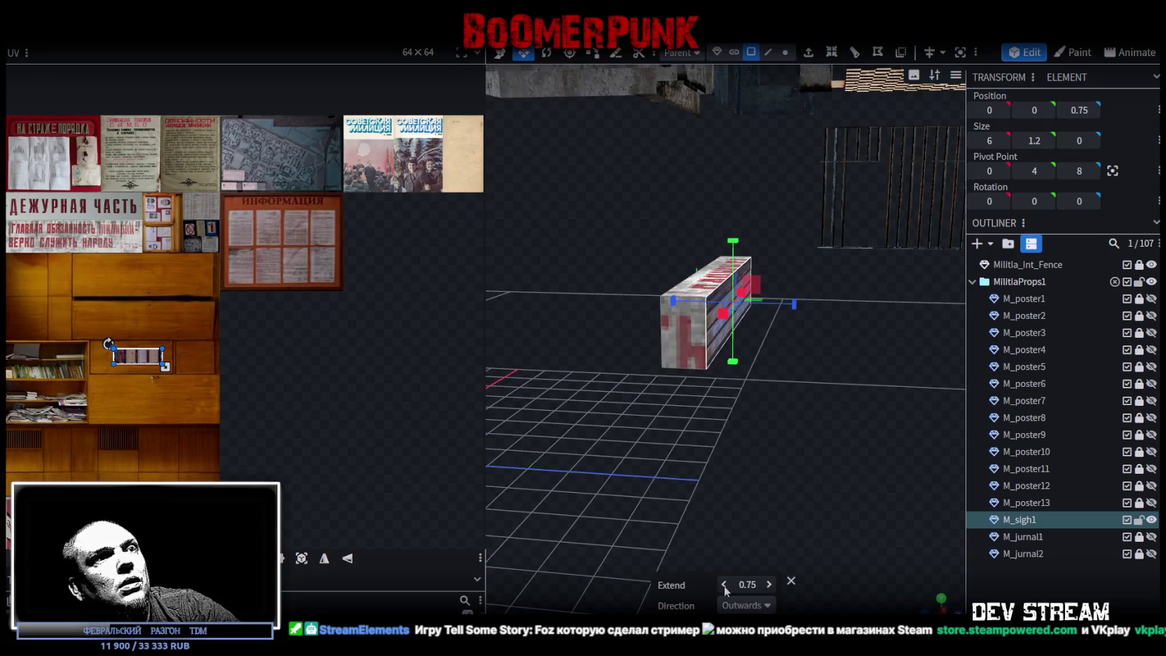
pyautogui.click(724, 585)
pyautogui.click(724, 586)
pyautogui.click(724, 587)
pyautogui.click(722, 587)
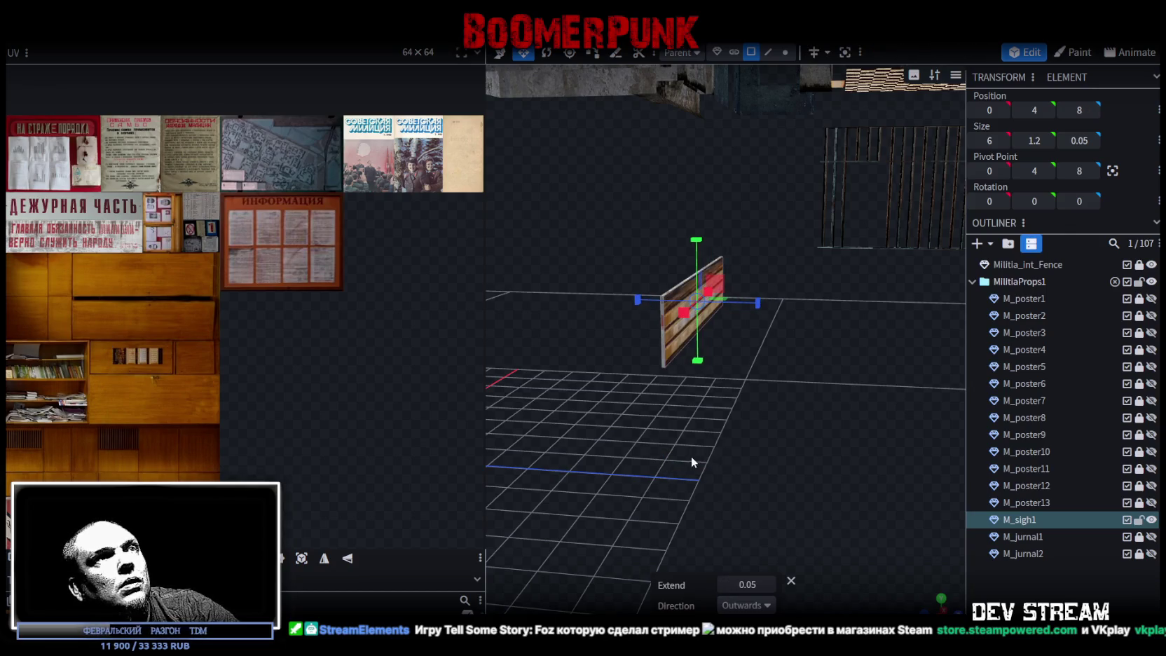
# Step: Undo an accidental resize of the sign and switch to the front view
pyautogui.moveTo(763, 495); pyautogui.dragTo(812, 469)
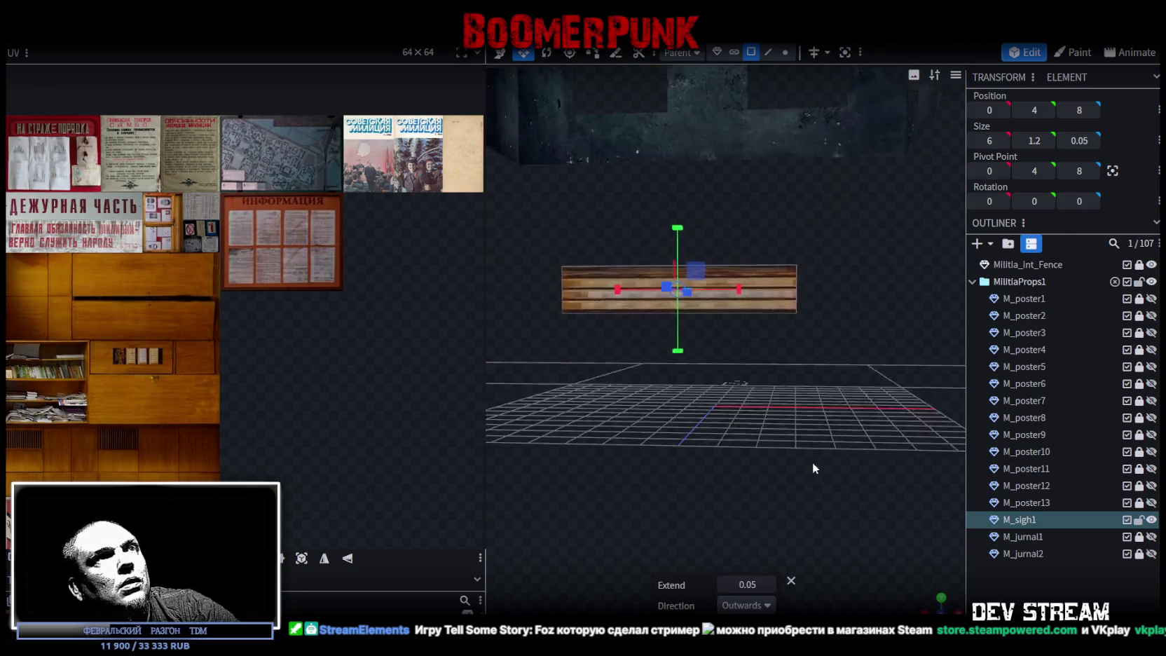
pyautogui.scroll(3, 667, 241)
pyautogui.moveTo(667, 242)
pyautogui.mouseDown()
pyautogui.moveTo(630, 266)
pyautogui.moveTo(722, 307)
pyautogui.moveTo(775, 349)
pyautogui.moveTo(756, 256)
pyautogui.mouseUp()
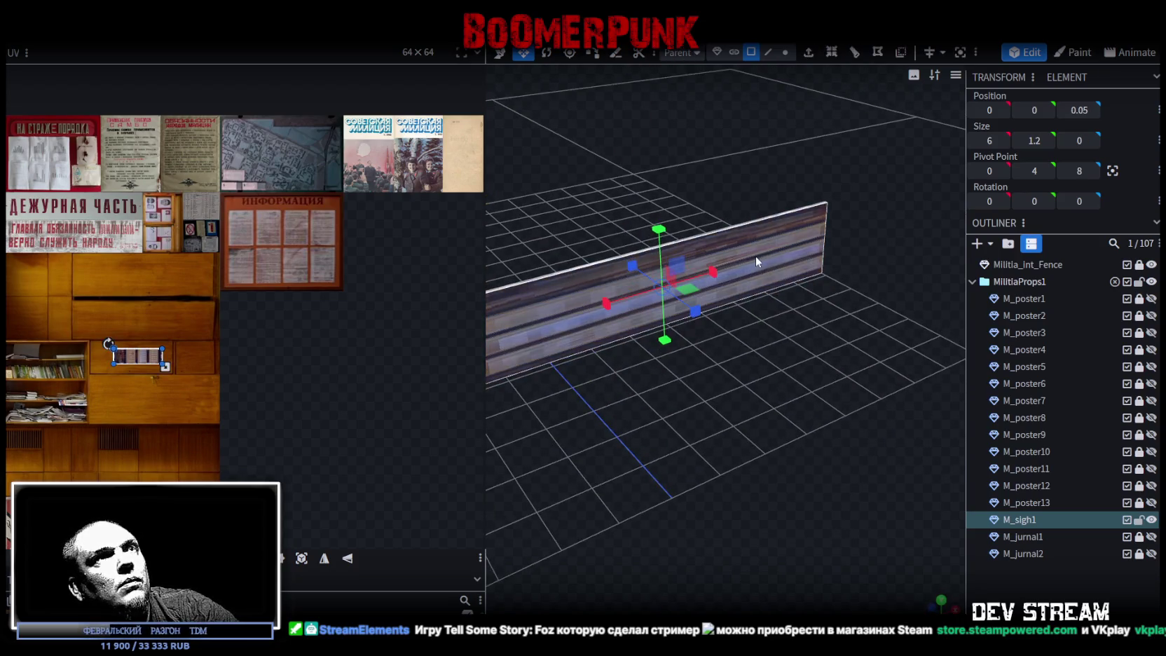
pyautogui.moveTo(681, 265)
pyautogui.mouseDown()
pyautogui.moveTo(671, 279)
pyautogui.moveTo(704, 266)
pyautogui.moveTo(820, 391)
pyautogui.moveTo(736, 421)
pyautogui.moveTo(925, 541)
pyautogui.mouseUp()
pyautogui.hotkey('ctrl', 'z')
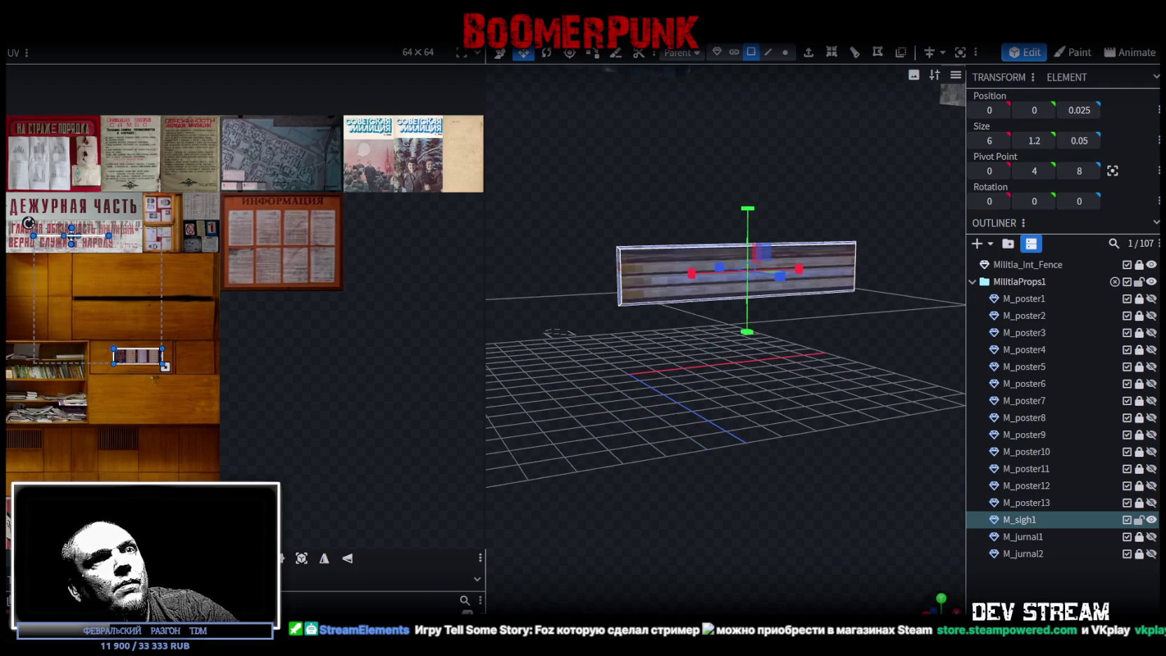
pyautogui.click(941, 607)
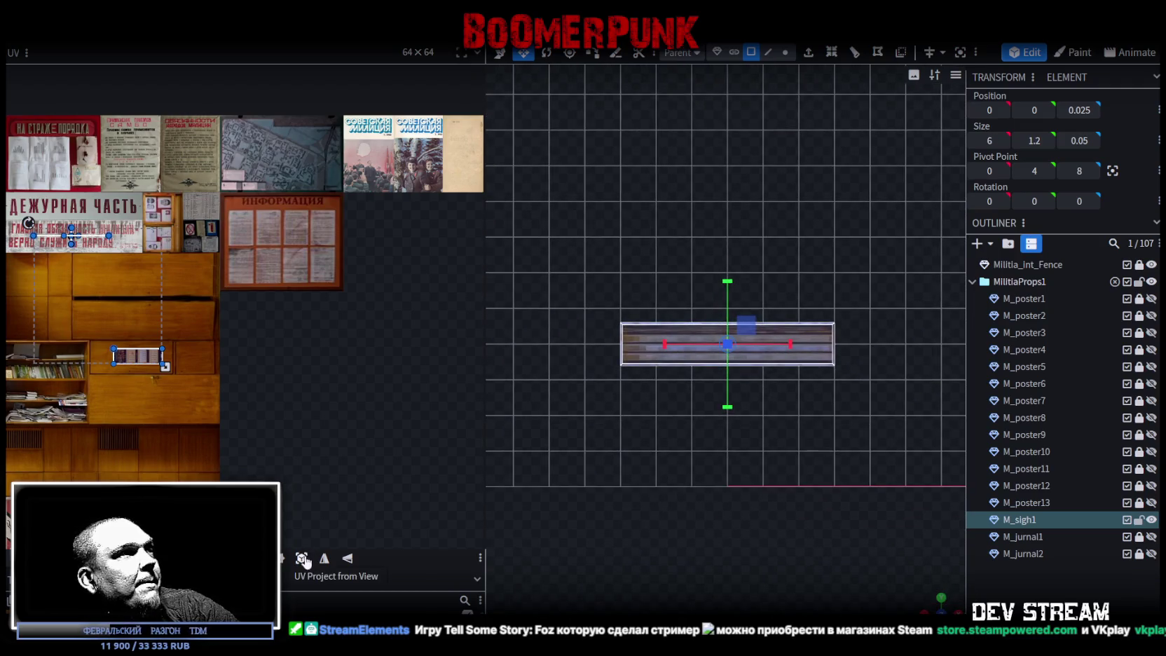
# Step: Project the sign's UV from the front view and move it up toward the banner
pyautogui.click(302, 559)
pyautogui.moveTo(77, 234); pyautogui.dragTo(60, 217)
pyautogui.scroll(3, 21, 210)
pyautogui.scroll(2, 43, 283)
pyautogui.scroll(2, 43, 282)
pyautogui.scroll(2, 43, 282)
pyautogui.moveTo(194, 362); pyautogui.dragTo(185, 209)
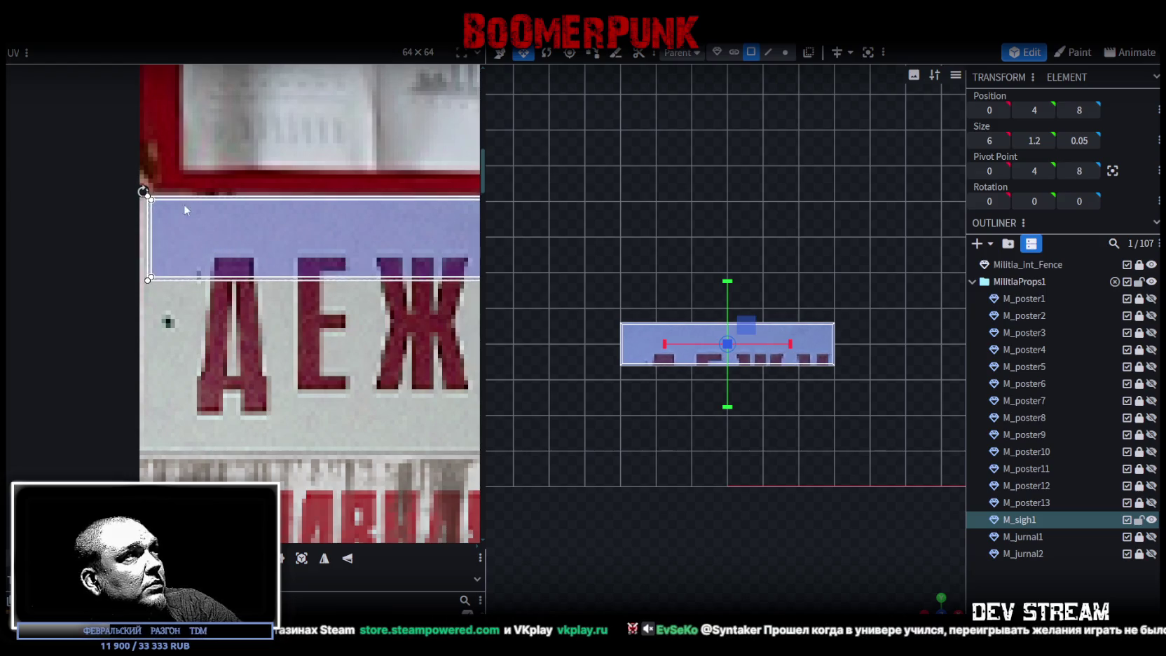
pyautogui.scroll(2, 269, 289)
pyautogui.moveTo(271, 295); pyautogui.dragTo(294, 335)
# Step: Stretch the UV rectangle to frame the full ДЕЖУРНАЯ ЧАСТЬ banner
pyautogui.scroll(2, 294, 377)
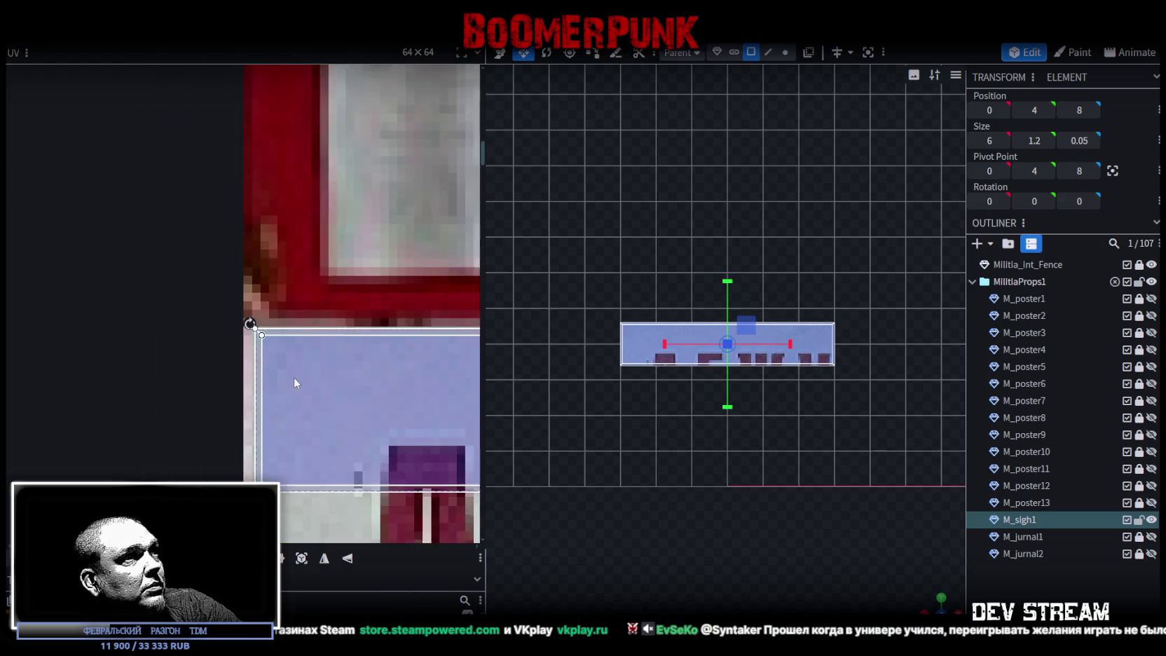
pyautogui.scroll(-5, 295, 382)
pyautogui.scroll(2, 231, 308)
pyautogui.moveTo(200, 314); pyautogui.dragTo(440, 361)
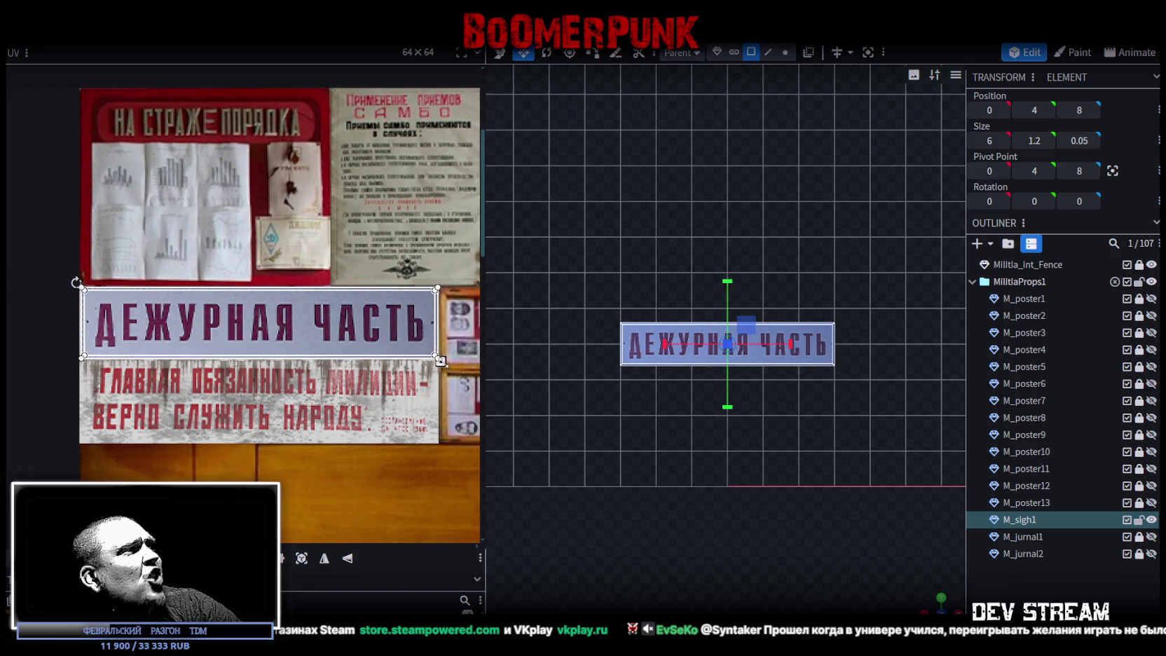
pyautogui.scroll(4, 441, 359)
pyautogui.scroll(2, 371, 335)
pyautogui.scroll(1, 322, 343)
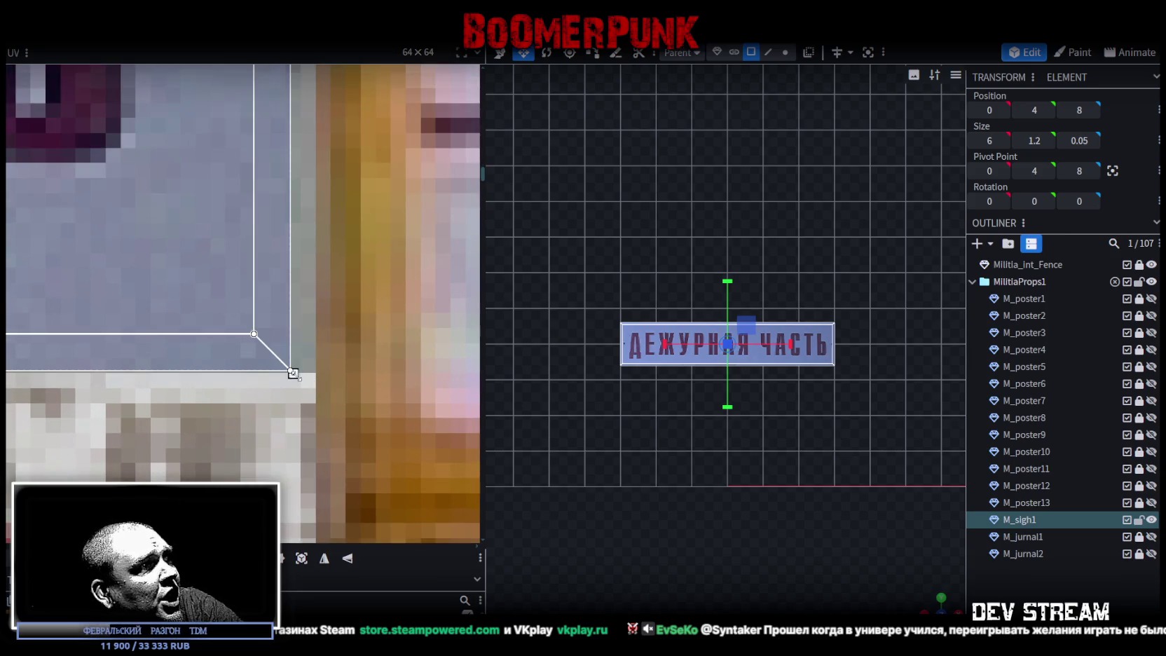
pyautogui.moveTo(307, 376); pyautogui.dragTo(314, 373)
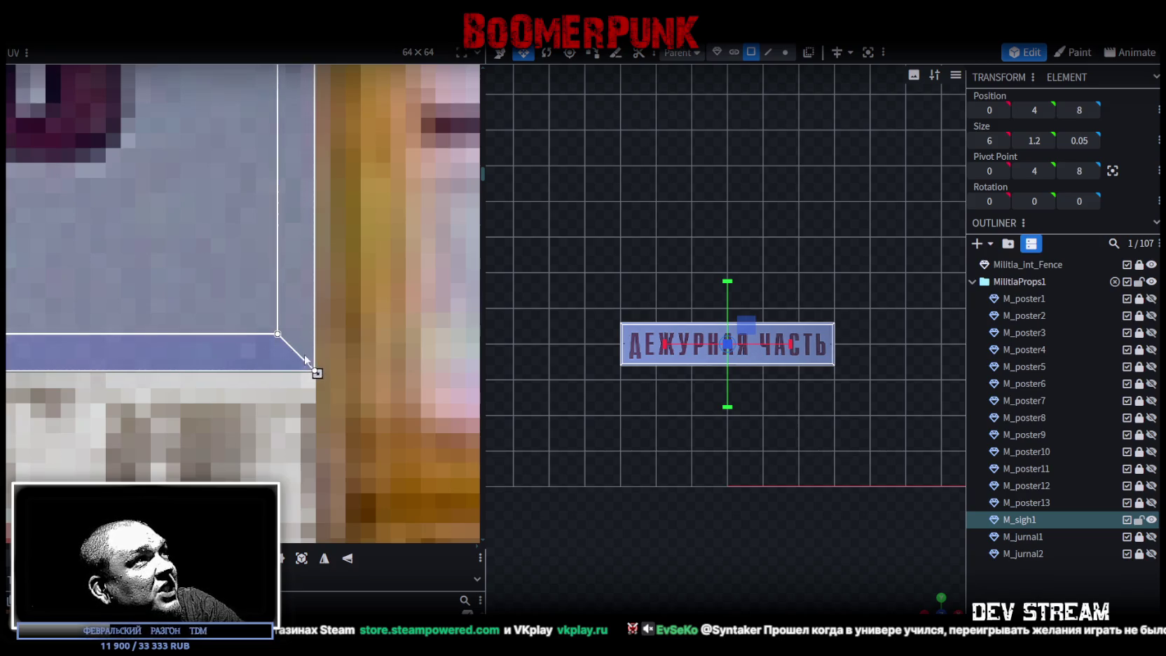
pyautogui.scroll(-3, 315, 374)
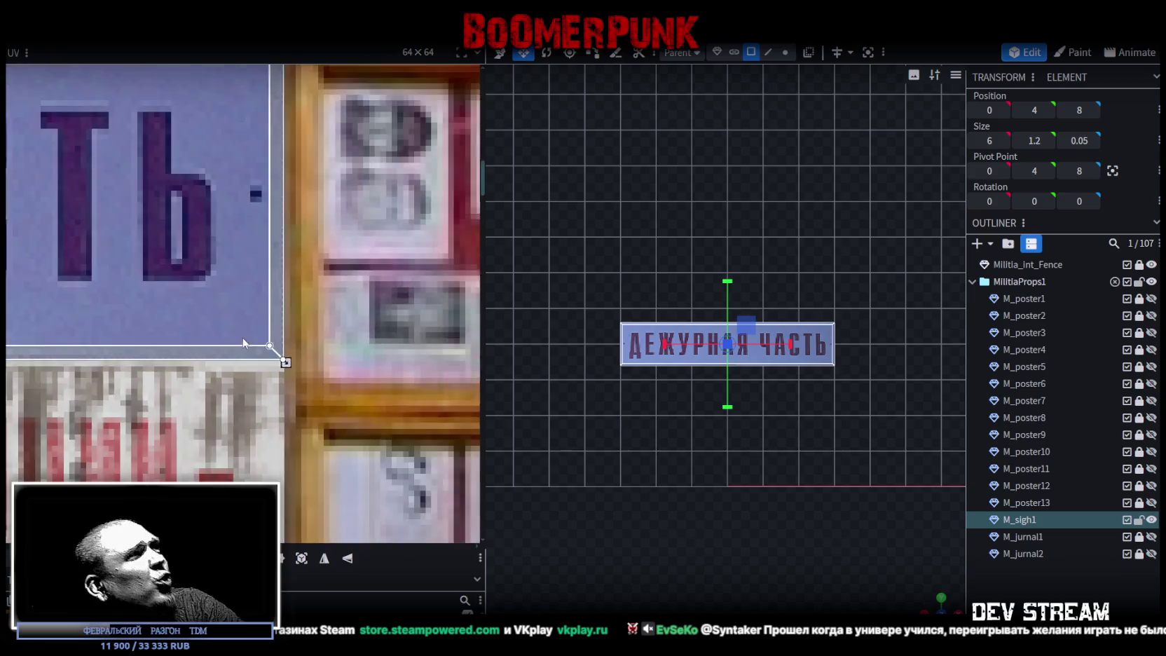
pyautogui.scroll(-3, 281, 354)
pyautogui.scroll(-2, 238, 323)
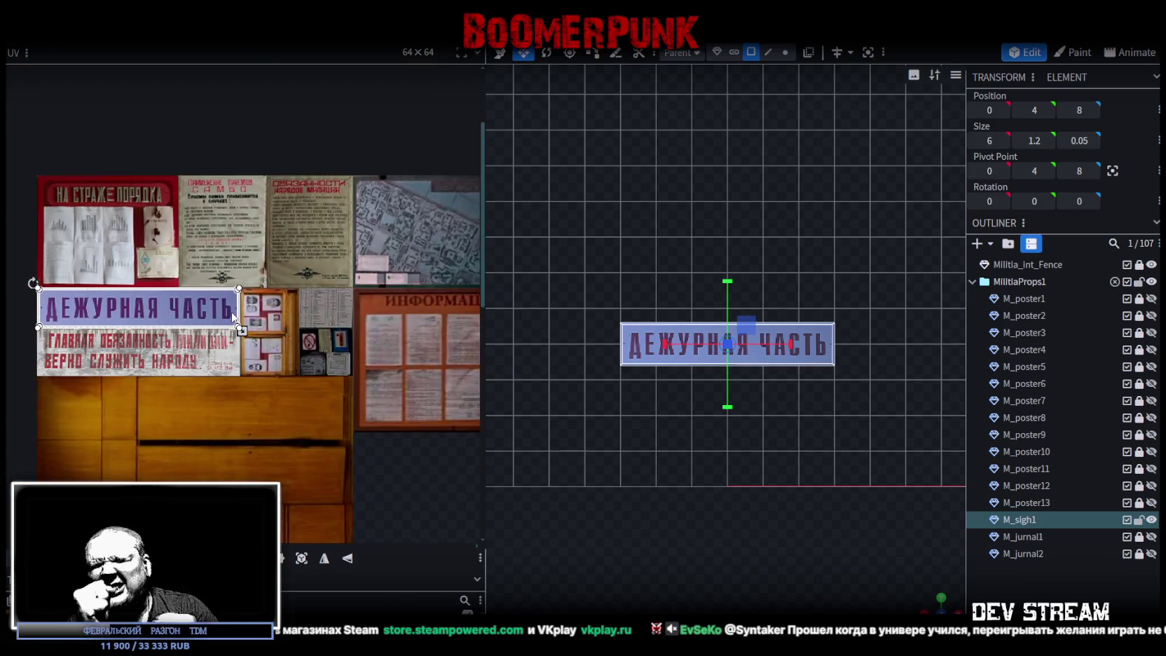
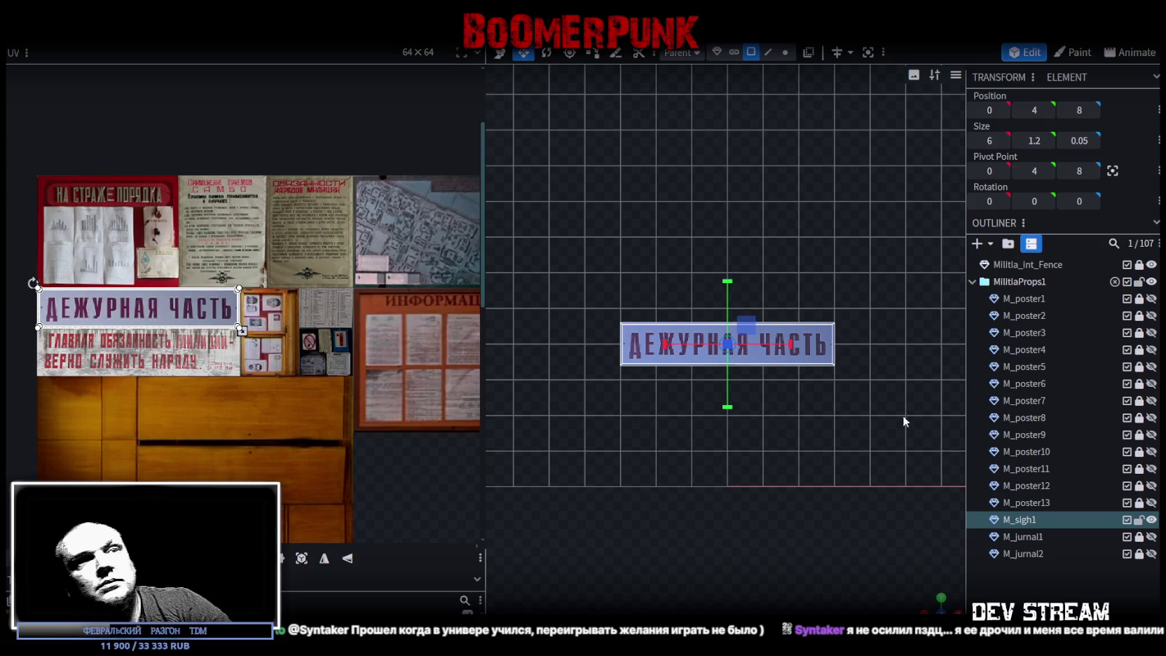
# Step: Hide the M_sigh1 duty-room sign in the Outliner
pyautogui.scroll(-2, 284, 417)
pyautogui.scroll(-3, 310, 335)
pyautogui.scroll(2, 300, 299)
pyautogui.scroll(3, 326, 283)
pyautogui.scroll(-2, 308, 336)
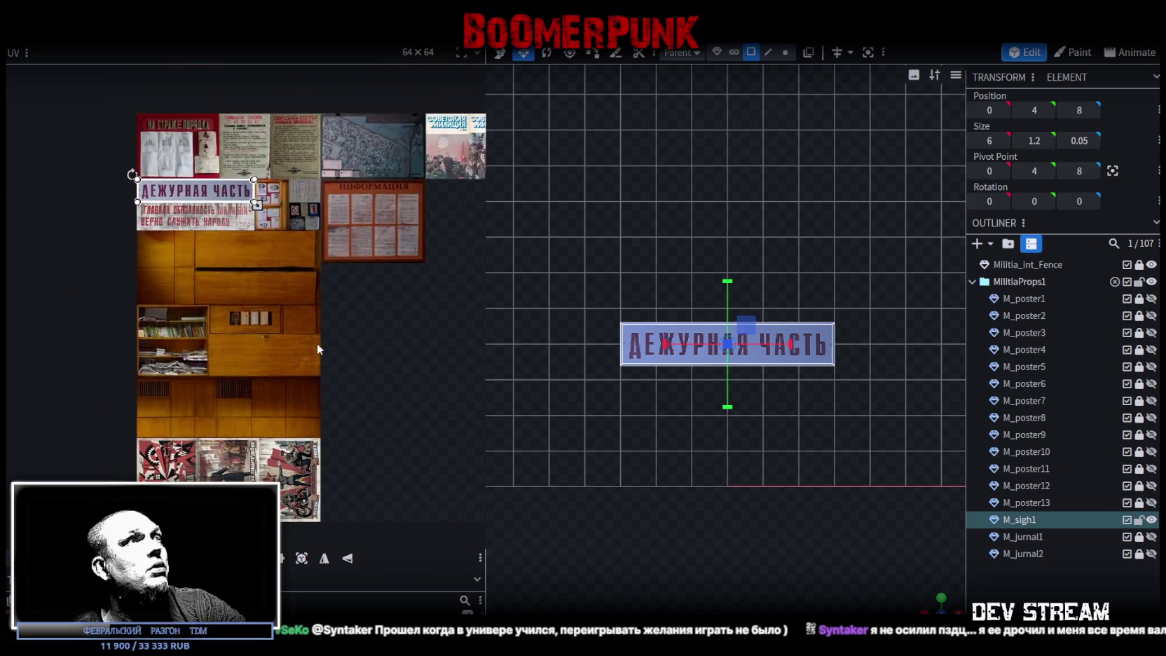
pyautogui.scroll(-1, 316, 342)
pyautogui.click(1151, 519)
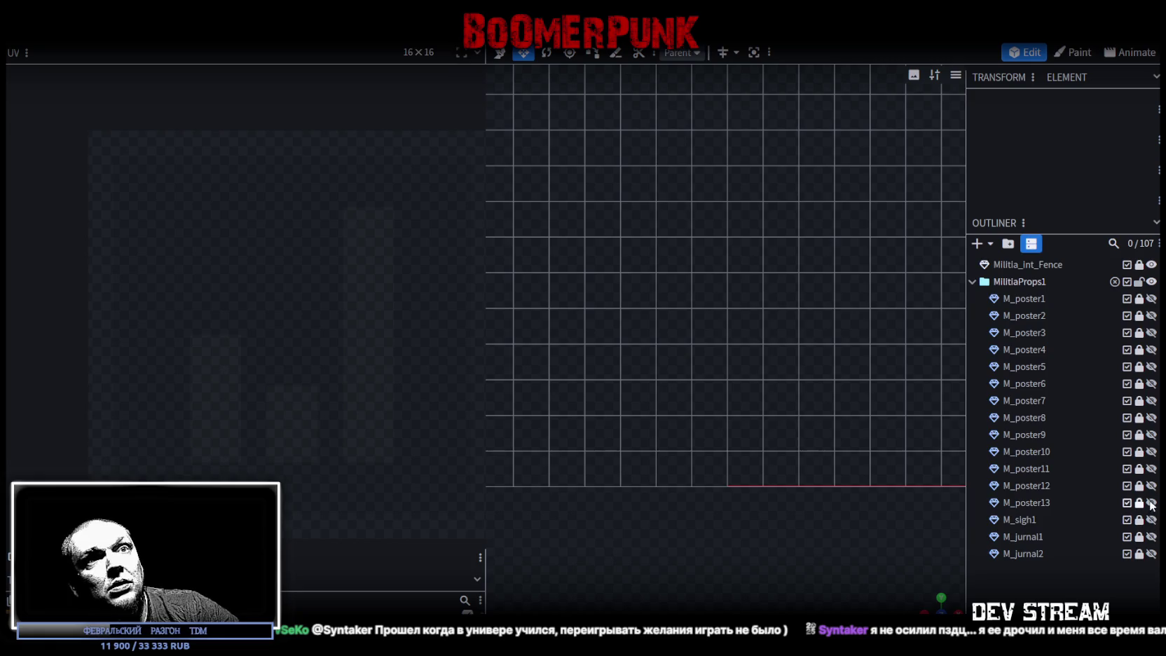
# Step: Hide M_poster10 and M_poster9, leaving the M_poster8 map poster visible, and select it
pyautogui.click(1151, 486)
pyautogui.click(1152, 483)
pyautogui.click(1151, 468)
pyautogui.click(1151, 469)
pyautogui.click(1151, 451)
pyautogui.click(1151, 452)
pyautogui.click(1151, 435)
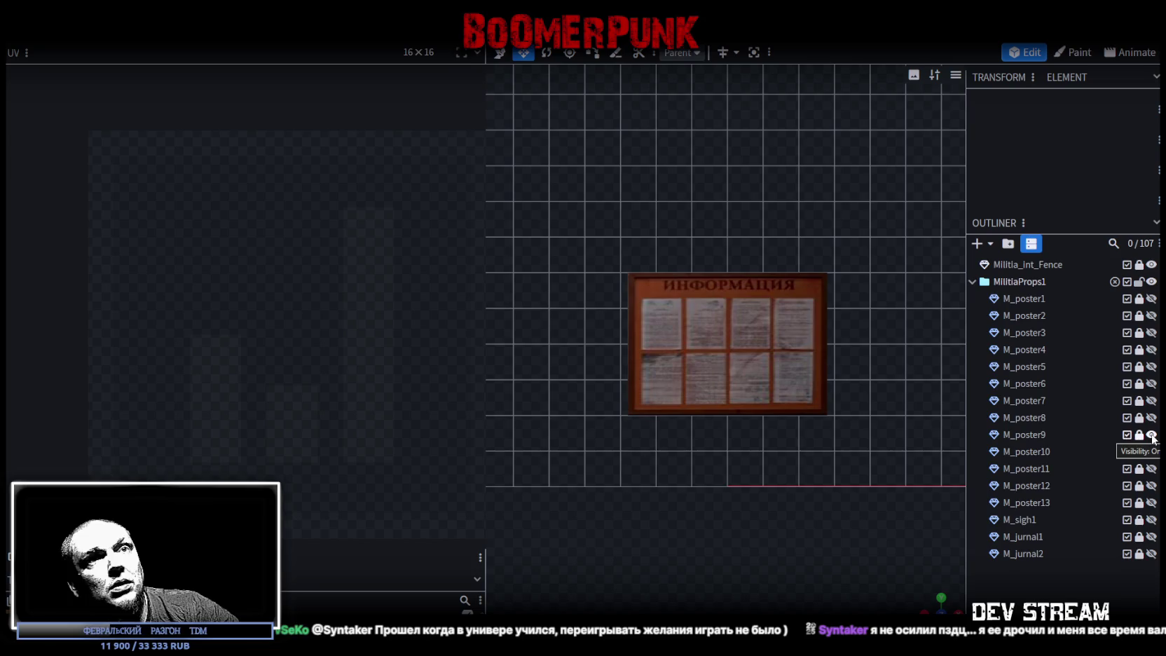
pyautogui.click(1152, 434)
pyautogui.click(1151, 418)
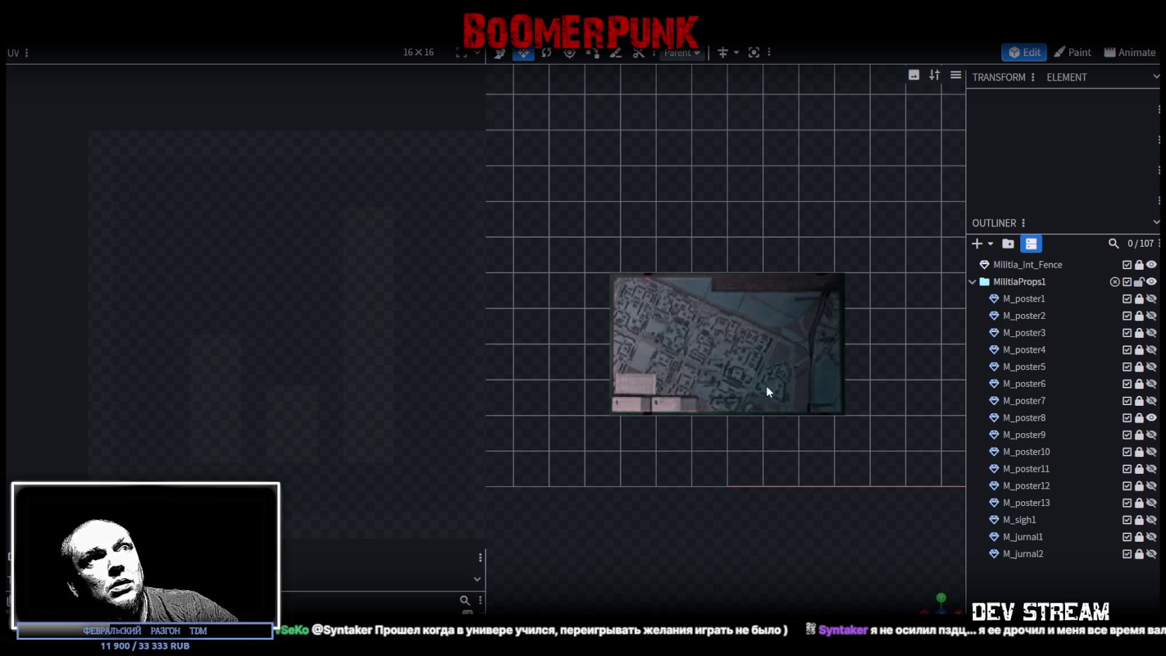
pyautogui.moveTo(729, 521)
pyautogui.mouseDown()
pyautogui.moveTo(752, 558)
pyautogui.moveTo(789, 379)
pyautogui.mouseUp()
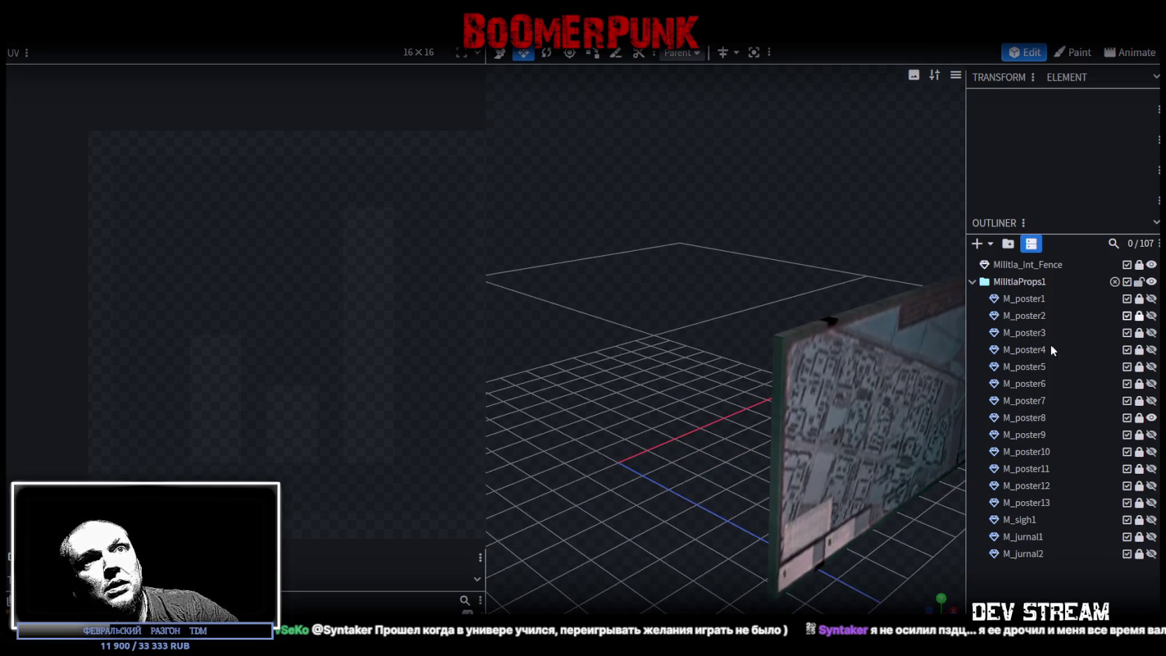
pyautogui.click(1139, 418)
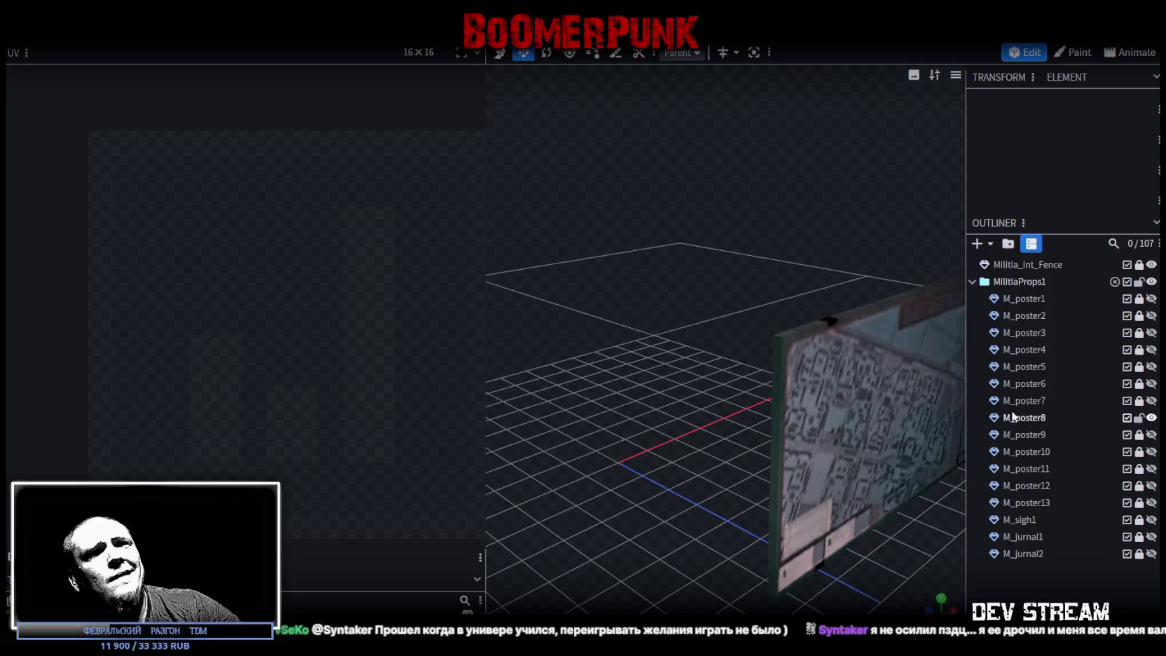
# Step: Unlock M_poster8 and select the poster's thin side face
pyautogui.click(831, 351)
pyautogui.click(776, 352)
pyautogui.click(807, 325)
pyautogui.moveTo(807, 325)
pyautogui.mouseDown()
pyautogui.moveTo(711, 452)
pyautogui.moveTo(695, 492)
pyautogui.moveTo(620, 417)
pyautogui.moveTo(680, 414)
pyautogui.moveTo(636, 432)
pyautogui.moveTo(771, 389)
pyautogui.moveTo(767, 380)
pyautogui.moveTo(865, 382)
pyautogui.mouseUp()
pyautogui.click(625, 404)
pyautogui.moveTo(893, 276)
pyautogui.mouseDown()
pyautogui.moveTo(717, 309)
pyautogui.moveTo(792, 284)
pyautogui.mouseUp()
# Step: Extrude the side face outward with Extend 0.1, then extrude the opposite side face
pyautogui.click(808, 52)
pyautogui.doubleClick(721, 583)
pyautogui.write('0.1')
pyautogui.moveTo(752, 477)
pyautogui.mouseDown()
pyautogui.moveTo(849, 464)
pyautogui.moveTo(737, 529)
pyautogui.moveTo(624, 465)
pyautogui.moveTo(705, 517)
pyautogui.moveTo(722, 340)
pyautogui.moveTo(815, 501)
pyautogui.mouseUp()
pyautogui.click(714, 321)
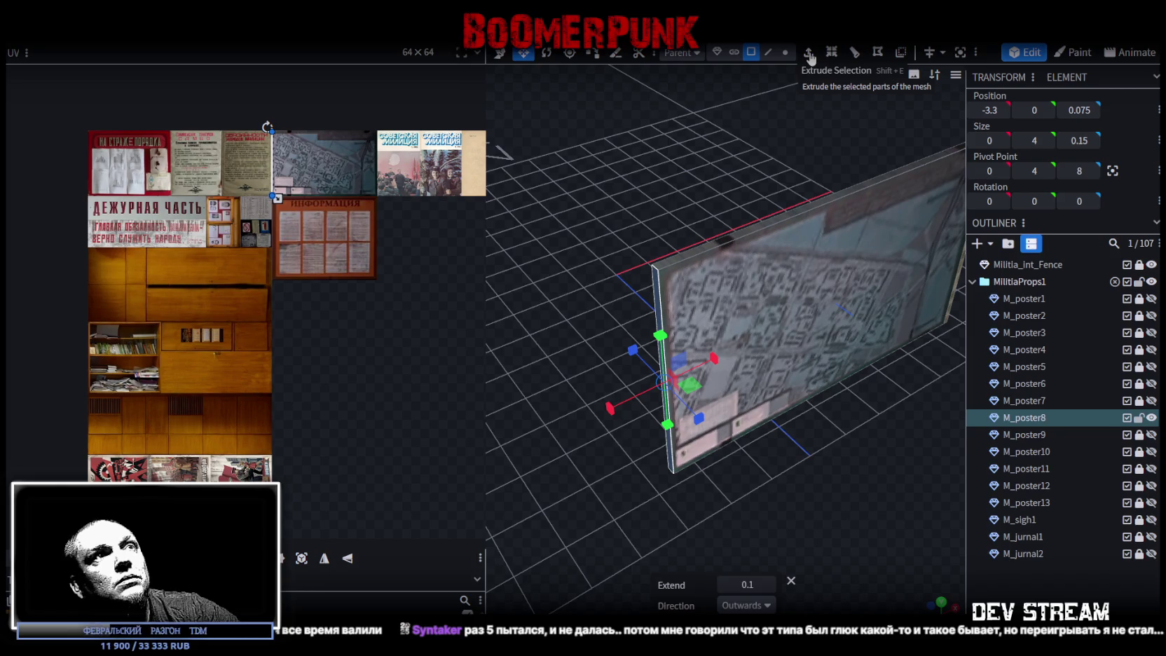
pyautogui.click(809, 54)
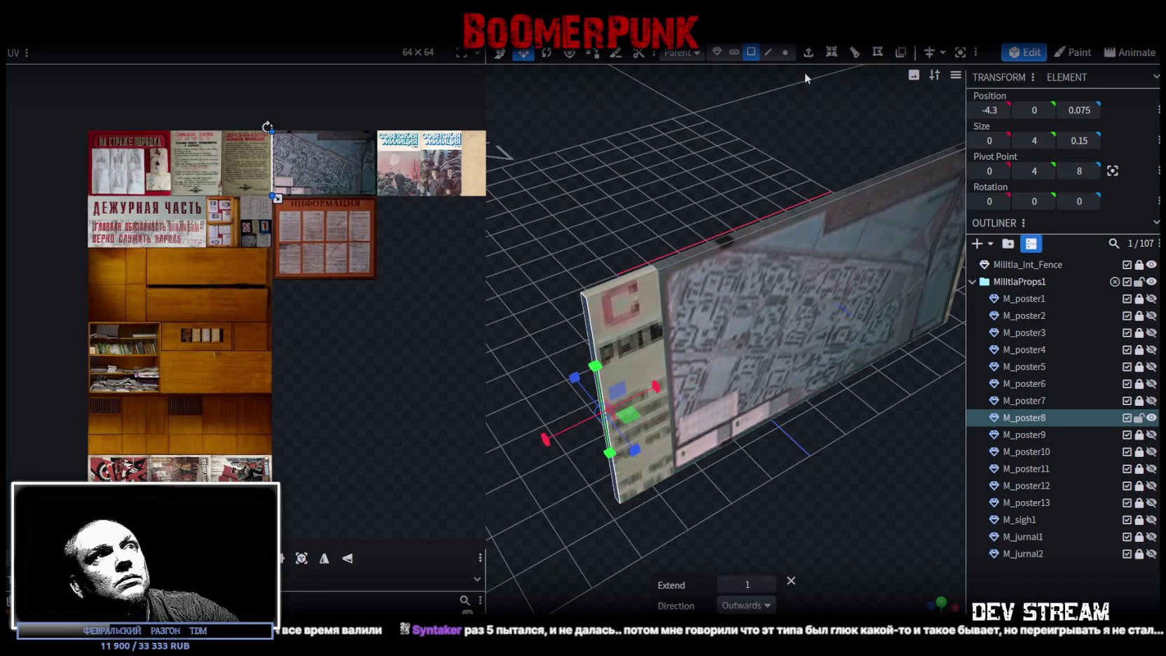
# Step: Set the opposite-side extrusion depth to 0.1 and undo a stretch of the strip to 4.2
pyautogui.click(724, 584)
pyautogui.write('0.25')
pyautogui.moveTo(834, 507); pyautogui.dragTo(808, 534)
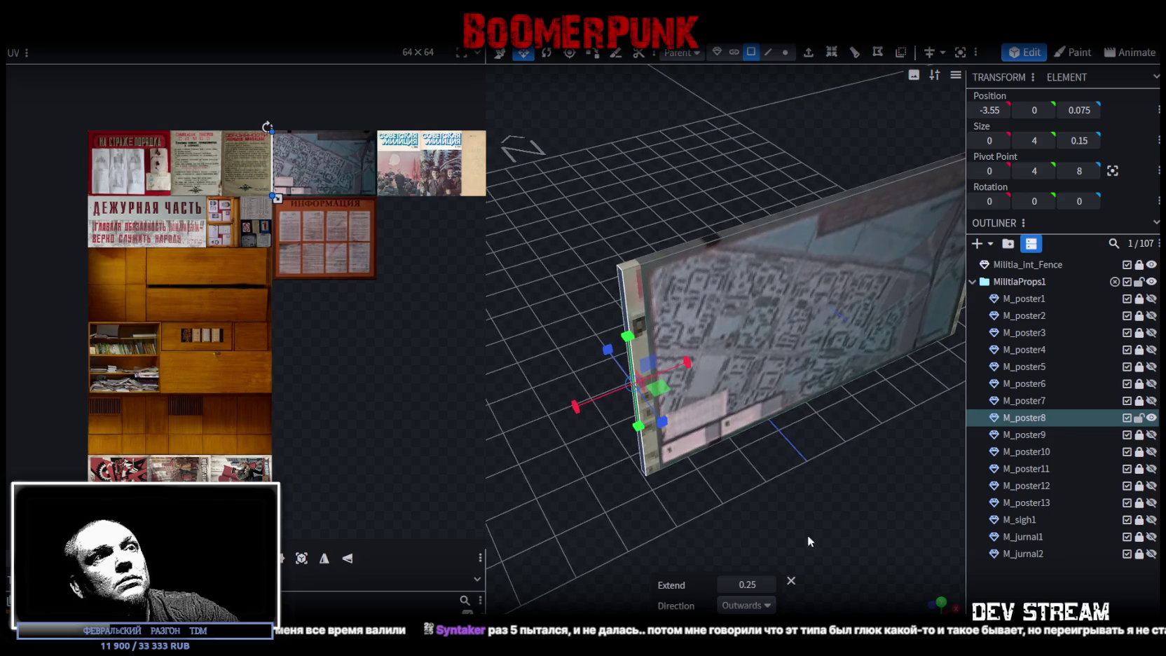
pyautogui.click(728, 583)
pyautogui.moveTo(811, 519)
pyautogui.mouseDown()
pyautogui.moveTo(714, 320)
pyautogui.moveTo(690, 307)
pyautogui.mouseUp()
pyautogui.moveTo(701, 350); pyautogui.dragTo(740, 386)
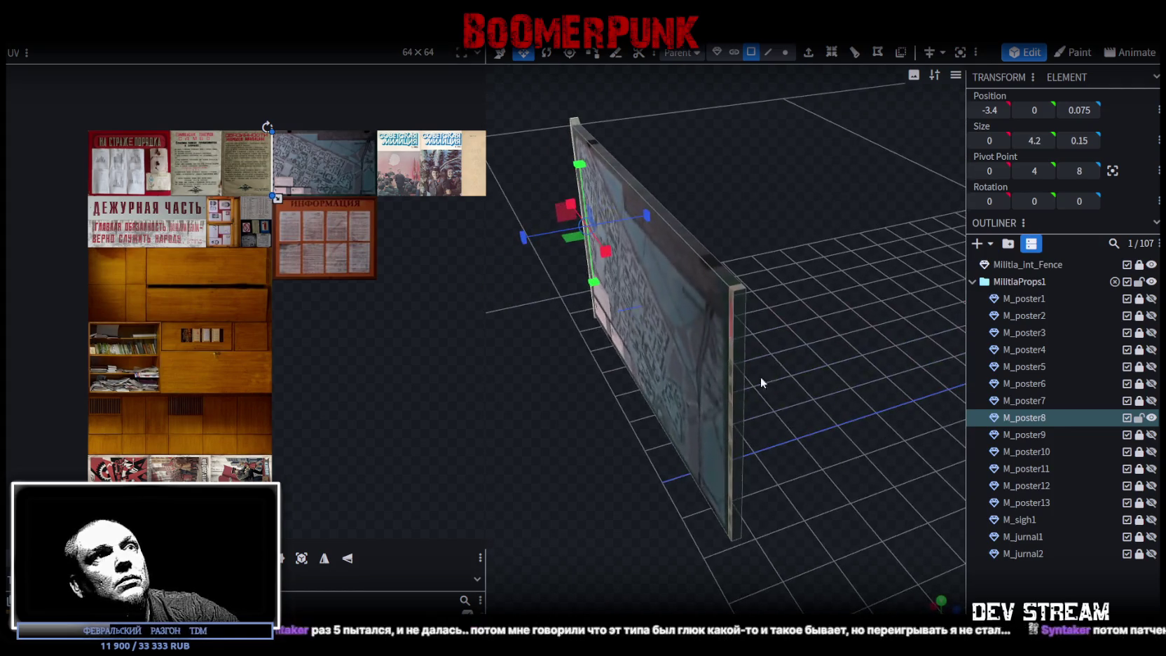
pyautogui.hotkey('ctrl', 'z')
# Step: Check the frame's corner pieces, top face and side strips from several angles
pyautogui.moveTo(822, 349)
pyautogui.mouseDown()
pyautogui.moveTo(823, 533)
pyautogui.moveTo(725, 556)
pyautogui.moveTo(749, 551)
pyautogui.mouseUp()
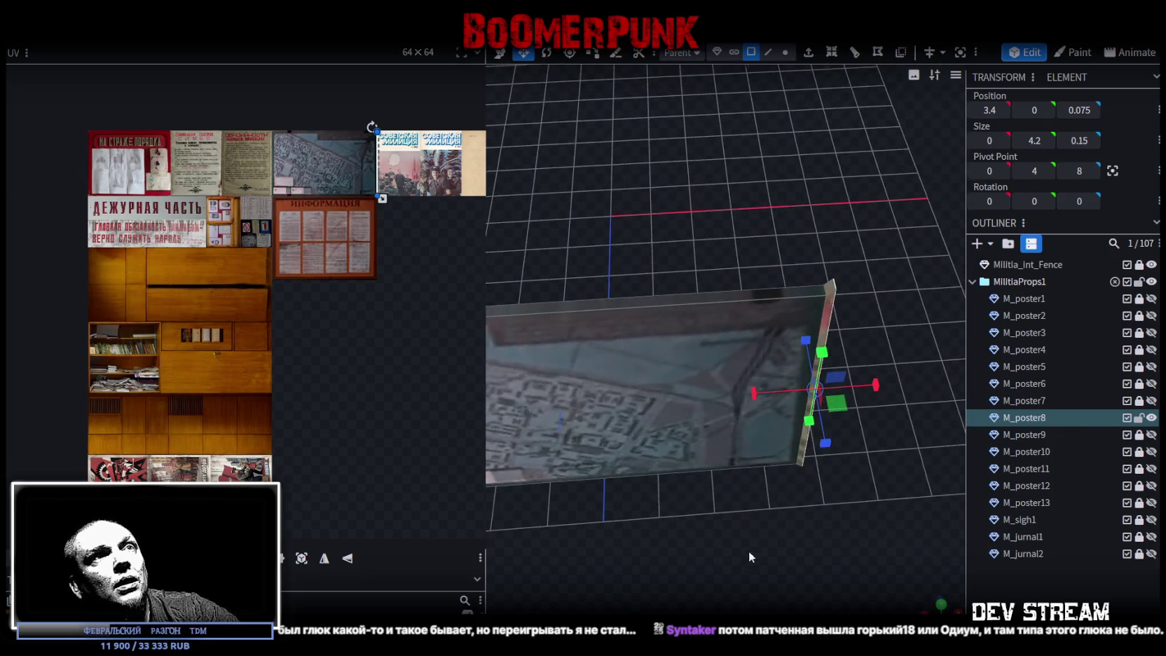
pyautogui.click(832, 288)
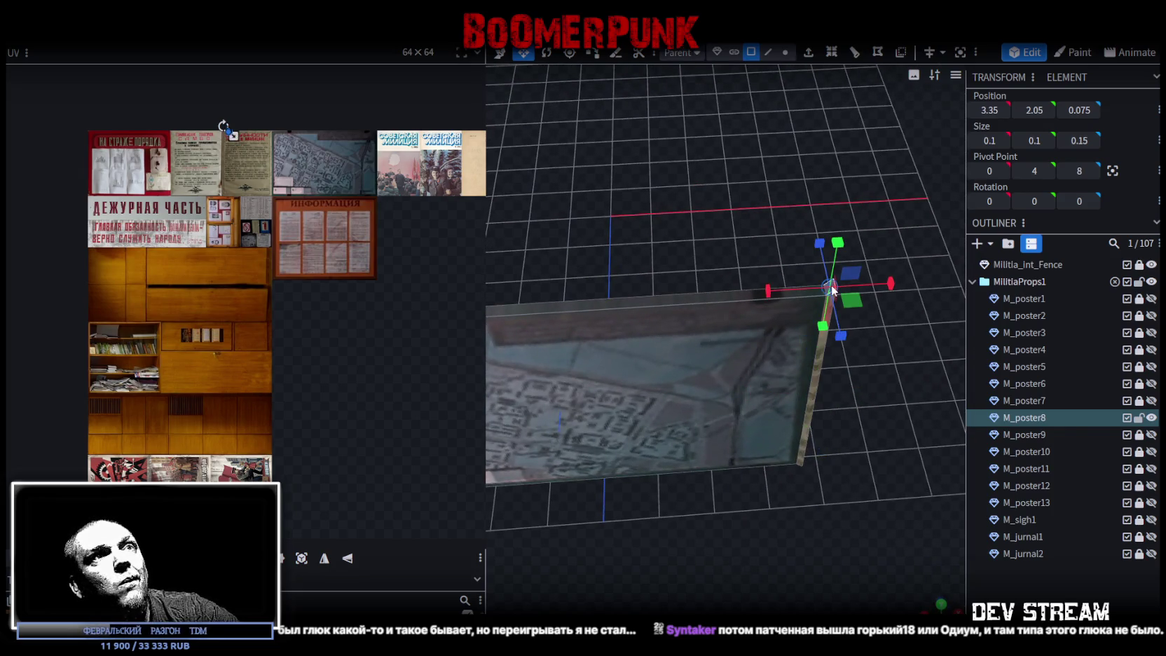
pyautogui.click(632, 300)
pyautogui.moveTo(706, 499)
pyautogui.mouseDown()
pyautogui.moveTo(778, 482)
pyautogui.moveTo(775, 405)
pyautogui.moveTo(777, 476)
pyautogui.moveTo(642, 356)
pyautogui.moveTo(508, 187)
pyautogui.mouseUp()
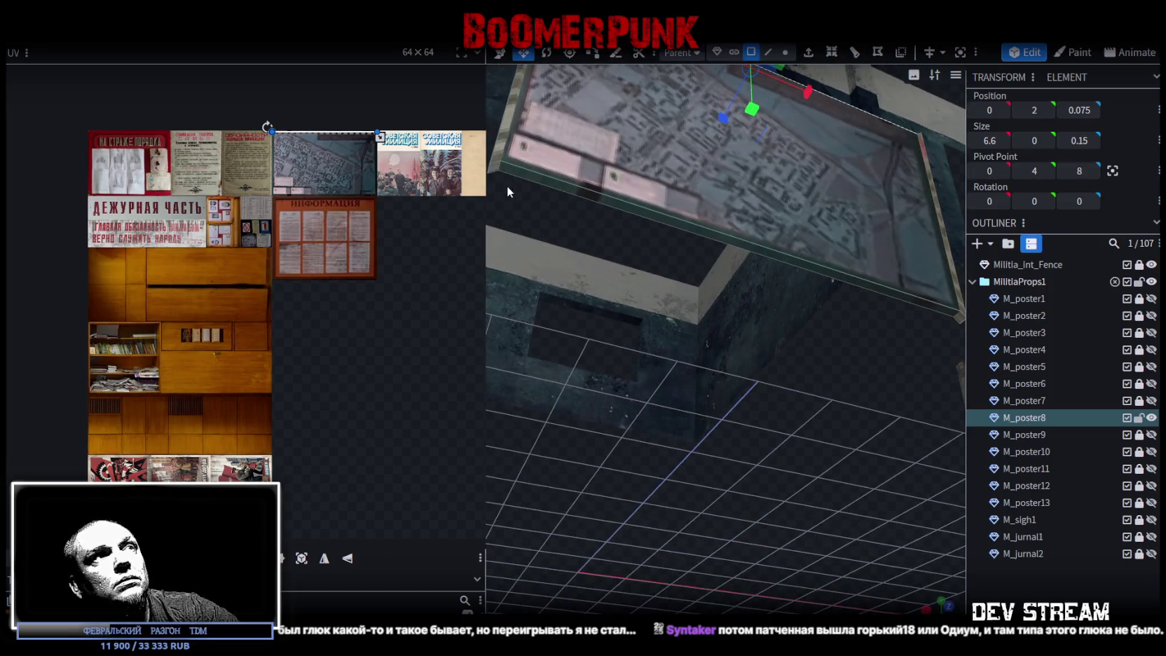
pyautogui.click(494, 166)
pyautogui.click(624, 207)
pyautogui.moveTo(624, 207)
pyautogui.mouseDown()
pyautogui.moveTo(849, 419)
pyautogui.moveTo(867, 383)
pyautogui.mouseUp()
pyautogui.click(872, 317)
pyautogui.moveTo(858, 330)
pyautogui.mouseDown()
pyautogui.moveTo(852, 550)
pyautogui.moveTo(743, 291)
pyautogui.moveTo(915, 263)
pyautogui.moveTo(705, 321)
pyautogui.moveTo(600, 494)
pyautogui.mouseUp()
pyautogui.click(926, 269)
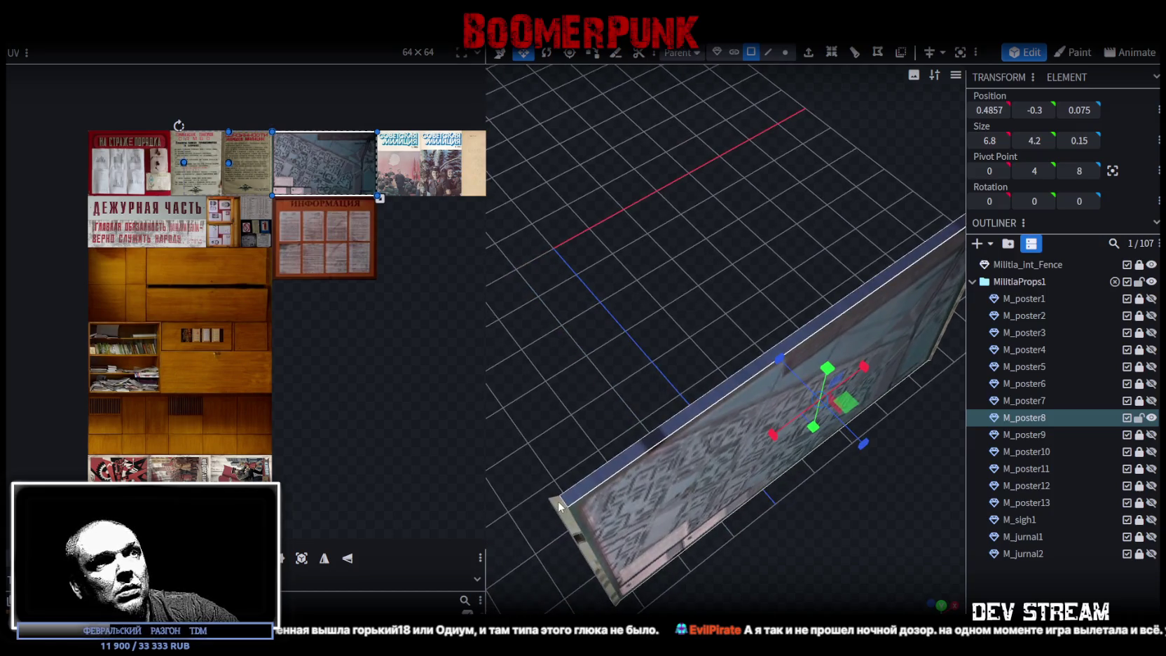
pyautogui.click(581, 503)
# Step: In edge mode, check the poster's corner, top, left and bottom edges
pyautogui.click(768, 52)
pyautogui.click(553, 504)
pyautogui.moveTo(692, 328)
pyautogui.mouseDown()
pyautogui.moveTo(549, 319)
pyautogui.moveTo(730, 384)
pyautogui.mouseUp()
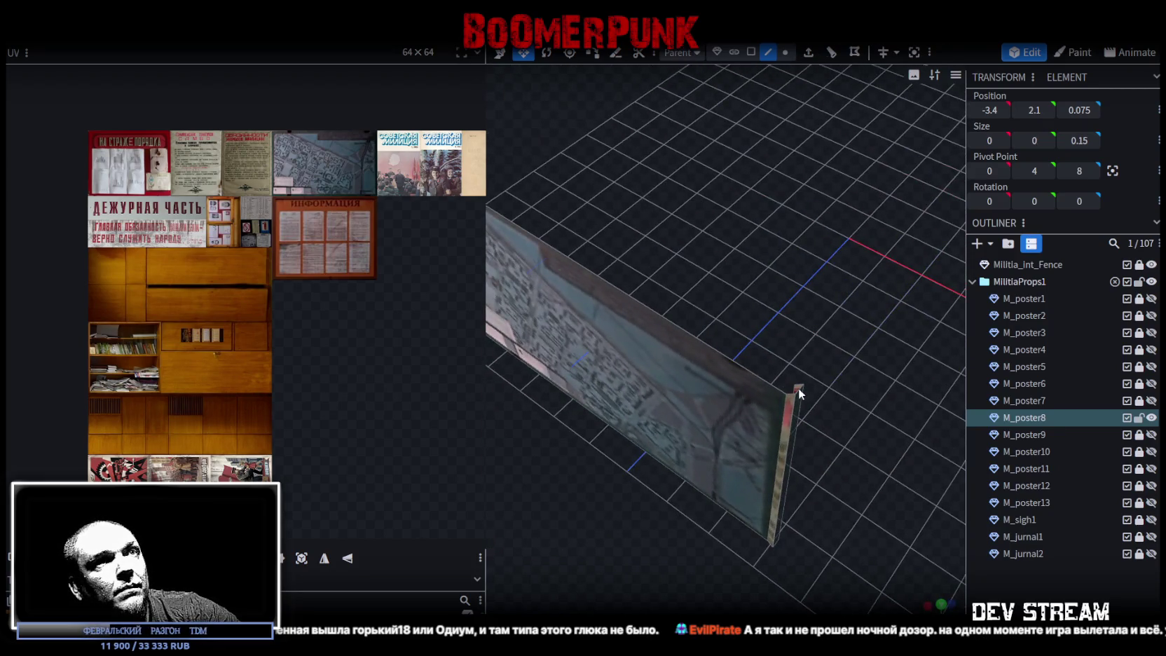
pyautogui.click(798, 386)
pyautogui.click(744, 382)
pyautogui.moveTo(743, 383)
pyautogui.mouseDown()
pyautogui.moveTo(718, 417)
pyautogui.moveTo(742, 394)
pyautogui.moveTo(763, 395)
pyautogui.mouseUp()
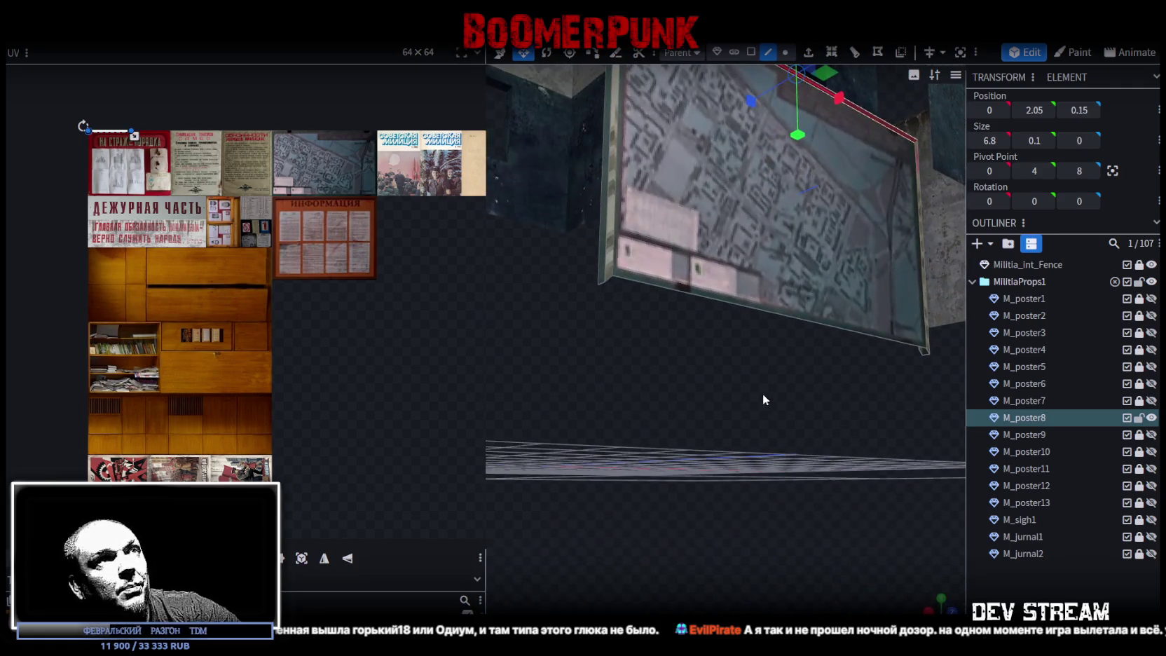
pyautogui.click(602, 284)
pyautogui.click(601, 285)
pyautogui.moveTo(651, 325)
pyautogui.mouseDown()
pyautogui.moveTo(626, 395)
pyautogui.moveTo(606, 403)
pyautogui.mouseUp()
pyautogui.click(718, 359)
pyautogui.scroll(3, 701, 435)
pyautogui.scroll(3, 760, 474)
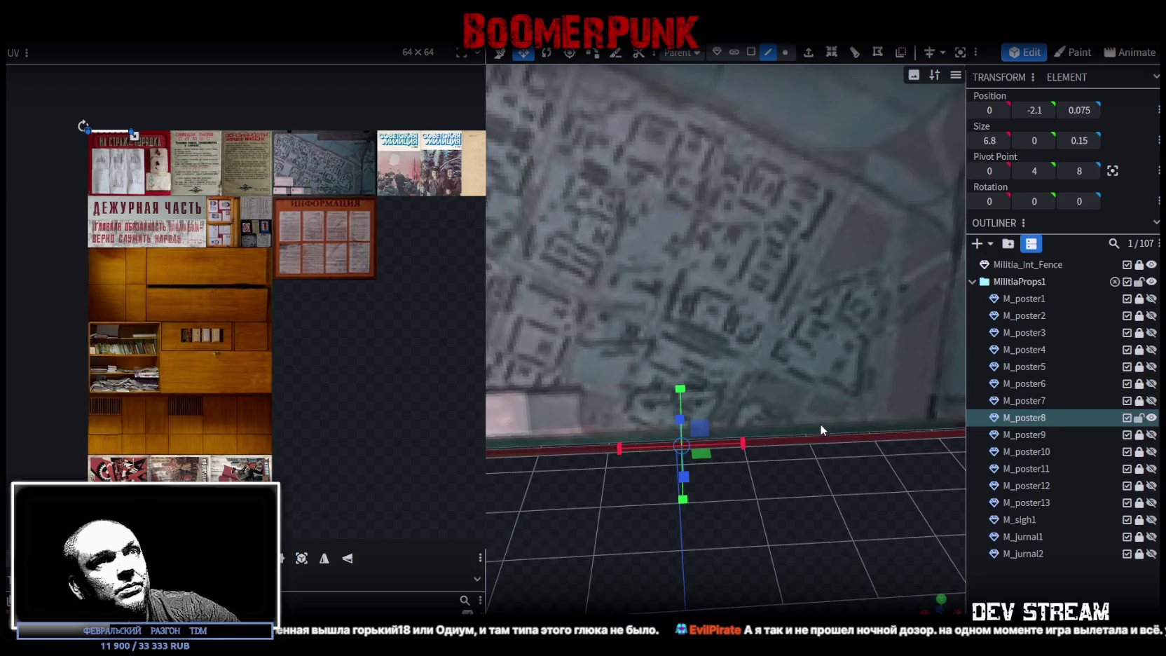
pyautogui.click(831, 442)
pyautogui.scroll(-3, 837, 463)
pyautogui.moveTo(842, 485)
pyautogui.mouseDown()
pyautogui.moveTo(725, 476)
pyautogui.moveTo(713, 496)
pyautogui.mouseUp()
# Step: Back in face mode, select the poster's front map face
pyautogui.click(750, 51)
pyautogui.click(592, 289)
pyautogui.moveTo(862, 471)
pyautogui.mouseDown()
pyautogui.moveTo(697, 480)
pyautogui.moveTo(645, 465)
pyautogui.mouseUp()
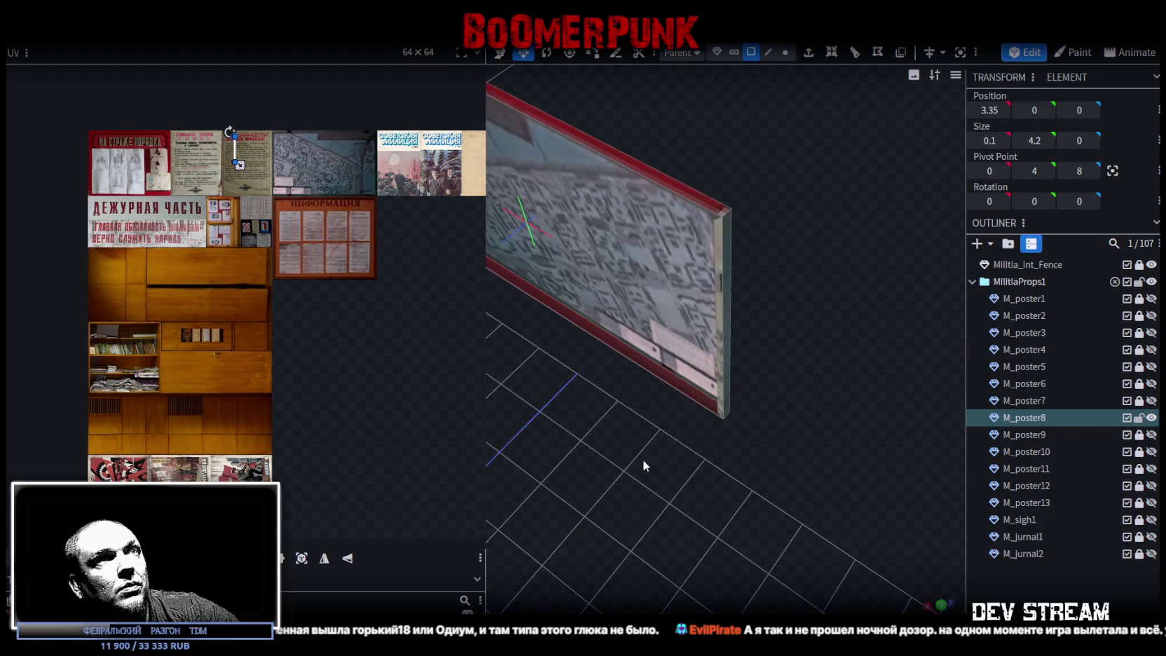
pyautogui.click(799, 320)
pyautogui.moveTo(722, 271)
pyautogui.mouseDown()
pyautogui.moveTo(800, 320)
pyautogui.moveTo(678, 476)
pyautogui.moveTo(736, 294)
pyautogui.mouseUp()
pyautogui.click(736, 294)
pyautogui.moveTo(653, 542)
pyautogui.mouseDown()
pyautogui.moveTo(716, 469)
pyautogui.moveTo(670, 484)
pyautogui.moveTo(695, 479)
pyautogui.mouseUp()
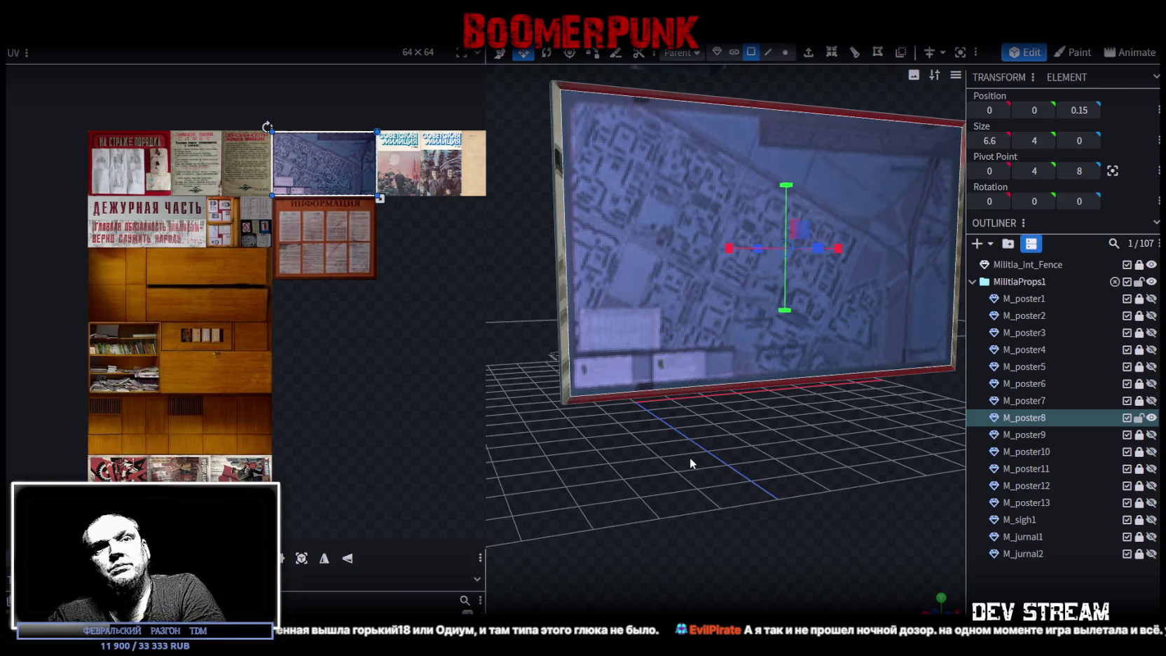
# Step: With the Move tool in side view, push the map face's depth from 0.15 to 0.05
pyautogui.moveTo(546, 475)
pyautogui.mouseDown()
pyautogui.moveTo(661, 504)
pyautogui.moveTo(689, 532)
pyautogui.moveTo(658, 540)
pyautogui.moveTo(678, 322)
pyautogui.moveTo(750, 497)
pyautogui.moveTo(630, 491)
pyautogui.moveTo(688, 549)
pyautogui.moveTo(628, 494)
pyautogui.moveTo(633, 480)
pyautogui.moveTo(805, 485)
pyautogui.moveTo(769, 494)
pyautogui.moveTo(813, 508)
pyautogui.mouseUp()
pyautogui.press('v')
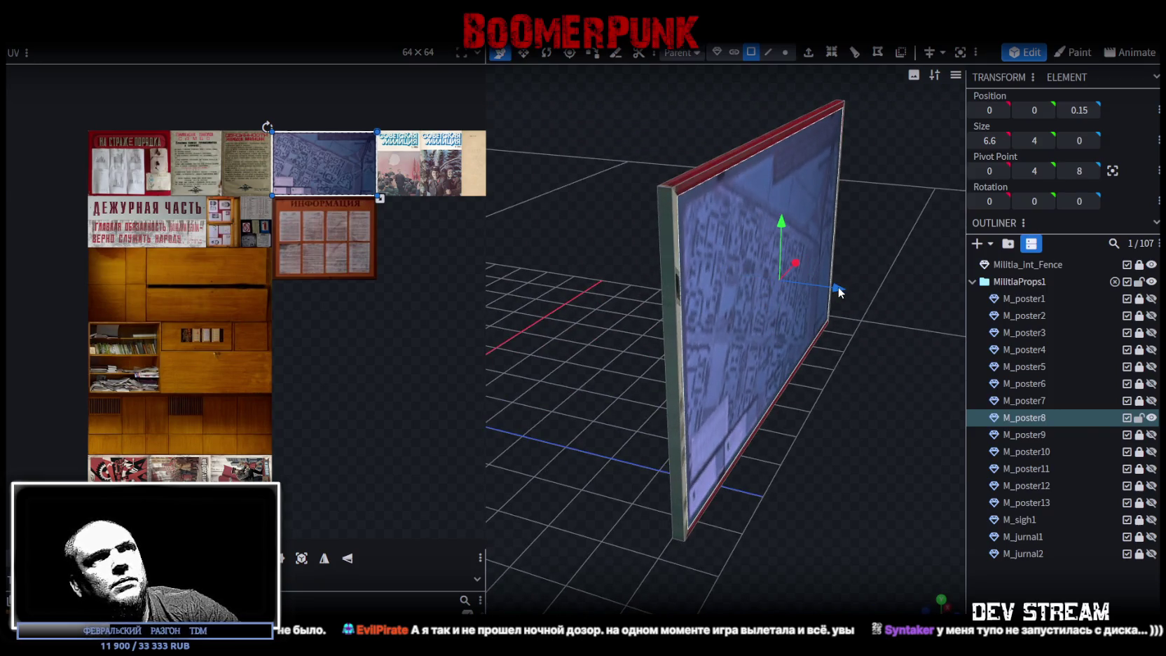
pyautogui.press('KP_3')
pyautogui.moveTo(834, 284)
pyautogui.mouseDown()
pyautogui.moveTo(874, 387)
pyautogui.moveTo(859, 368)
pyautogui.moveTo(834, 379)
pyautogui.moveTo(840, 364)
pyautogui.mouseUp()
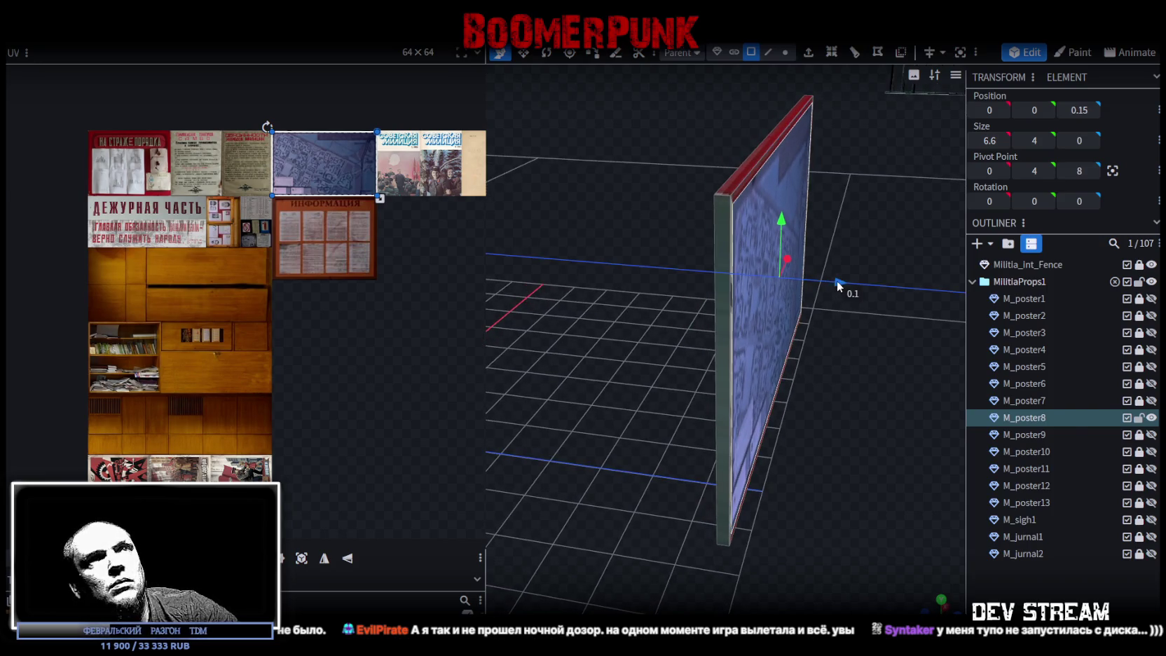
pyautogui.moveTo(831, 284)
pyautogui.mouseDown()
pyautogui.moveTo(774, 454)
pyautogui.moveTo(656, 416)
pyautogui.mouseUp()
pyautogui.click(697, 404)
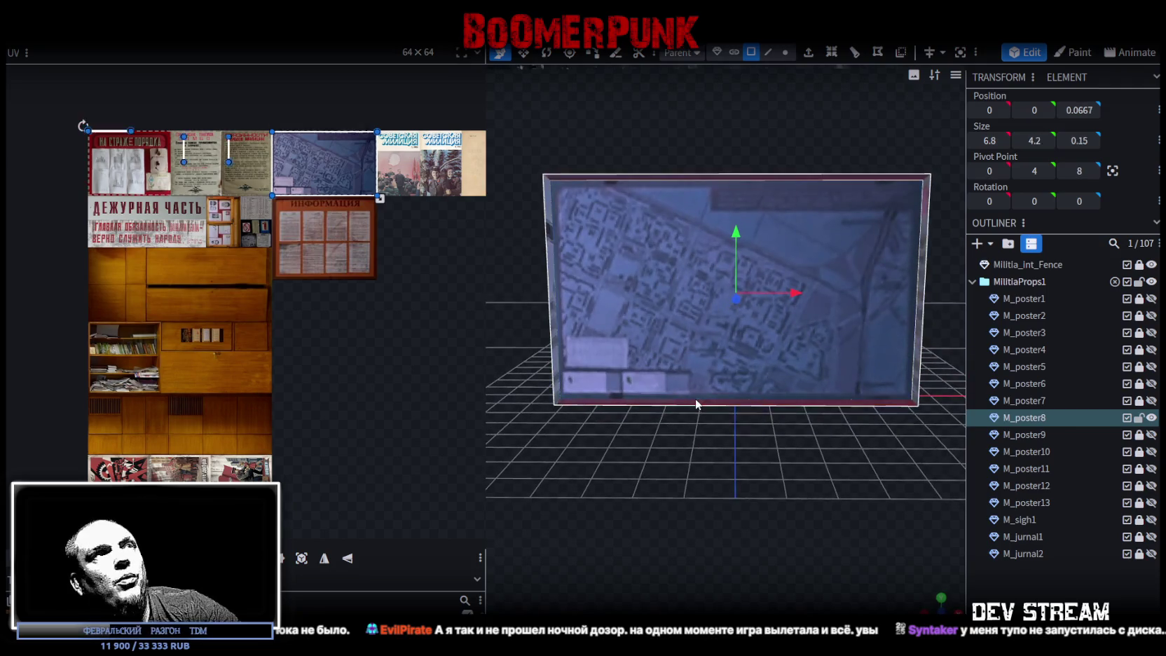
# Step: In front orthographic view, move the face's UV area onto the wooden cabinet texture
pyautogui.click(941, 608)
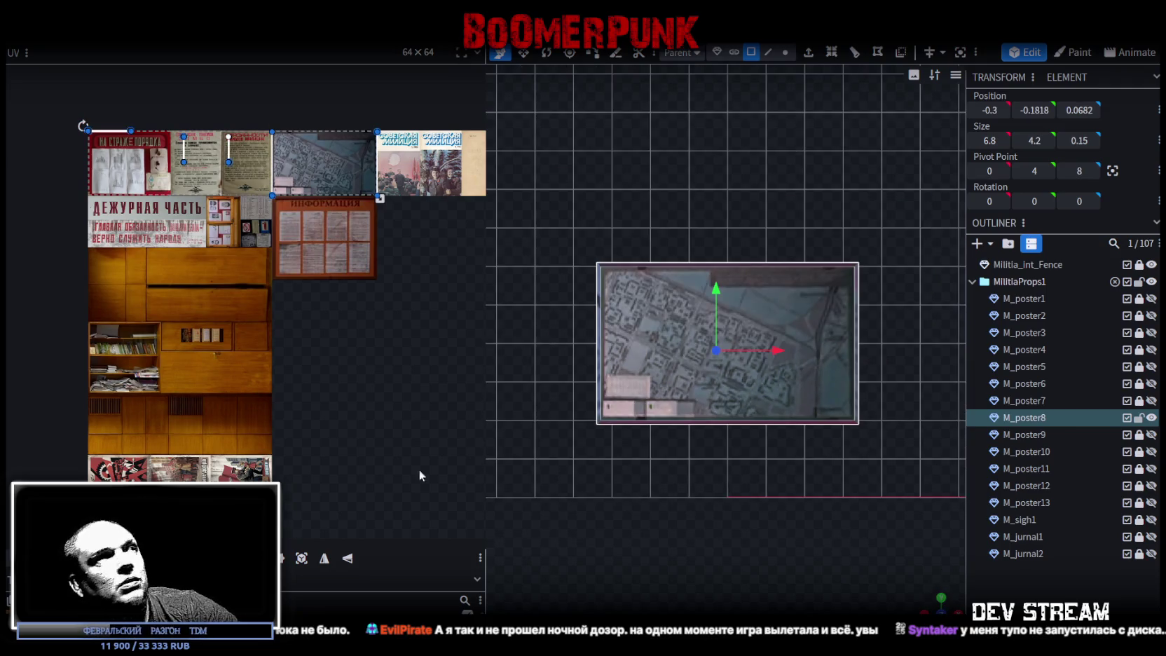
pyautogui.scroll(2, 169, 155)
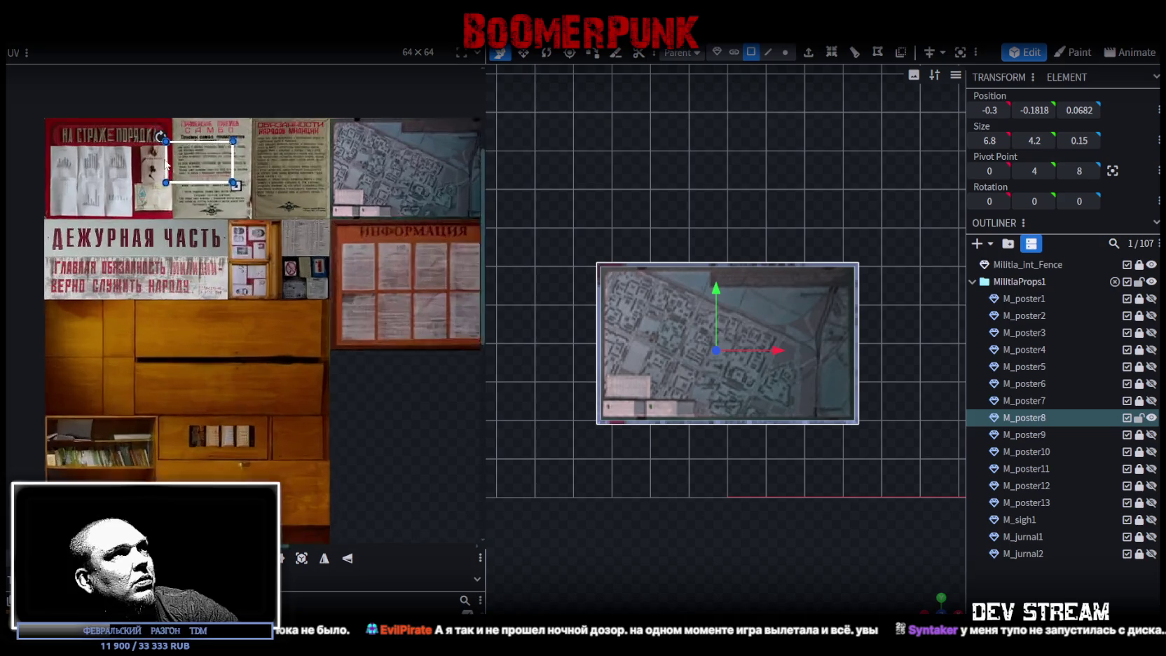
pyautogui.scroll(1, 211, 189)
pyautogui.moveTo(216, 193); pyautogui.dragTo(188, 384)
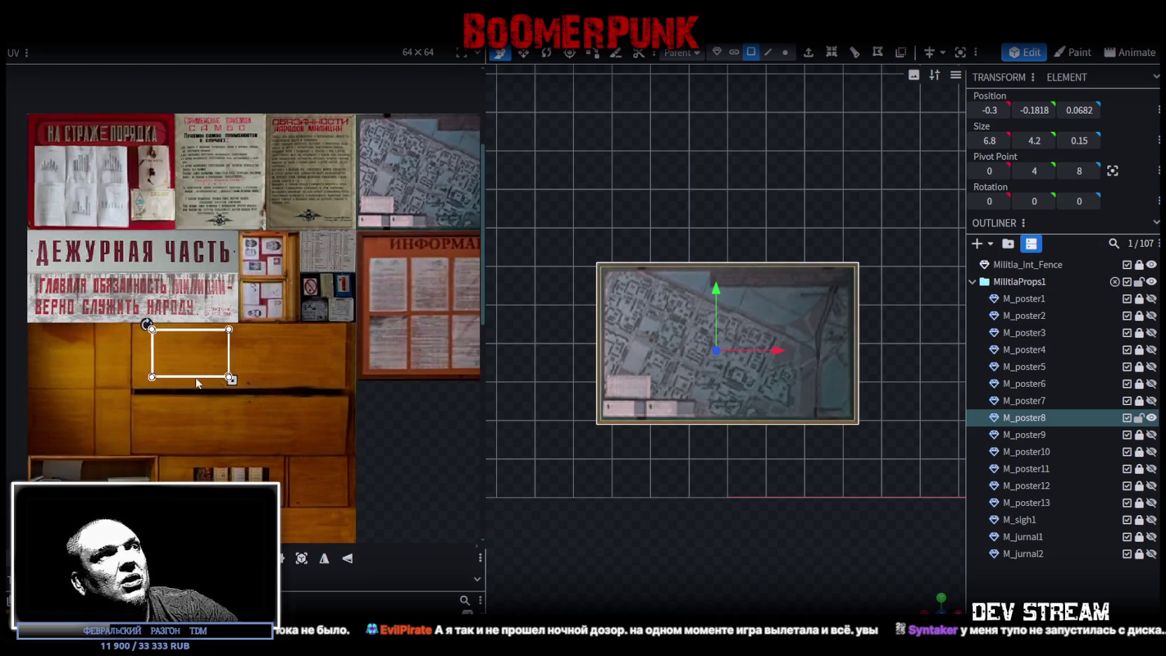
pyautogui.scroll(2, 158, 393)
pyautogui.scroll(1, 220, 415)
pyautogui.scroll(1, 234, 389)
# Step: Reposition the face's UV area over the wood panels
pyautogui.moveTo(939, 601); pyautogui.dragTo(798, 570)
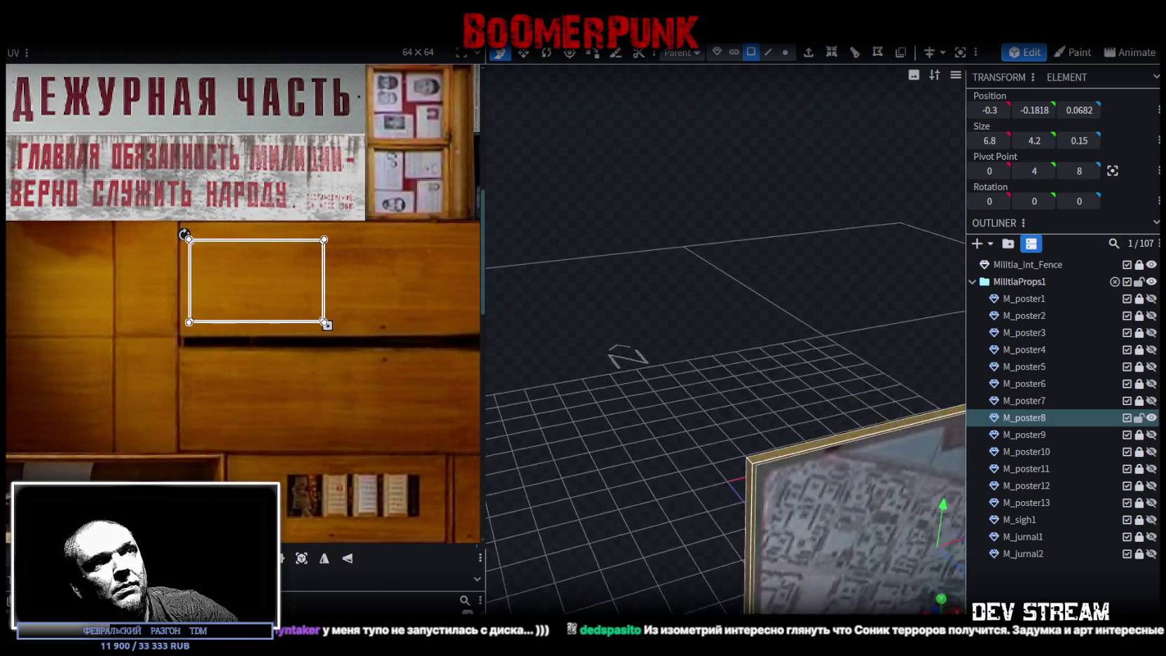
pyautogui.scroll(-5, 295, 365)
pyautogui.scroll(1, 305, 318)
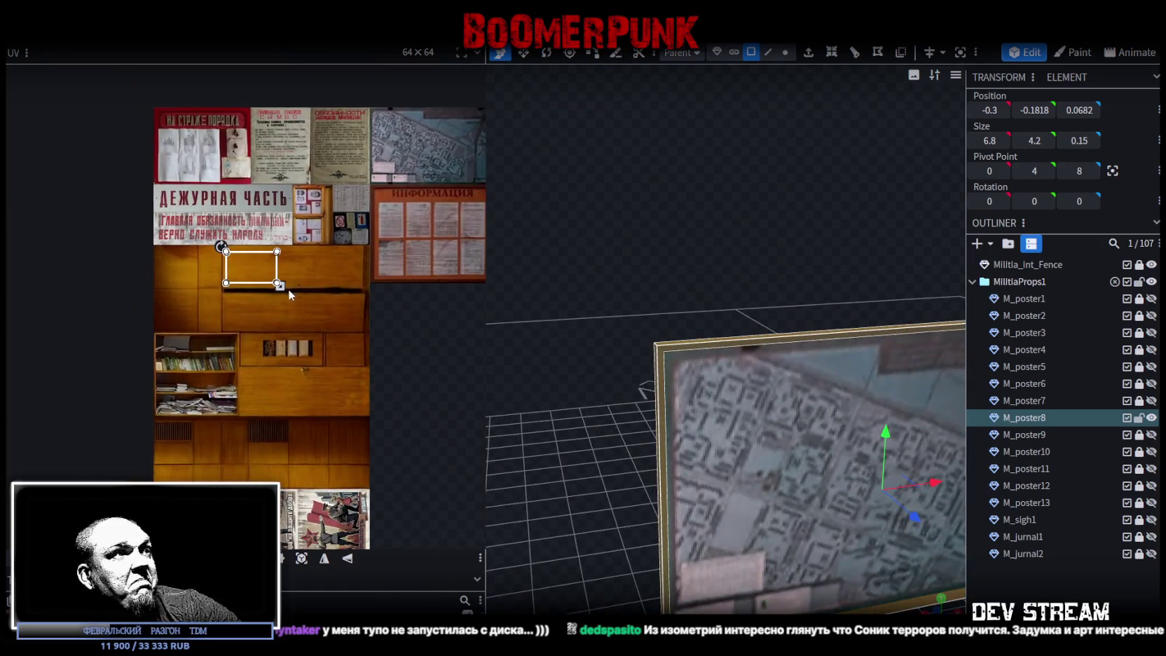
pyautogui.scroll(1, 289, 294)
pyautogui.moveTo(249, 284); pyautogui.dragTo(372, 518)
pyautogui.moveTo(372, 517); pyautogui.dragTo(315, 361, button='middle')
pyautogui.scroll(2, 320, 363)
pyautogui.moveTo(320, 363); pyautogui.dragTo(307, 407)
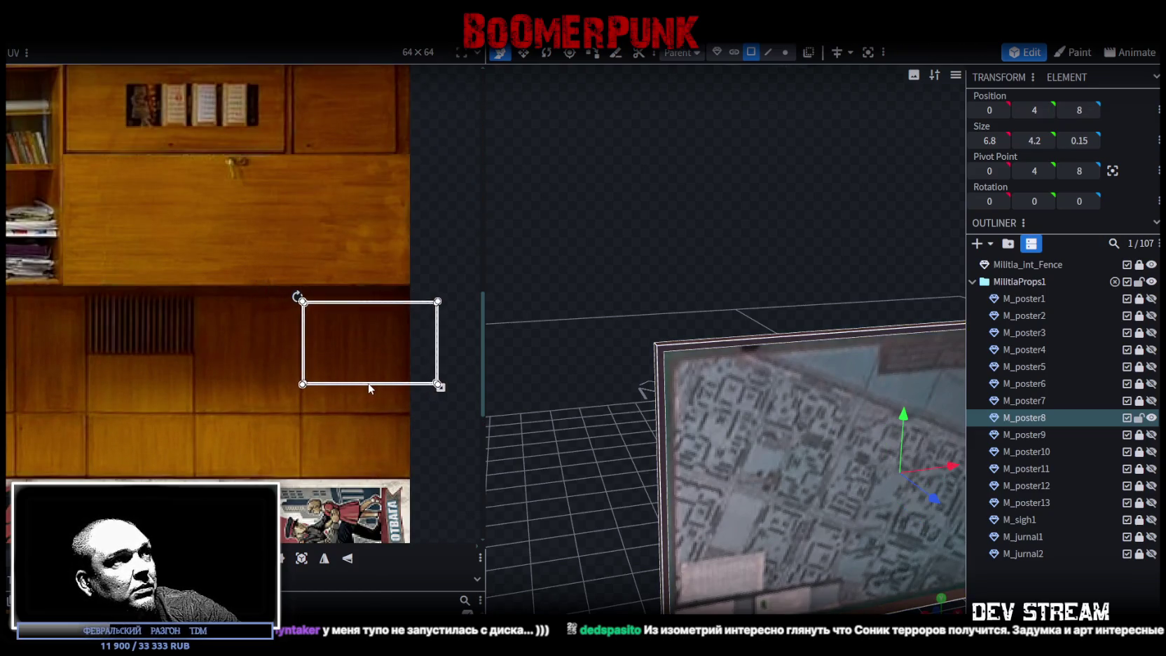
pyautogui.scroll(2, 311, 427)
pyautogui.scroll(-3, 311, 426)
pyautogui.moveTo(312, 426); pyautogui.dragTo(326, 319, button='middle')
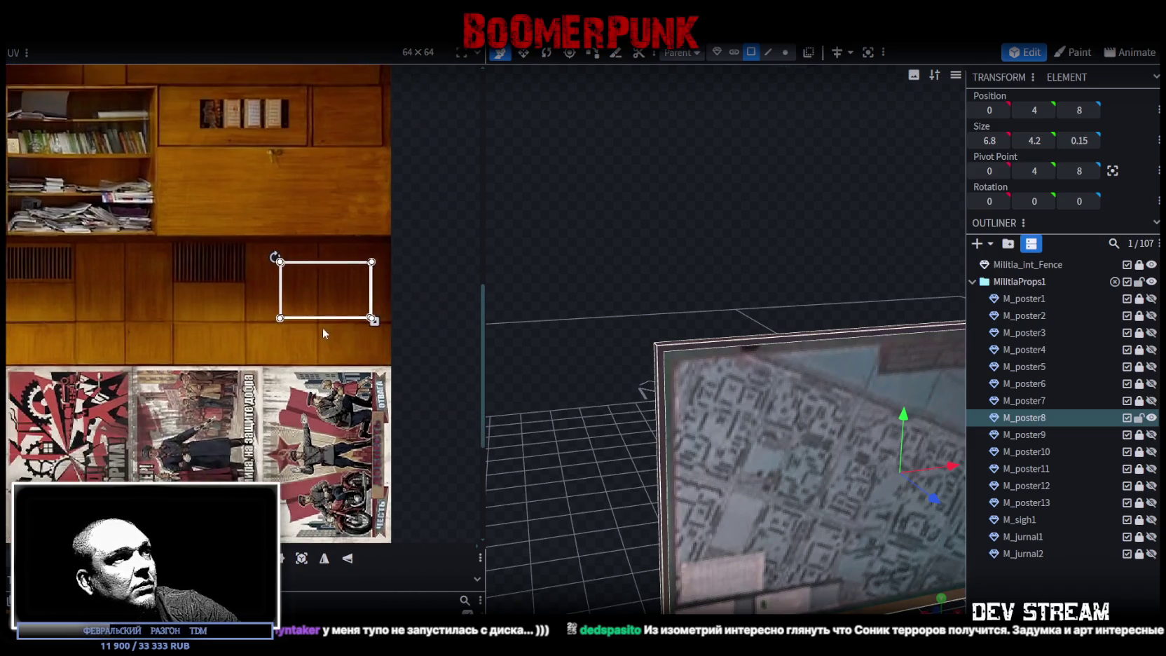
# Step: Rotate the face's UV left a quarter turn and reselect the frame face
pyautogui.rightClick(327, 319)
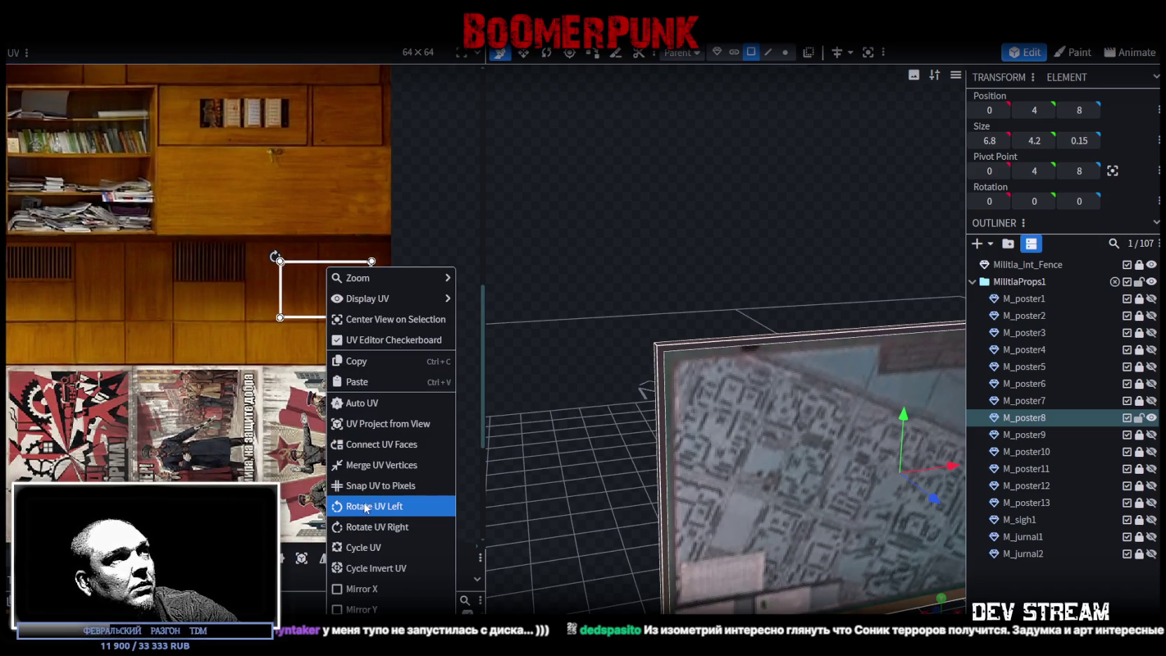
pyautogui.click(365, 506)
pyautogui.scroll(3, 315, 257)
pyautogui.scroll(2, 377, 222)
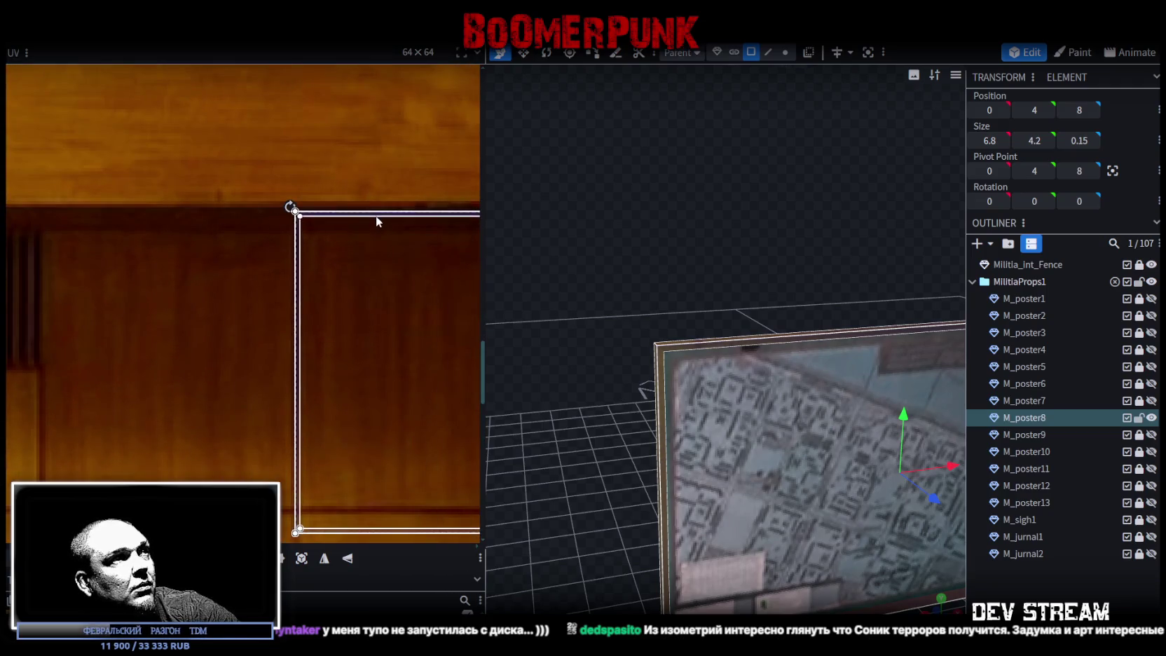
pyautogui.scroll(-4, 322, 357)
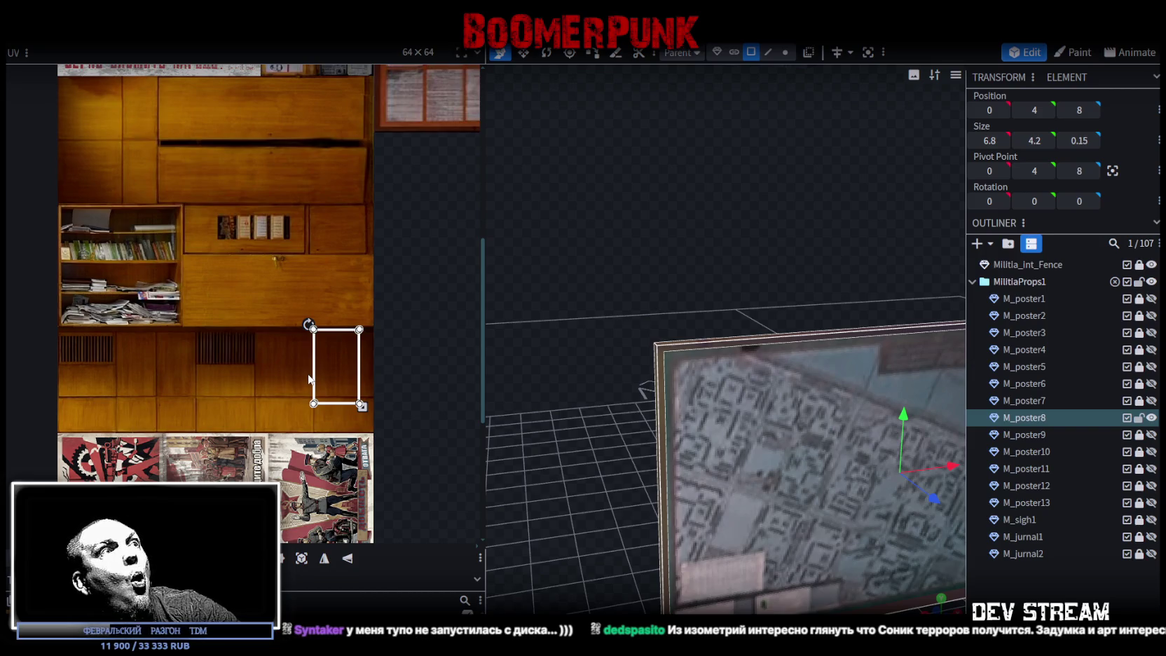
pyautogui.click(312, 379)
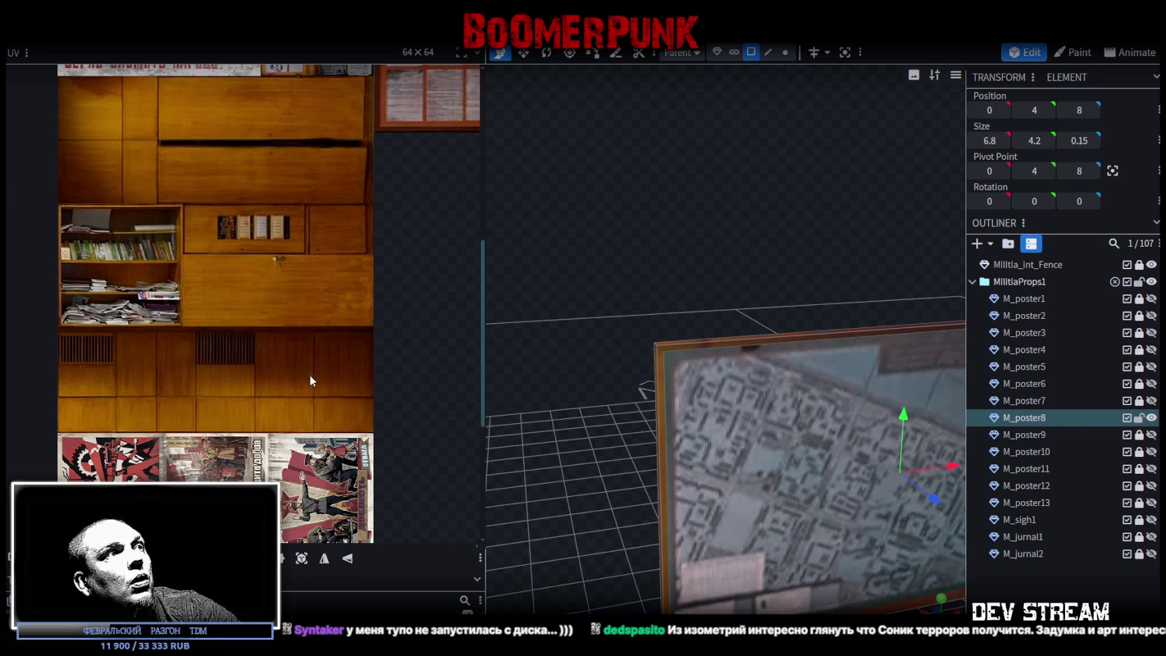
pyautogui.click(336, 368)
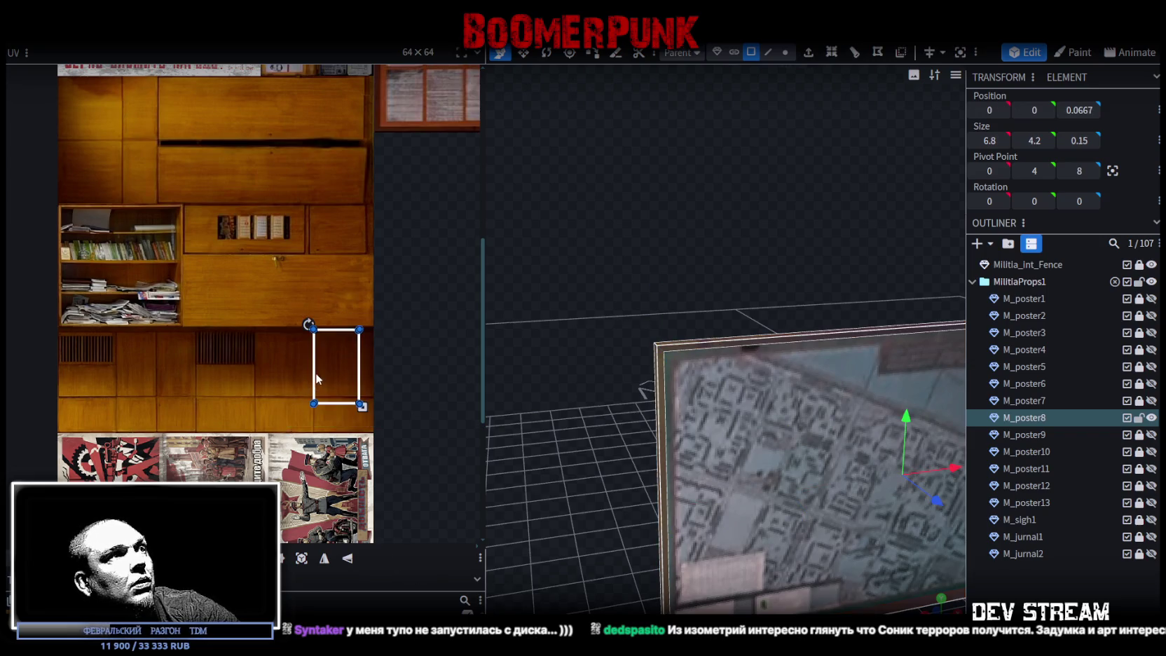
# Step: Shift the UV left across the wood and shrink it to a tall, narrow strip
pyautogui.moveTo(315, 378); pyautogui.dragTo(151, 382)
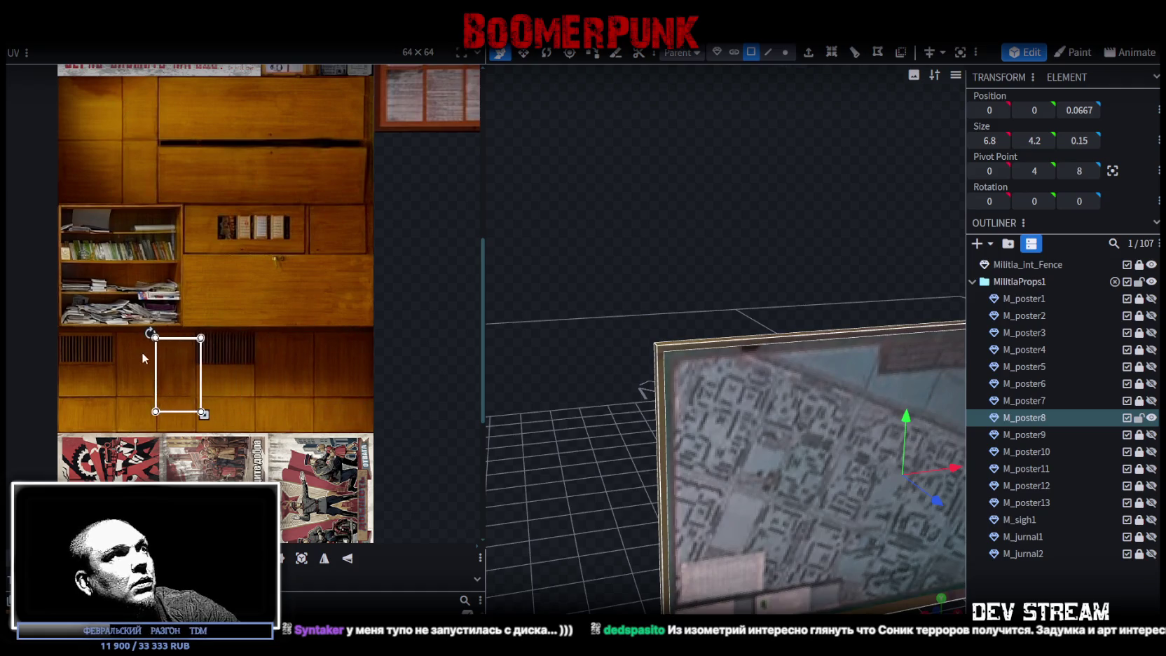
pyautogui.scroll(5, 148, 371)
pyautogui.scroll(2, 183, 301)
pyautogui.scroll(3, 177, 245)
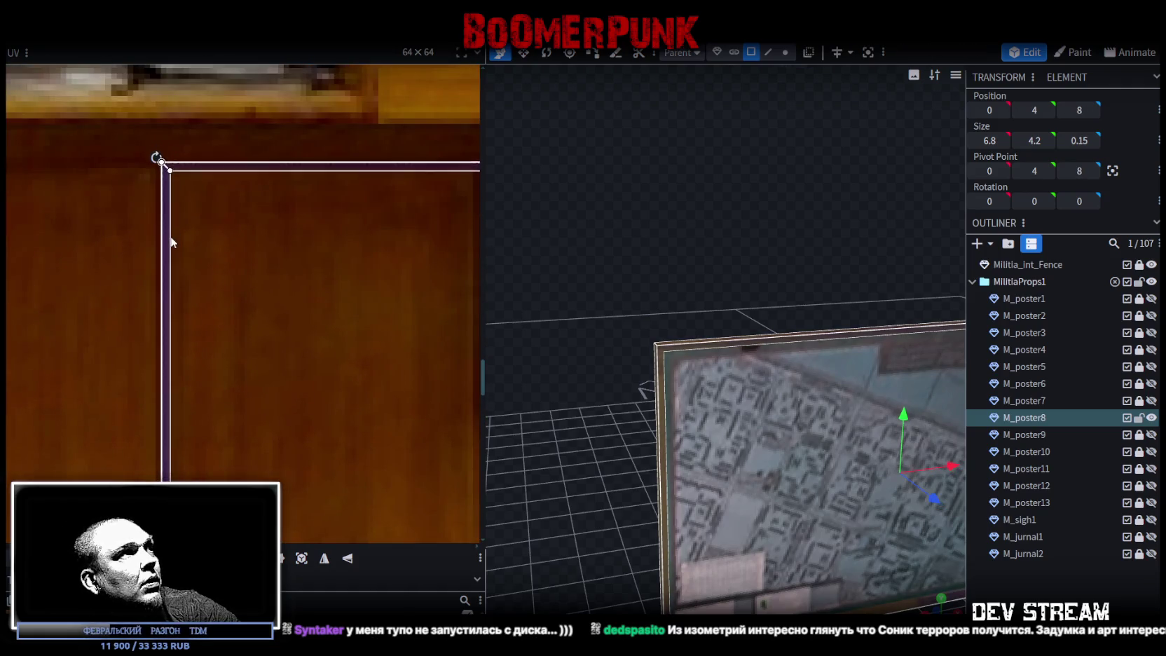
pyautogui.scroll(-1, 181, 254)
pyautogui.scroll(-3, 175, 252)
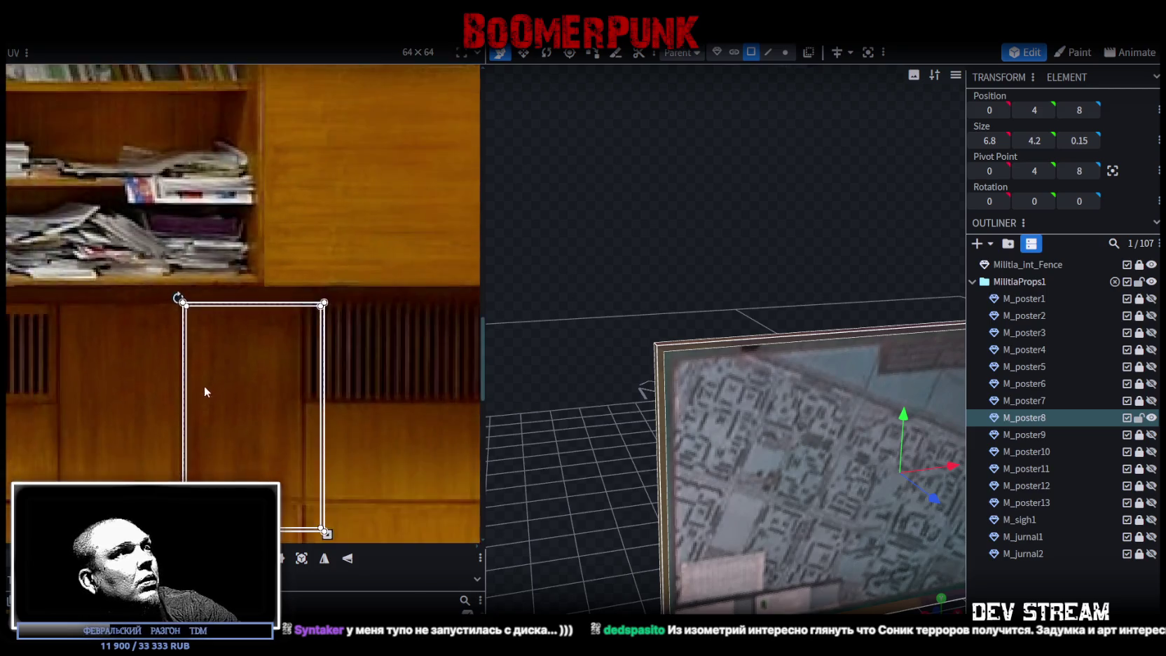
pyautogui.scroll(-2, 210, 379)
pyautogui.scroll(3, 235, 396)
pyautogui.scroll(2, 235, 398)
pyautogui.moveTo(320, 408)
pyautogui.mouseDown()
pyautogui.moveTo(295, 391)
pyautogui.moveTo(330, 375)
pyautogui.mouseUp()
pyautogui.scroll(2, 295, 390)
pyautogui.scroll(2, 308, 359)
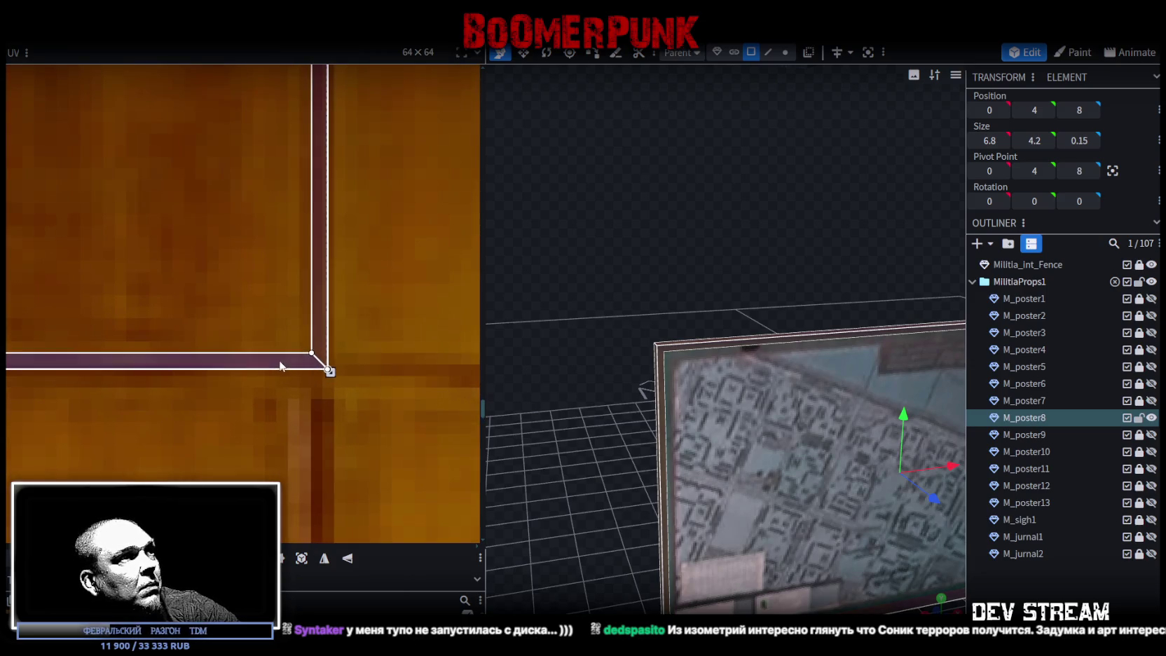
pyautogui.scroll(-2, 155, 396)
pyautogui.scroll(-2, 156, 396)
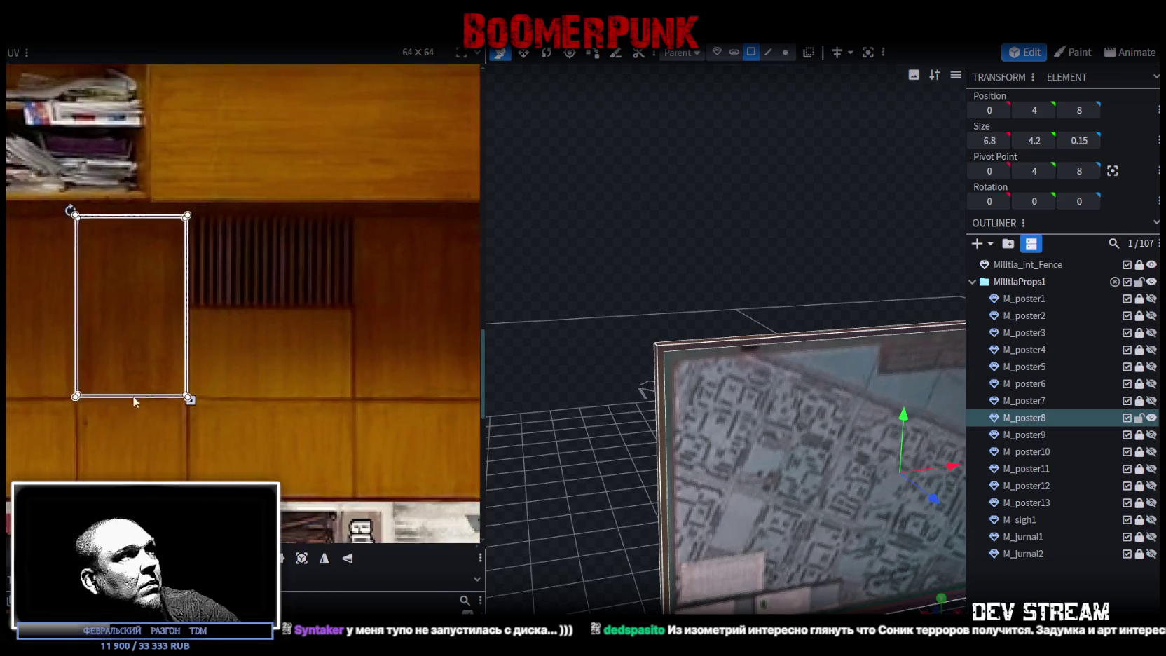
pyautogui.moveTo(156, 397); pyautogui.dragTo(330, 429, button='middle')
pyautogui.scroll(2, 330, 429)
pyautogui.scroll(1, 289, 347)
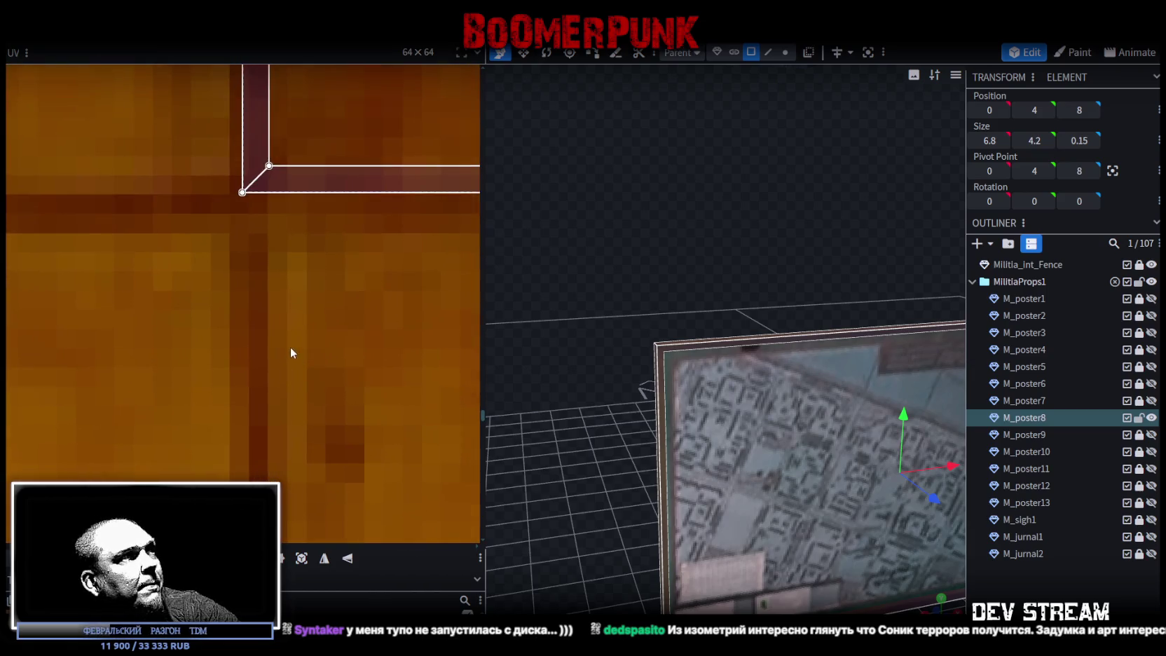
pyautogui.moveTo(288, 354); pyautogui.dragTo(280, 397, button='middle')
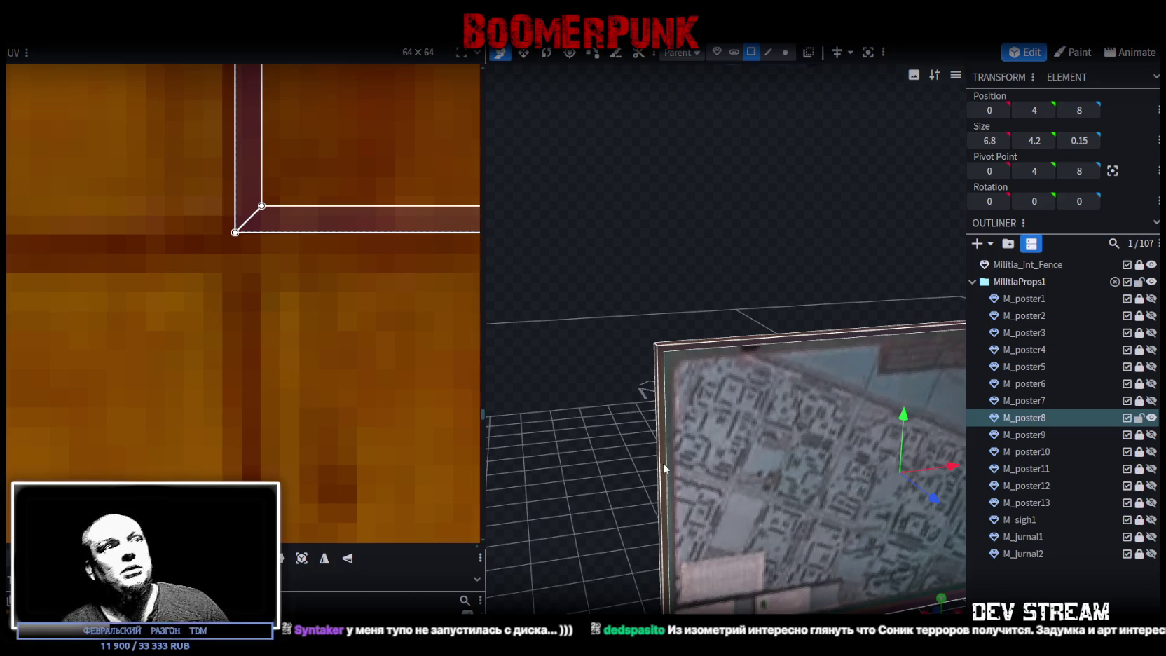
pyautogui.click(762, 536)
# Step: Pull the lower-right UV corner of poster8's blue city-map image inward to fit the frame
pyautogui.scroll(-3, 761, 535)
pyautogui.moveTo(794, 512); pyautogui.dragTo(779, 537)
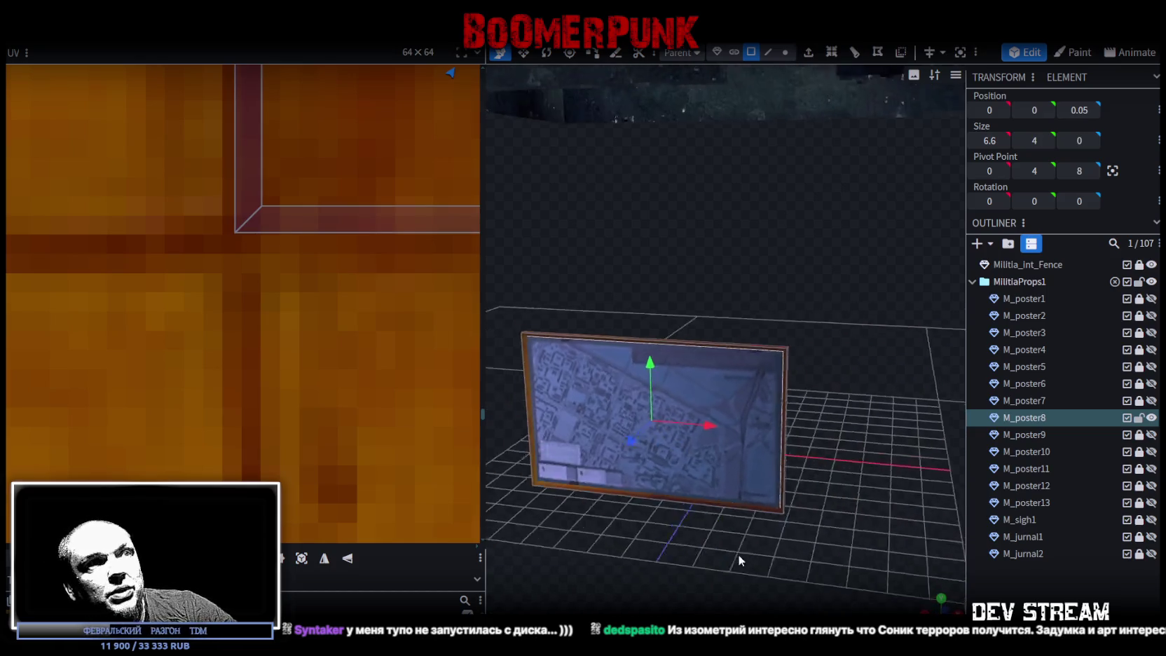
pyautogui.scroll(-2, 348, 259)
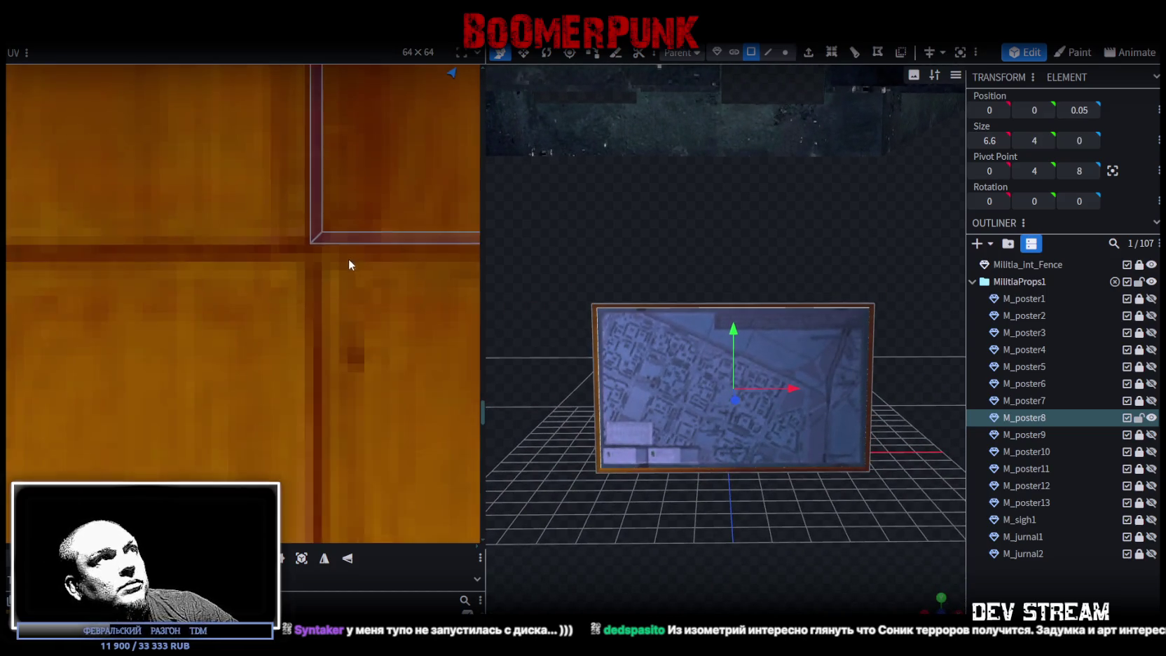
pyautogui.scroll(-3, 357, 264)
pyautogui.moveTo(347, 380); pyautogui.dragTo(235, 595, button='middle')
pyautogui.scroll(5, 163, 228)
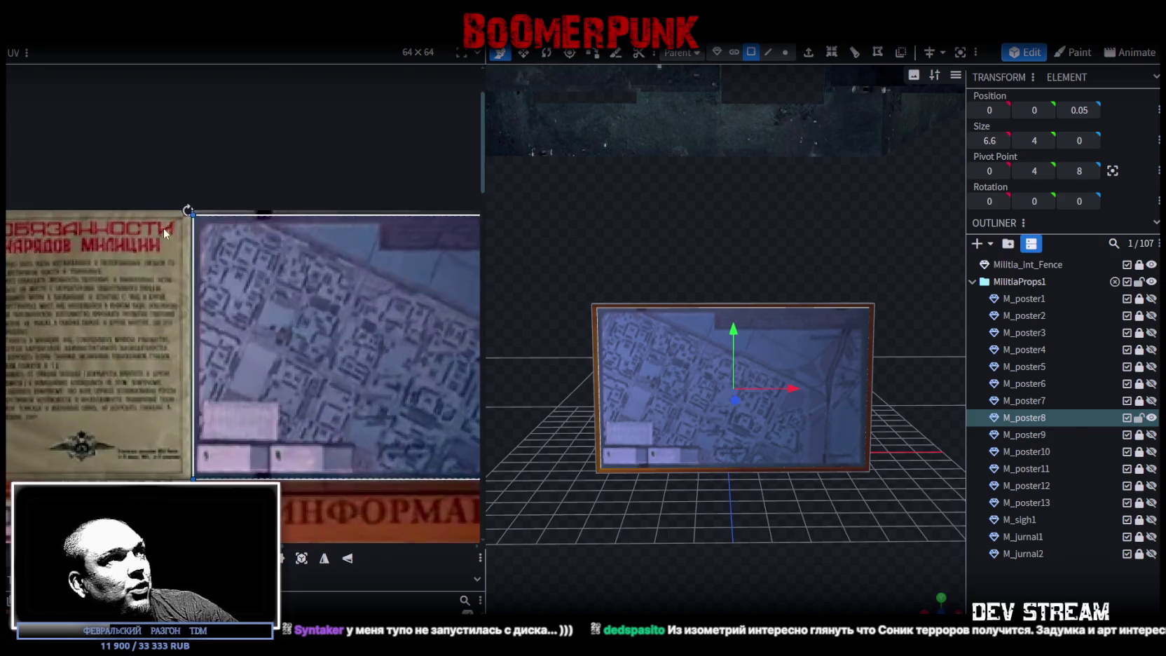
pyautogui.scroll(3, 257, 262)
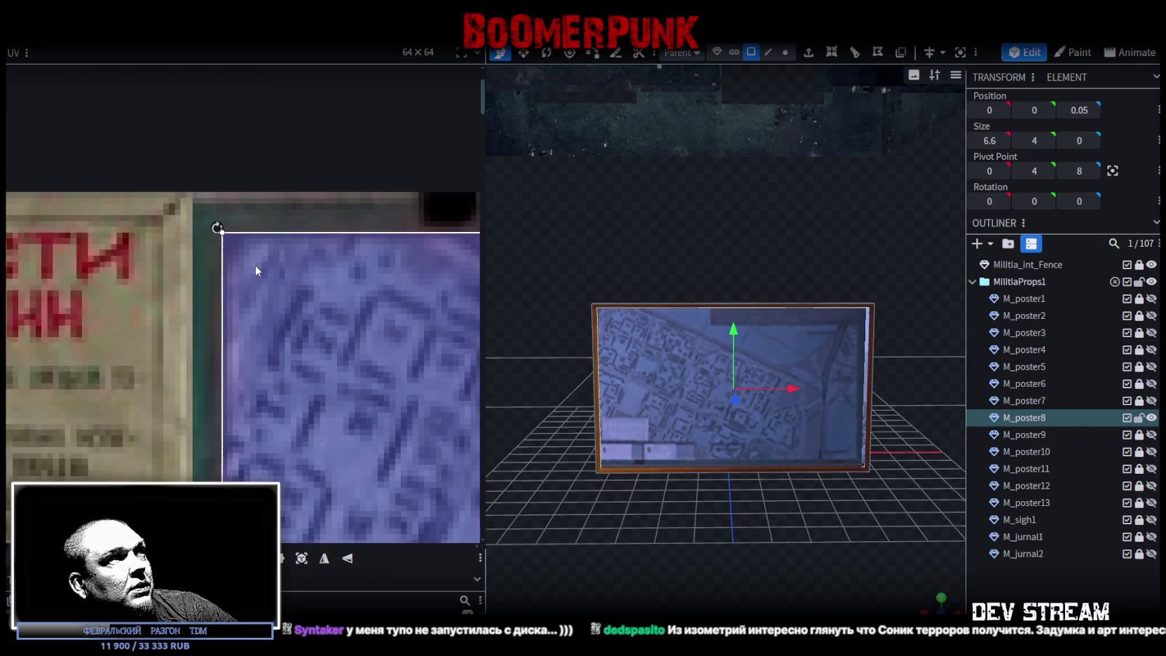
pyautogui.scroll(-2, 255, 265)
pyautogui.scroll(-2, 299, 320)
pyautogui.scroll(3, 336, 337)
pyautogui.scroll(3, 364, 421)
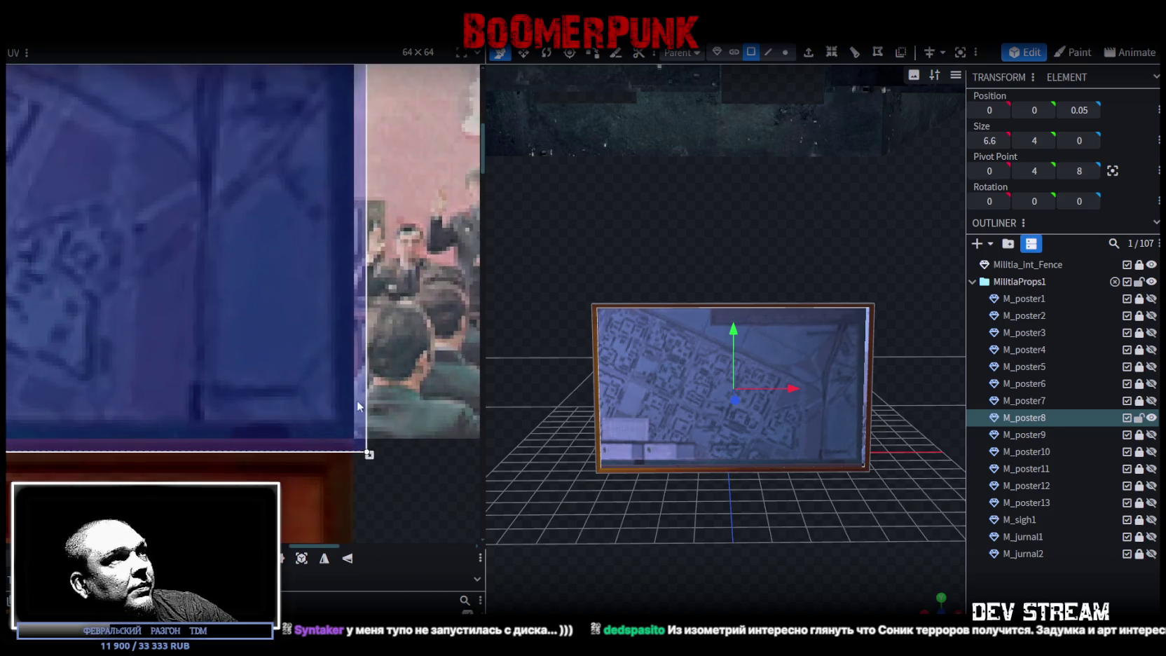
pyautogui.moveTo(365, 446); pyautogui.dragTo(337, 425)
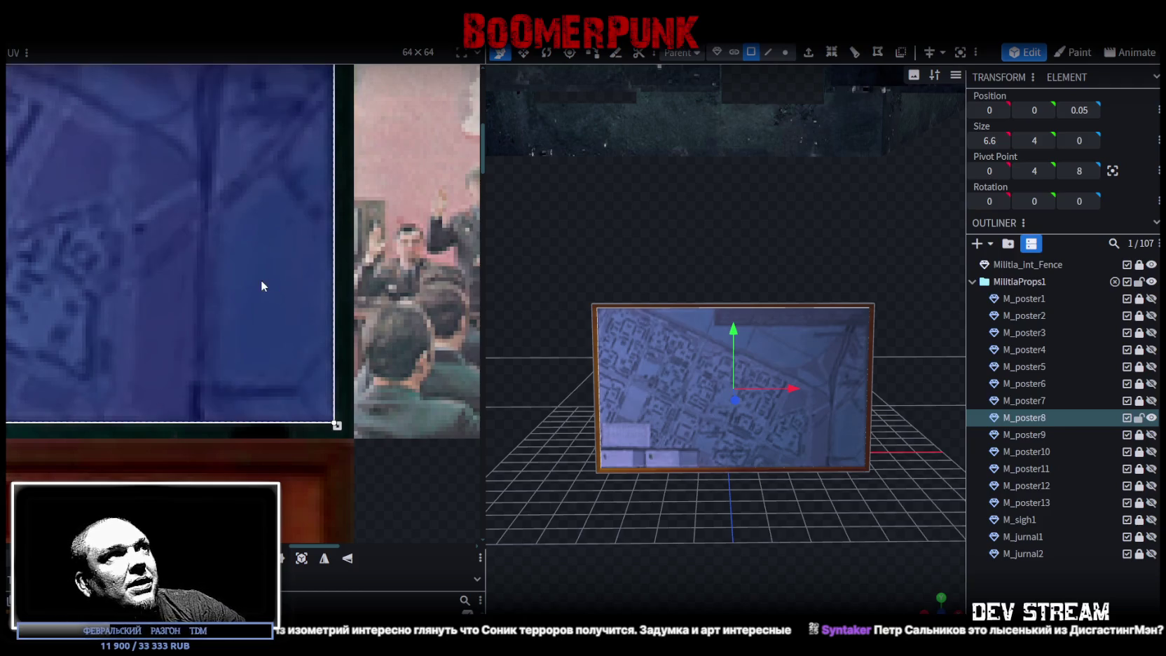
# Step: Select the whole poster, nudge its map mapping slightly toward the lower right, then hide M_poster8
pyautogui.scroll(-3, 258, 274)
pyautogui.scroll(3, 114, 337)
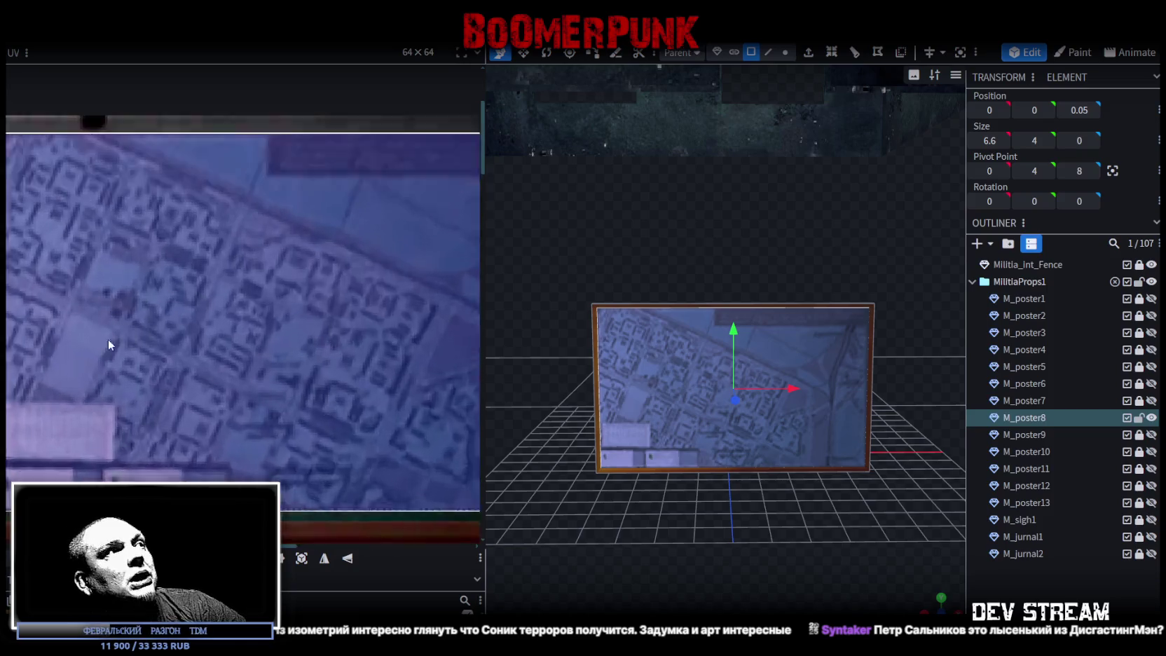
pyautogui.scroll(2, 70, 350)
pyautogui.moveTo(71, 350); pyautogui.dragTo(279, 332, button='middle')
pyautogui.scroll(3, 243, 440)
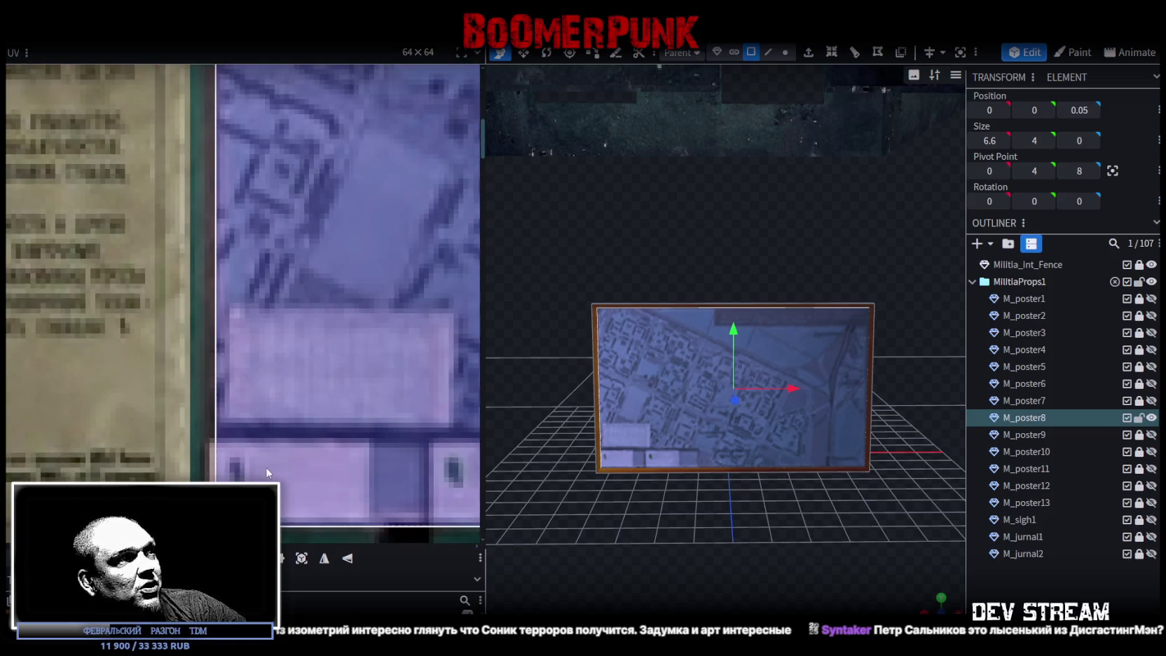
pyautogui.click(262, 467)
pyautogui.scroll(-3, 307, 426)
pyautogui.scroll(3, 112, 431)
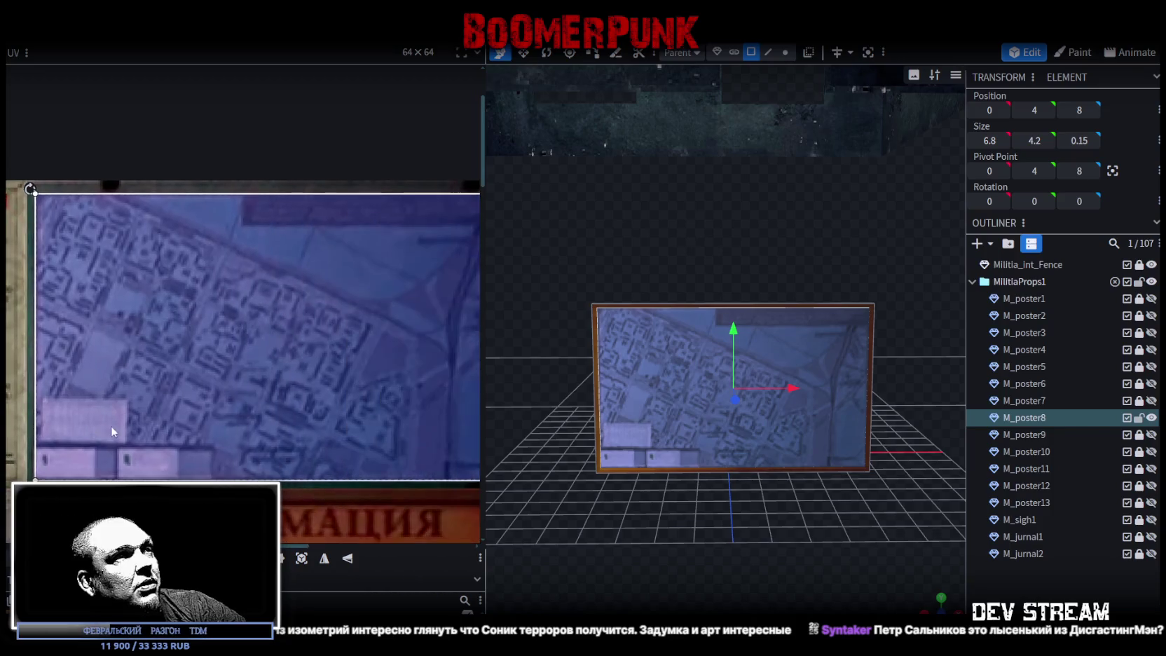
pyautogui.scroll(-3, 126, 406)
pyautogui.scroll(3, 350, 375)
pyautogui.scroll(3, 365, 372)
pyautogui.moveTo(360, 381); pyautogui.dragTo(373, 384)
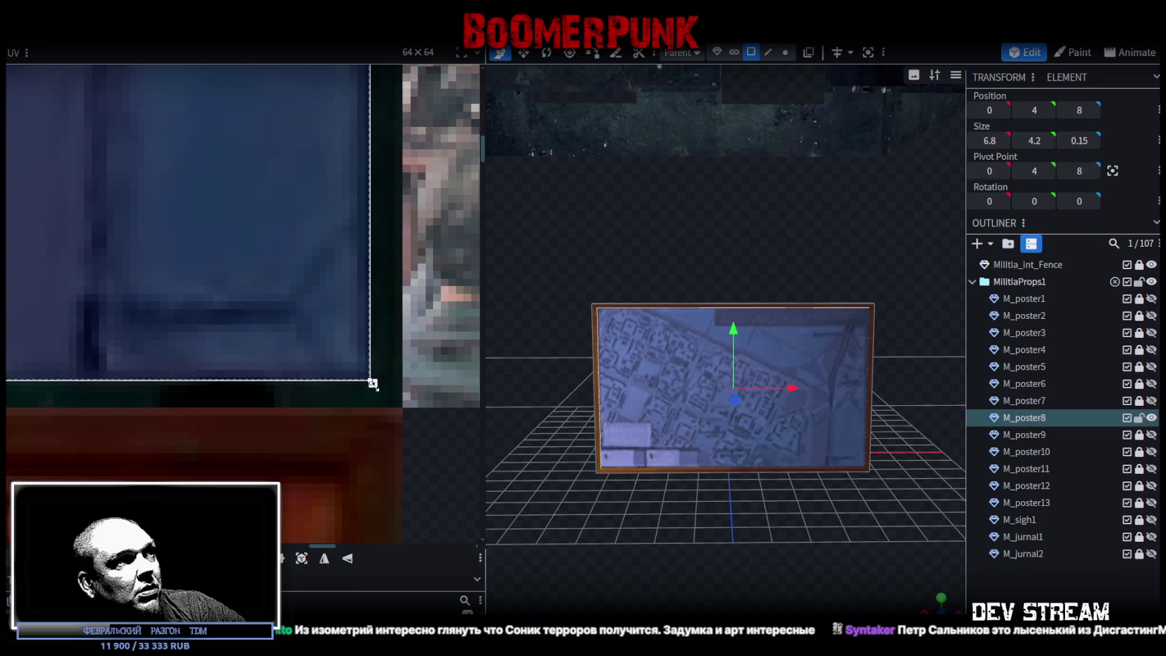
pyautogui.hotkey('ctrl', 'z')
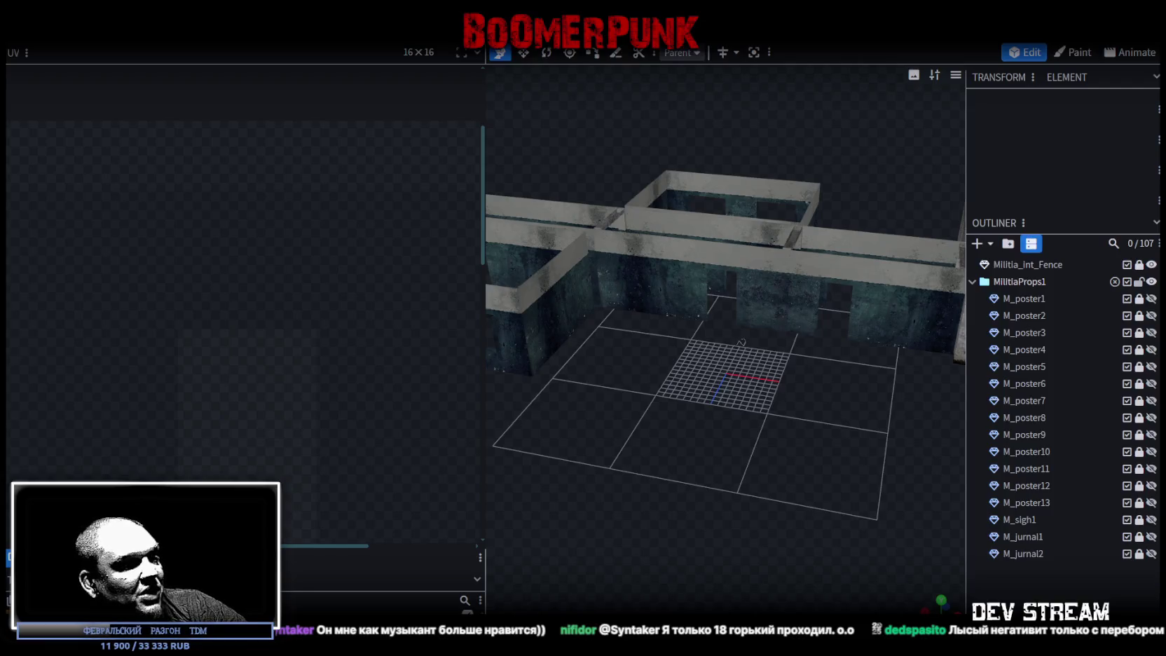
# Step: Switch from Blockbench to the Unity editor showing the room interior scene
pyautogui.hotkey('alt', 'Tab')
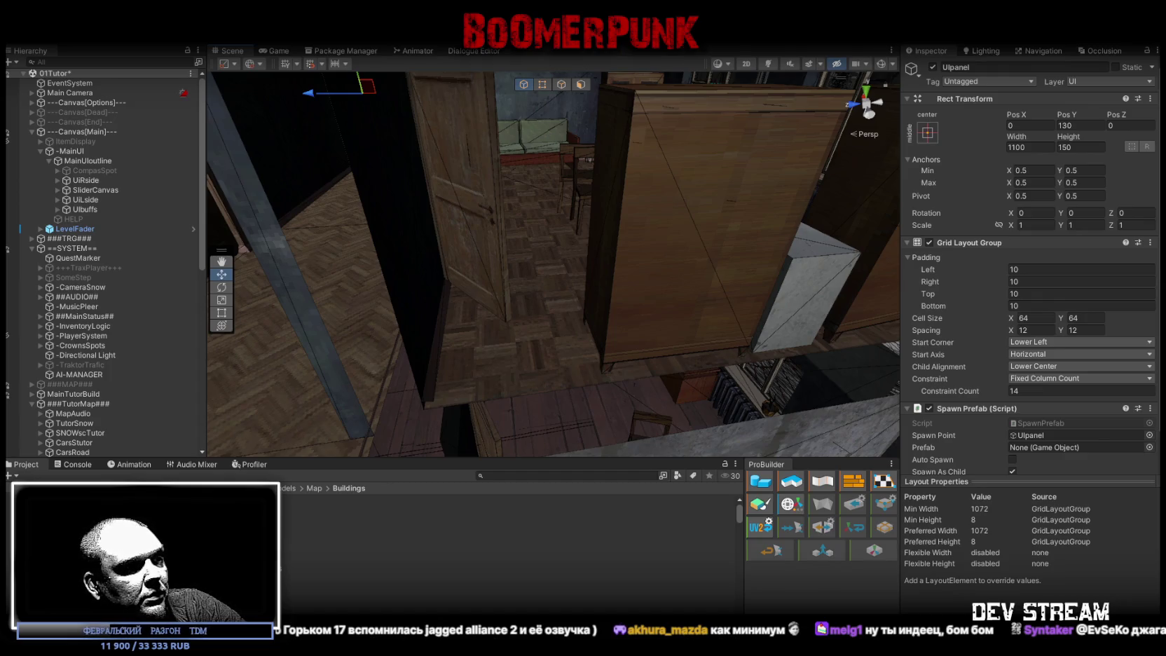
# Step: Paste the yellow cigarette poster into the atlas and merge a Hue/Saturation adjustment into it
pyautogui.hotkey('alt', 'Tab')
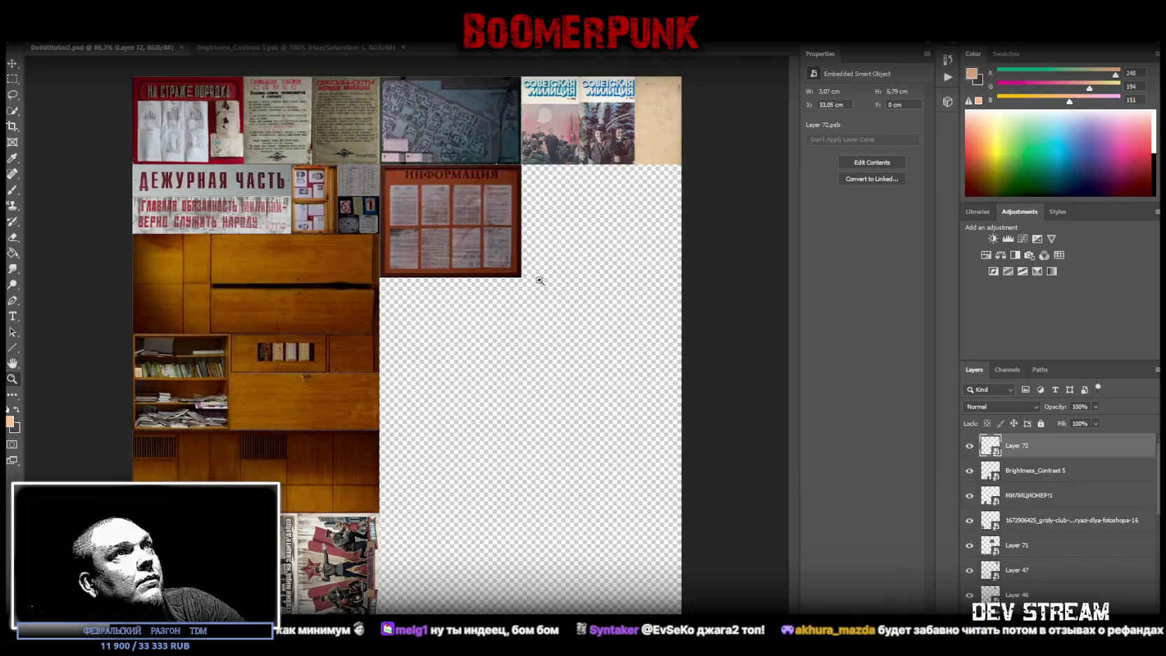
pyautogui.hotkey('ctrl', 'v')
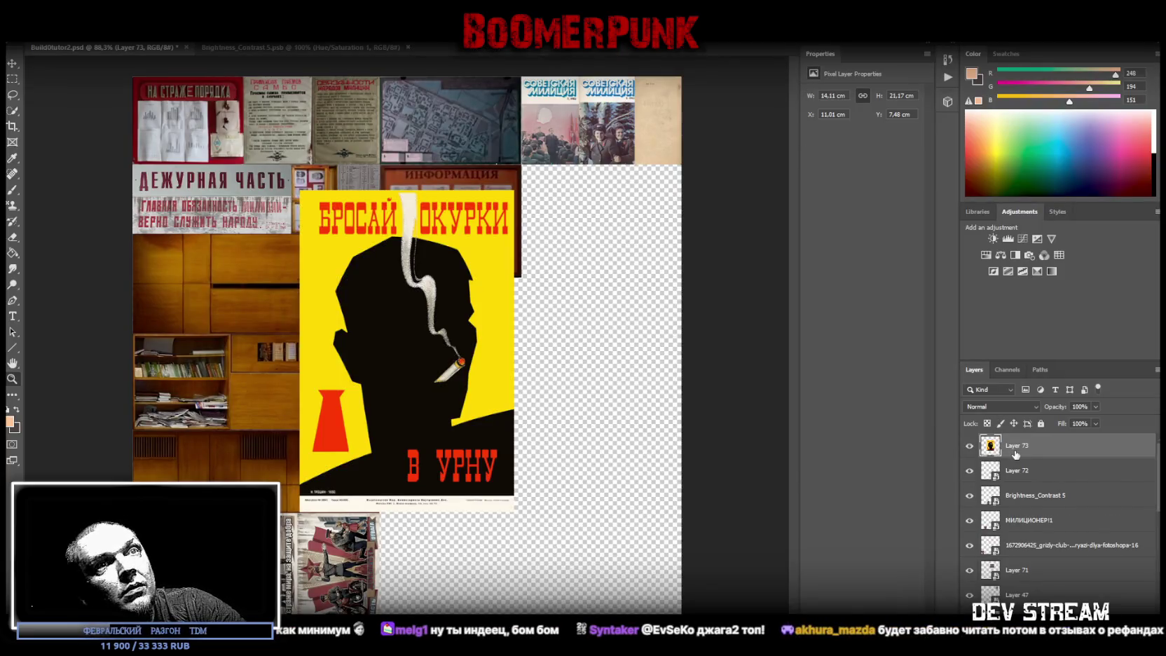
pyautogui.rightClick(1013, 452)
pyautogui.click(1060, 451)
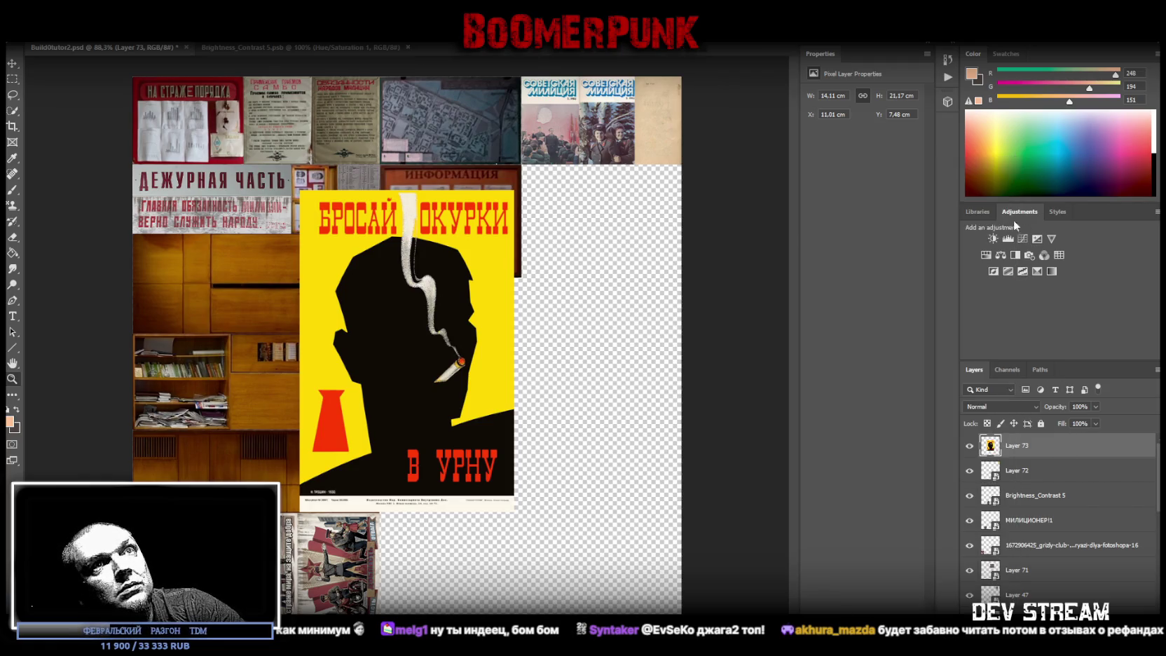
pyautogui.click(1000, 255)
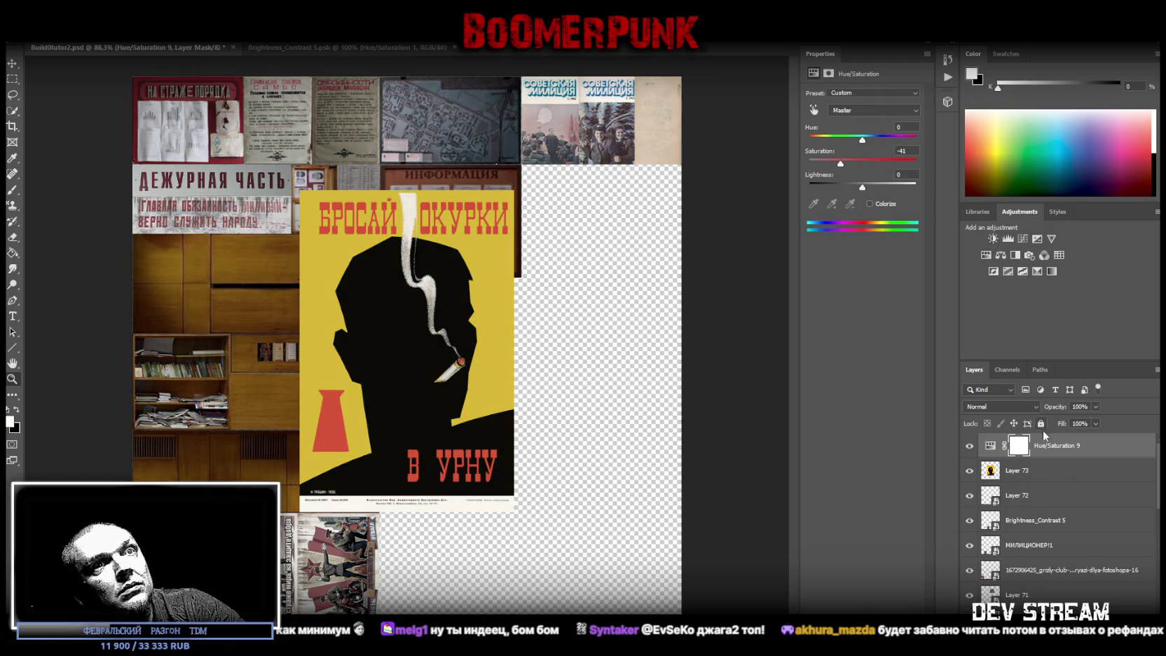
pyautogui.keyDown('shift'); pyautogui.click(1025, 471); pyautogui.keyUp('shift')
pyautogui.rightClick(1023, 471)
pyautogui.click(915, 502)
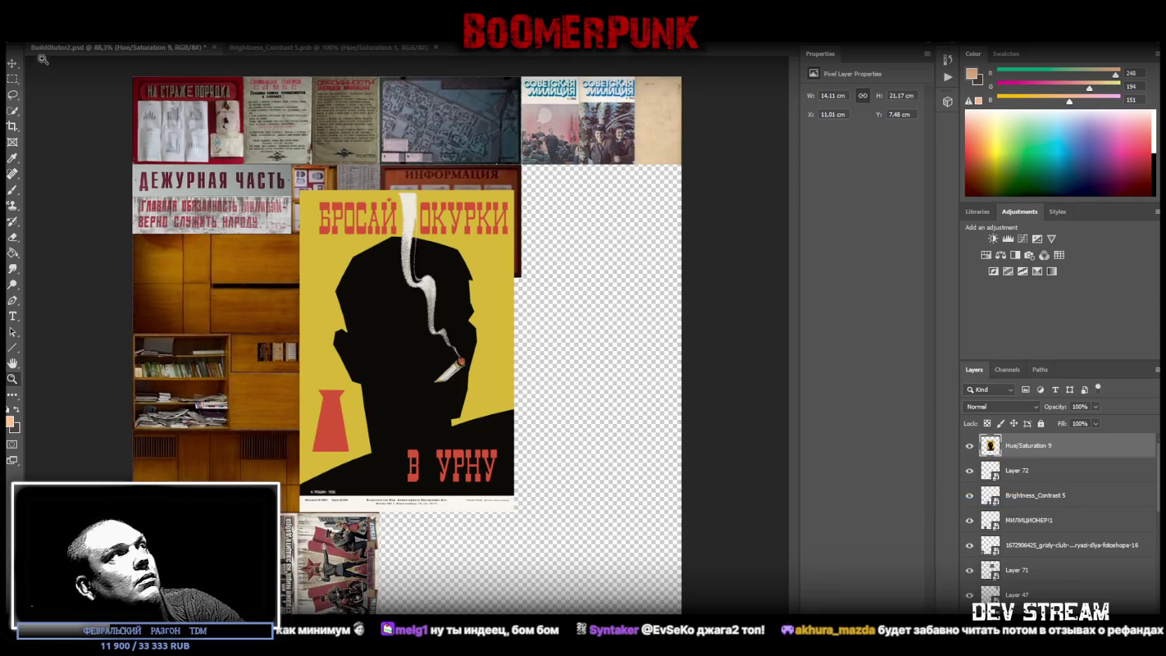
# Step: Erase the white strip along the poster's bottom and deselect
pyautogui.moveTo(249, 563); pyautogui.dragTo(547, 494)
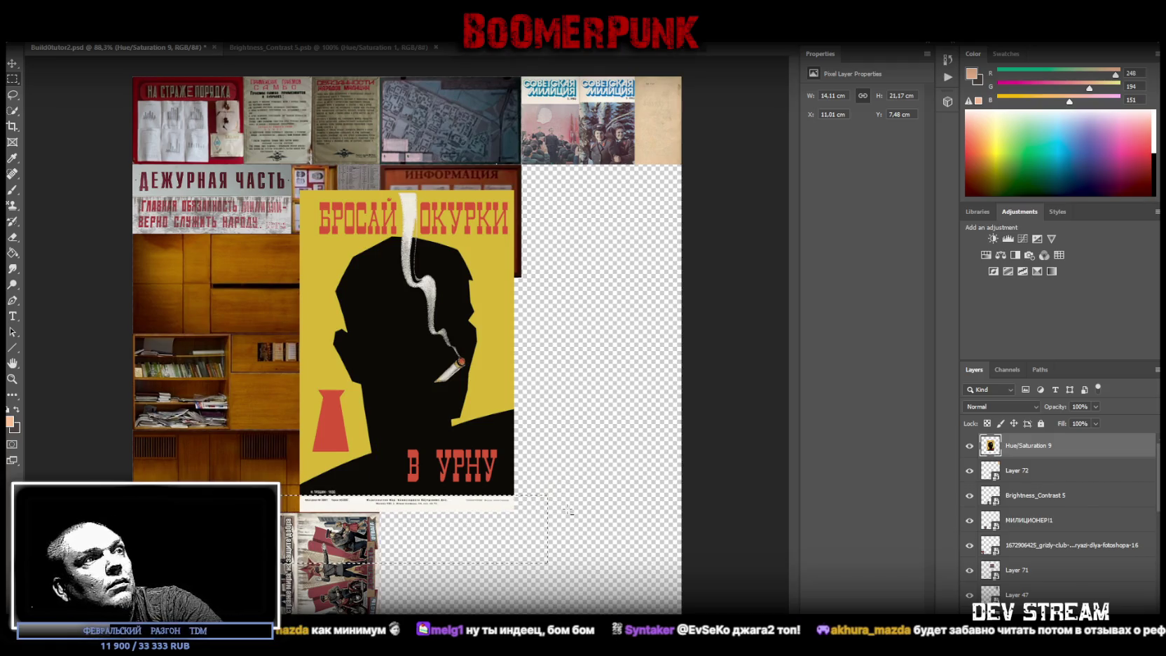
pyautogui.press('Delete')
pyautogui.press('l')
pyautogui.hotkey('ctrl', 'd')
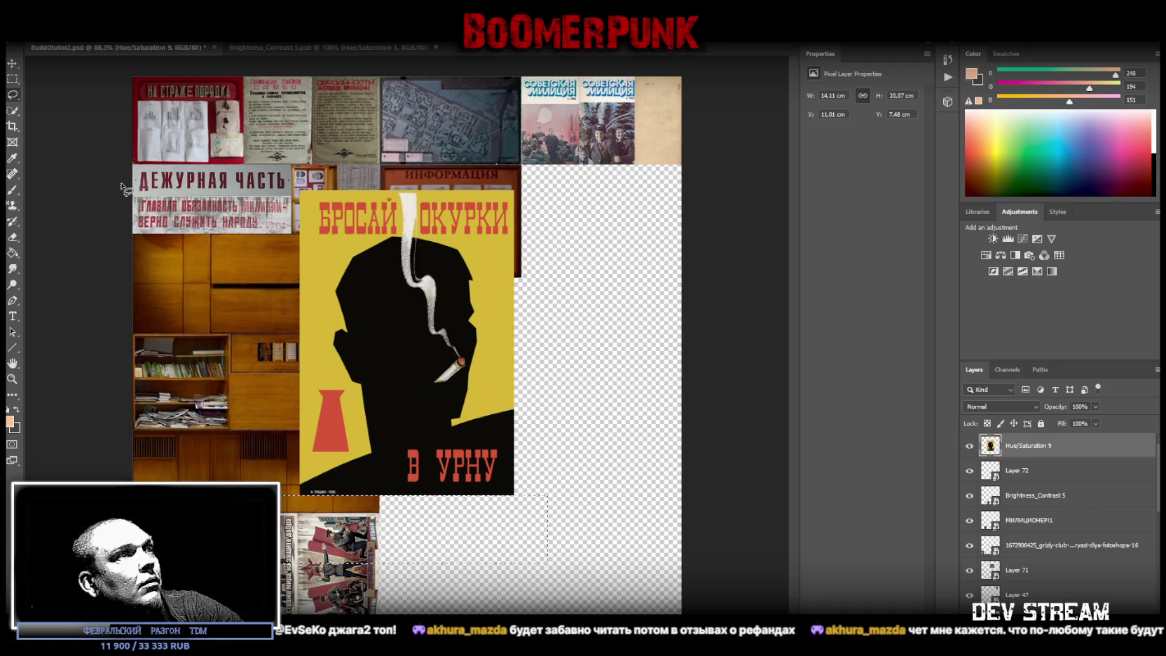
# Step: Make the poster a smart object and scale it to 3.77 × 5.79 cm beside the ИНФОРМАЦИЯ board
pyautogui.rightClick(1040, 460)
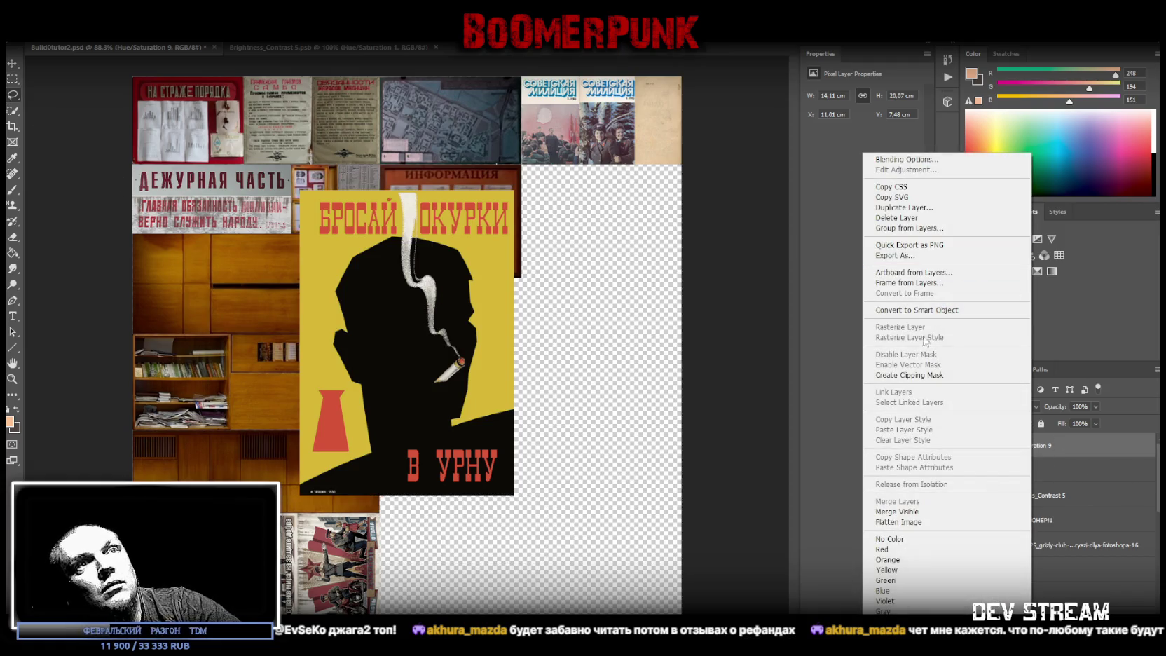
pyautogui.click(951, 312)
pyautogui.hotkey('ctrl', 't')
pyautogui.moveTo(502, 372); pyautogui.dragTo(645, 308)
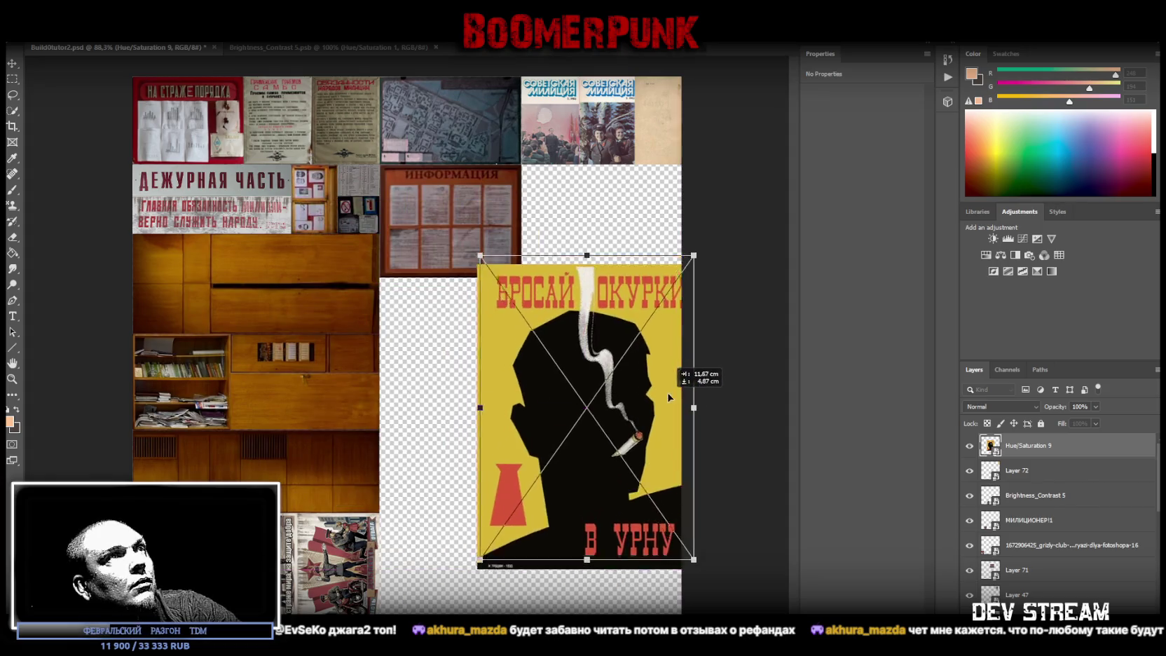
pyautogui.moveTo(564, 471)
pyautogui.mouseDown()
pyautogui.moveTo(576, 137)
pyautogui.moveTo(552, 153)
pyautogui.moveTo(553, 248)
pyautogui.mouseUp()
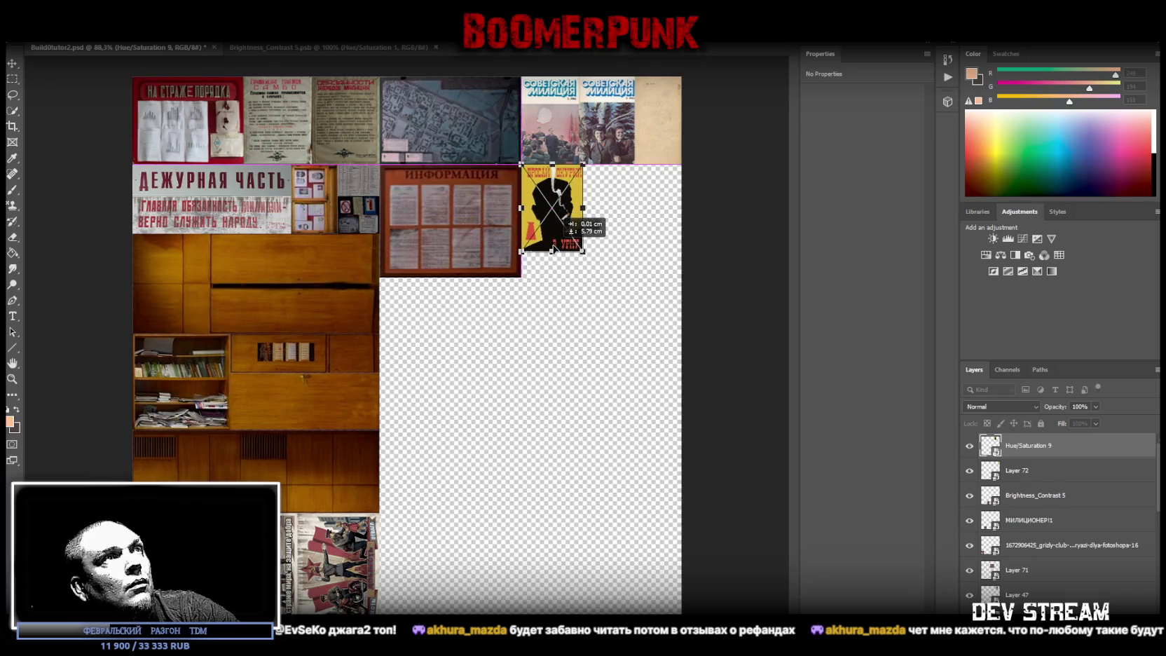
pyautogui.moveTo(582, 208); pyautogui.dragTo(579, 207)
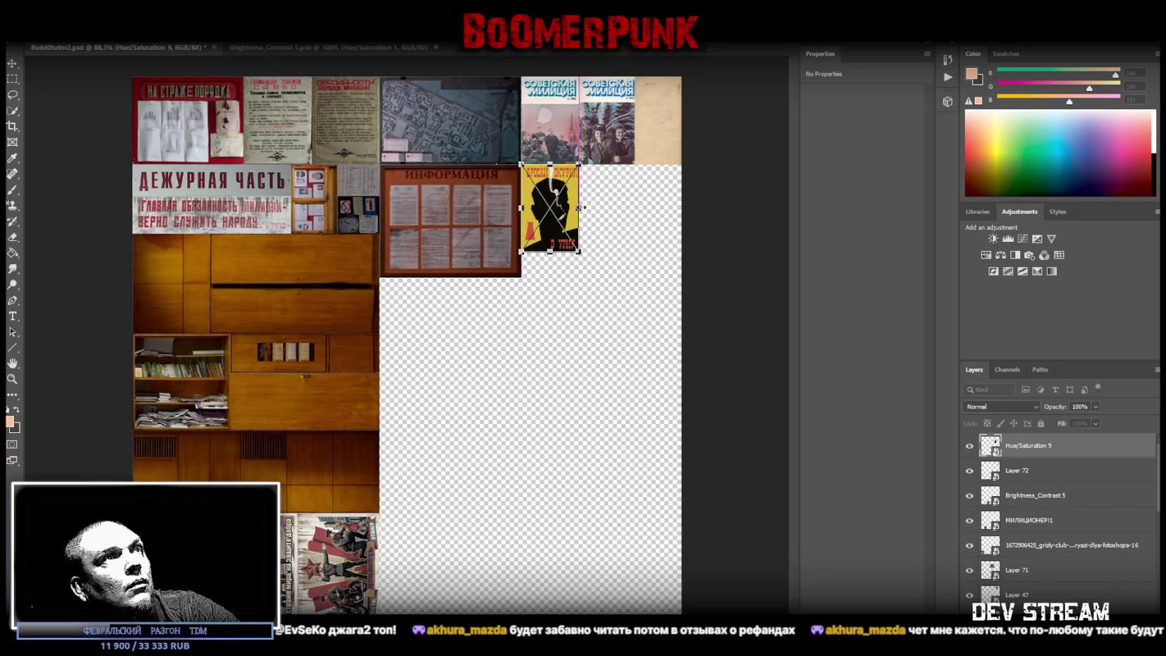
pyautogui.press('Return')
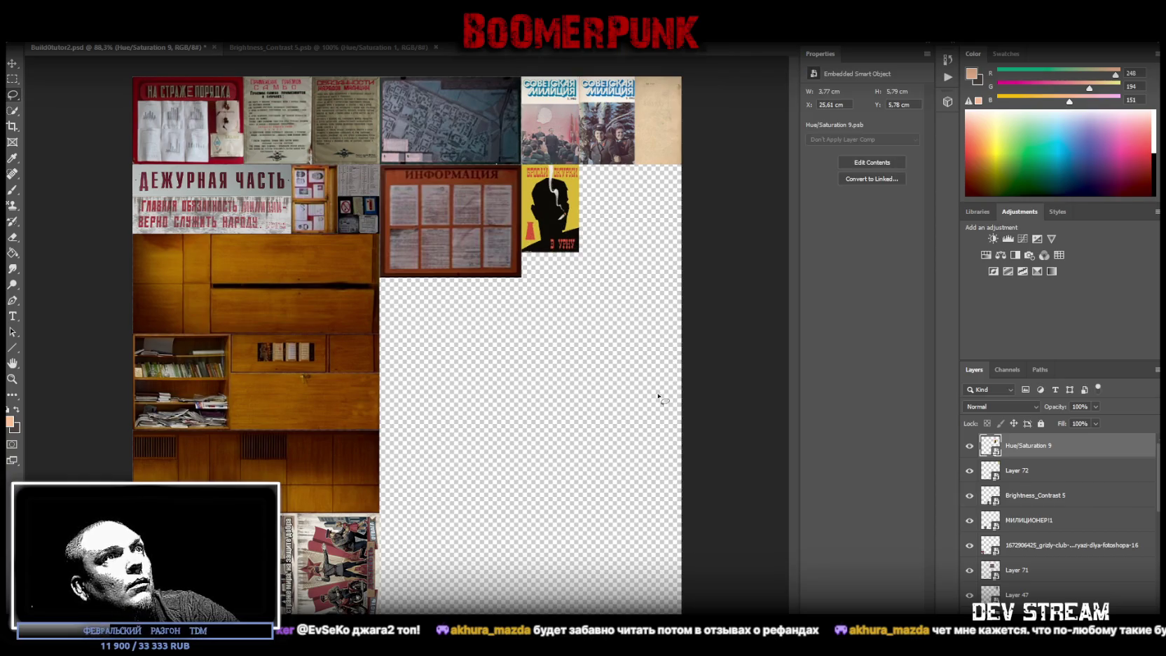
pyautogui.click(12, 379)
pyautogui.moveTo(498, 218)
pyautogui.mouseDown()
pyautogui.moveTo(563, 205)
pyautogui.moveTo(553, 200)
pyautogui.mouseUp()
pyautogui.moveTo(713, 229); pyautogui.dragTo(685, 233)
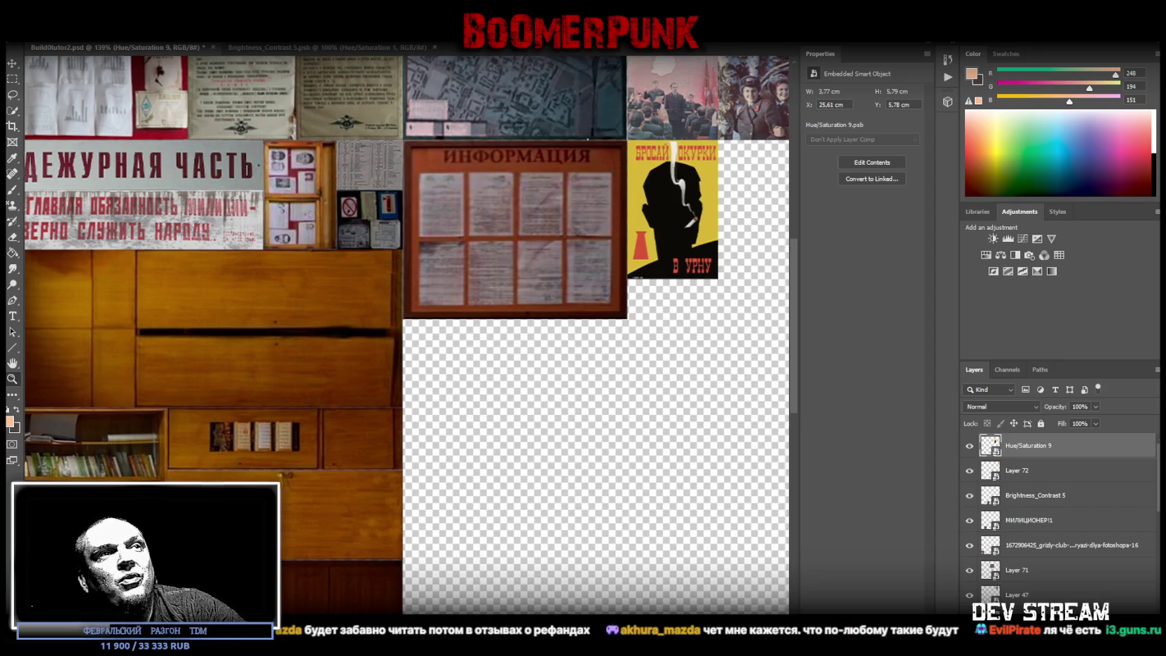
pyautogui.moveTo(765, 342); pyautogui.dragTo(541, 379)
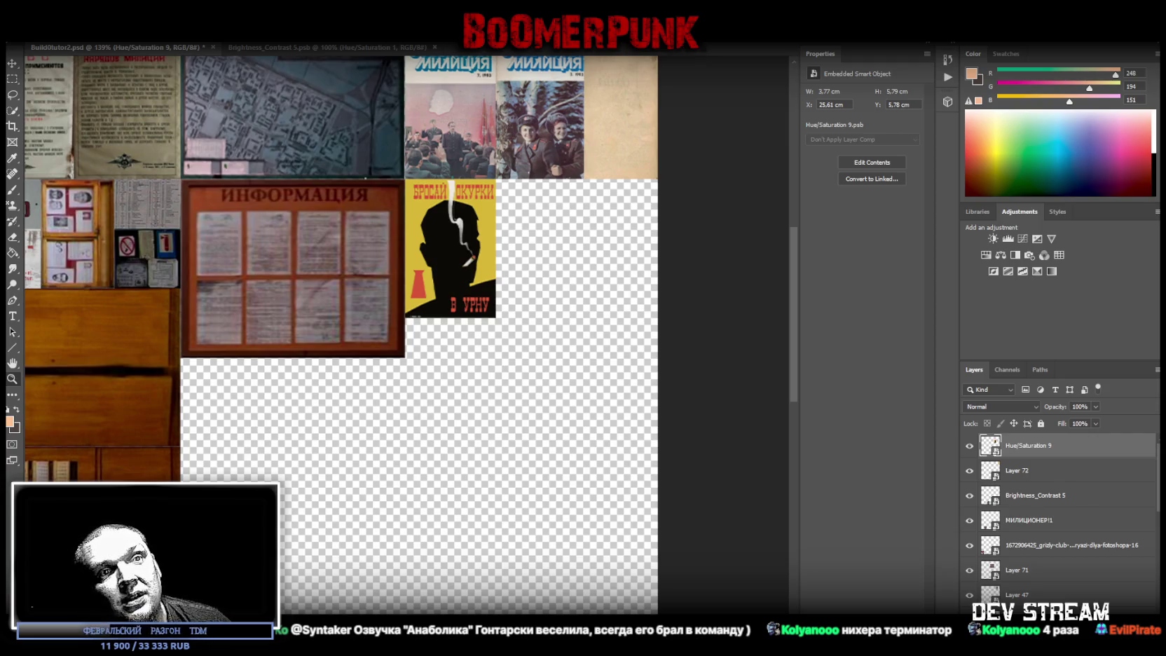
pyautogui.hotkey('alt', 'Tab')
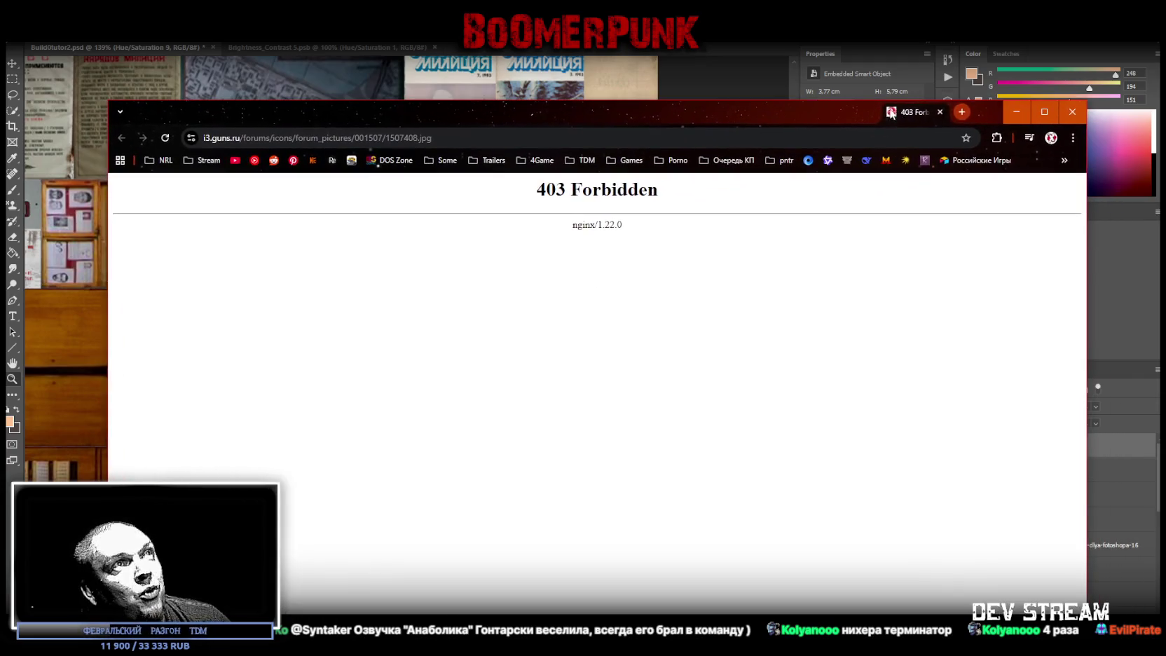
pyautogui.hotkey('alt', 'Tab')
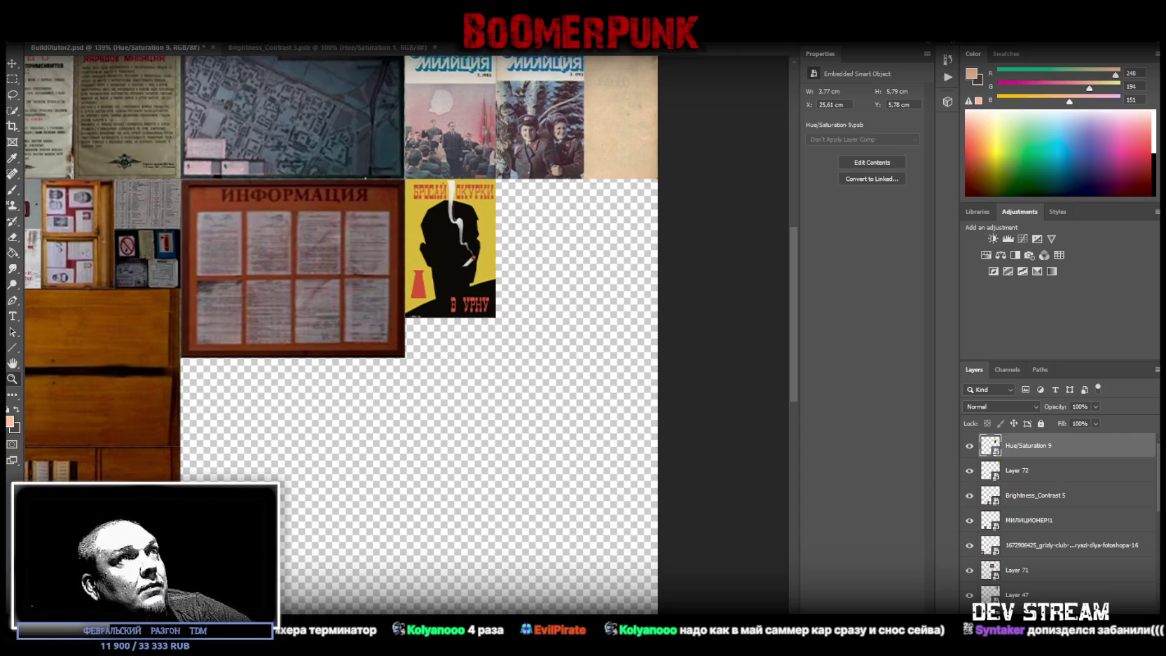
# Step: Paste the АВТОМАТ КАЛАШНИКОВА poster as a smart object, scaled down beside the yellow poster
pyautogui.hotkey('ctrl', 'v')
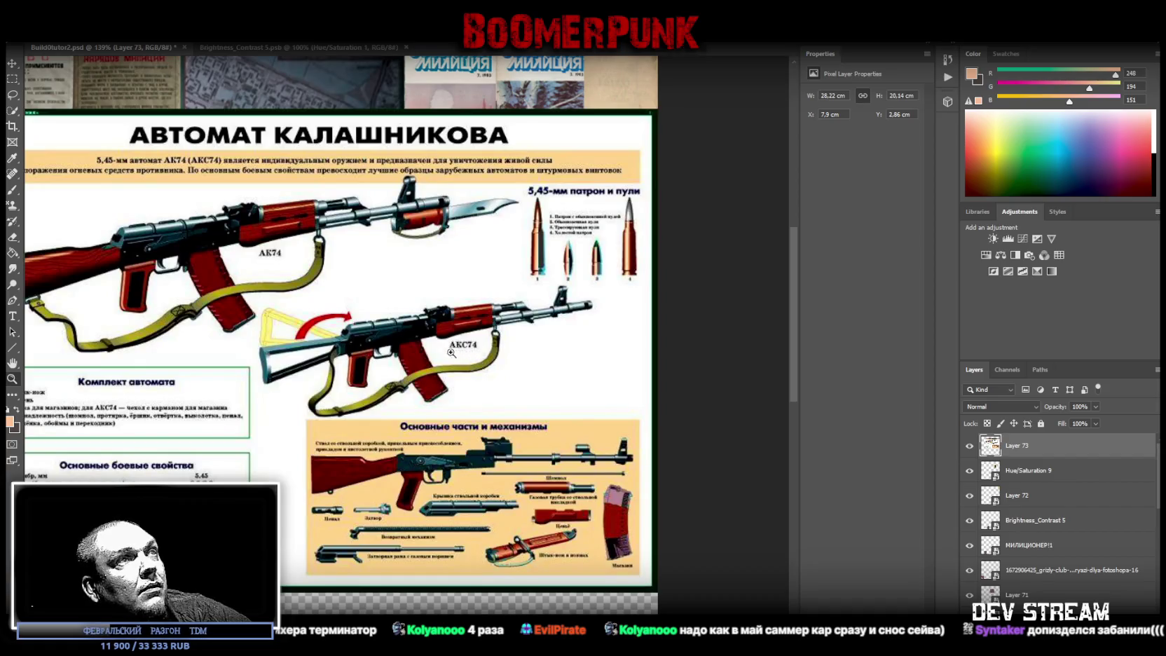
pyautogui.rightClick(1027, 456)
pyautogui.click(916, 311)
pyautogui.hotkey('ctrl', 't')
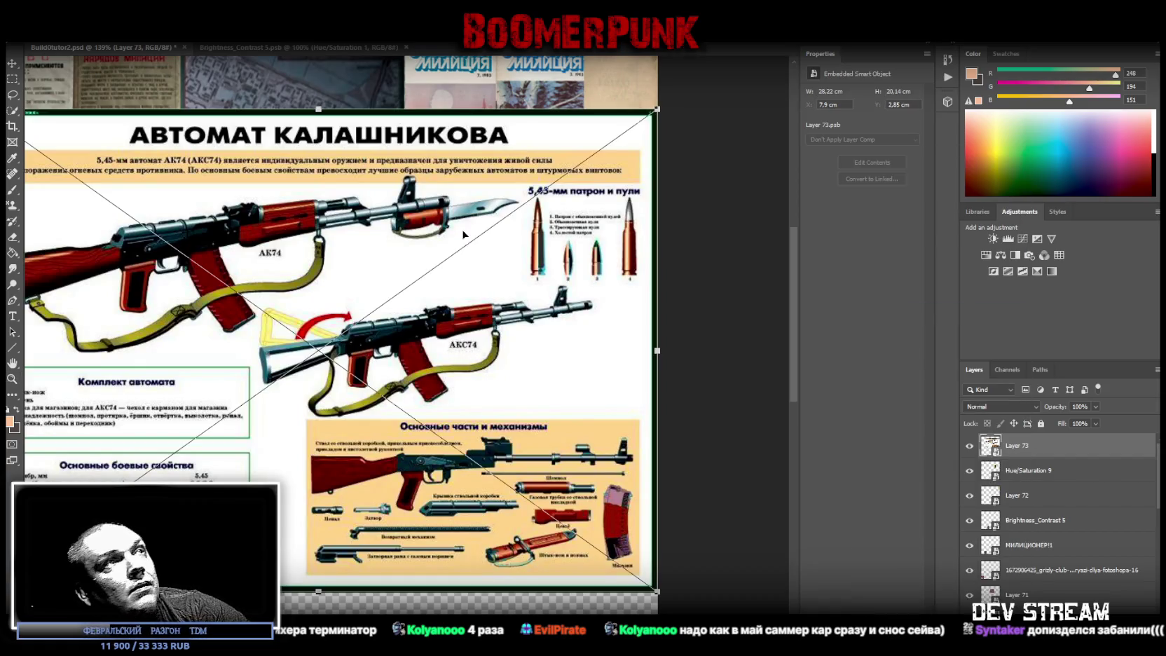
pyautogui.moveTo(303, 140); pyautogui.dragTo(490, 271)
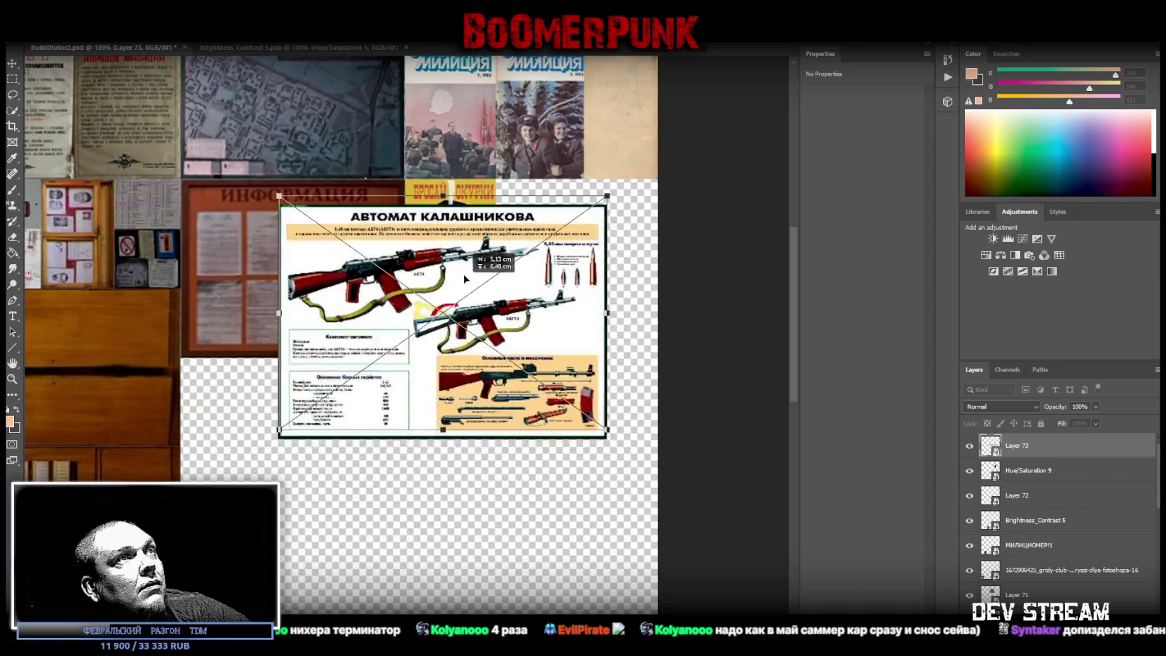
pyautogui.moveTo(469, 412)
pyautogui.mouseDown()
pyautogui.moveTo(475, 301)
pyautogui.moveTo(475, 317)
pyautogui.moveTo(569, 298)
pyautogui.mouseUp()
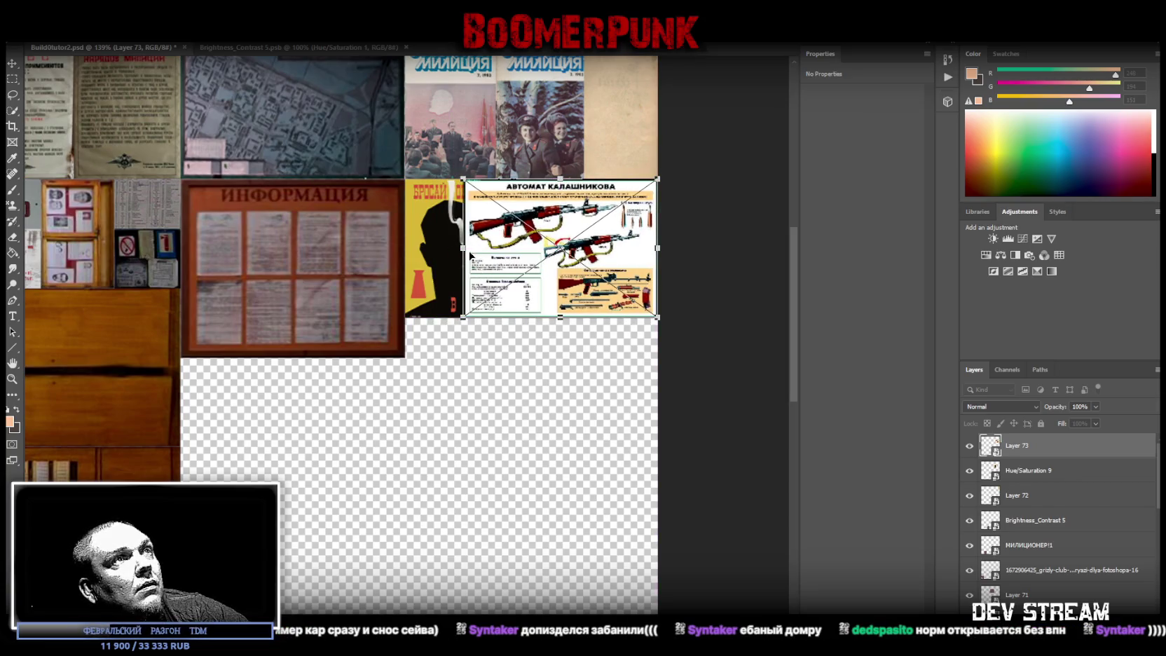
pyautogui.moveTo(549, 278); pyautogui.dragTo(269, 457)
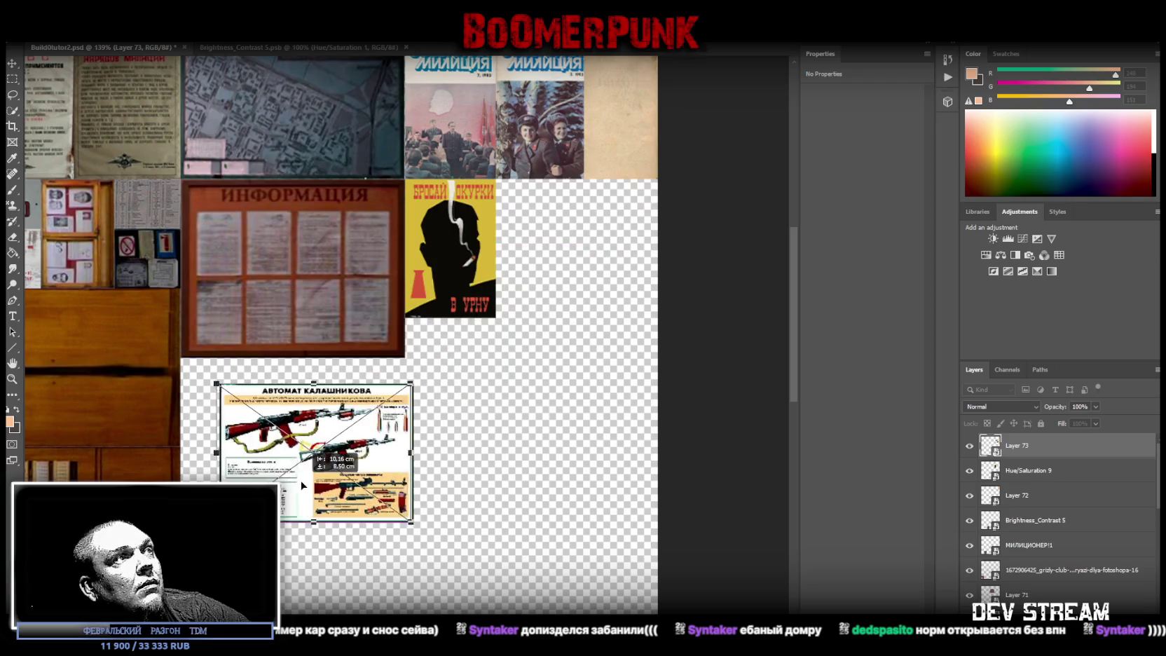
pyautogui.moveTo(374, 428)
pyautogui.mouseDown()
pyautogui.moveTo(326, 413)
pyautogui.moveTo(596, 239)
pyautogui.moveTo(657, 226)
pyautogui.moveTo(623, 252)
pyautogui.mouseUp()
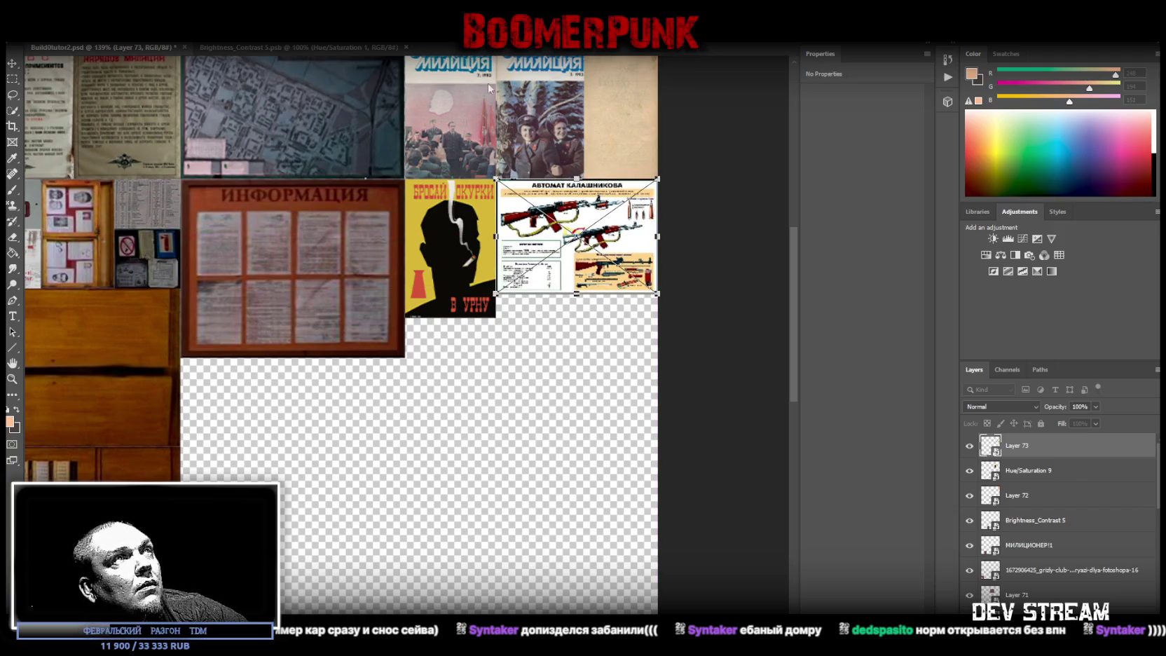
pyautogui.press('Return')
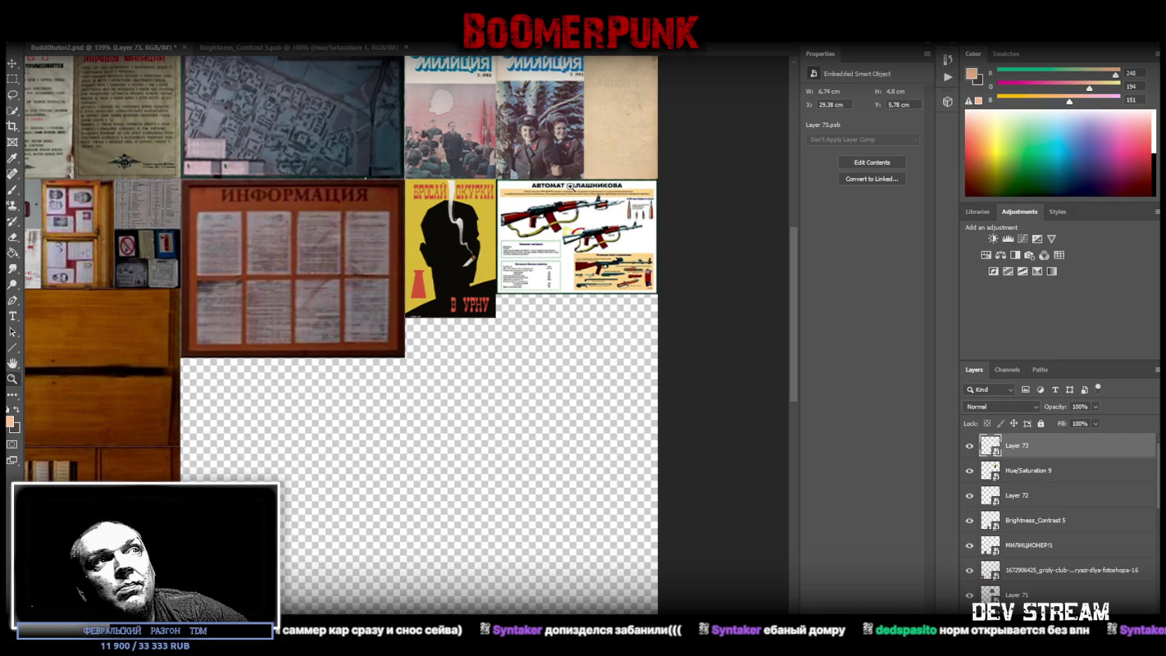
# Step: Shorten the yellow poster to 3.77 × 4.8 cm, then open the Kalashnikov smart object's contents
pyautogui.moveTo(571, 187); pyautogui.dragTo(665, 192)
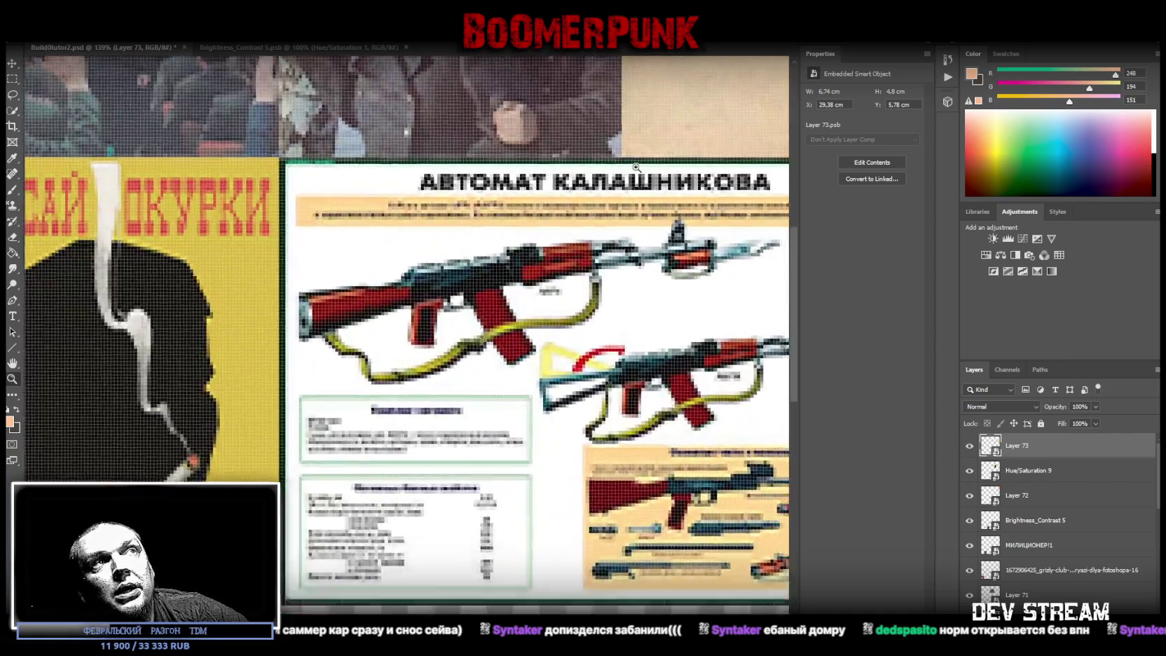
pyautogui.moveTo(645, 246); pyautogui.dragTo(603, 293)
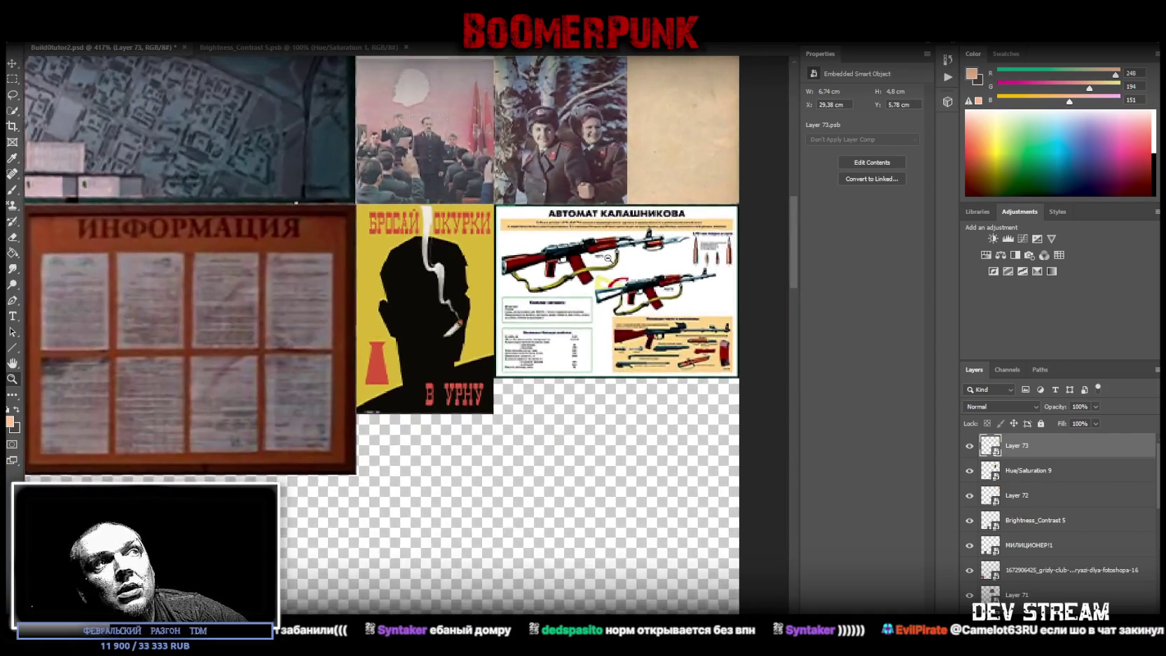
pyautogui.click(1037, 471)
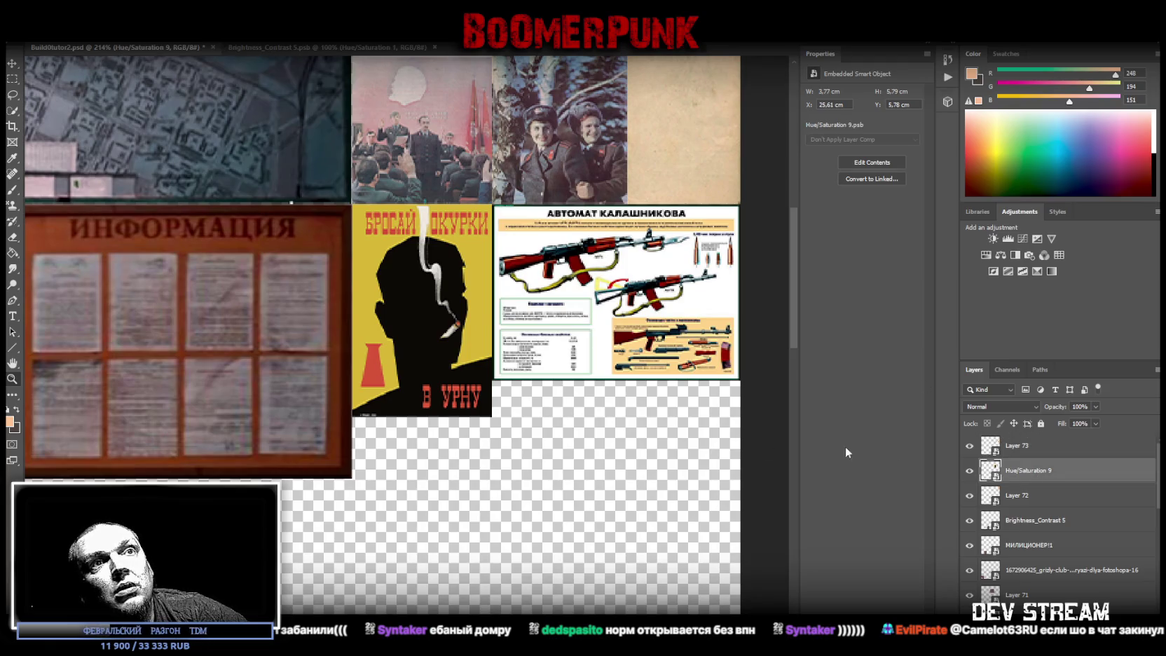
pyautogui.moveTo(422, 416); pyautogui.dragTo(421, 381)
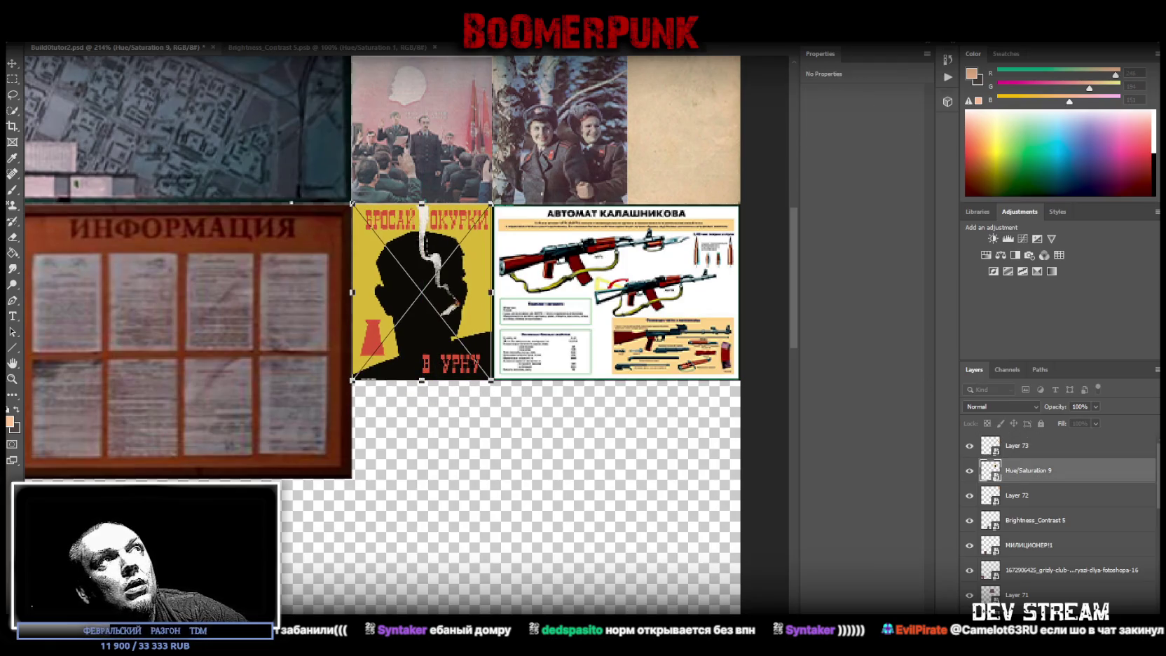
pyautogui.press('Return')
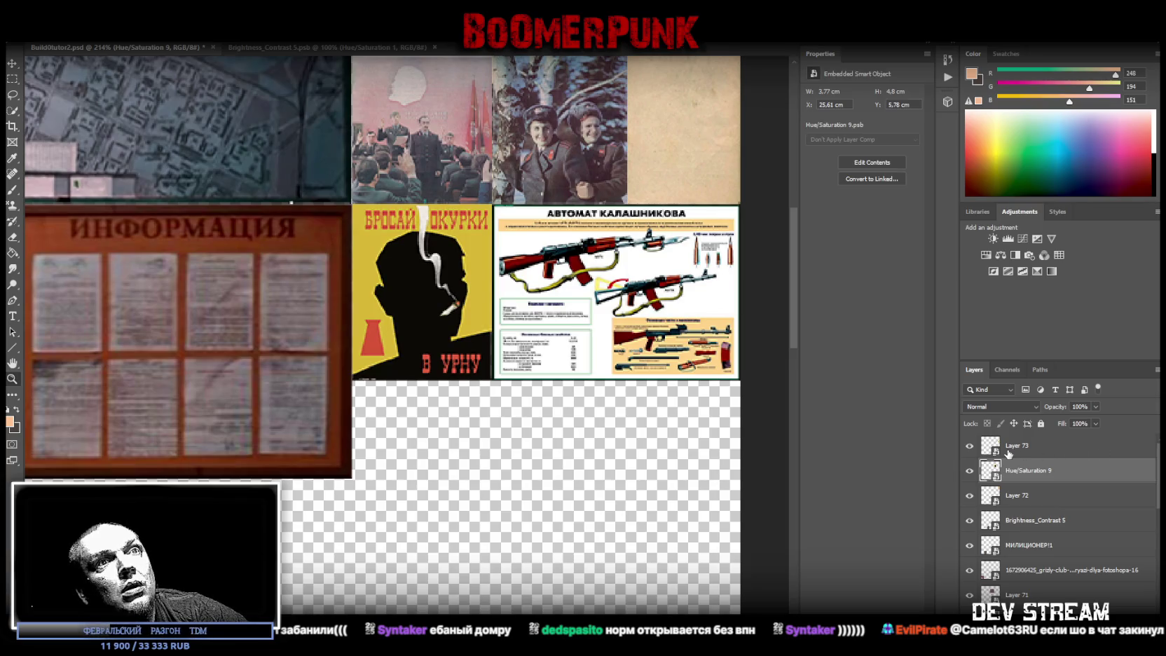
pyautogui.click(990, 446)
pyautogui.doubleClick(990, 446)
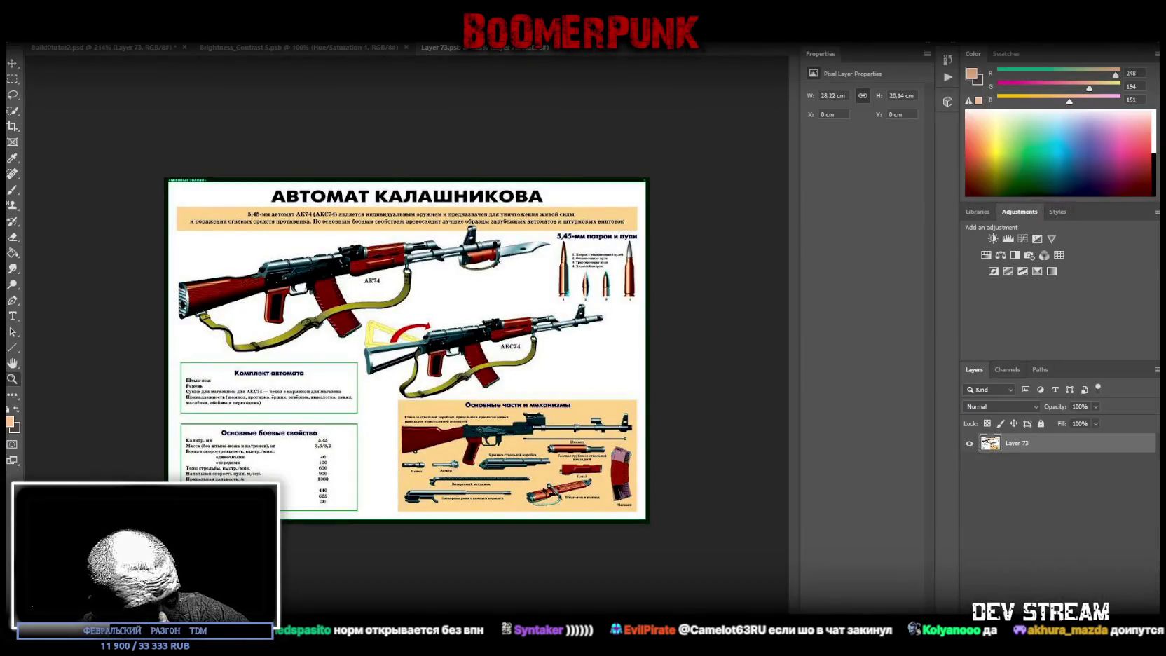
# Step: Place a grunge texture across the poster's top at 28.22 × 6.29 cm and 85% fill
pyautogui.moveTo(1163, 386); pyautogui.dragTo(422, 386)
pyautogui.moveTo(409, 276); pyautogui.dragTo(414, 252)
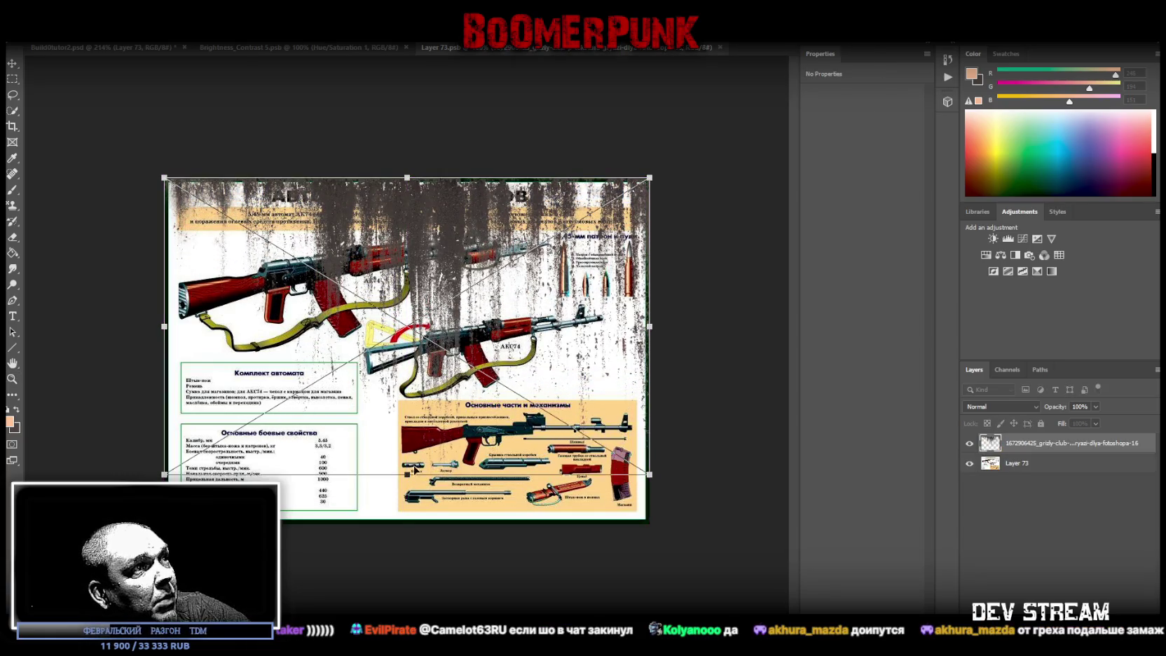
pyautogui.moveTo(406, 473); pyautogui.dragTo(407, 321)
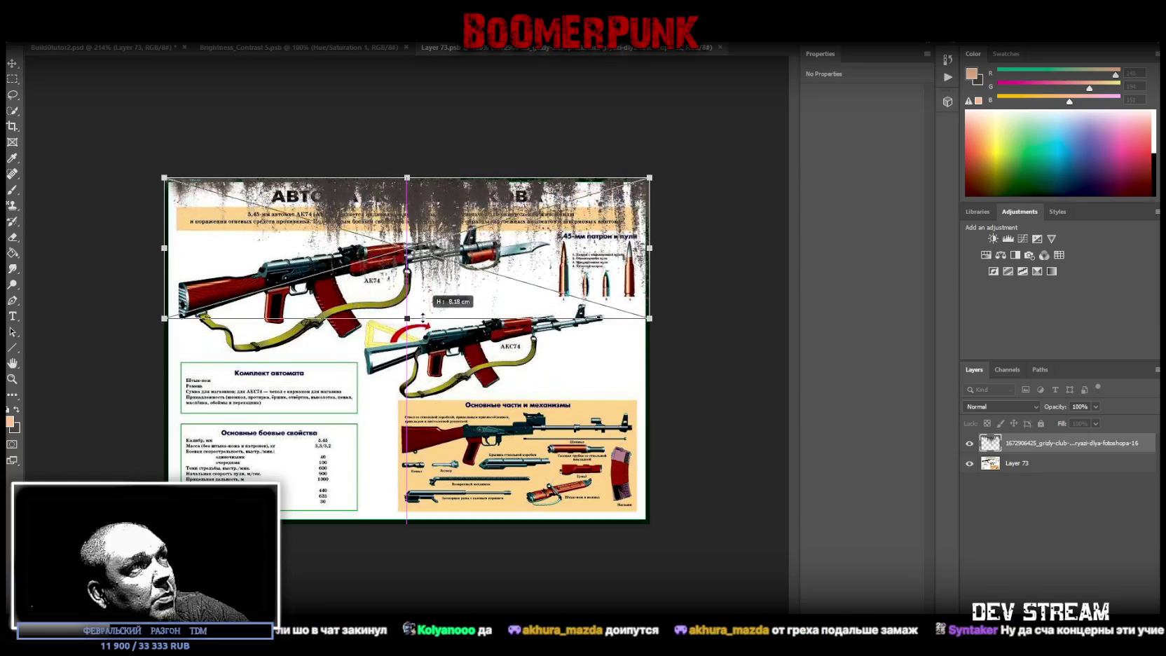
pyautogui.press('Return')
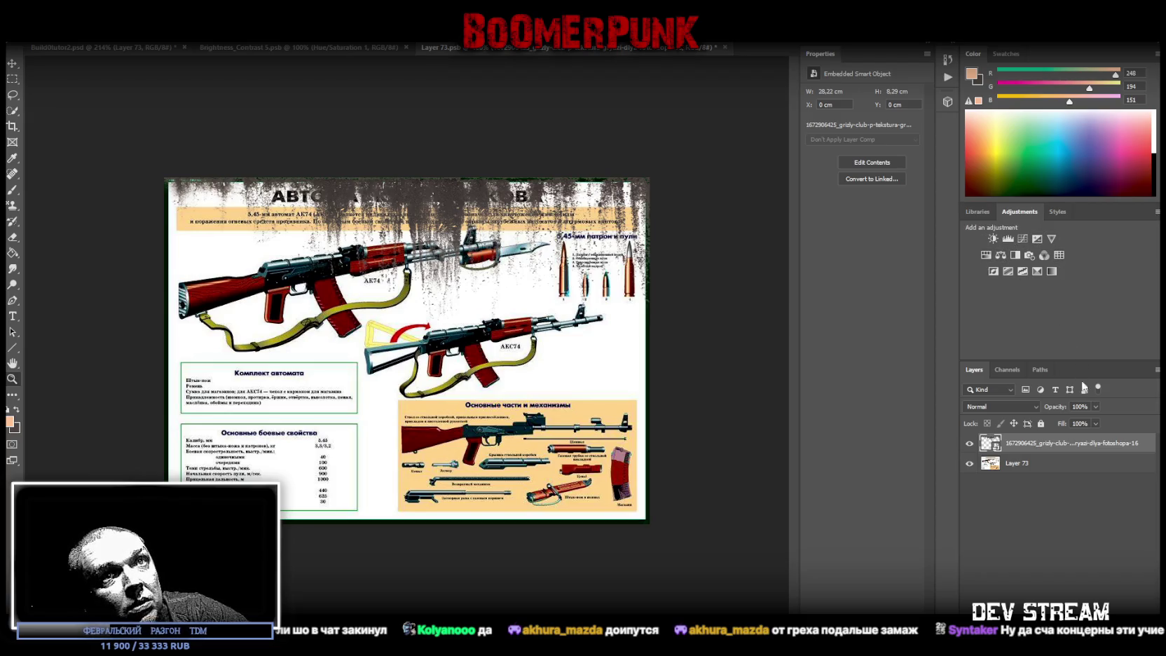
pyautogui.click(1094, 424)
pyautogui.moveTo(1076, 435); pyautogui.dragTo(1090, 442)
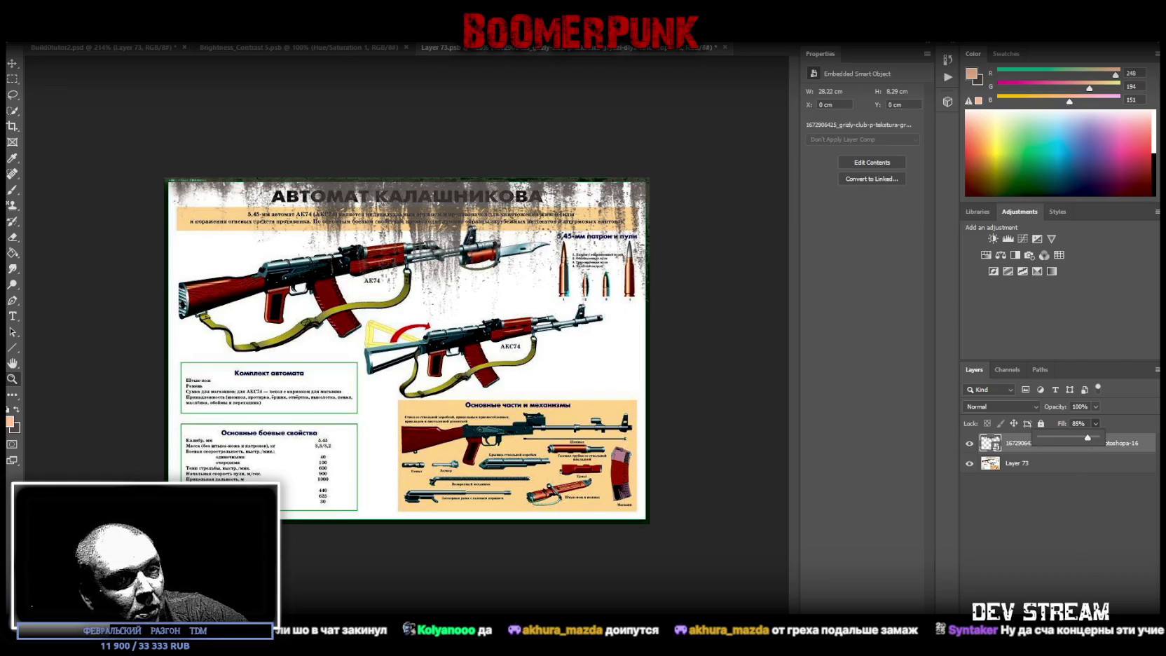
# Step: Squash and warp the dripping grunge texture into a 28.22 × 5.68 cm band along the poster top
pyautogui.moveTo(0, 303); pyautogui.dragTo(379, 302)
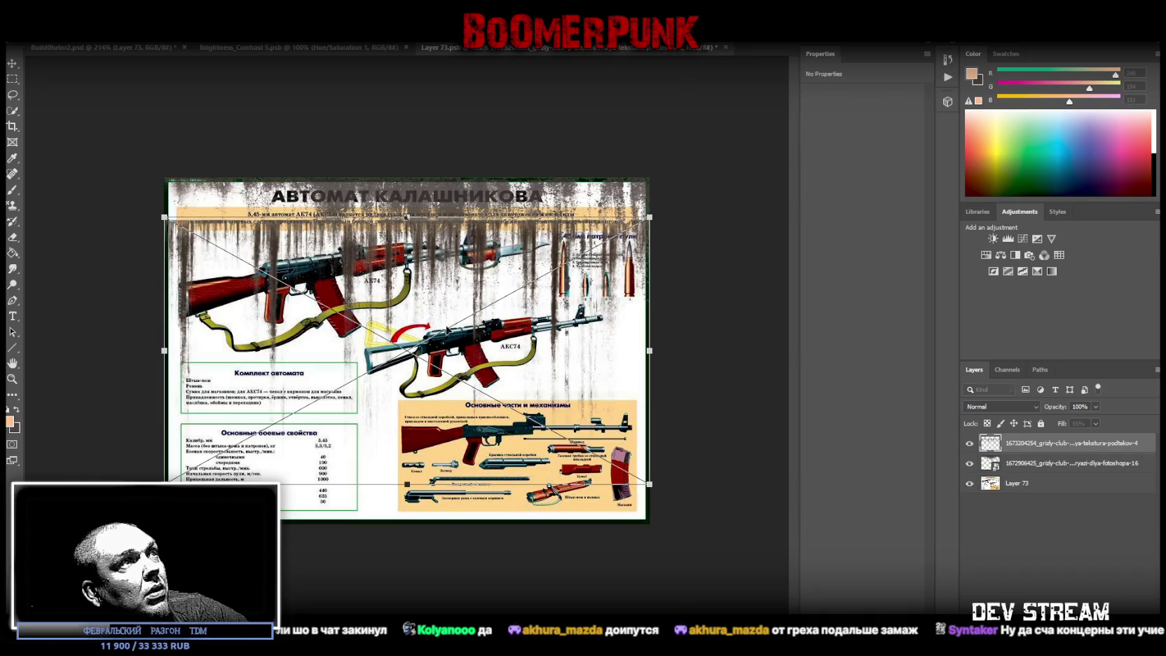
pyautogui.moveTo(446, 332); pyautogui.dragTo(447, 292)
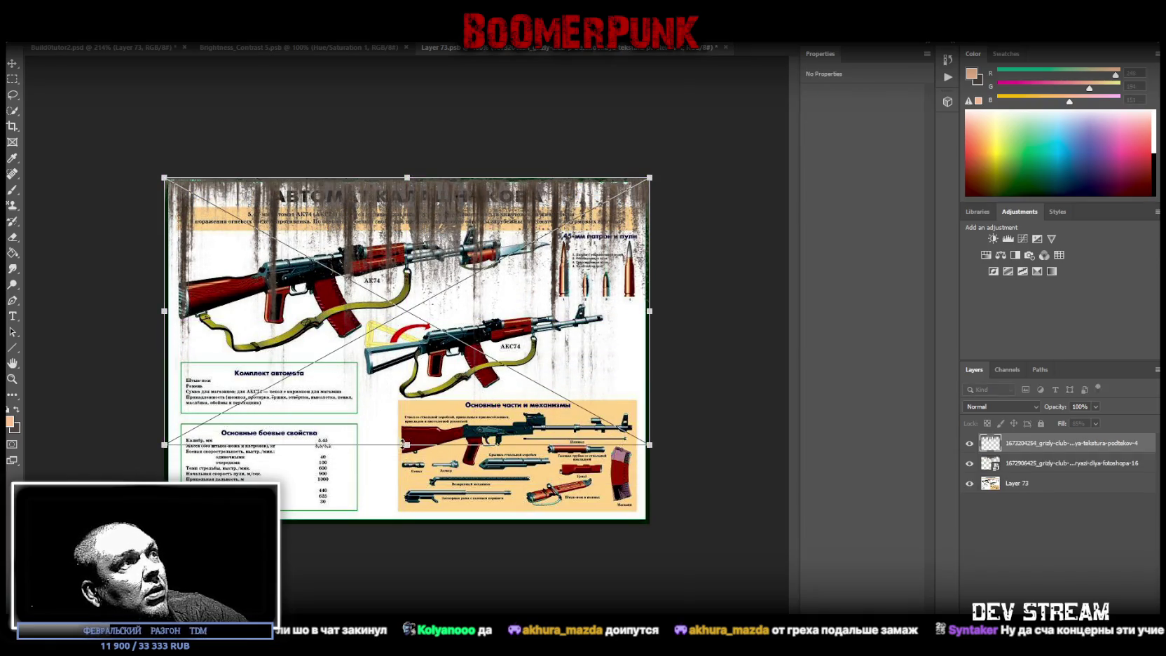
pyautogui.moveTo(406, 445); pyautogui.dragTo(406, 319)
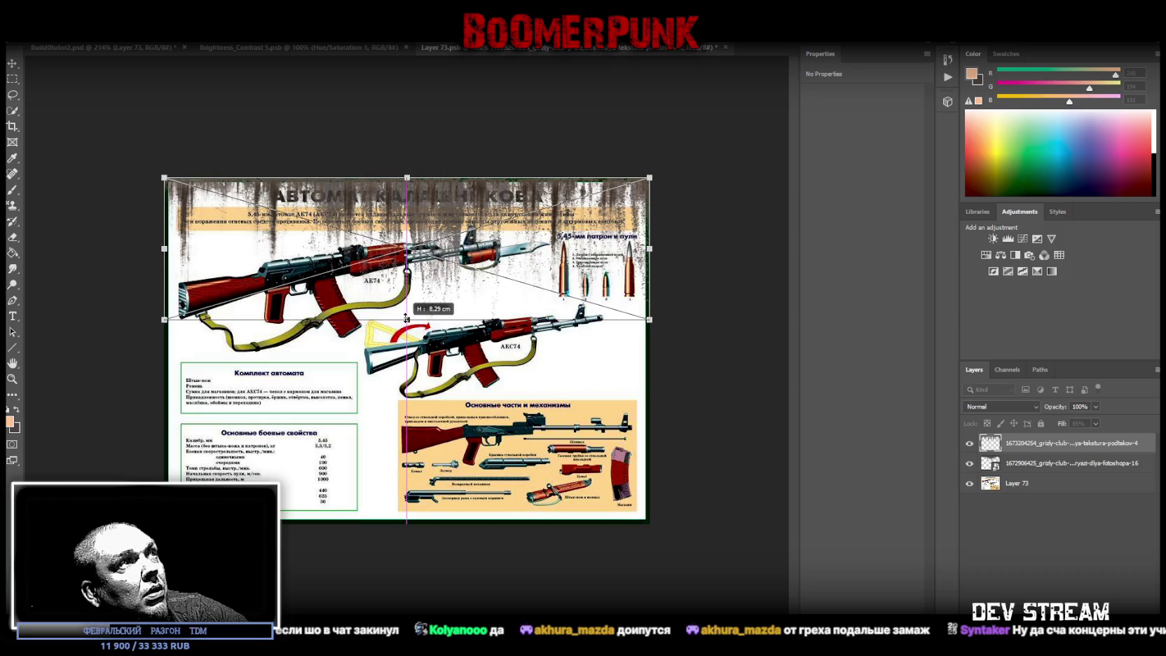
pyautogui.moveTo(406, 318); pyautogui.dragTo(407, 258)
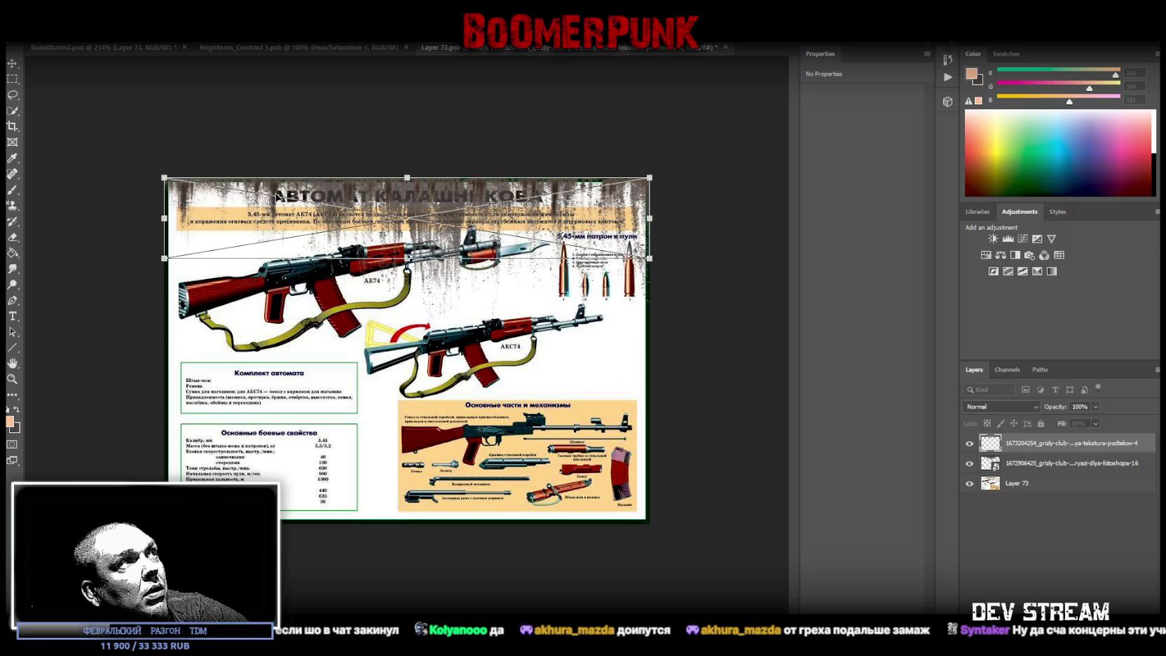
pyautogui.keyDown('ctrl'); pyautogui.moveTo(166, 261); pyautogui.dragTo(406, 424); pyautogui.keyUp('ctrl')
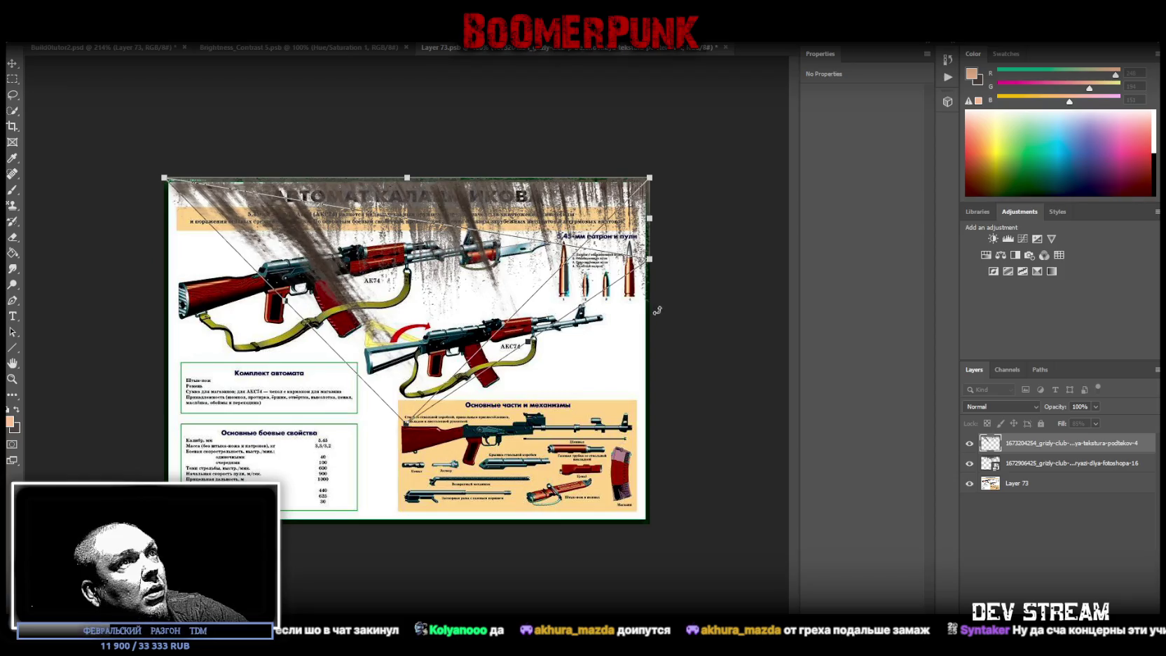
pyautogui.moveTo(651, 264)
pyautogui.keyDown('ctrl'); pyautogui.mouseDown()
pyautogui.moveTo(454, 343)
pyautogui.moveTo(613, 284)
pyautogui.moveTo(633, 247)
pyautogui.moveTo(446, 315)
pyautogui.moveTo(264, 220)
pyautogui.moveTo(240, 224)
pyautogui.mouseUp(); pyautogui.keyUp('ctrl')
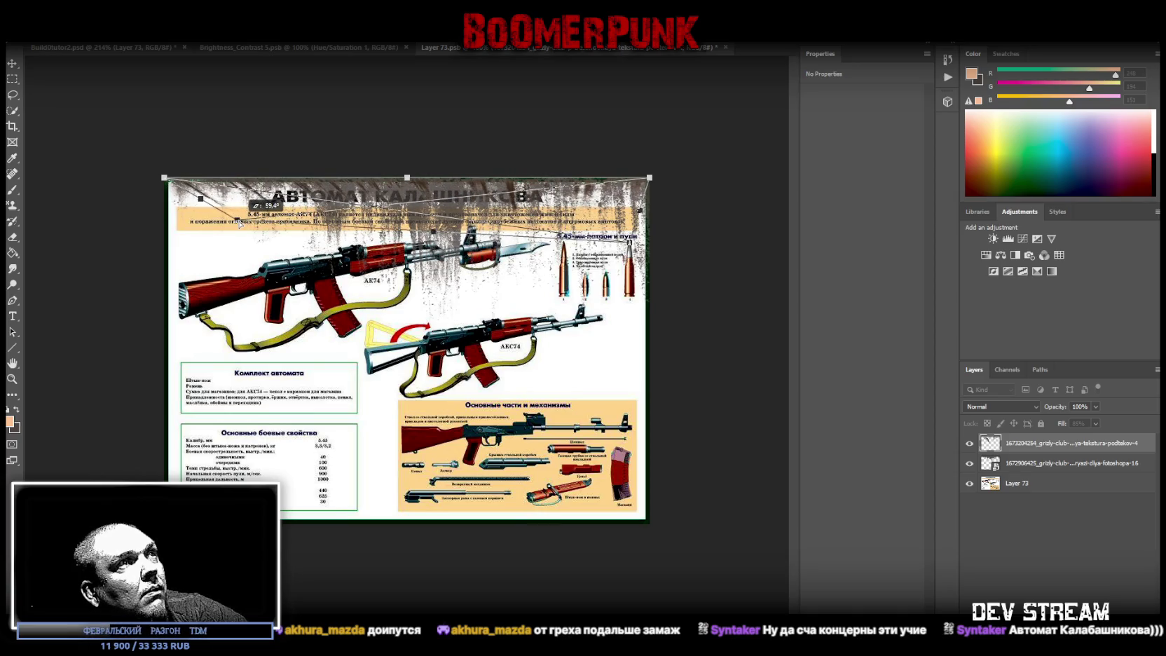
pyautogui.keyDown('ctrl'); pyautogui.moveTo(237, 224); pyautogui.dragTo(178, 286); pyautogui.keyUp('ctrl')
pyautogui.press('Return')
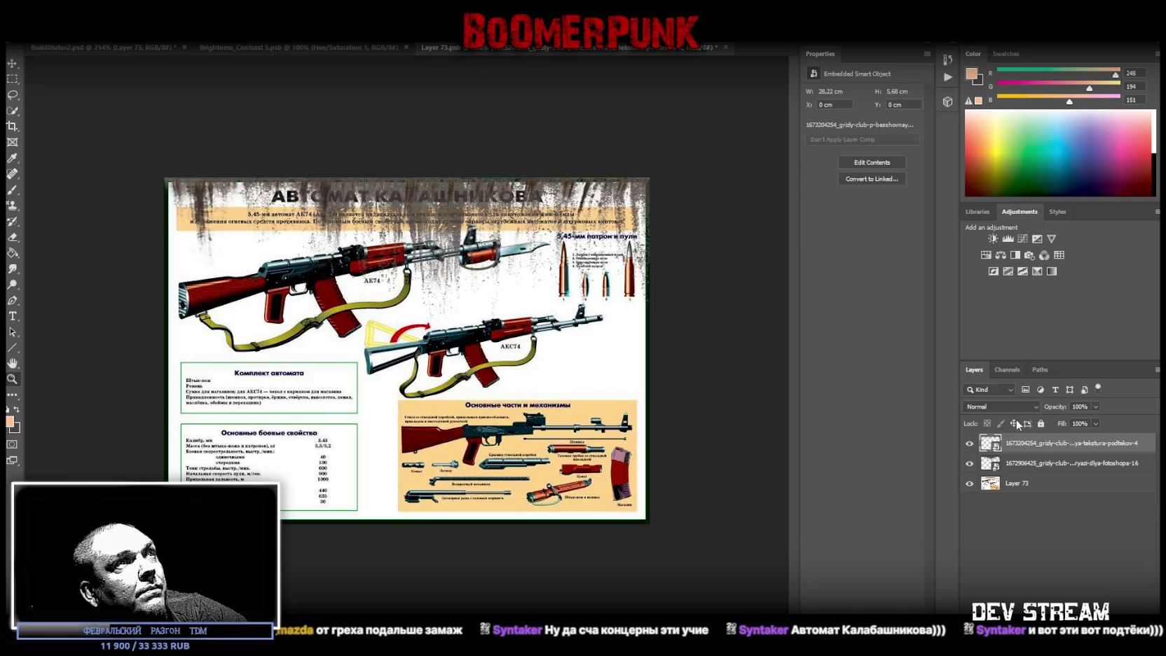
# Step: Lower the drip texture's fill to 76% and drop the stained grunge texture onto the poster
pyautogui.moveTo(1096, 423); pyautogui.dragTo(1078, 438)
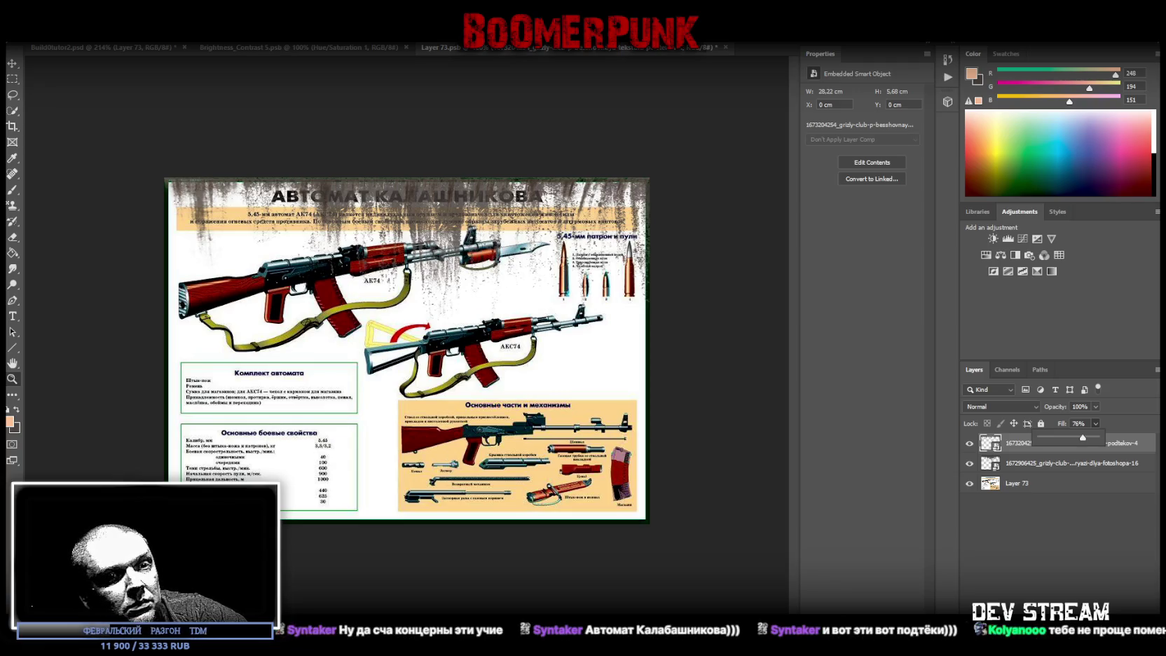
pyautogui.press('Return')
pyautogui.moveTo(328, 386); pyautogui.dragTo(329, 386)
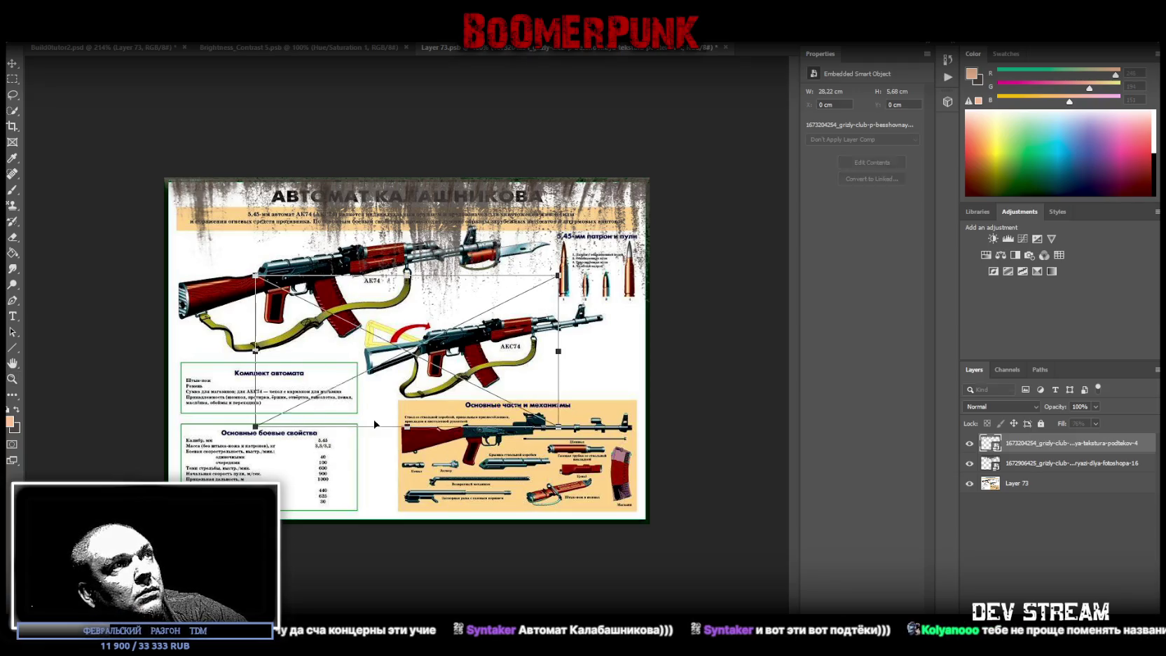
# Step: Align the stained texture to the poster's top-left corner and scale it over the whole poster
pyautogui.moveTo(260, 280); pyautogui.dragTo(168, 184)
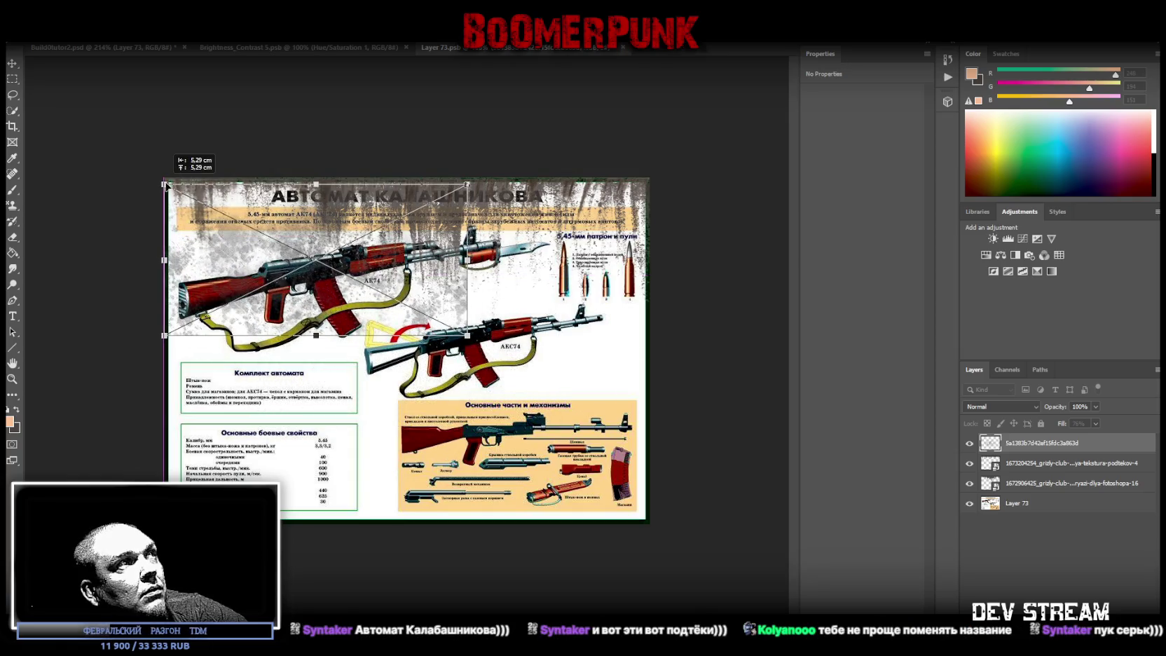
pyautogui.moveTo(168, 184); pyautogui.dragTo(168, 186)
pyautogui.moveTo(475, 333); pyautogui.dragTo(650, 524)
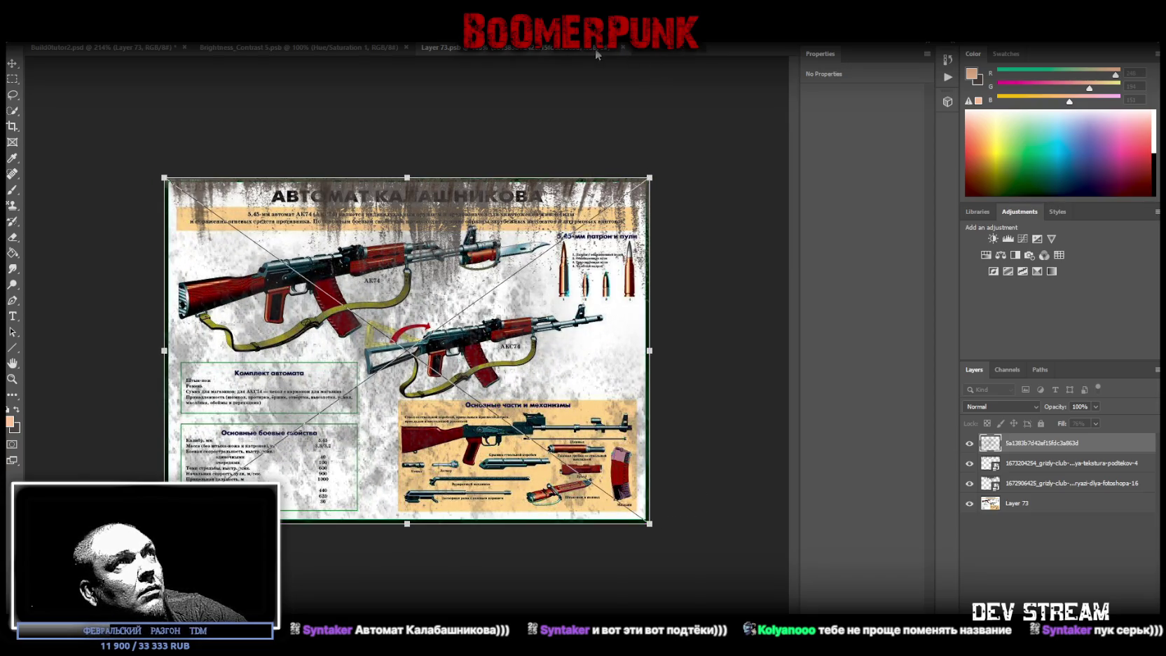
pyautogui.press('Return')
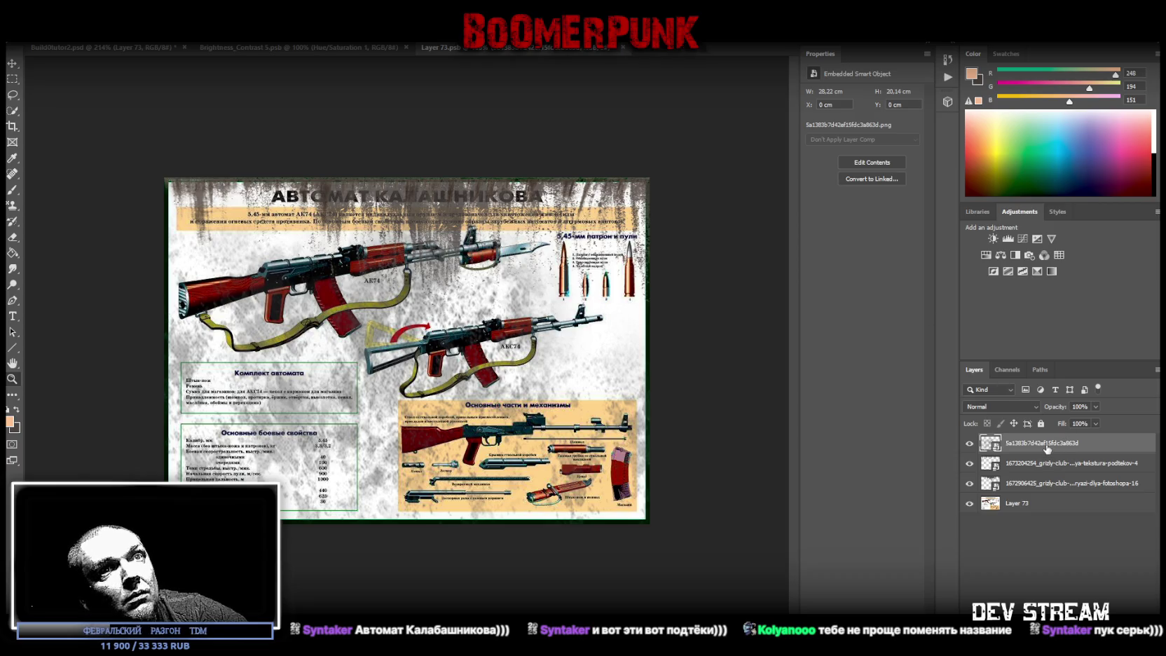
# Step: Merge the grunge texture layers and blacken them with a Hue/Saturation at Lightness -100
pyautogui.keyDown('shift'); pyautogui.click(1037, 485); pyautogui.keyUp('shift')
pyautogui.rightClick(1038, 488)
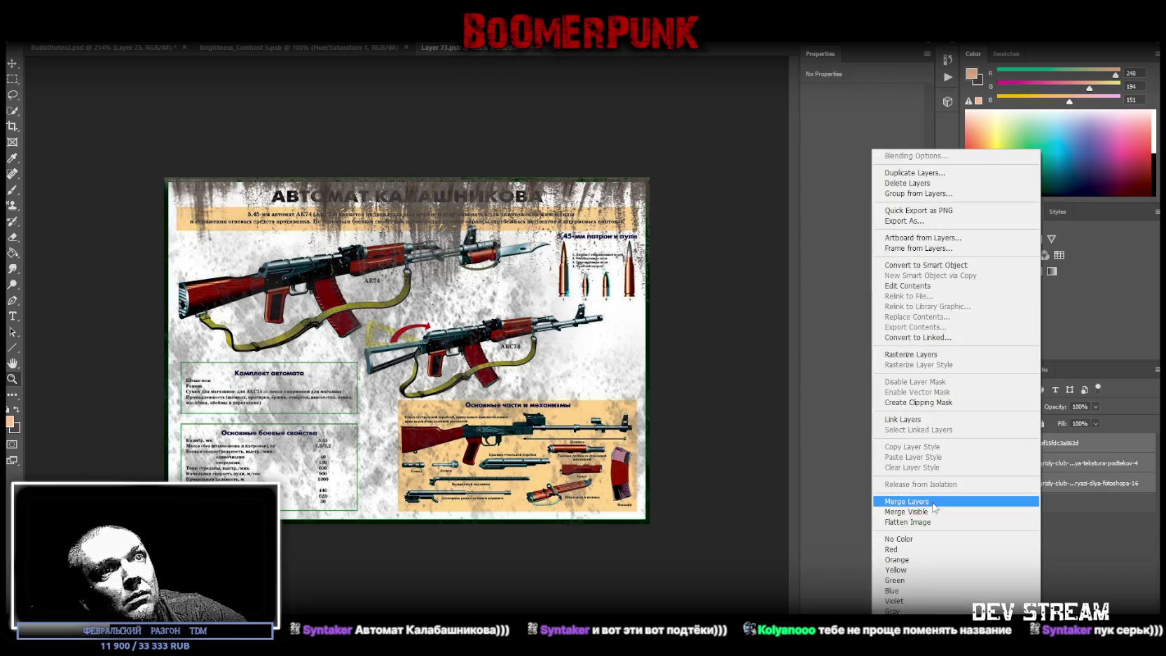
pyautogui.click(906, 501)
pyautogui.click(986, 255)
pyautogui.moveTo(862, 187); pyautogui.dragTo(808, 187)
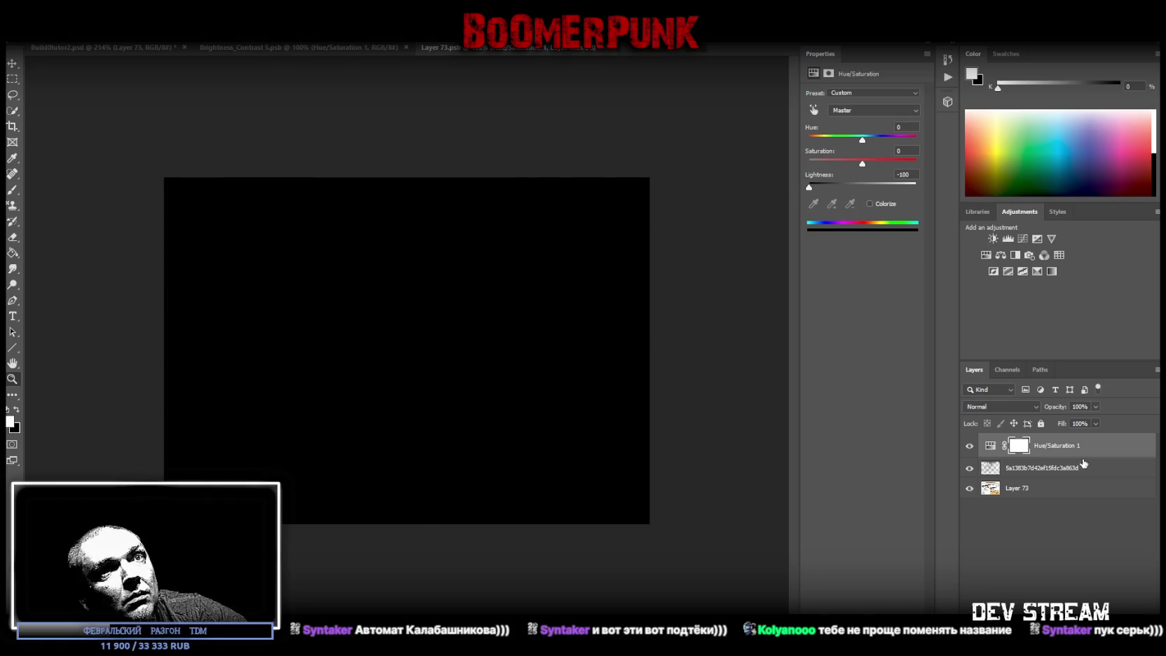
pyautogui.keyDown('shift'); pyautogui.click(1088, 465); pyautogui.keyUp('shift')
pyautogui.rightClick(1056, 468)
pyautogui.click(911, 503)
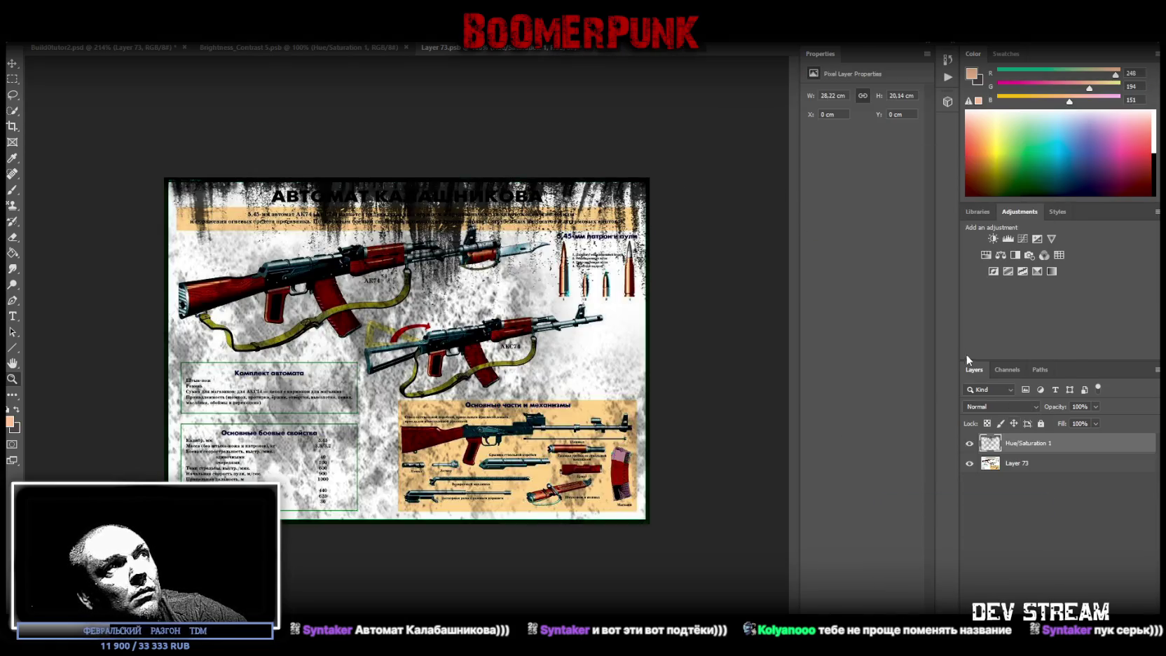
# Step: Fade the grunge overlay to 84% fill and select the AK poster layer
pyautogui.click(1096, 423)
pyautogui.moveTo(1098, 438); pyautogui.dragTo(1087, 439)
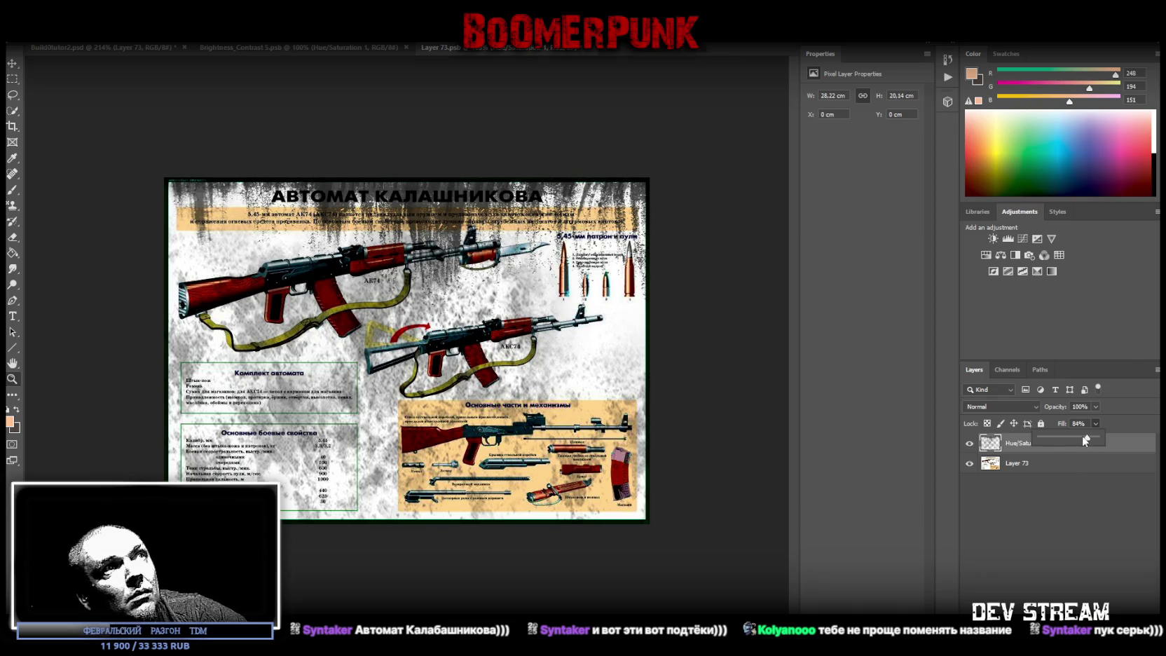
pyautogui.click(1037, 463)
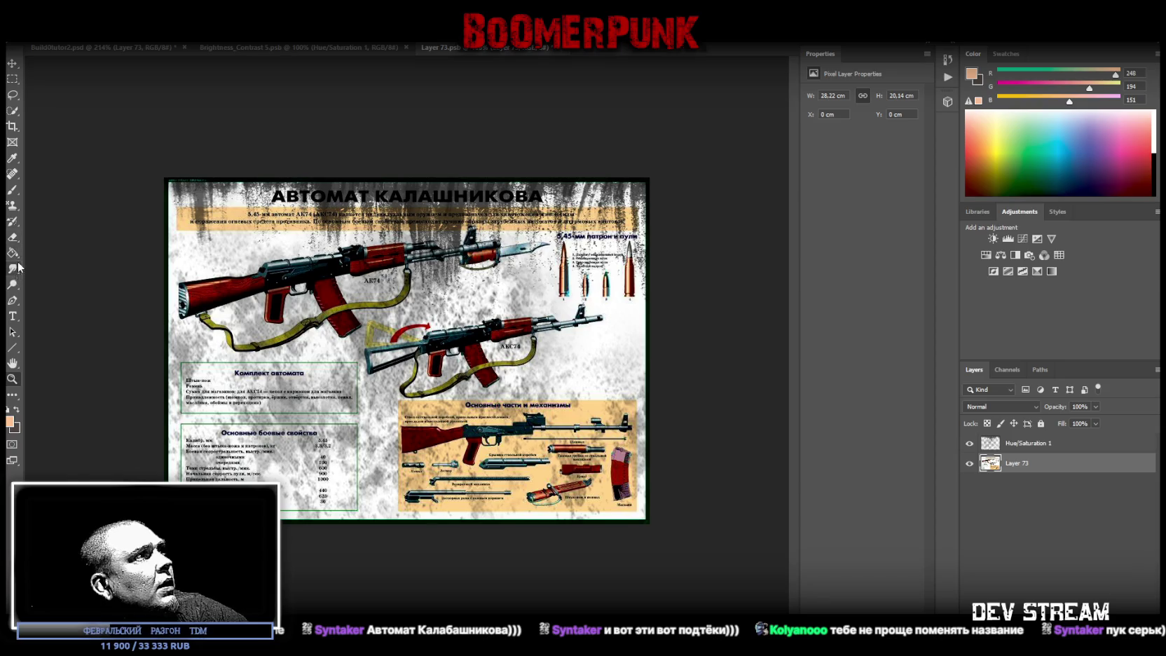
# Step: Wear down letters of the АВТОМАТ КАЛАШНИКОВА title with the Spot Healing Brush, undoing bad smears
pyautogui.click(12, 173)
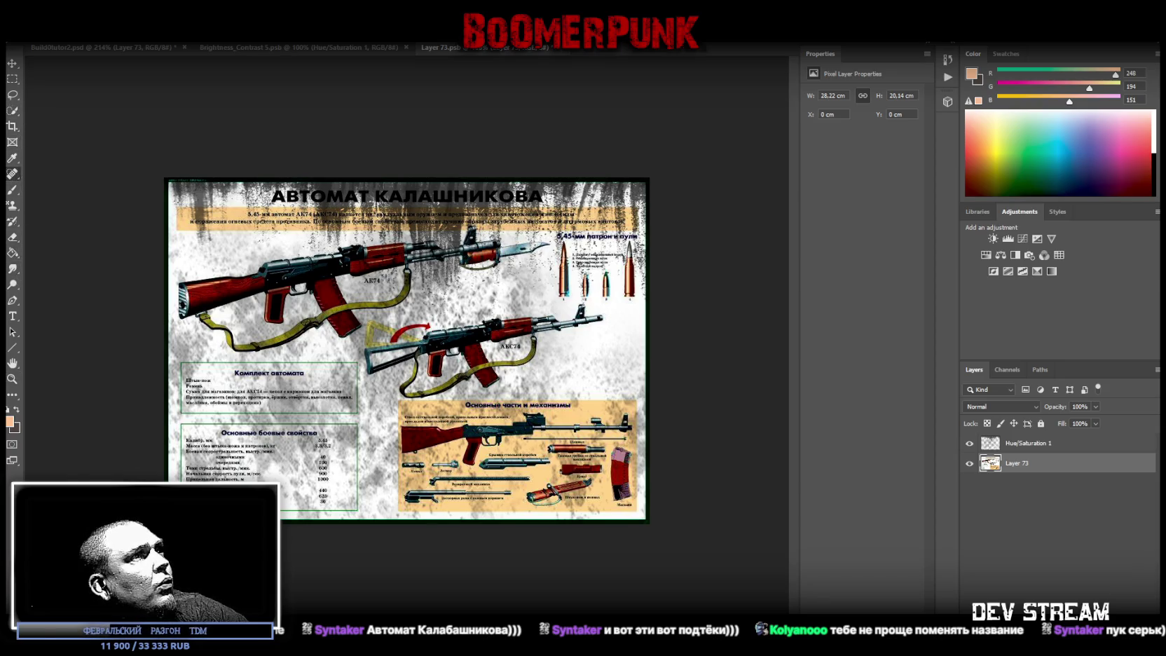
pyautogui.moveTo(550, 197); pyautogui.dragTo(399, 195)
pyautogui.hotkey('ctrl', 'z')
pyautogui.hotkey('ctrl', 'z')
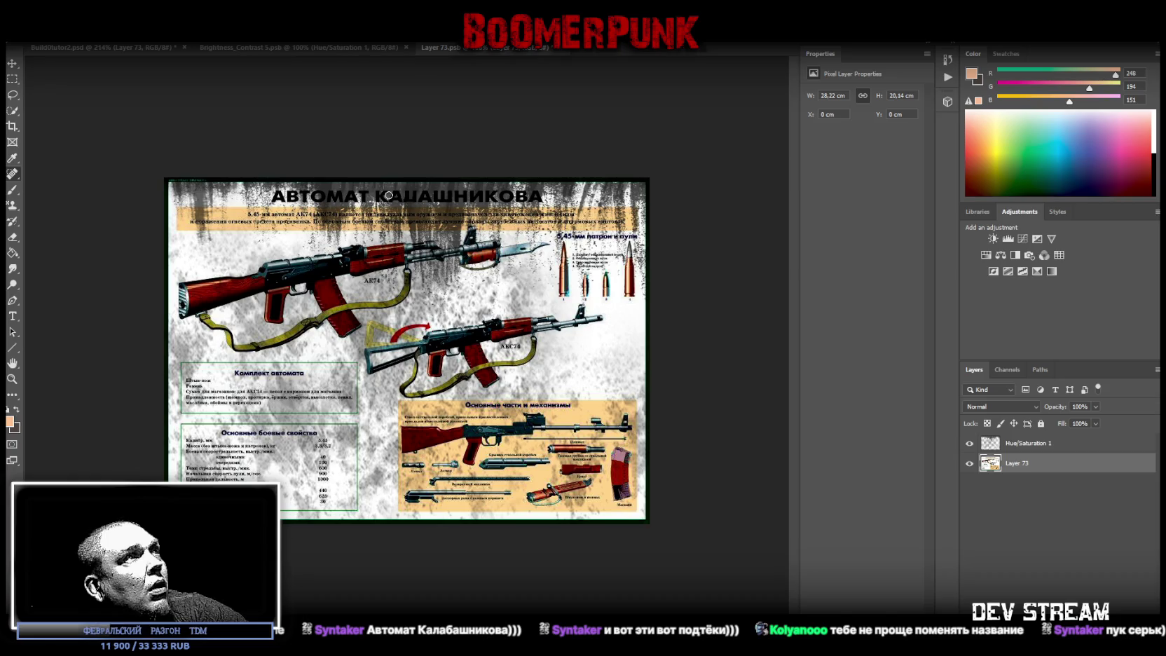
pyautogui.hotkey('ctrl', 'z')
pyautogui.moveTo(412, 197); pyautogui.dragTo(430, 204)
pyautogui.click(507, 196)
pyautogui.click(536, 196)
pyautogui.moveTo(533, 197); pyautogui.dragTo(501, 196)
pyautogui.hotkey('ctrl', 'z')
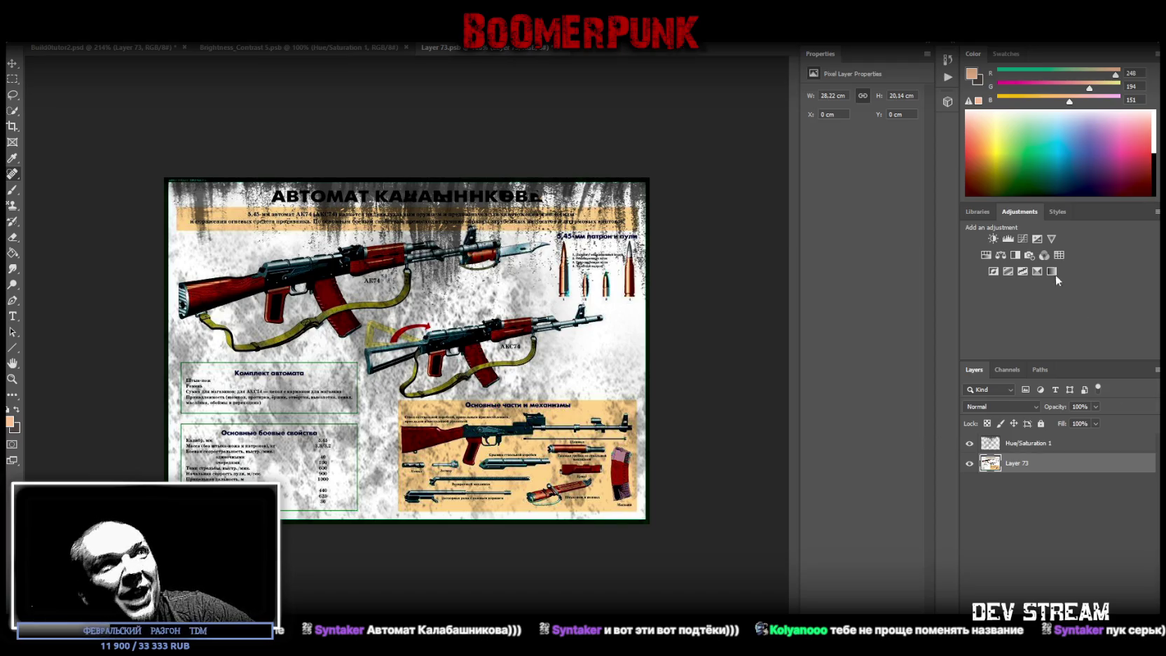
pyautogui.click(986, 255)
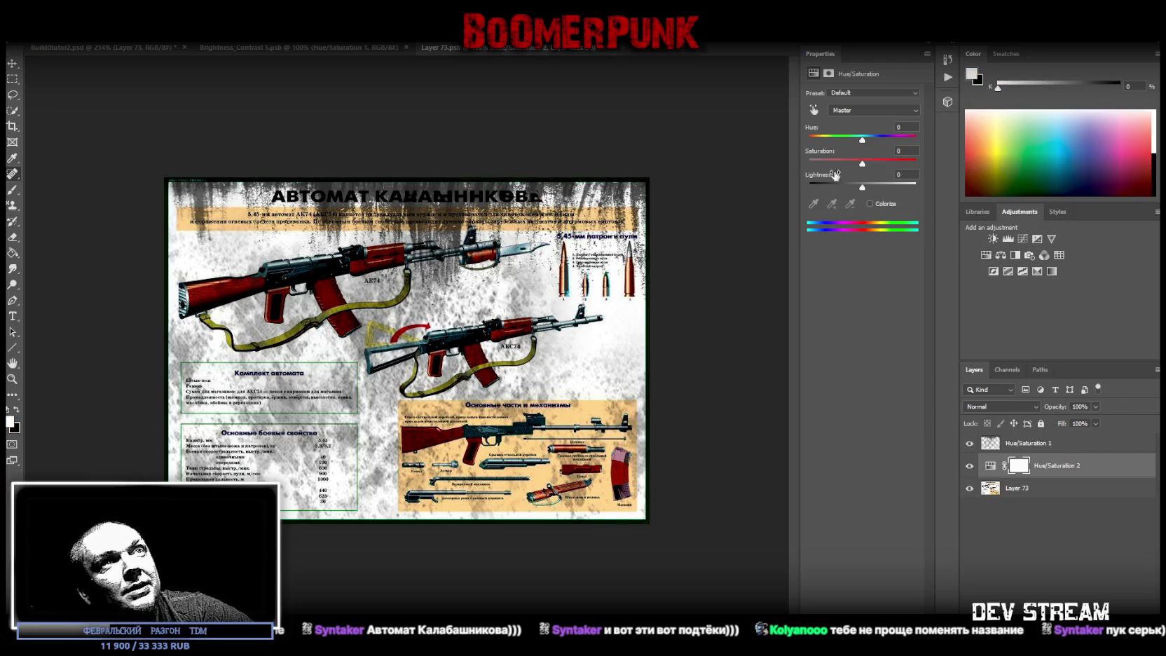
# Step: Set Hue/Saturation to saturation -49, lightness +23, and Brightness/Contrast to contrast -50, brightness about -97
pyautogui.moveTo(847, 167); pyautogui.dragTo(838, 167)
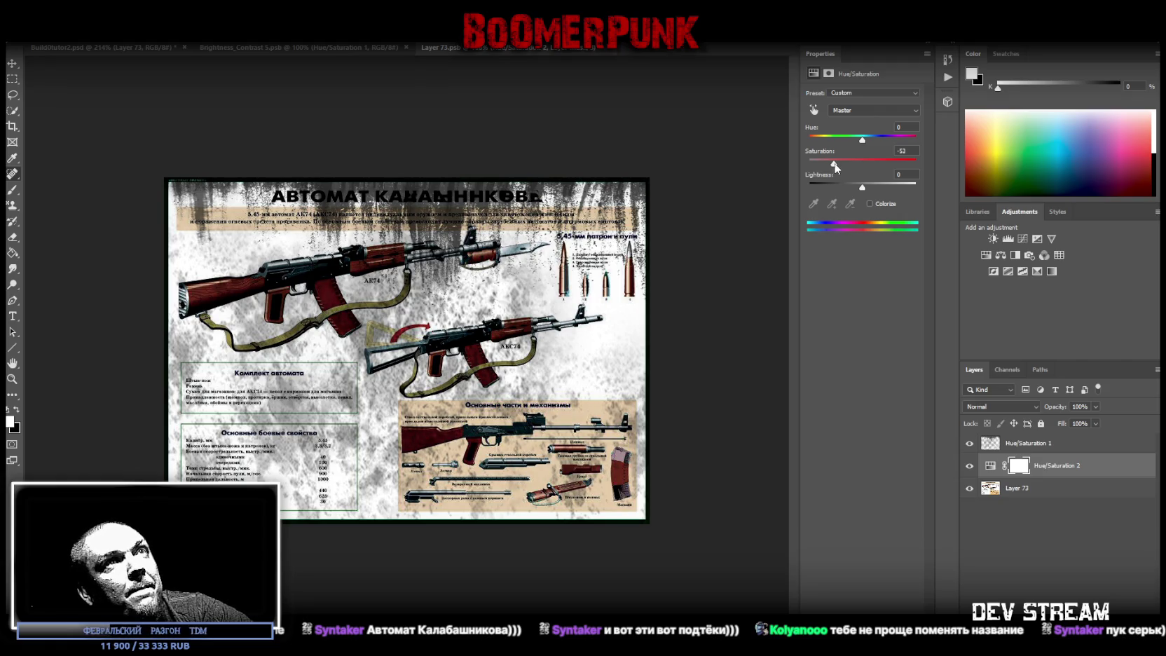
pyautogui.moveTo(862, 187); pyautogui.dragTo(874, 187)
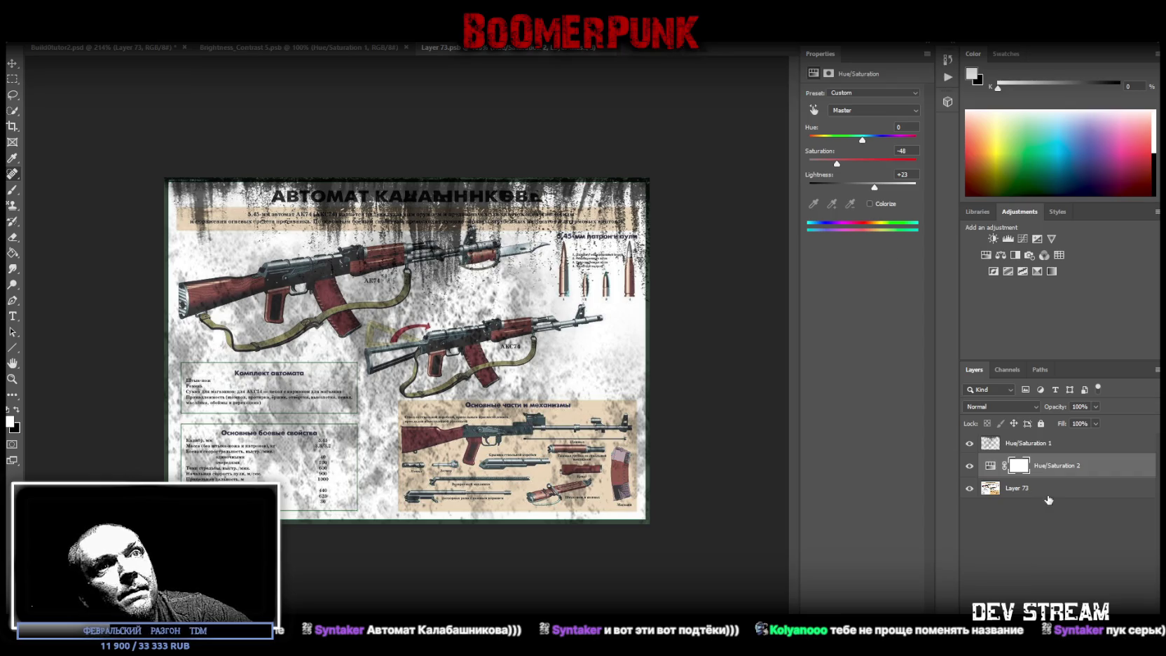
pyautogui.click(988, 240)
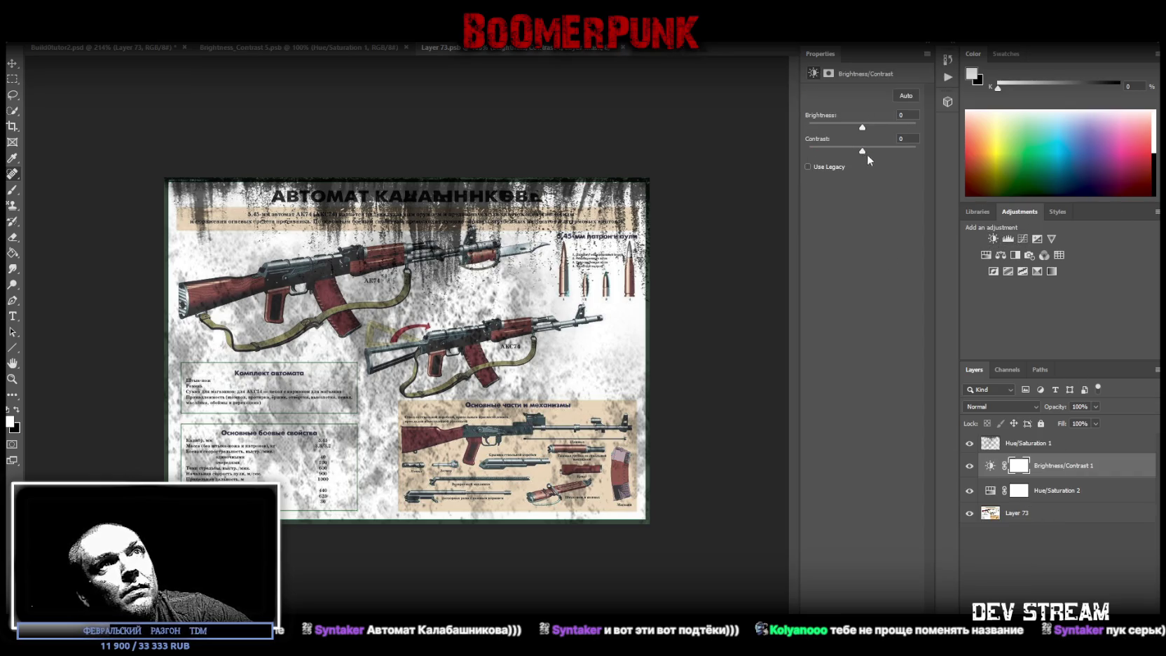
pyautogui.moveTo(863, 151); pyautogui.dragTo(940, 148)
pyautogui.moveTo(862, 127); pyautogui.dragTo(837, 125)
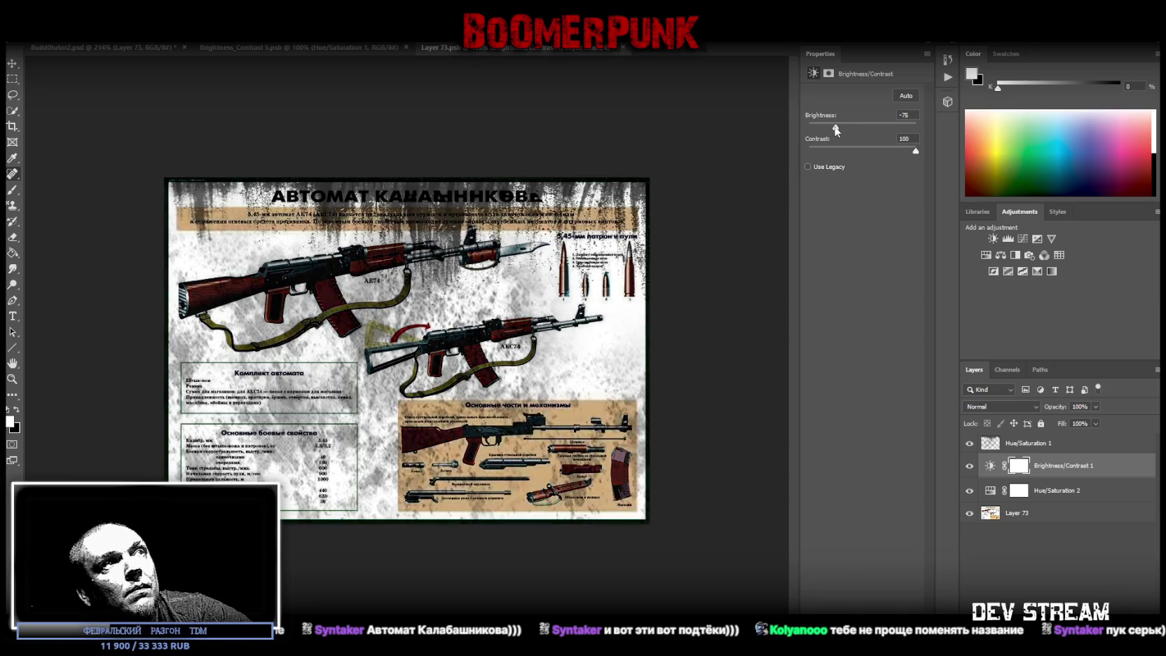
pyautogui.moveTo(916, 151); pyautogui.dragTo(728, 145)
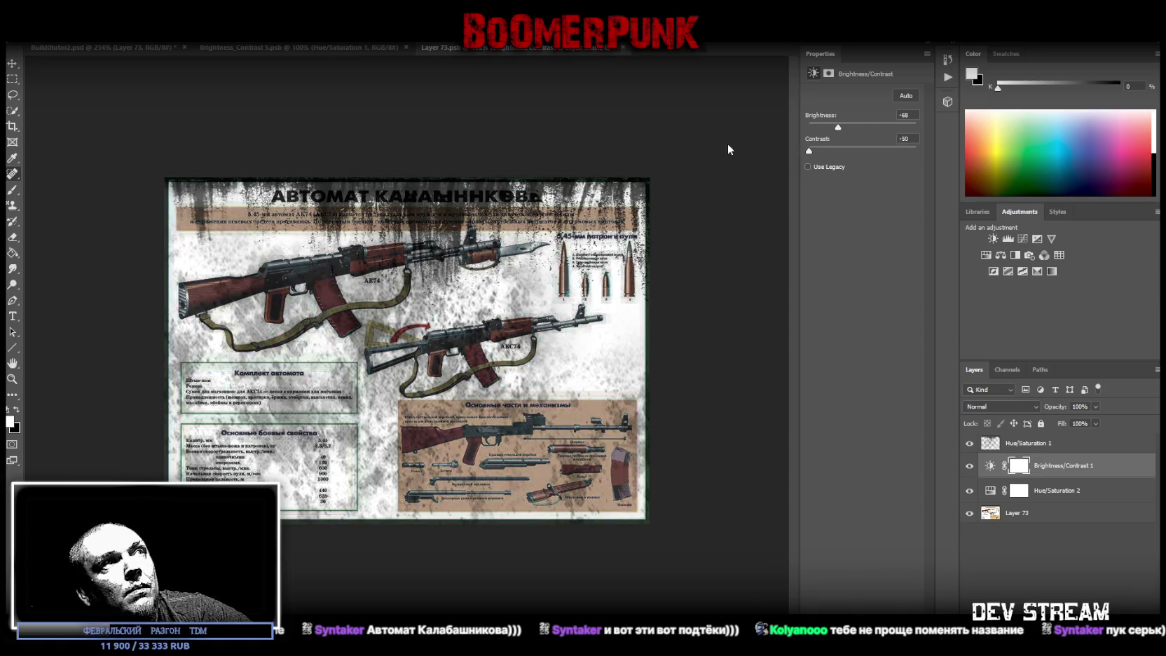
pyautogui.moveTo(839, 129); pyautogui.dragTo(802, 132)
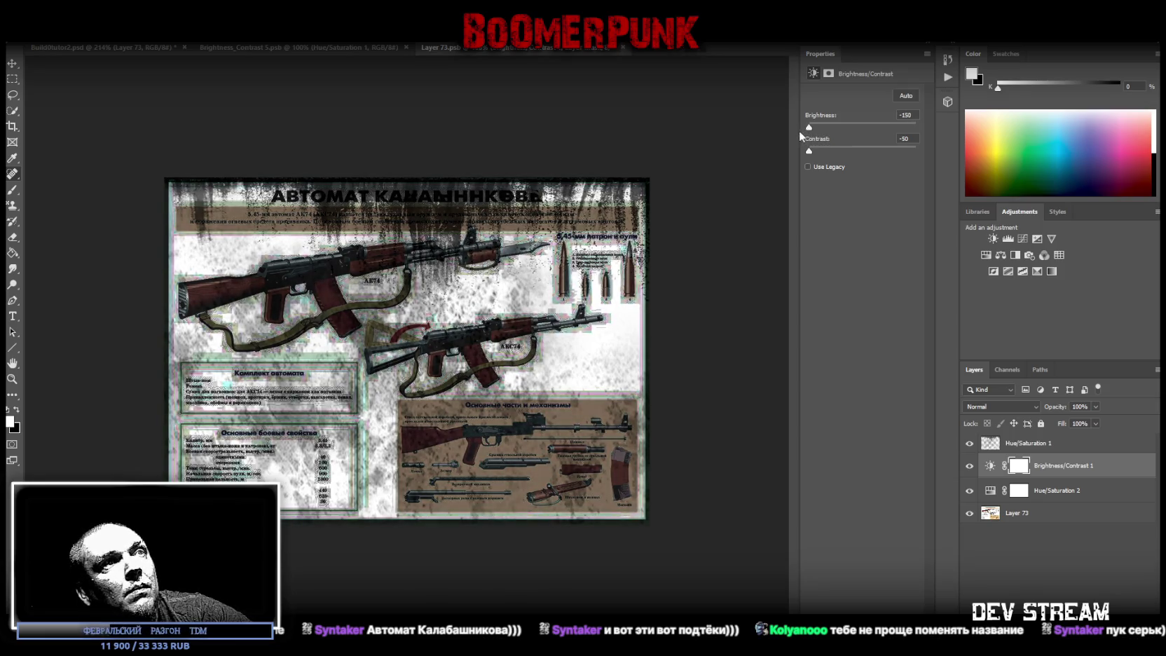
pyautogui.moveTo(810, 129); pyautogui.dragTo(828, 128)
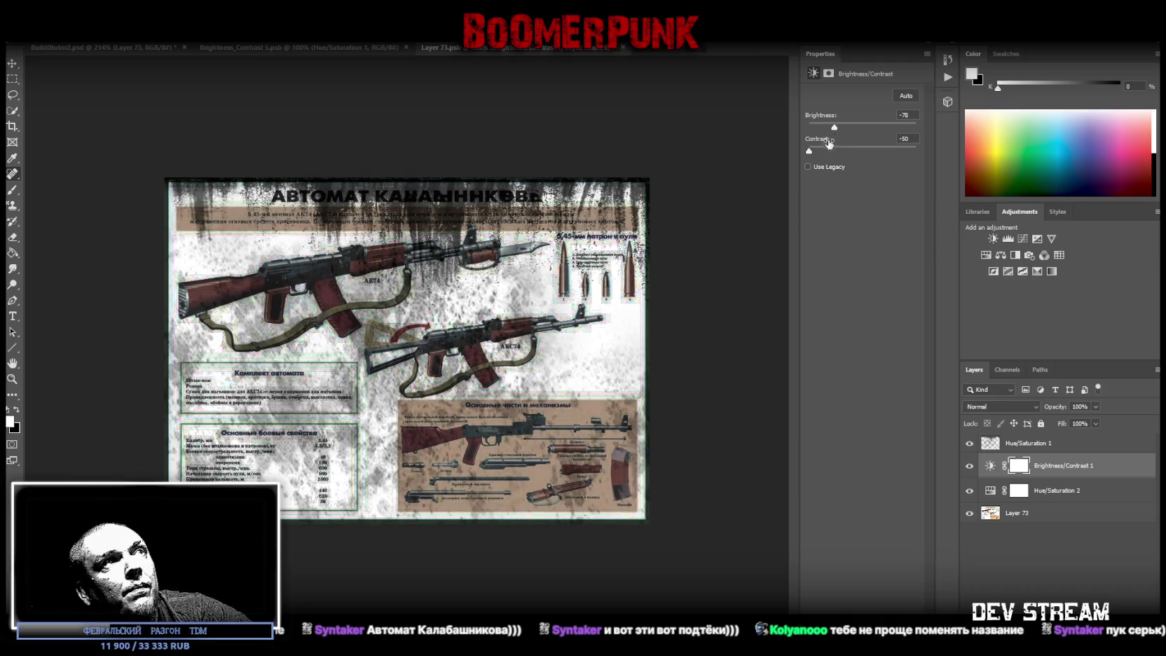
# Step: Lower the grunge overlay's fill to 76% and close the poster document
pyautogui.click(1052, 442)
pyautogui.click(1096, 423)
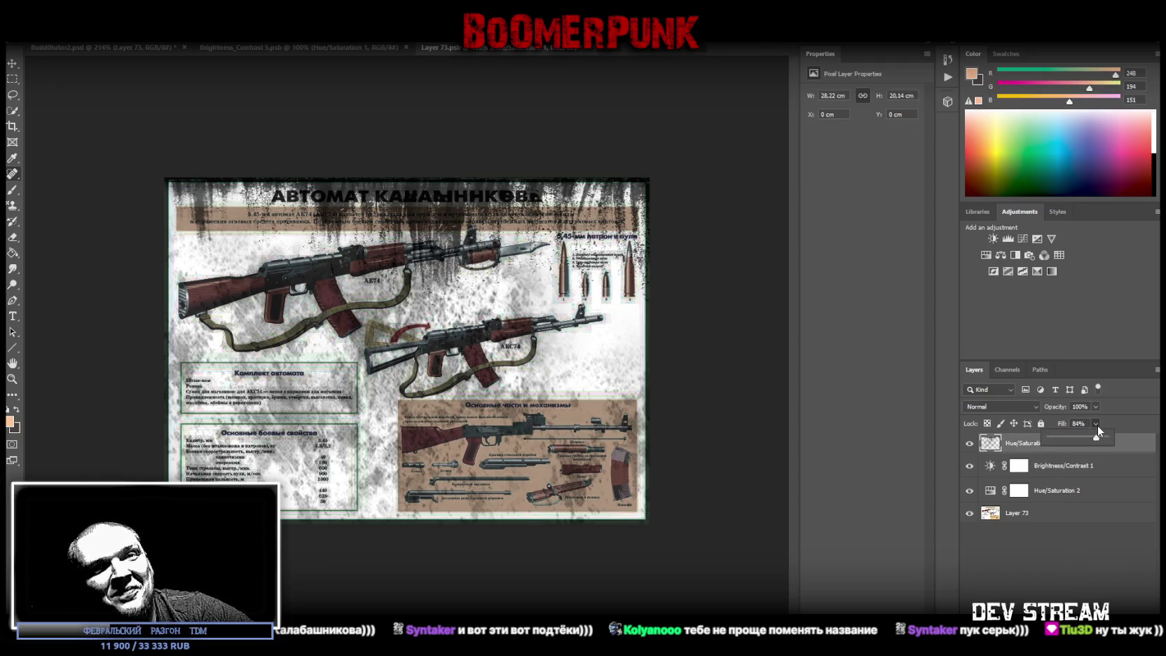
pyautogui.moveTo(1091, 437); pyautogui.dragTo(1092, 443)
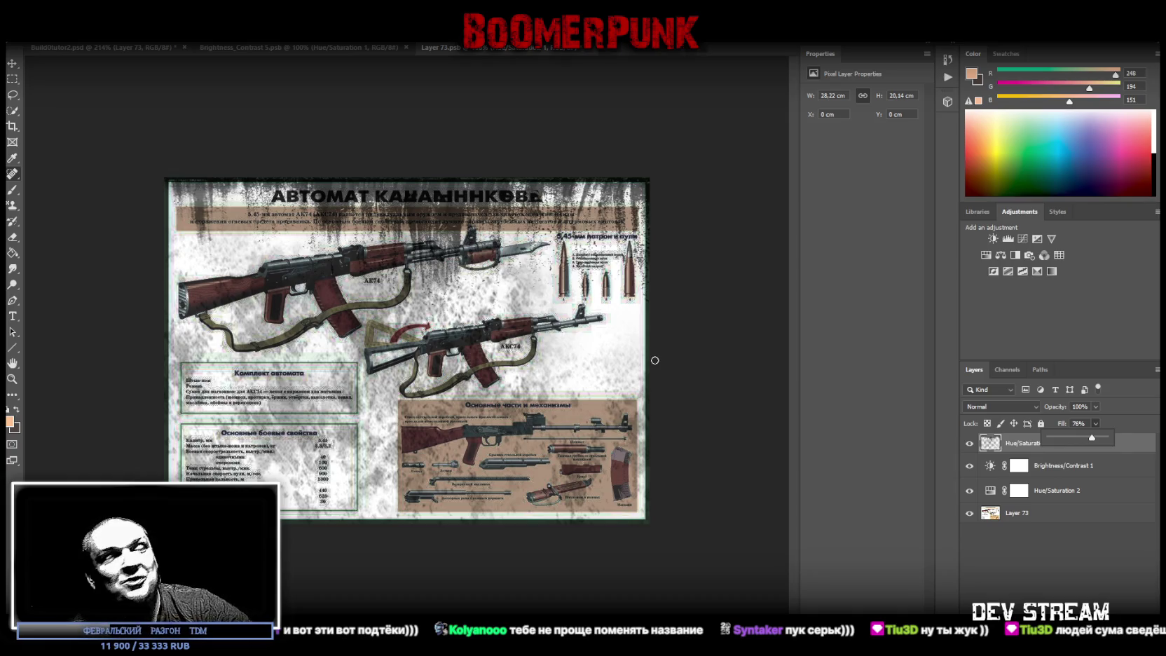
pyautogui.click(654, 360)
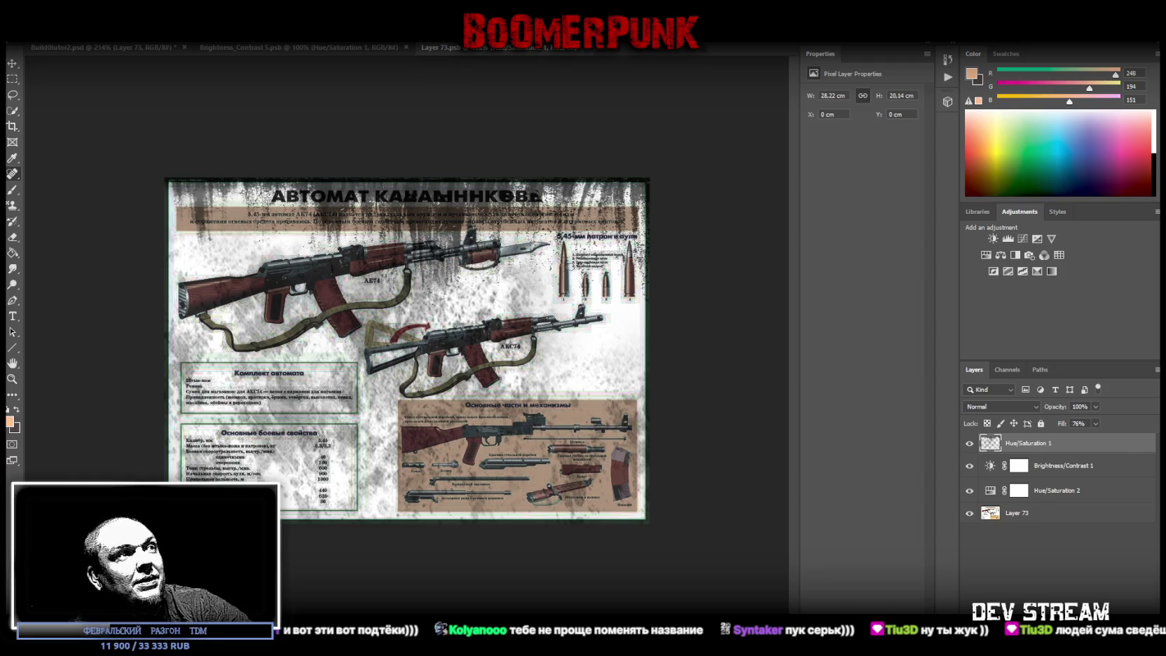
pyautogui.click(587, 51)
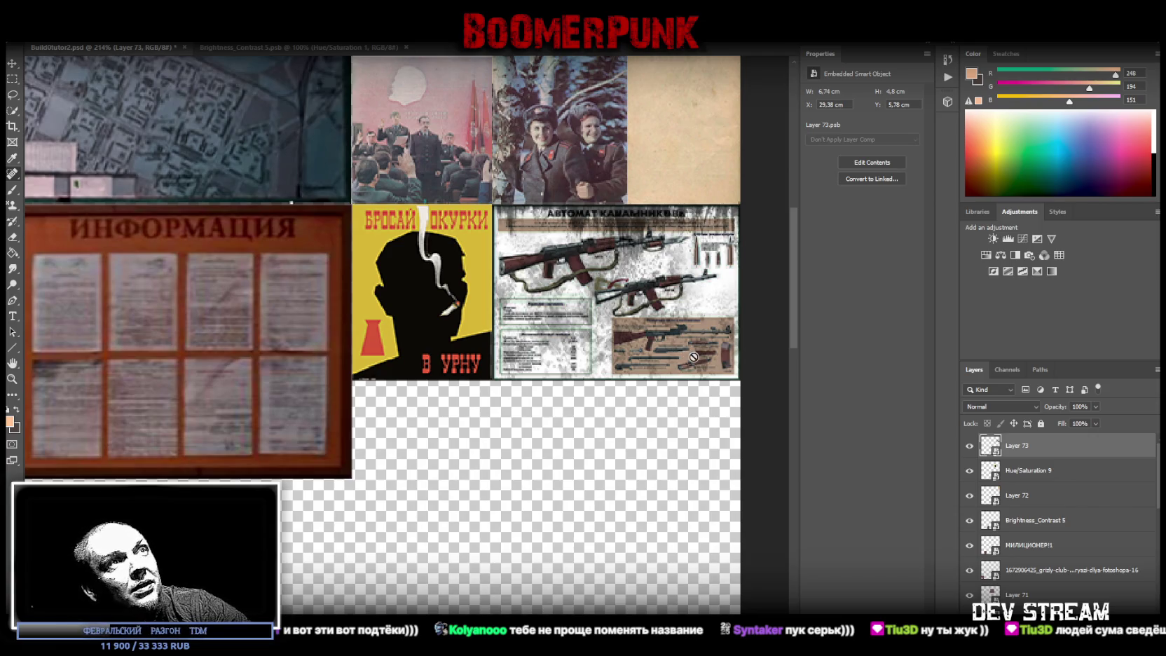
# Step: Rasterize Layer 73, reconvert it to a smart object, and paste in the RPG-7 poster
pyautogui.click(600, 427)
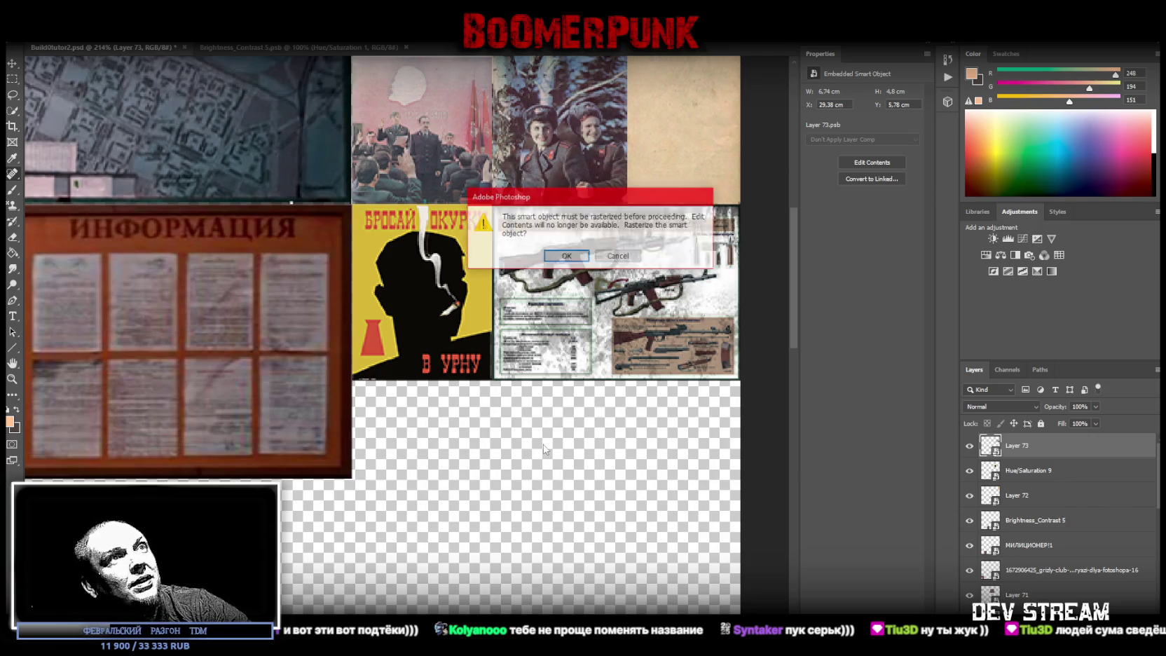
pyautogui.click(582, 255)
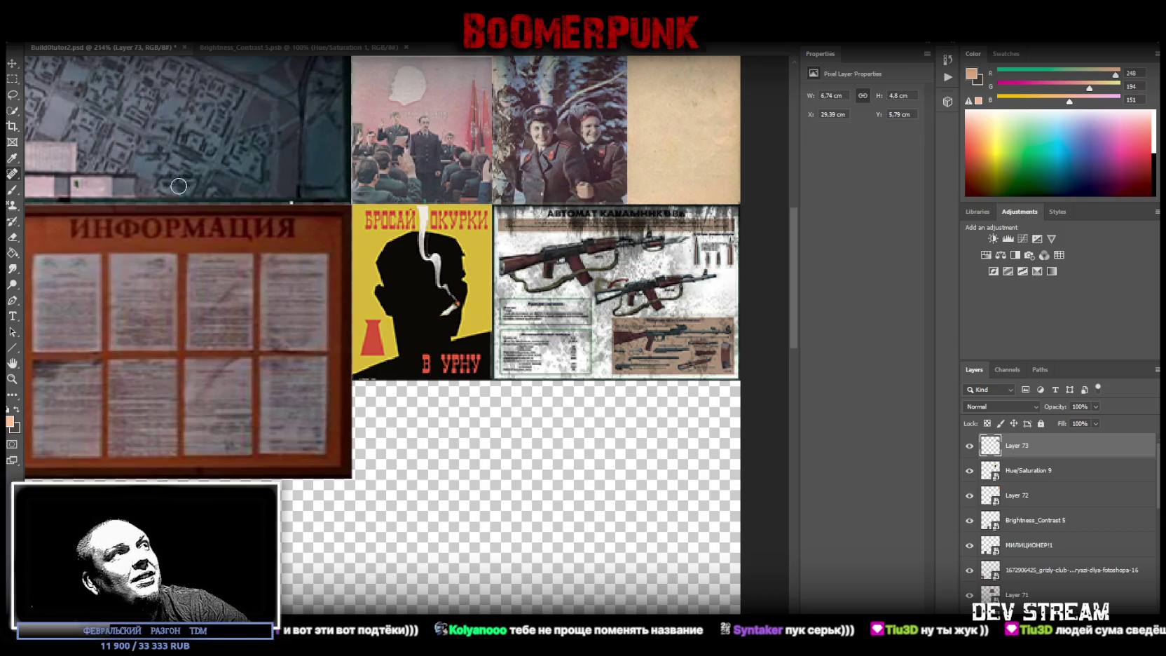
pyautogui.click(12, 66)
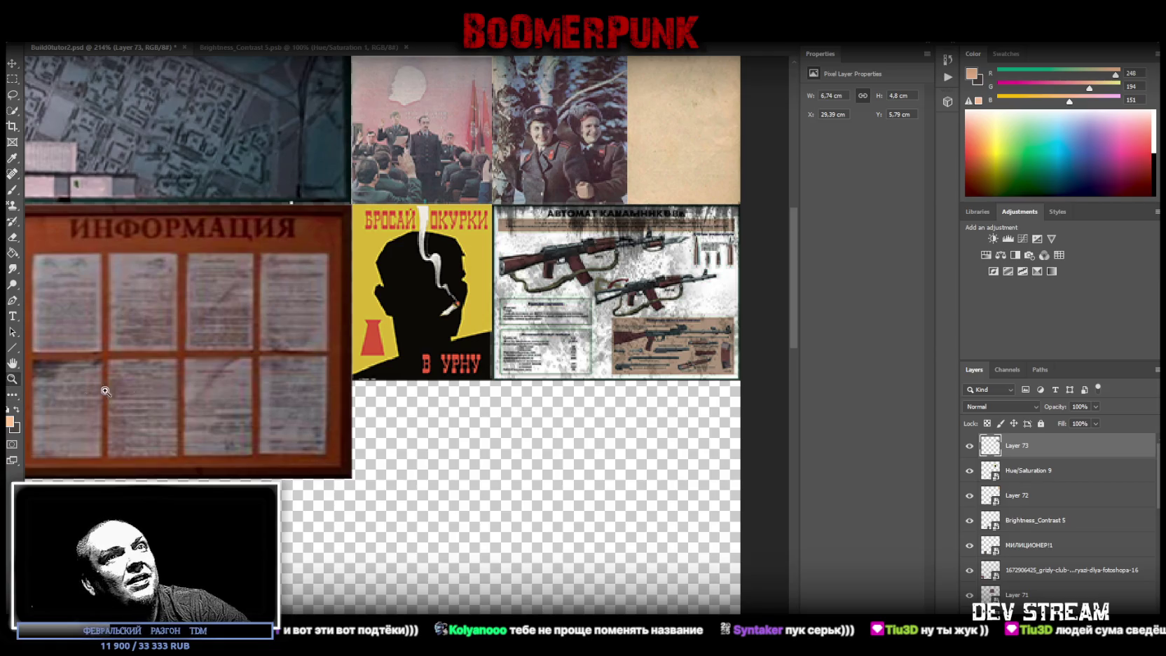
pyautogui.hotkey('ctrl', 'alt', 's')
pyautogui.hotkey('ctrl', '-')
pyautogui.hotkey('ctrl', '-')
pyautogui.hotkey('ctrl', '-')
pyautogui.hotkey('ctrl', '1')
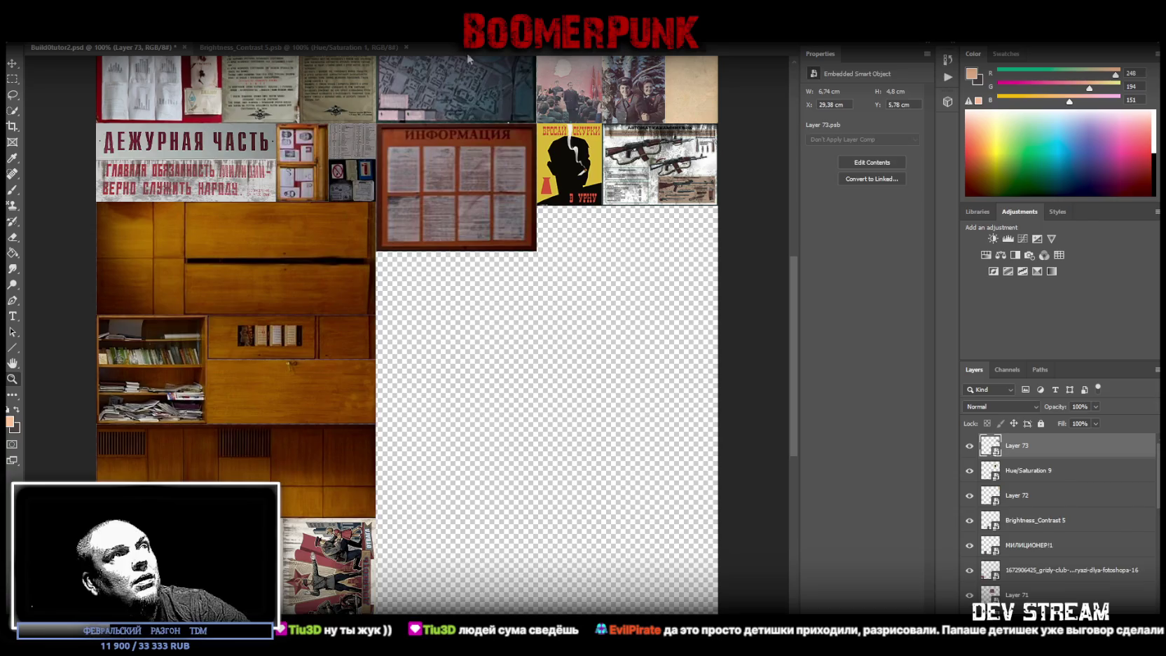
pyautogui.hotkey('ctrl', 'v')
# Step: Add a Brightness/Contrast adjustment to the RPG-7 poster with contrast -50 and brightness -55
pyautogui.rightClick(1039, 450)
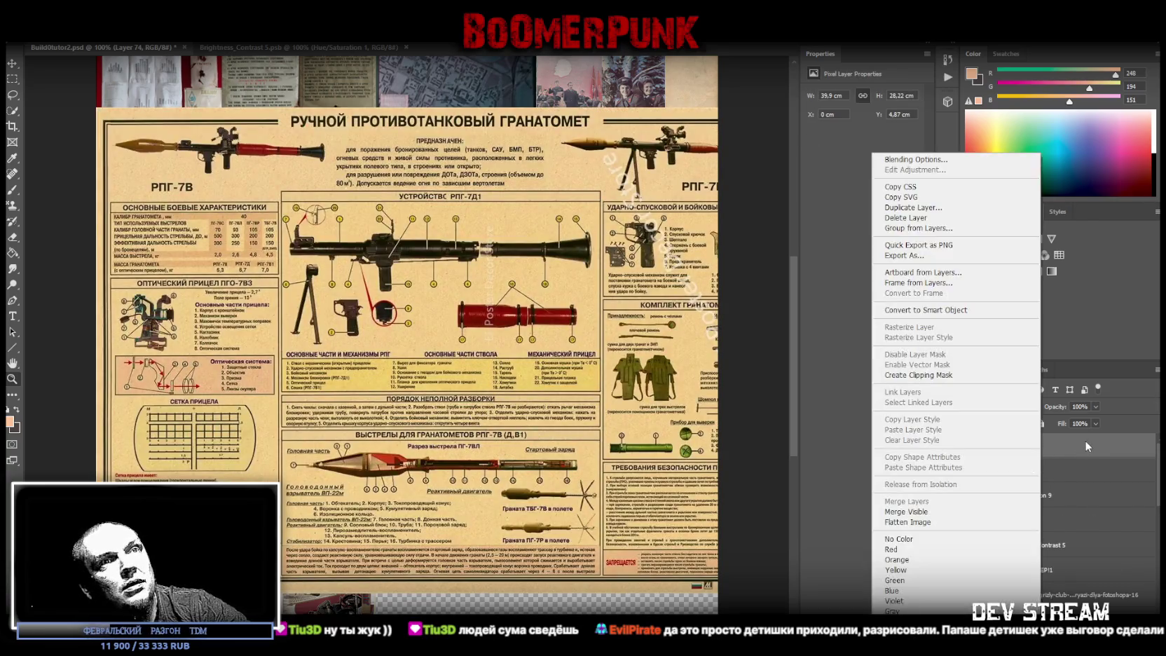
pyautogui.press('Escape')
pyautogui.click(993, 239)
pyautogui.moveTo(862, 152); pyautogui.dragTo(721, 143)
pyautogui.moveTo(861, 125); pyautogui.dragTo(843, 128)
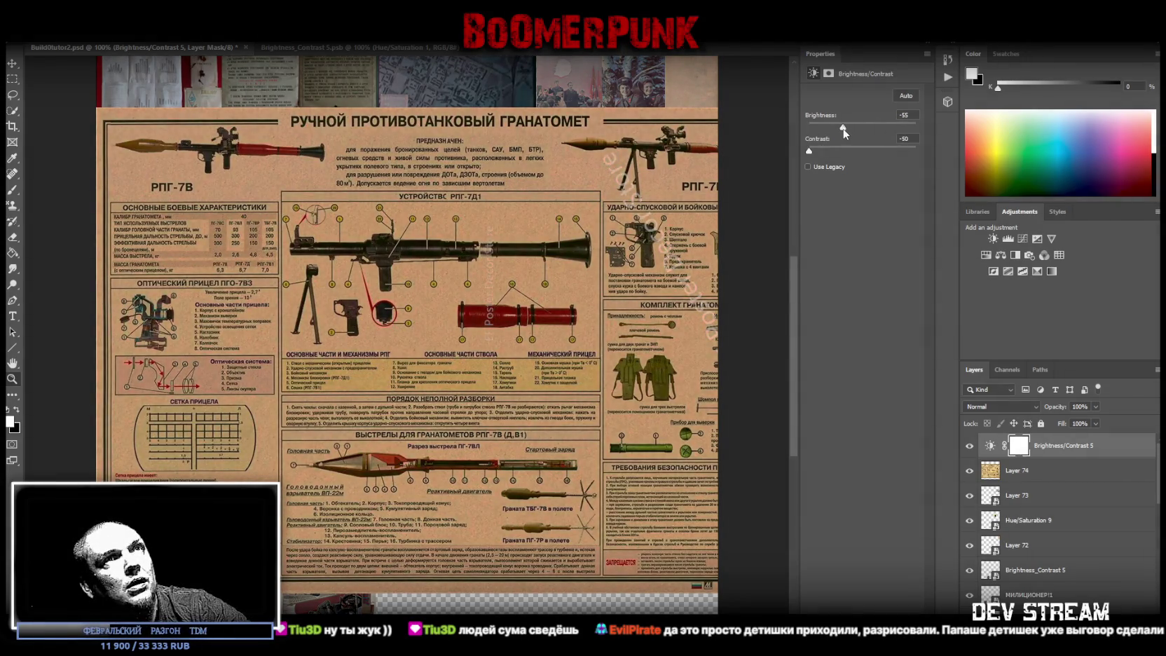
# Step: Merge the adjustment into the poster and try scaling it smaller, then cancel the resize
pyautogui.keyDown('shift'); pyautogui.click(1023, 470); pyautogui.keyUp('shift')
pyautogui.rightClick(1028, 471)
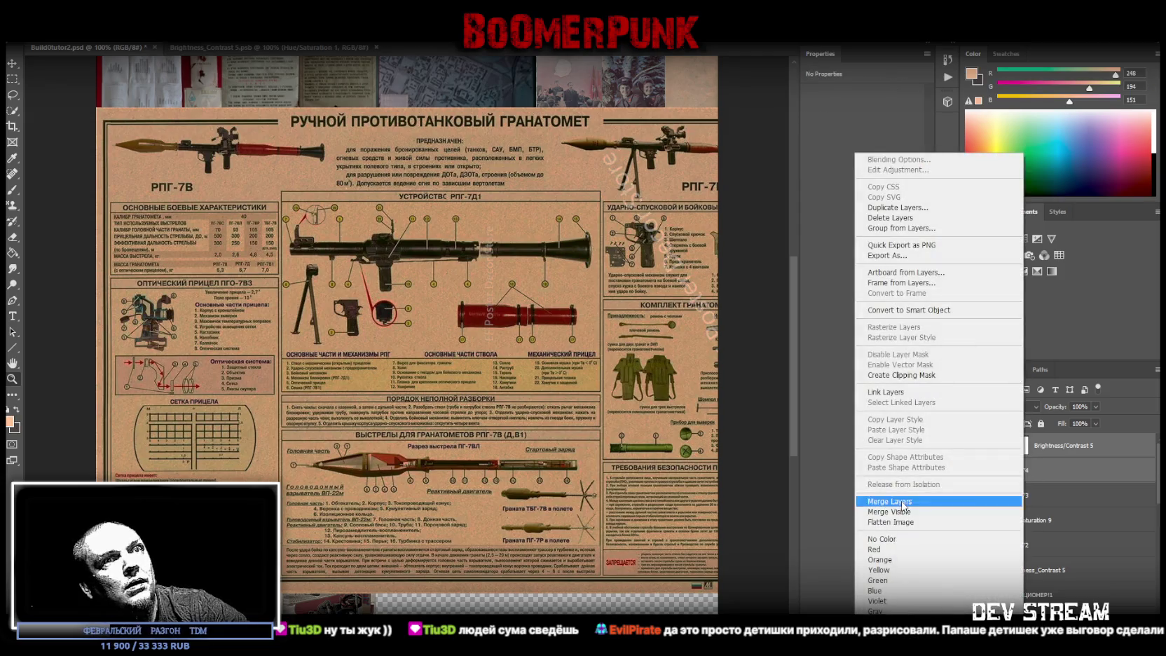
pyautogui.click(902, 502)
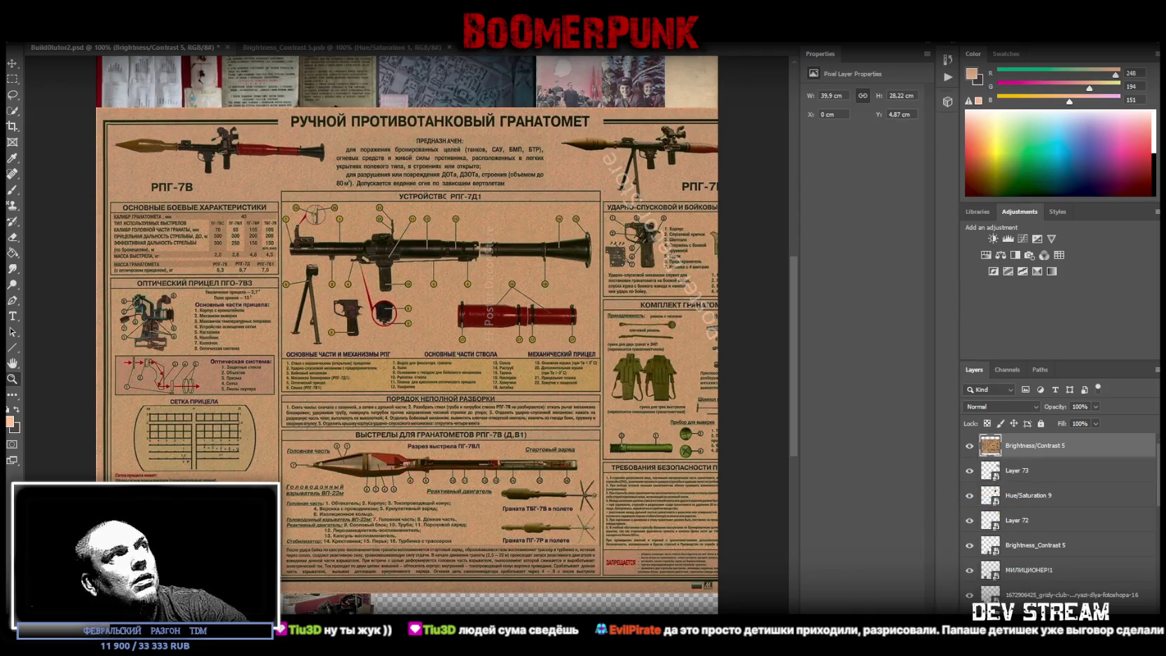
pyautogui.hotkey('ctrl', 't')
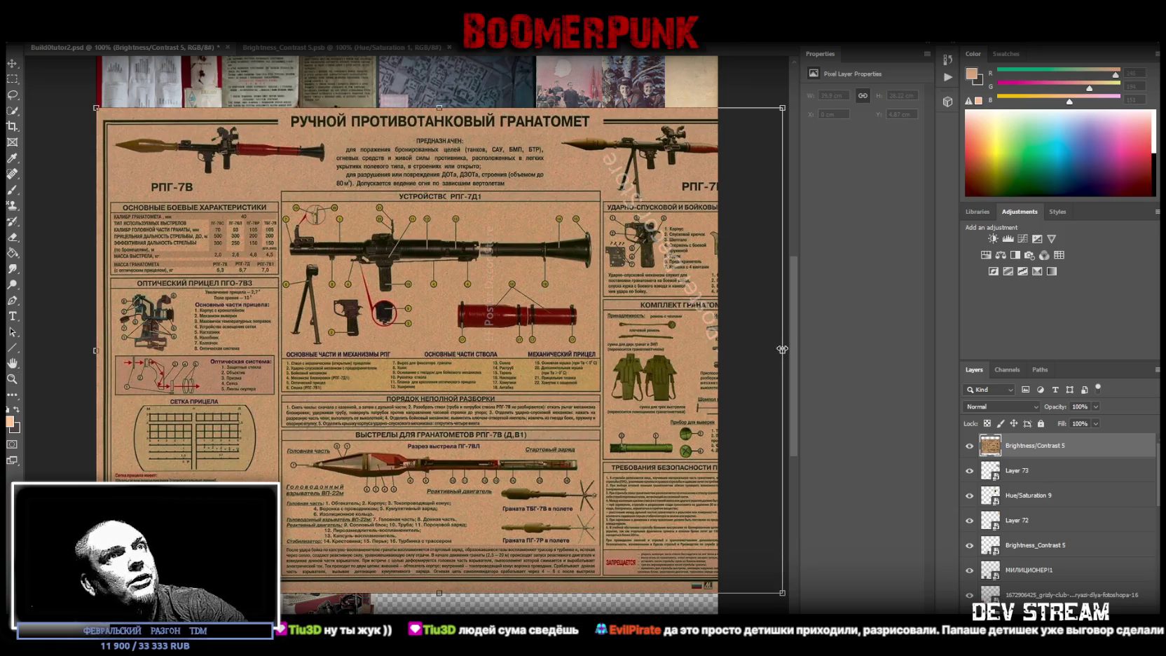
pyautogui.moveTo(782, 349); pyautogui.dragTo(693, 349)
pyautogui.press('Escape')
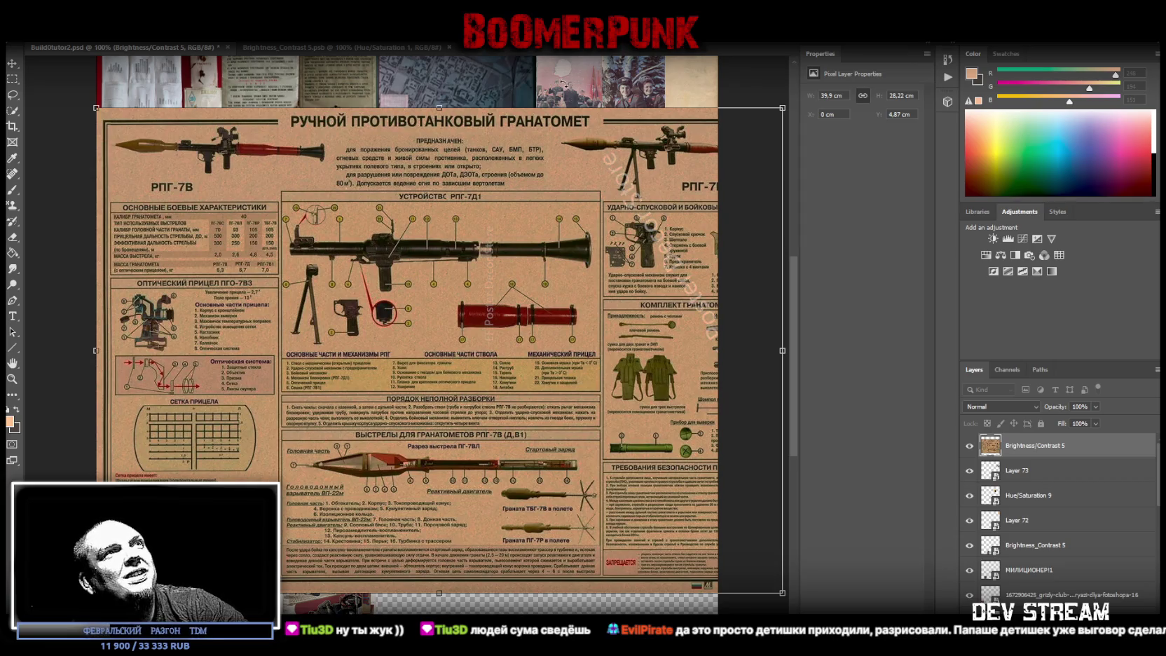
# Step: Undo the merge and restore the original RPG-7 poster layer
pyautogui.press('Escape')
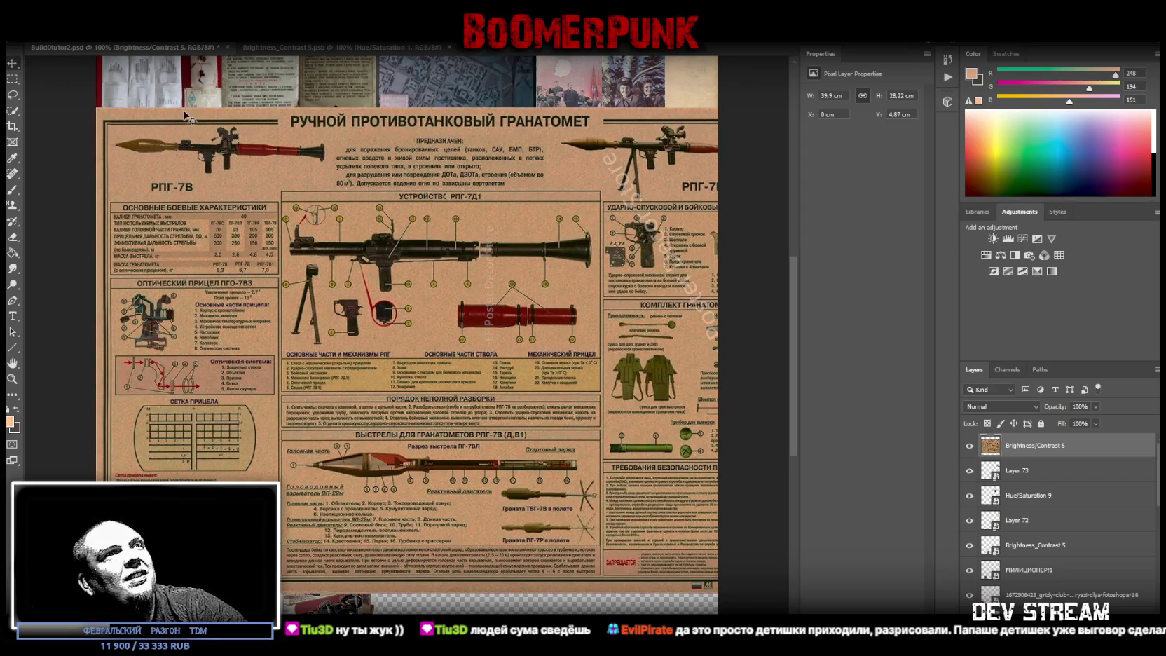
pyautogui.hotkey('ctrl', 'z')
pyautogui.press('Delete')
pyautogui.press('Delete')
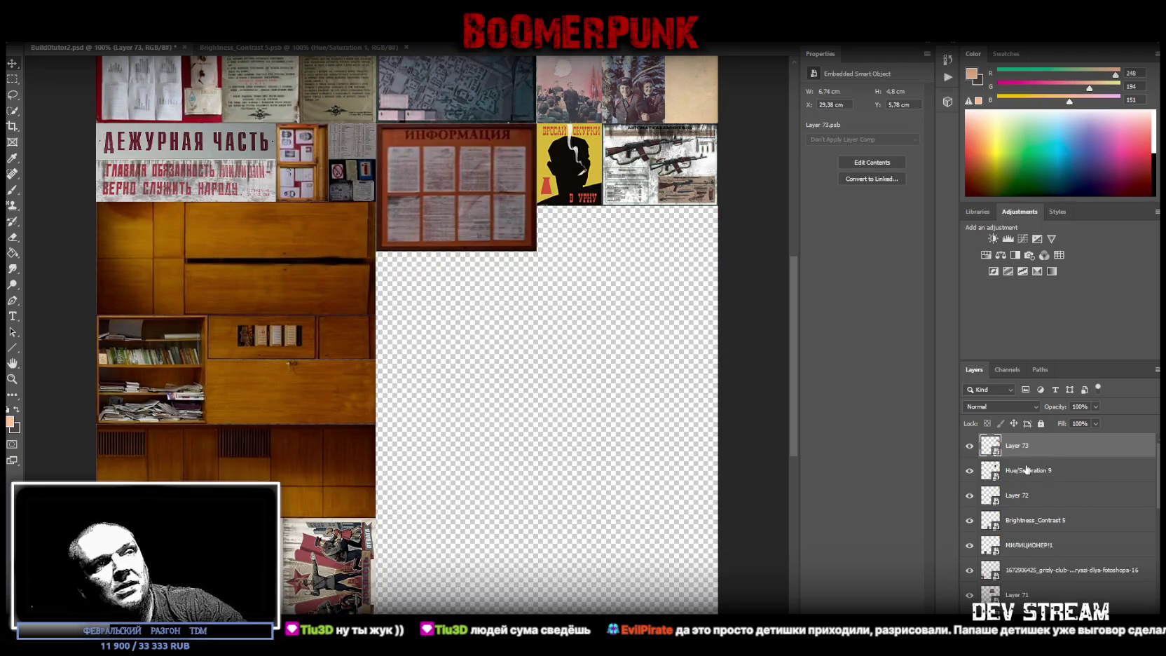
pyautogui.hotkey('ctrl', 'z')
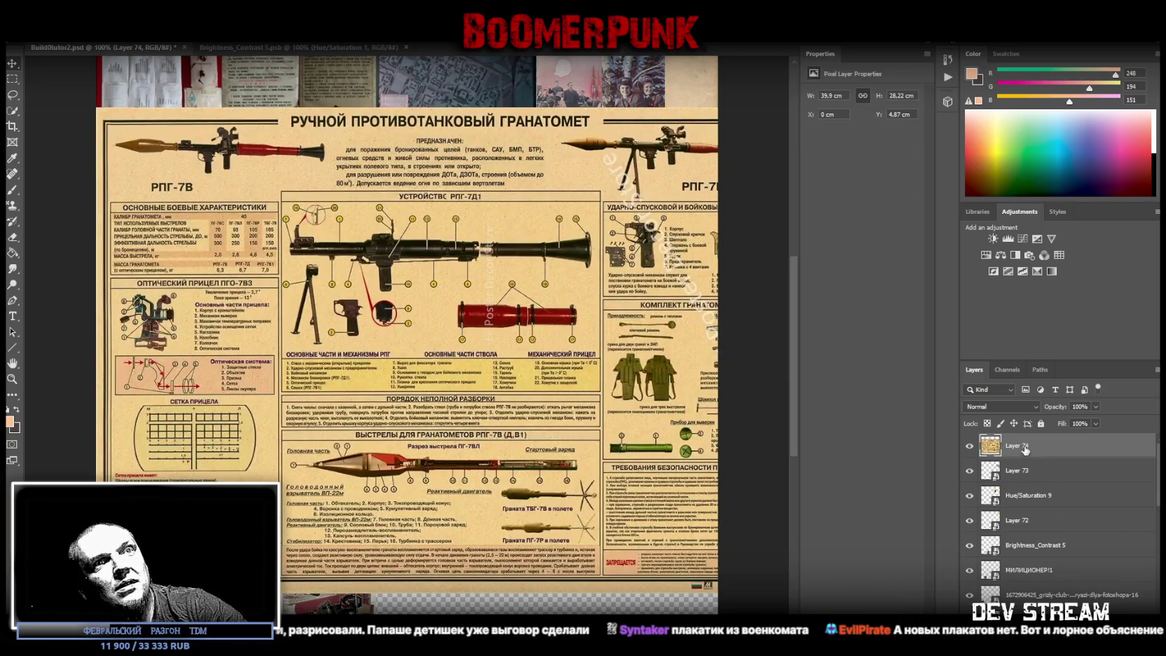
# Step: Convert the RPG-7 poster to a smart object and make it narrower
pyautogui.rightClick(1025, 451)
pyautogui.click(943, 310)
pyautogui.hotkey('ctrl', 't')
pyautogui.moveTo(786, 350); pyautogui.dragTo(717, 349)
pyautogui.press('Return')
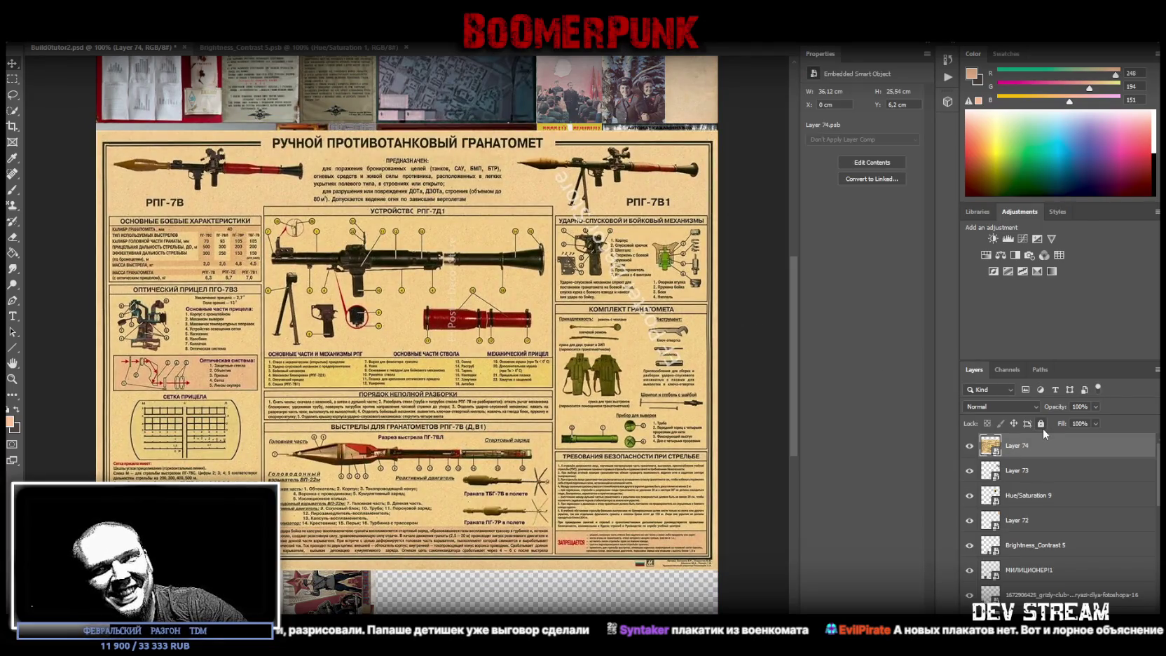
# Step: Lower the poster's contrast to -41 with Brightness/Contrast and merge the adjustment in
pyautogui.click(993, 239)
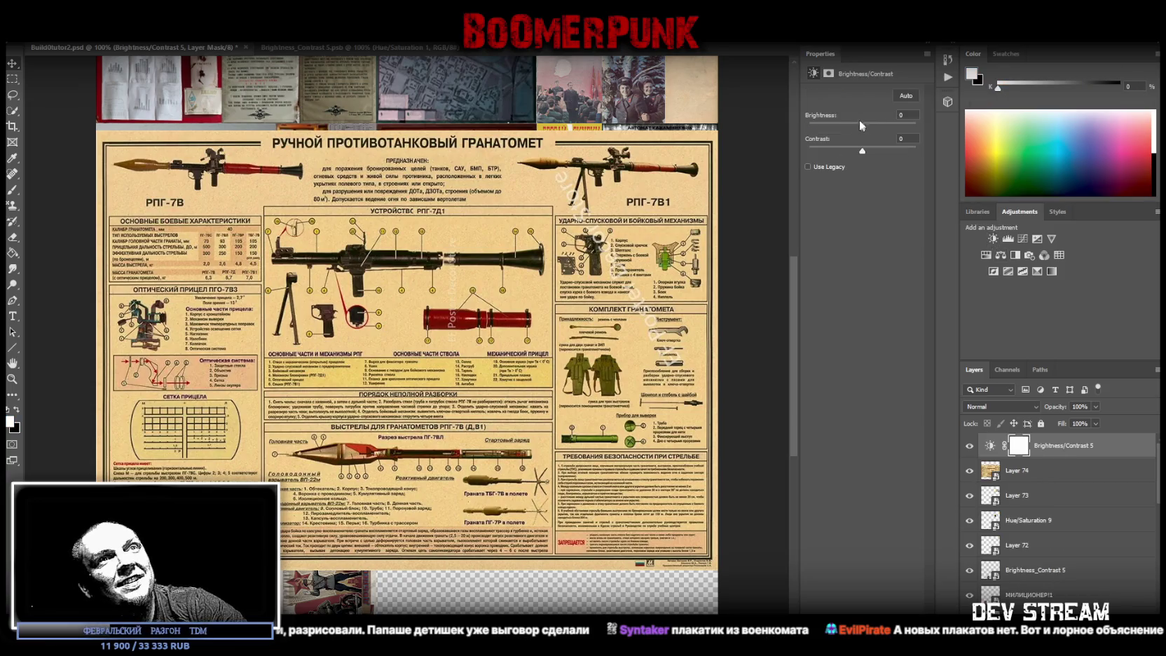
pyautogui.moveTo(848, 149)
pyautogui.mouseDown()
pyautogui.moveTo(810, 153)
pyautogui.moveTo(873, 131)
pyautogui.moveTo(842, 131)
pyautogui.mouseUp()
pyautogui.keyDown('shift'); pyautogui.click(1014, 482); pyautogui.keyUp('shift')
pyautogui.rightClick(1016, 482)
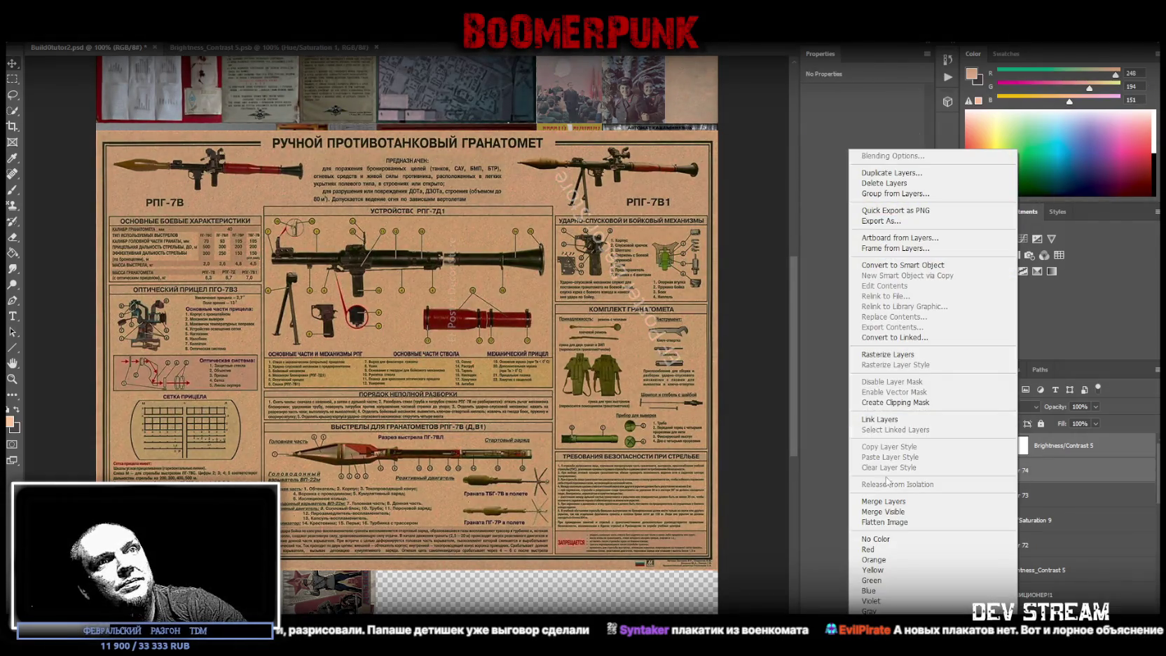
pyautogui.click(884, 501)
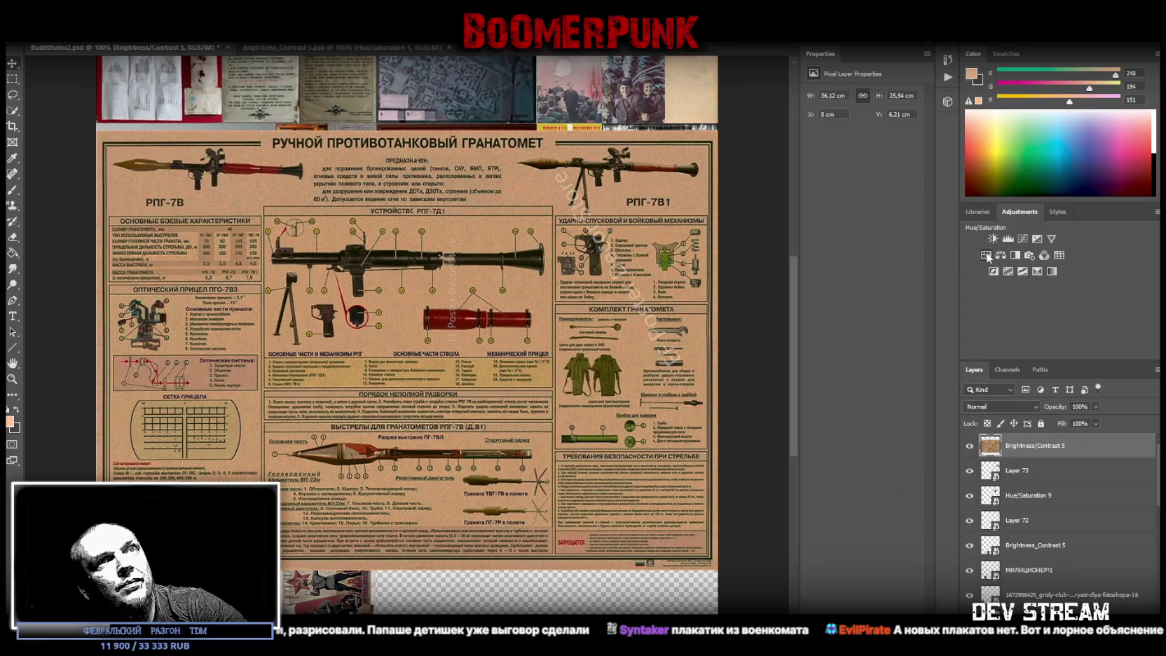
# Step: Desaturate the poster to -67 with Hue/Saturation, merge, and convert it to a smart object
pyautogui.click(986, 255)
pyautogui.click(827, 163)
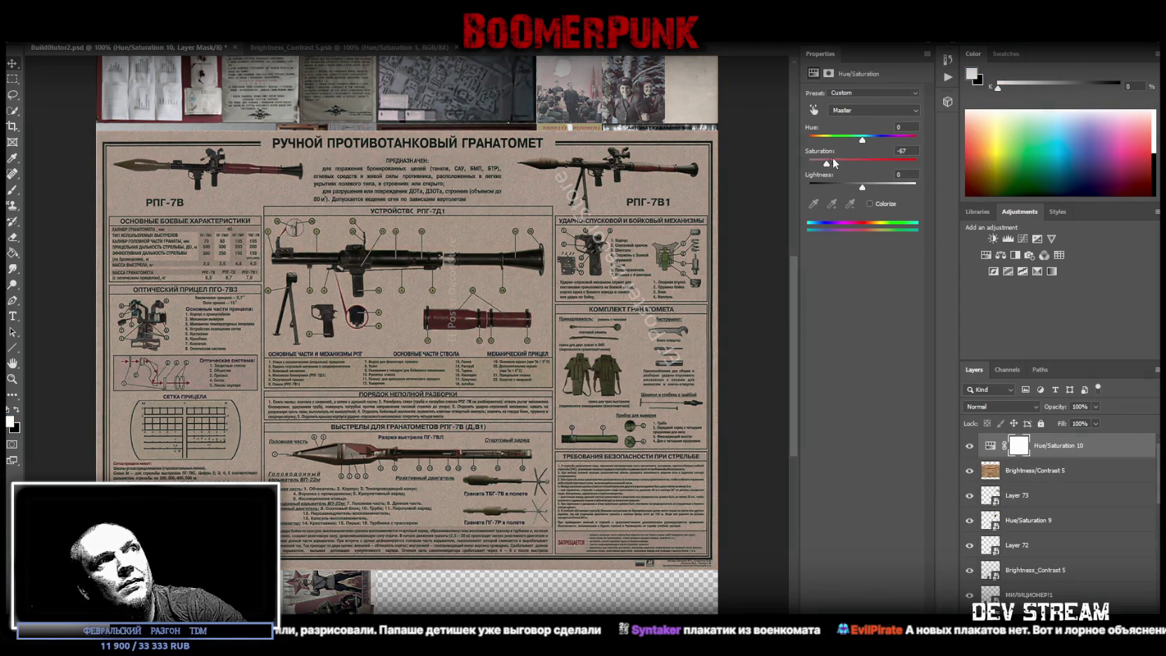
pyautogui.keyDown('shift'); pyautogui.click(1038, 471); pyautogui.keyUp('shift')
pyautogui.rightClick(1038, 475)
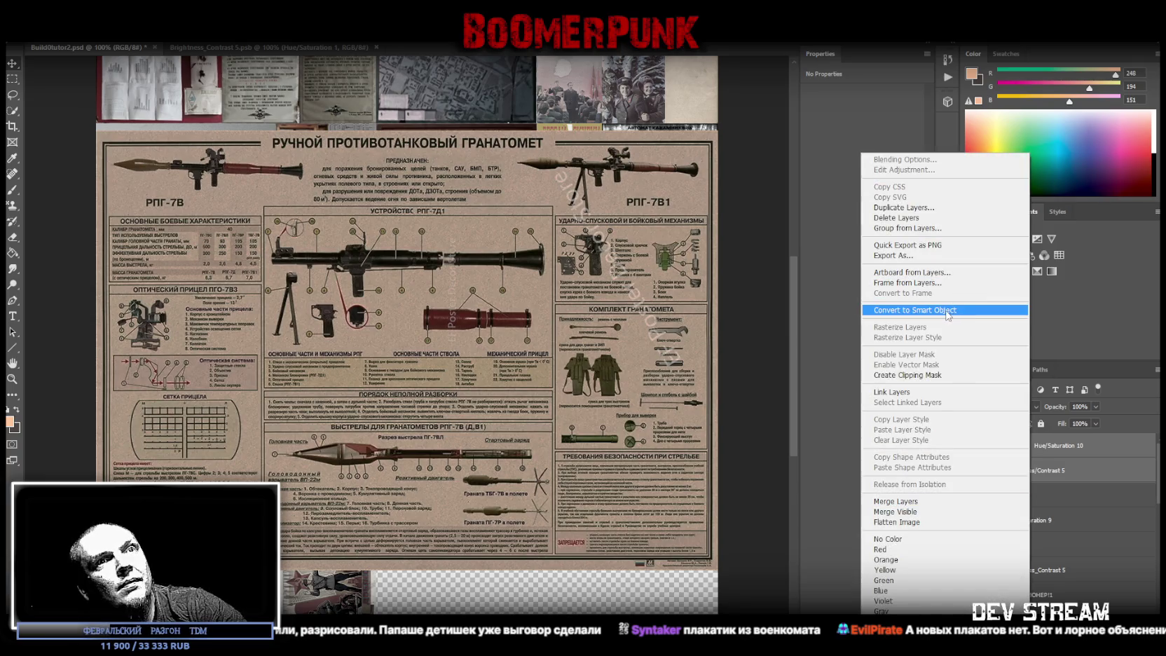
pyautogui.click(904, 501)
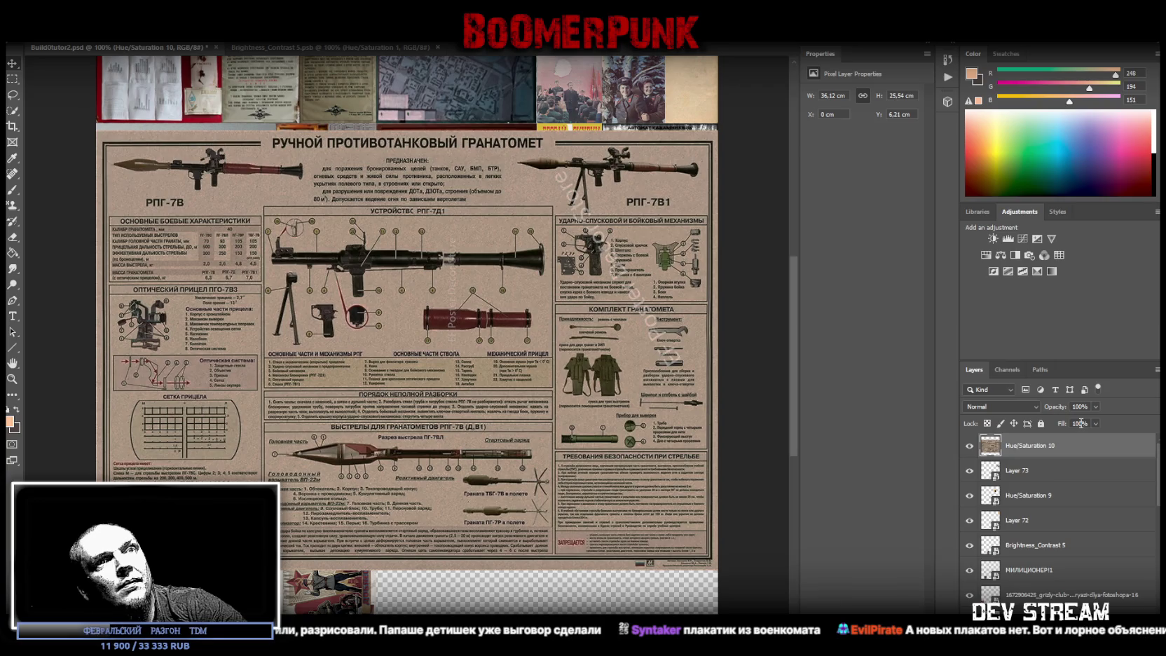
pyautogui.rightClick(1024, 445)
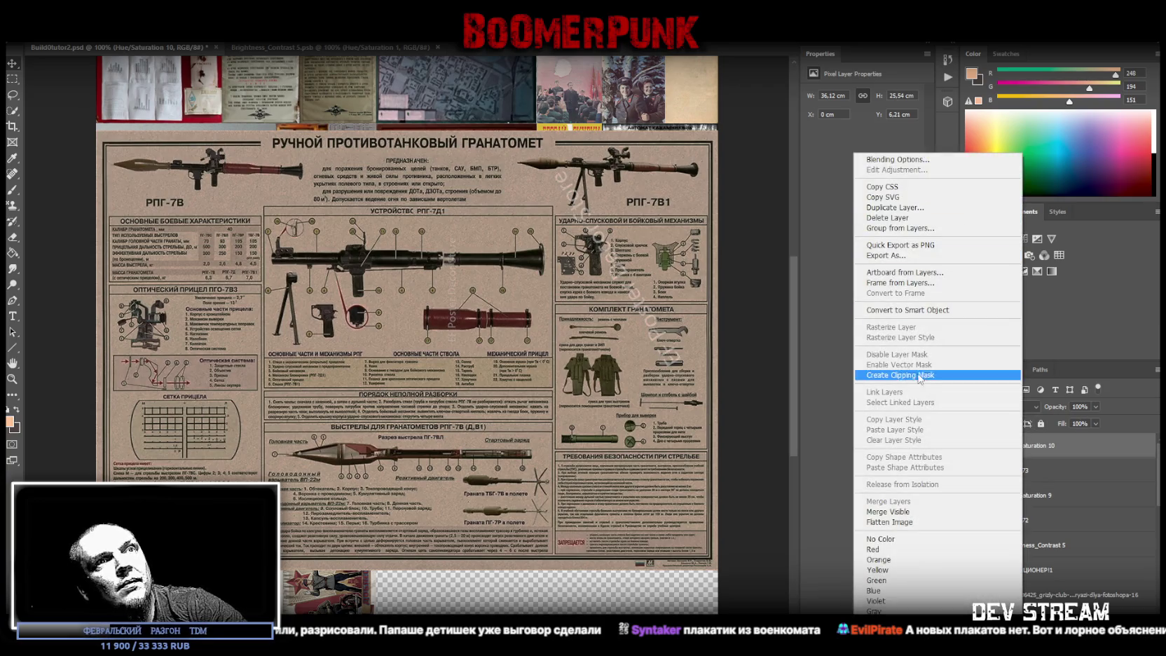
pyautogui.click(920, 309)
pyautogui.hotkey('ctrl', 't')
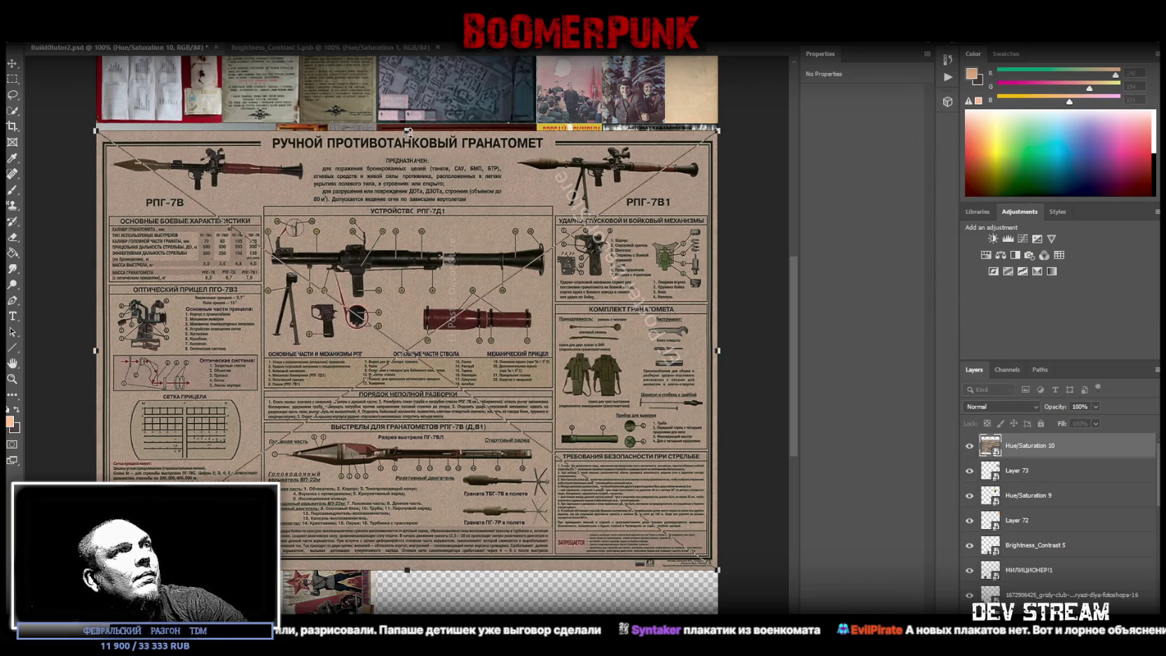
# Step: Shrink the RPG-7 poster and fit it under the ИНФОРМАЦИЯ board
pyautogui.moveTo(406, 129); pyautogui.dragTo(406, 342)
pyautogui.moveTo(244, 343); pyautogui.dragTo(329, 379)
pyautogui.moveTo(490, 386); pyautogui.dragTo(528, 269)
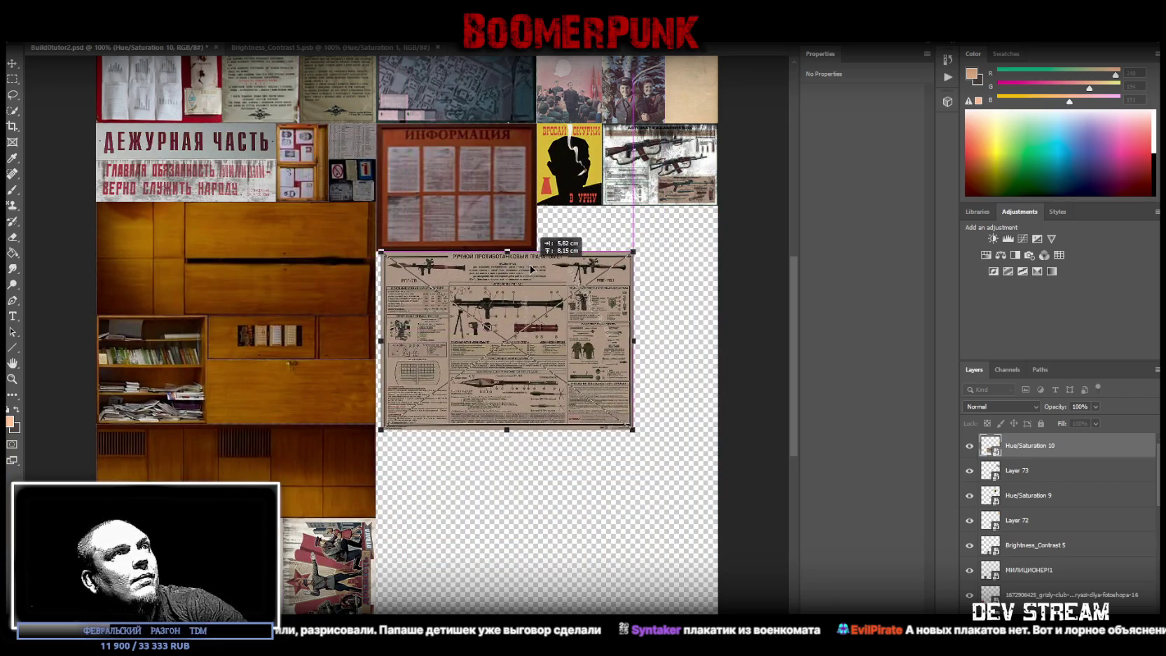
pyautogui.moveTo(627, 341)
pyautogui.mouseDown()
pyautogui.moveTo(536, 341)
pyautogui.moveTo(512, 312)
pyautogui.mouseUp()
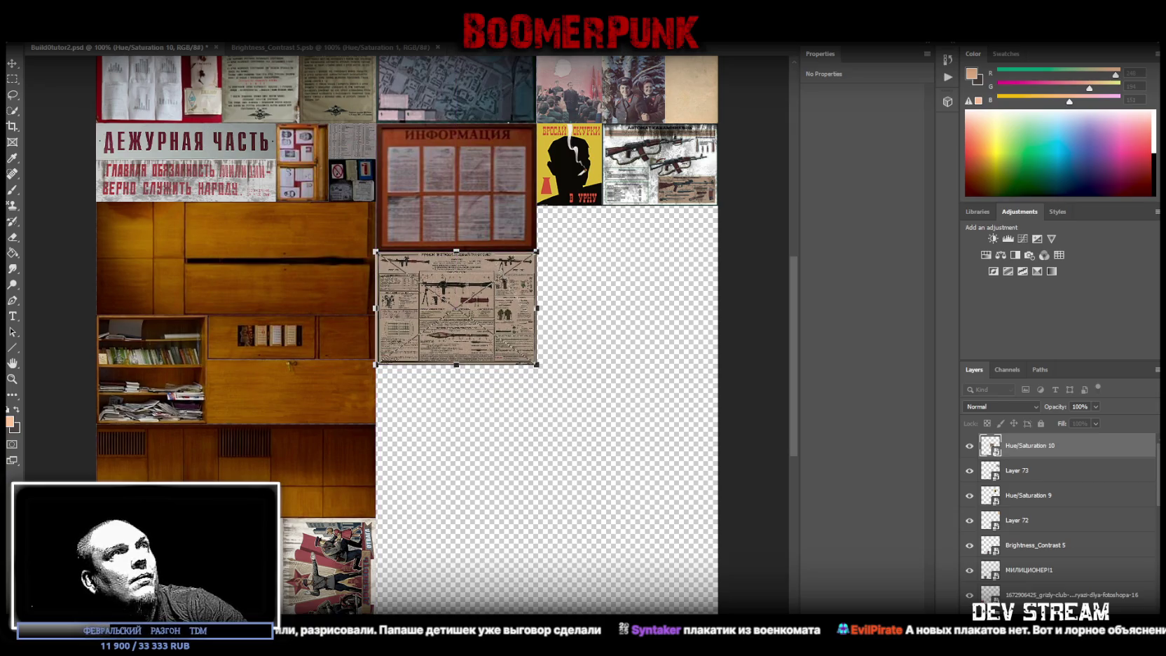
pyautogui.press('Return')
# Step: Zoom in to inspect the placed poster, then view the atlas at 100%
pyautogui.press('z')
pyautogui.click(464, 313)
pyautogui.moveTo(464, 314)
pyautogui.mouseDown()
pyautogui.moveTo(698, 154)
pyautogui.moveTo(699, 316)
pyautogui.moveTo(755, 422)
pyautogui.moveTo(739, 275)
pyautogui.mouseUp()
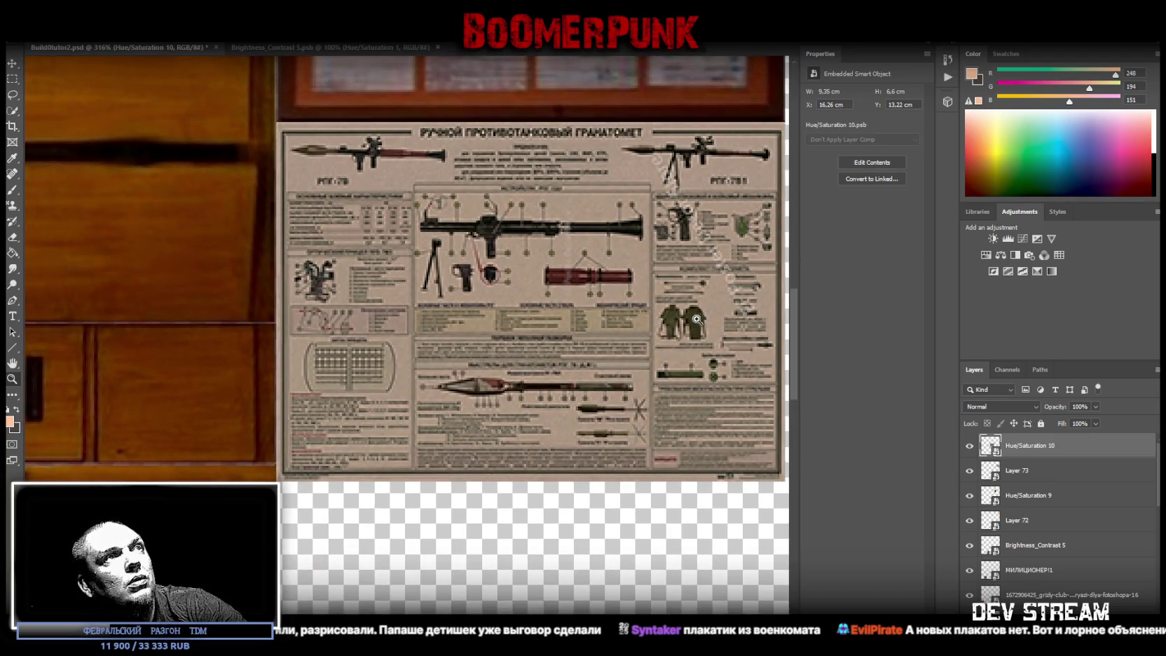
pyautogui.hotkey('ctrl', '1')
pyautogui.scroll(2, 729, 387)
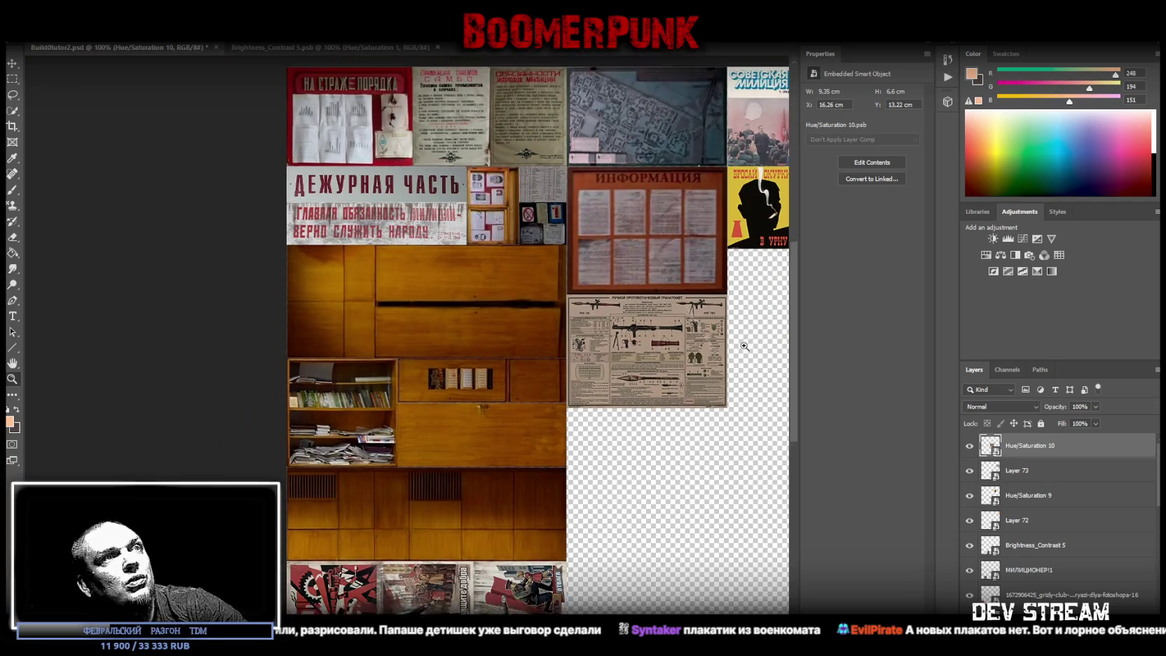
pyautogui.scroll(2, 727, 403)
pyautogui.keyDown('ctrl'); pyautogui.hscroll(1, 572, 414); pyautogui.keyUp('ctrl')
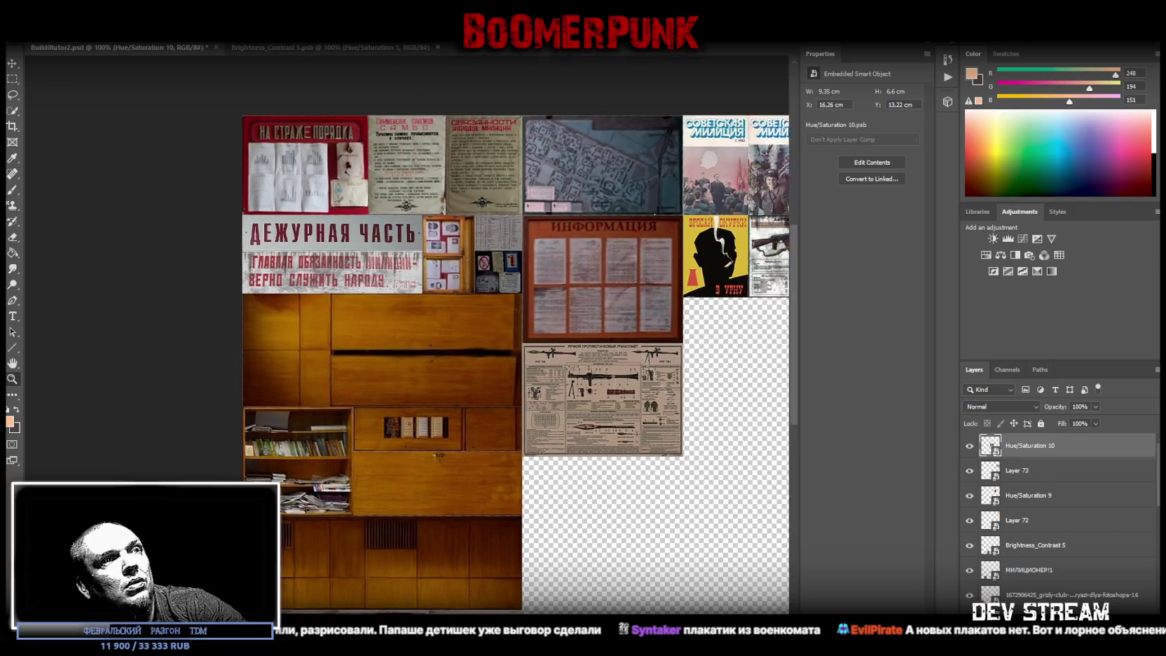
pyautogui.keyDown('ctrl'); pyautogui.hscroll(3, 572, 413); pyautogui.keyUp('ctrl')
pyautogui.keyDown('alt'); pyautogui.scroll(3, 549, 406); pyautogui.keyUp('alt')
# Step: Open the RPG-7 smart object and spot-heal watermarks near the top, description text and tool list
pyautogui.doubleClick(997, 447)
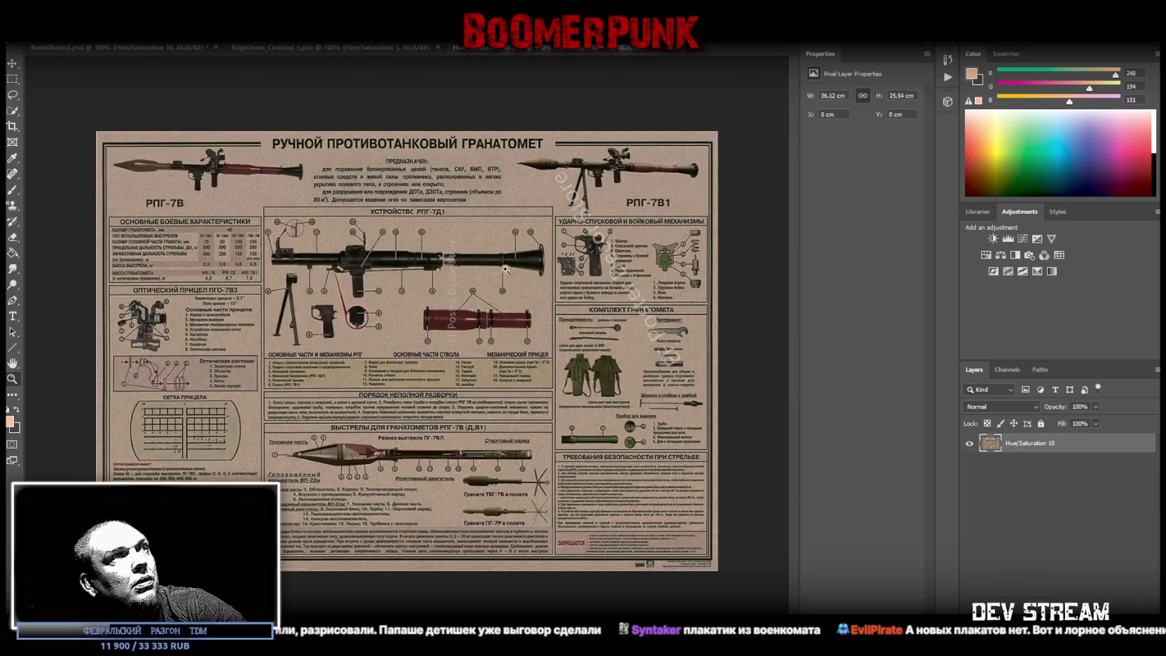
pyautogui.keyDown('alt'); pyautogui.scroll(4, 617, 203); pyautogui.keyUp('alt')
pyautogui.keyDown('alt'); pyautogui.scroll(-1, 617, 203); pyautogui.keyUp('alt')
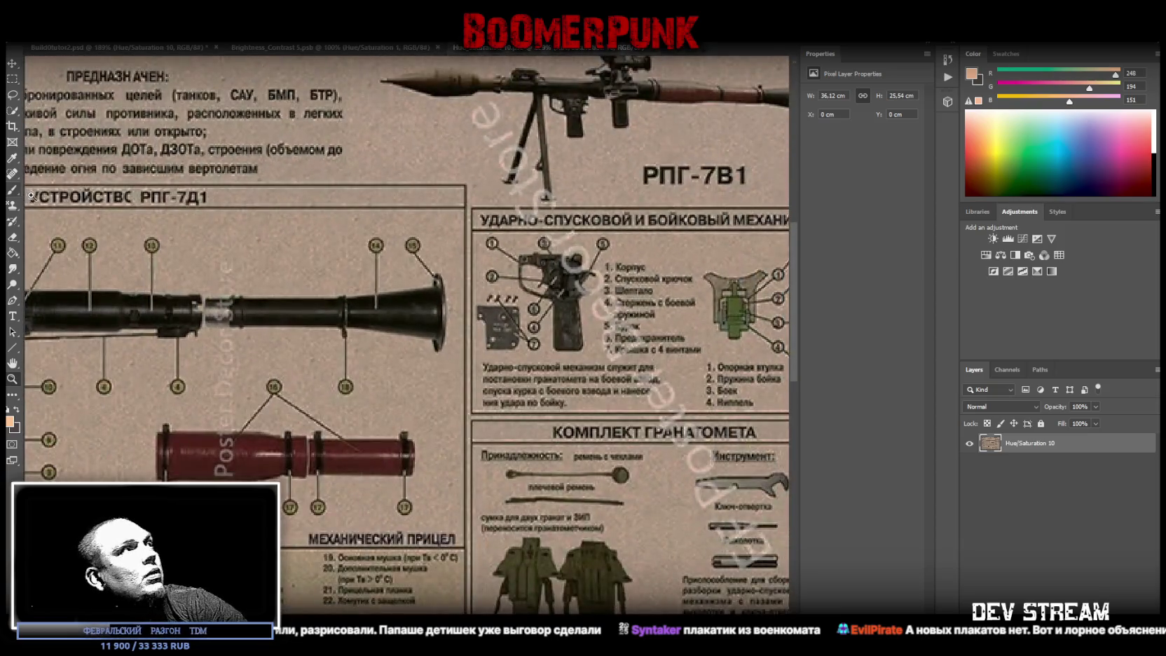
pyautogui.click(13, 173)
pyautogui.moveTo(484, 117); pyautogui.dragTo(511, 172)
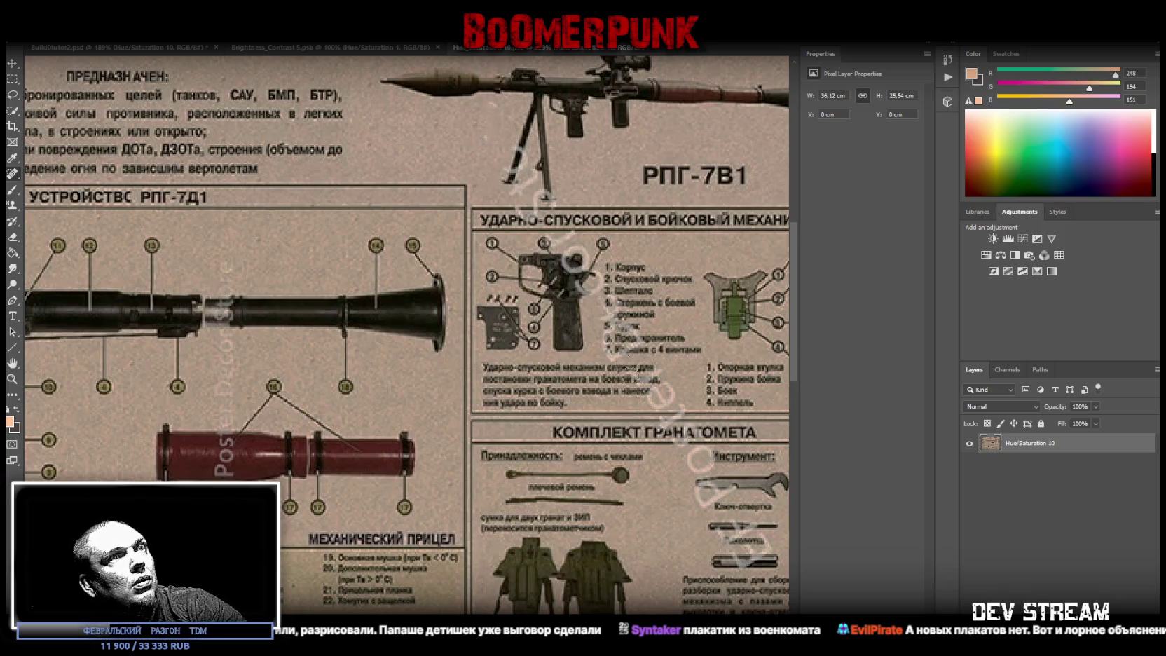
pyautogui.moveTo(694, 398); pyautogui.dragTo(655, 408)
pyautogui.moveTo(695, 466)
pyautogui.mouseDown()
pyautogui.moveTo(704, 457)
pyautogui.moveTo(706, 499)
pyautogui.mouseUp()
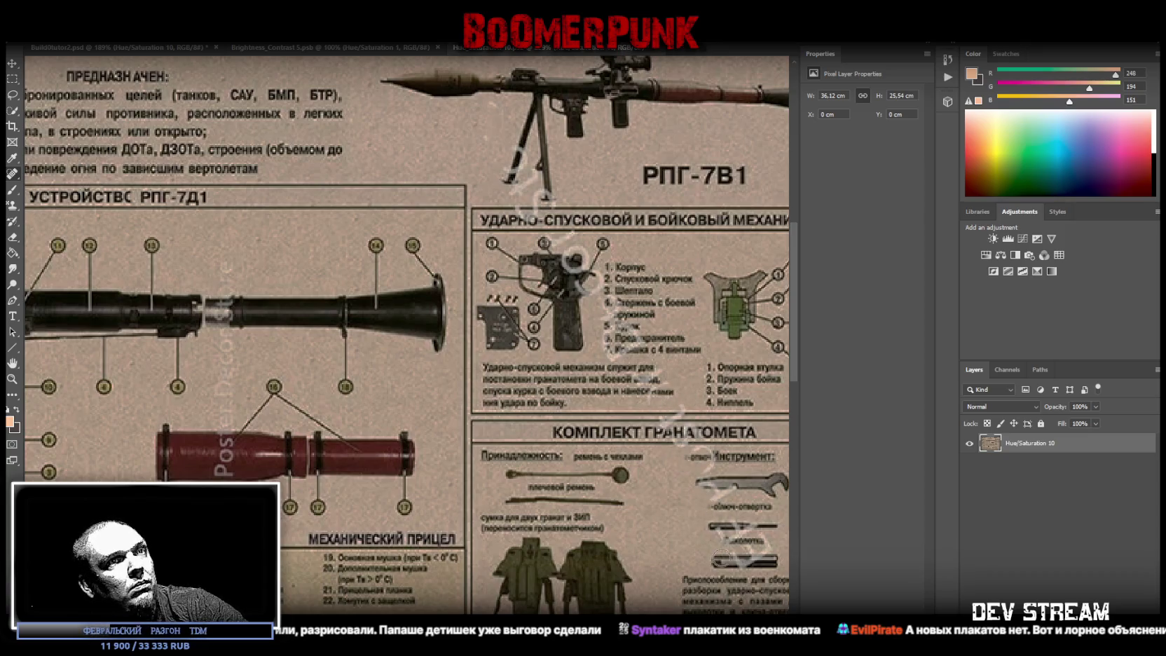
# Step: Heal the watermarks beside the bipod and across and below the launcher
pyautogui.scroll(1, 722, 541)
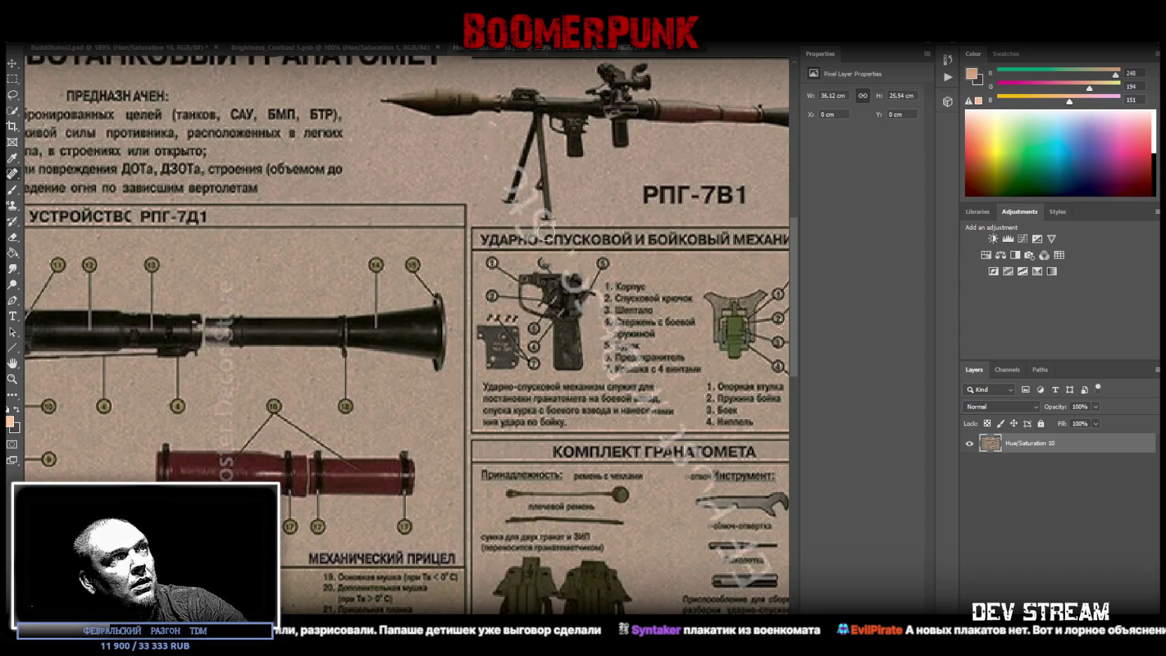
pyautogui.moveTo(534, 212); pyautogui.dragTo(529, 170)
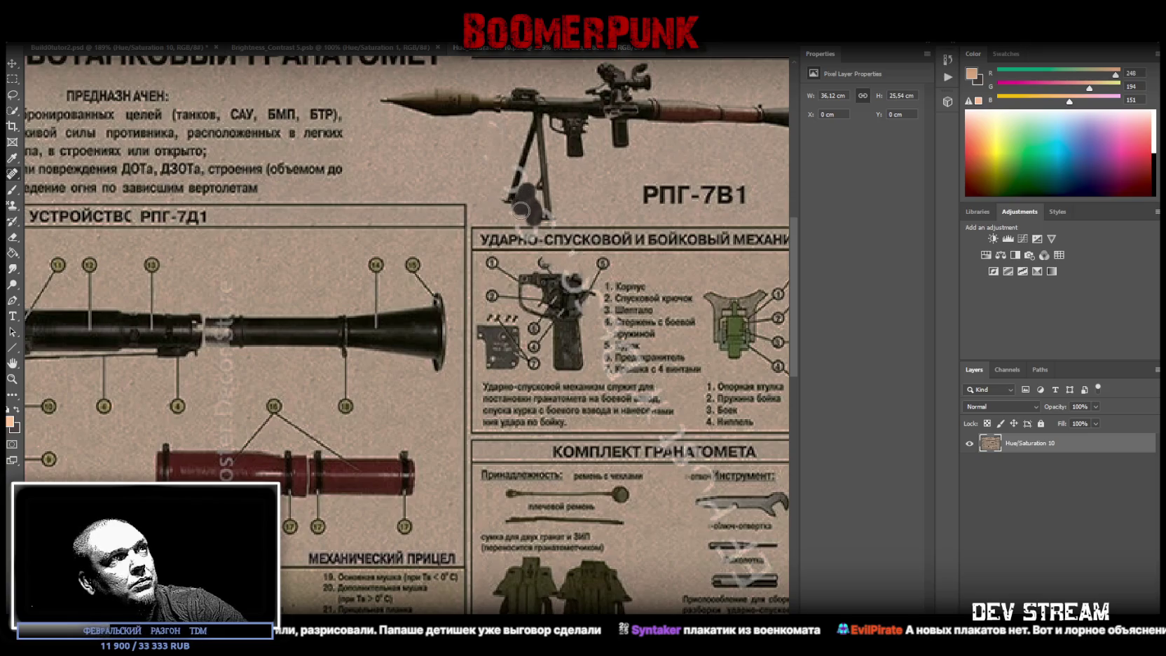
pyautogui.click(520, 204)
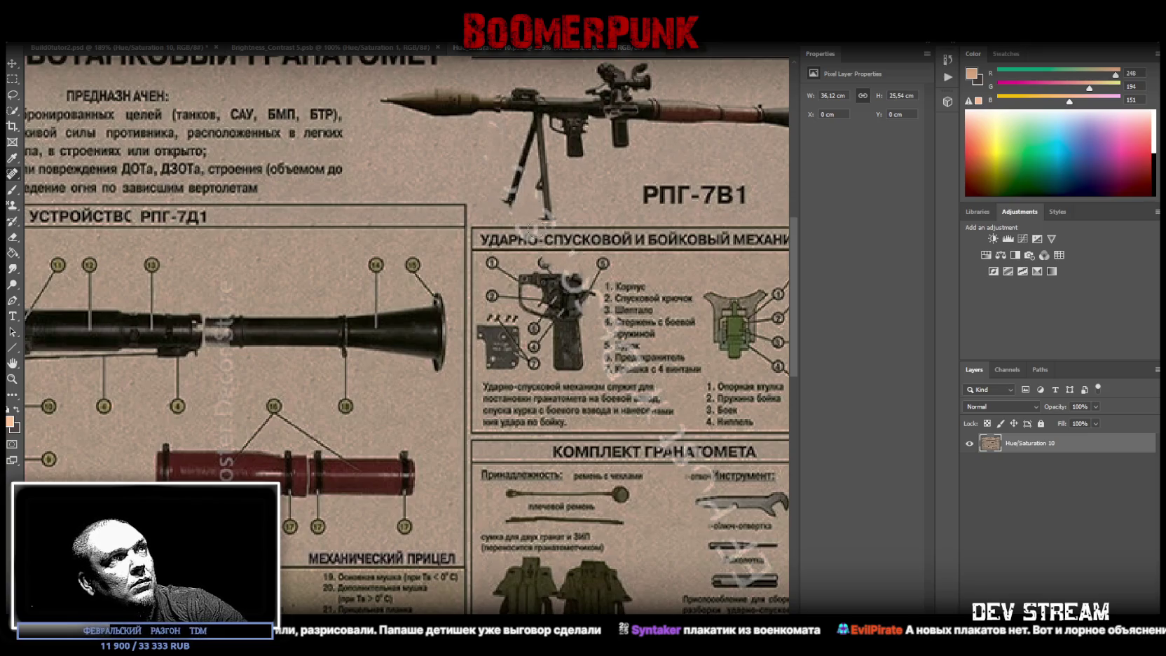
pyautogui.scroll(-2, 546, 412)
pyautogui.moveTo(233, 311); pyautogui.dragTo(223, 382)
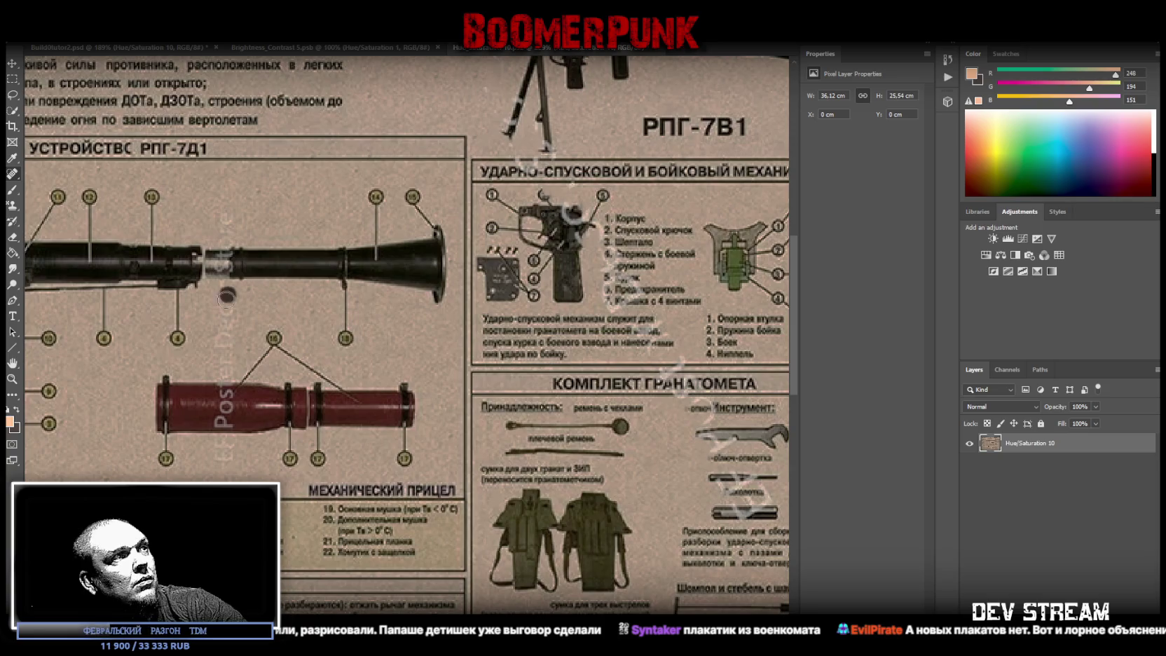
pyautogui.moveTo(239, 462); pyautogui.dragTo(220, 446)
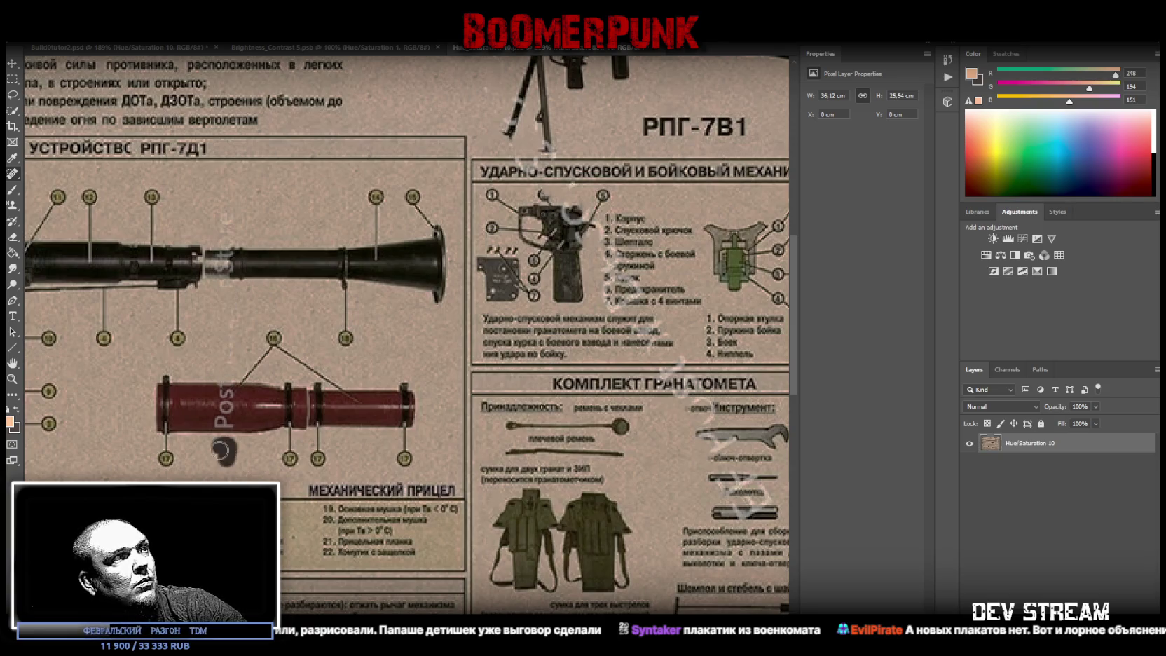
pyautogui.click(226, 226)
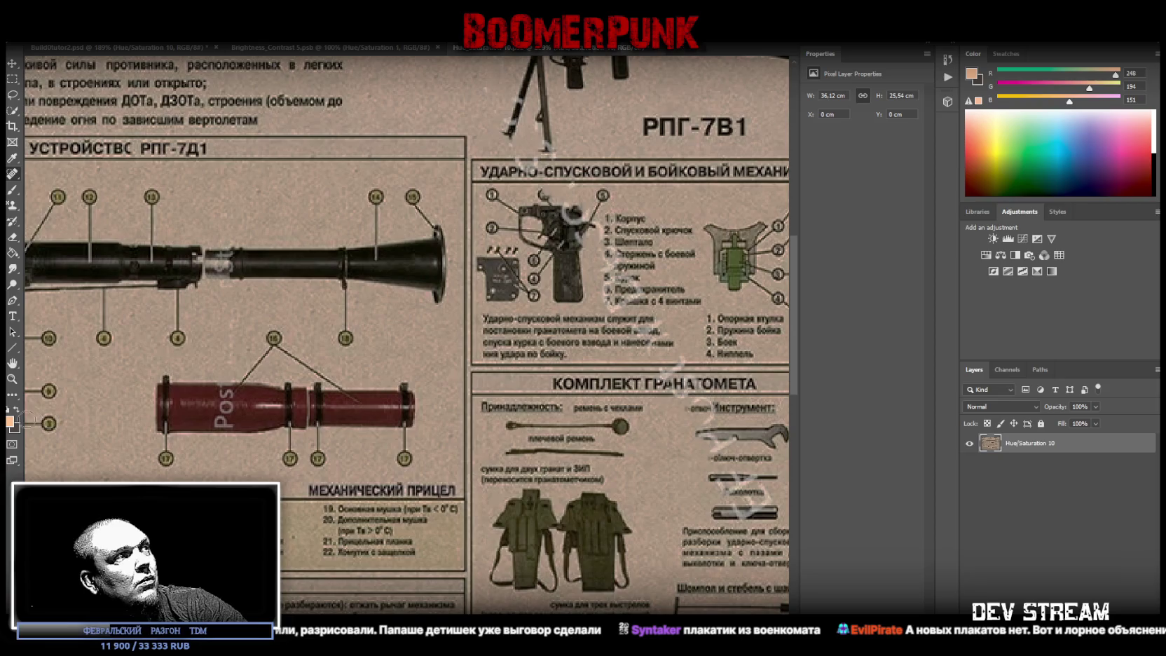
# Step: Remove remaining watermark text from the red tube and stray marks in the tool illustration
pyautogui.click(12, 378)
pyautogui.moveTo(330, 421)
pyautogui.mouseDown()
pyautogui.moveTo(267, 421)
pyautogui.moveTo(497, 368)
pyautogui.mouseUp()
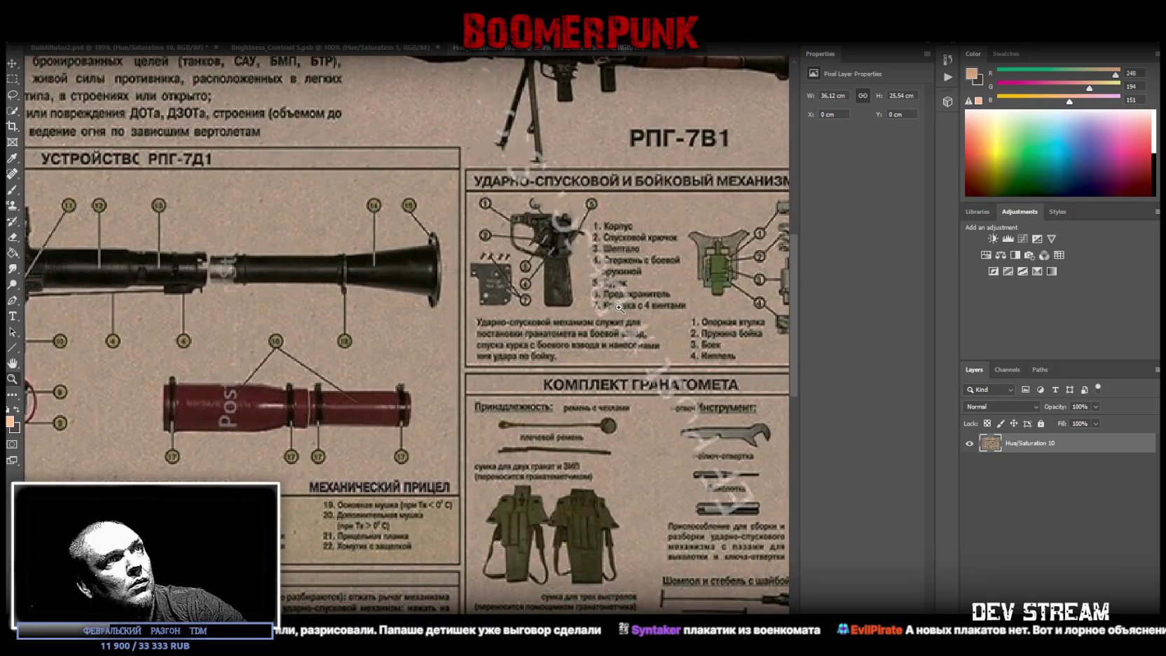
pyautogui.moveTo(624, 309); pyautogui.dragTo(606, 310)
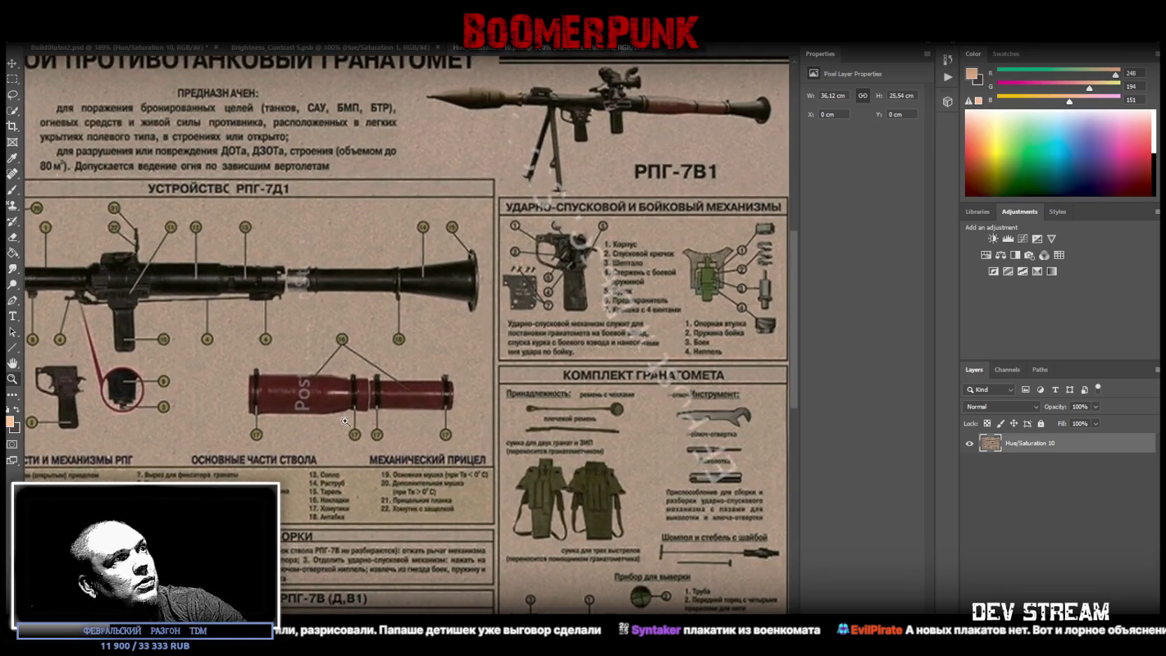
pyautogui.moveTo(302, 397); pyautogui.dragTo(315, 405)
pyautogui.moveTo(720, 457)
pyautogui.mouseDown()
pyautogui.moveTo(681, 449)
pyautogui.moveTo(744, 453)
pyautogui.mouseUp()
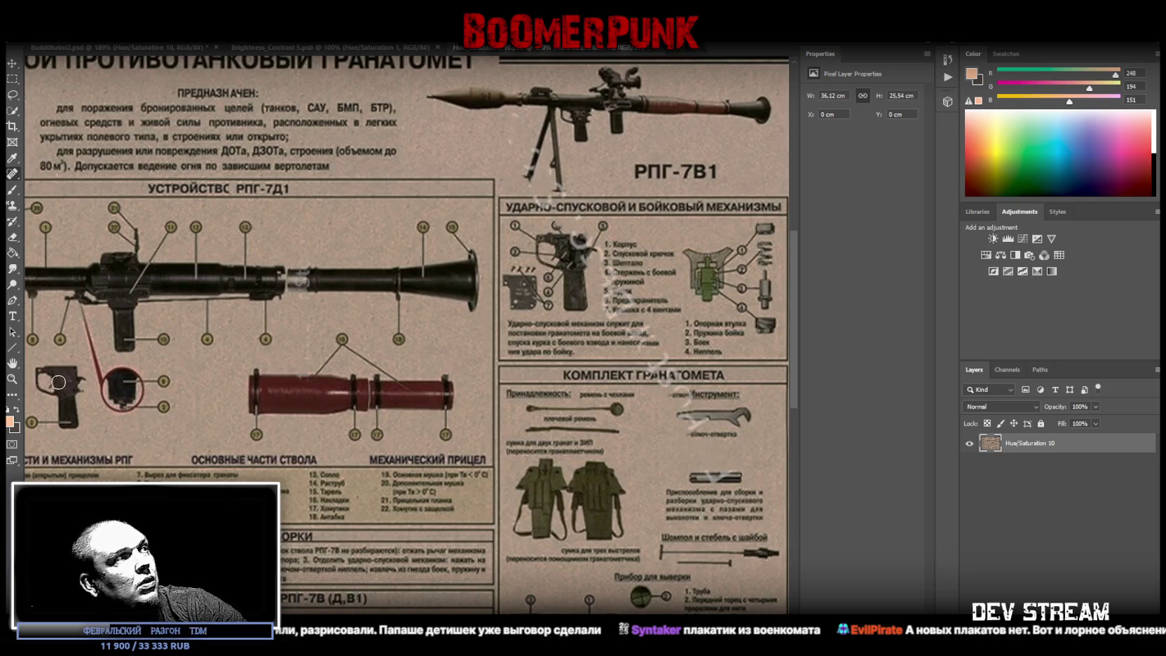
pyautogui.keyDown('alt'); pyautogui.scroll(-5, 448, 330); pyautogui.keyUp('alt')
pyautogui.keyDown('alt'); pyautogui.scroll(2, 496, 434); pyautogui.keyUp('alt')
pyautogui.hotkey('ctrl', '+')
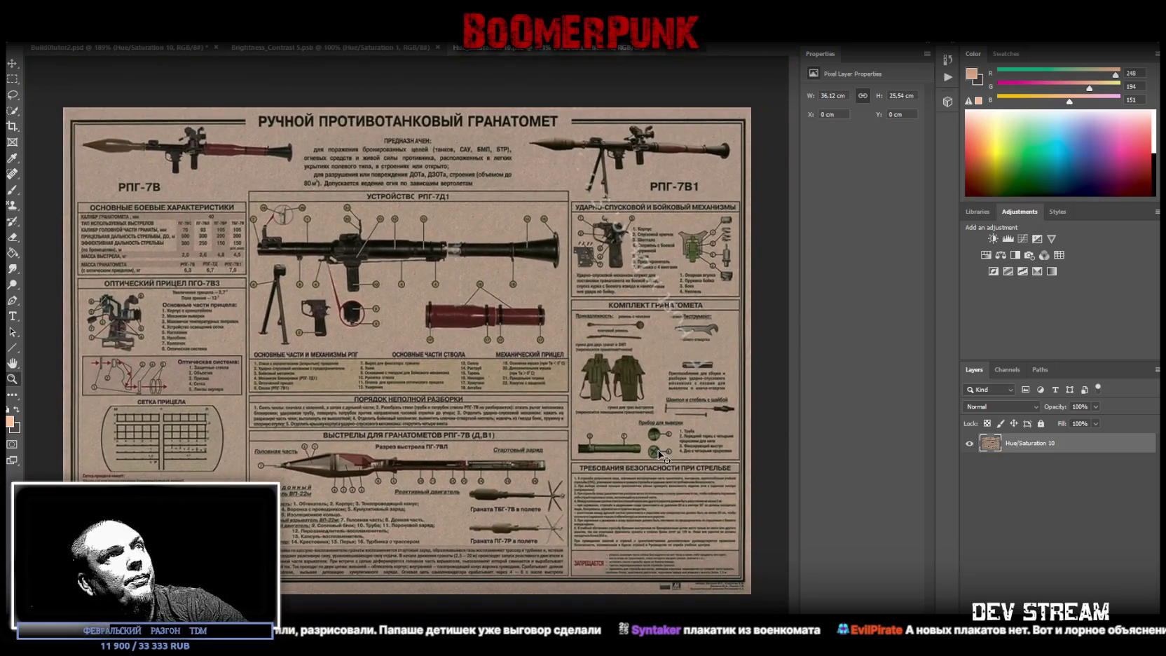
# Step: Close the .psb and the other poster document, leaving the BuildOutdor2.psd atlas
pyautogui.click(650, 47)
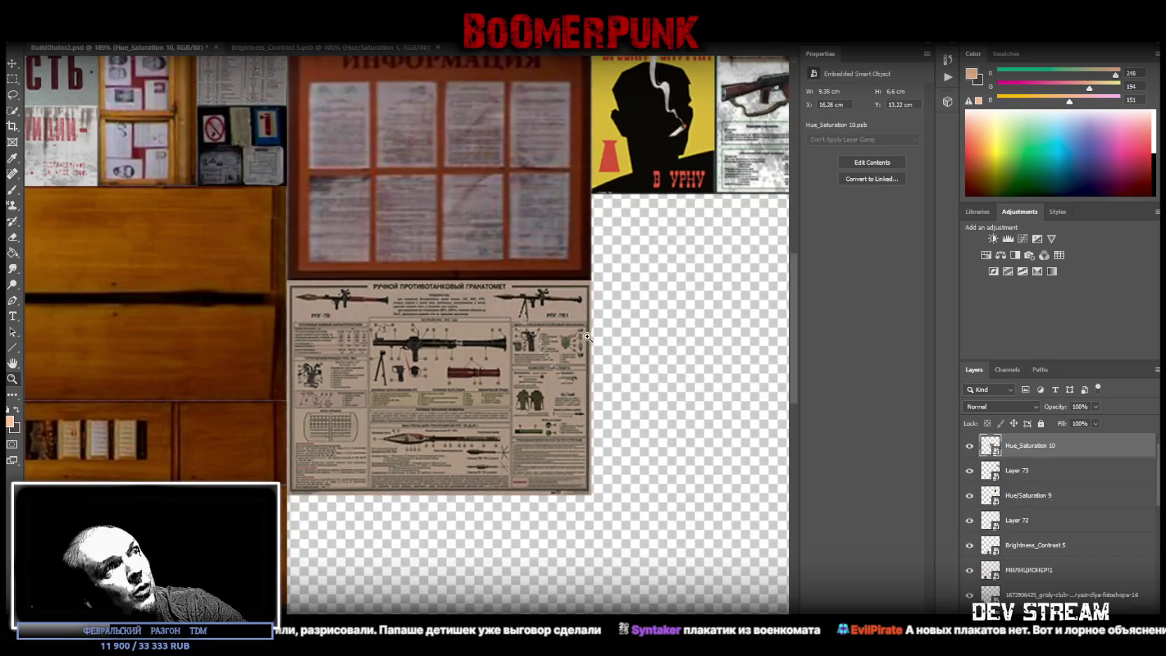
pyautogui.moveTo(587, 337)
pyautogui.mouseDown()
pyautogui.moveTo(559, 391)
pyautogui.moveTo(604, 395)
pyautogui.moveTo(487, 209)
pyautogui.mouseUp()
pyautogui.click(348, 48)
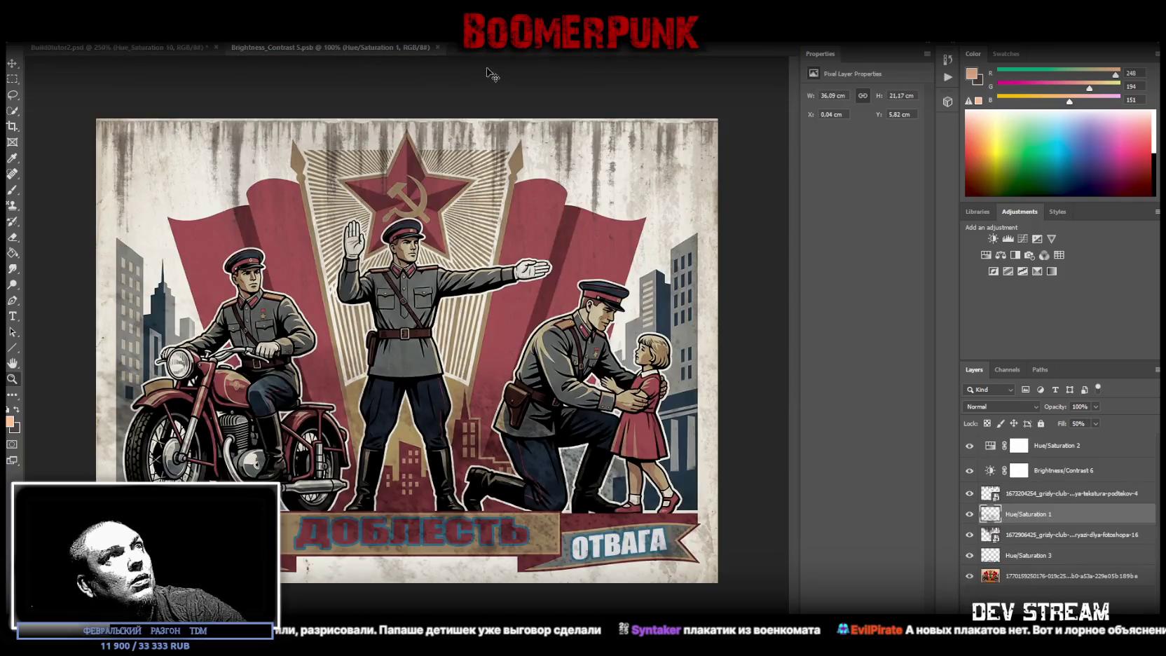
pyautogui.click(437, 47)
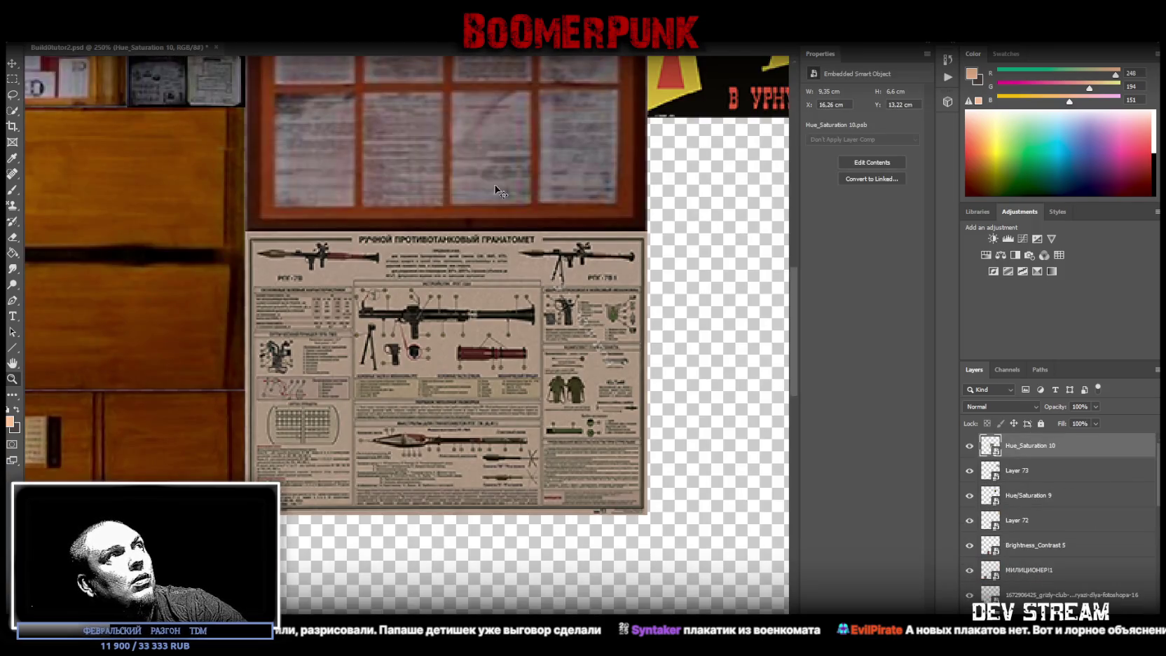
pyautogui.keyDown('alt'); pyautogui.scroll(-5, 621, 365); pyautogui.keyUp('alt')
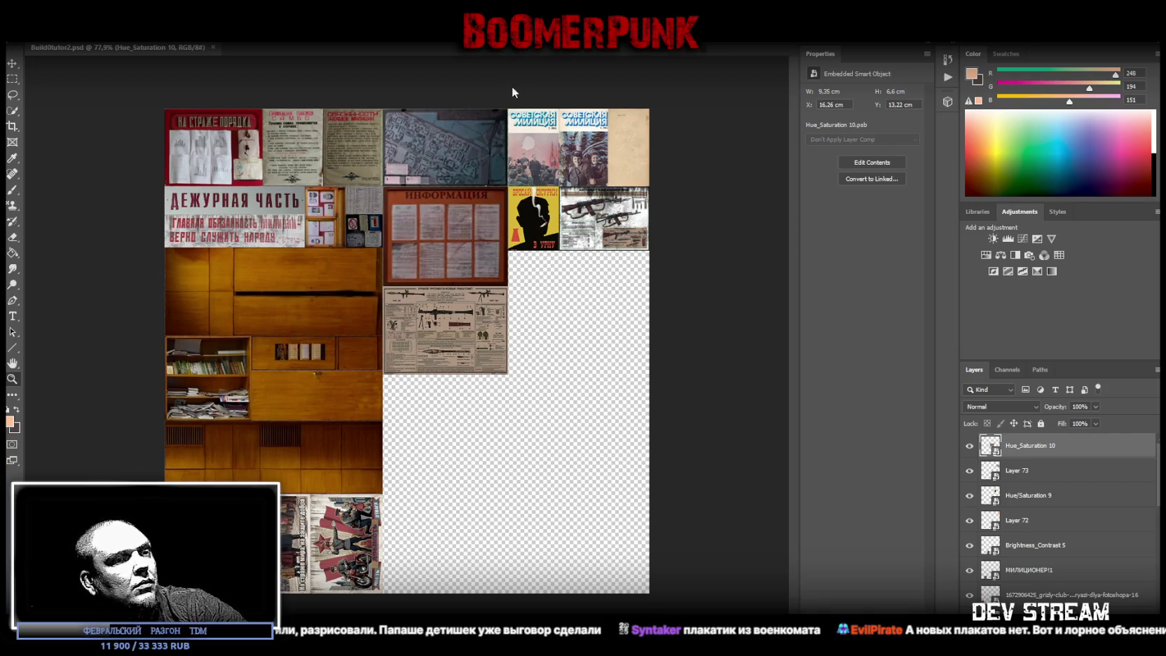
# Step: Paste the green fire-training AK poster and darken it with a merged Brightness/Contrast adjustment
pyautogui.hotkey('ctrl', 'v')
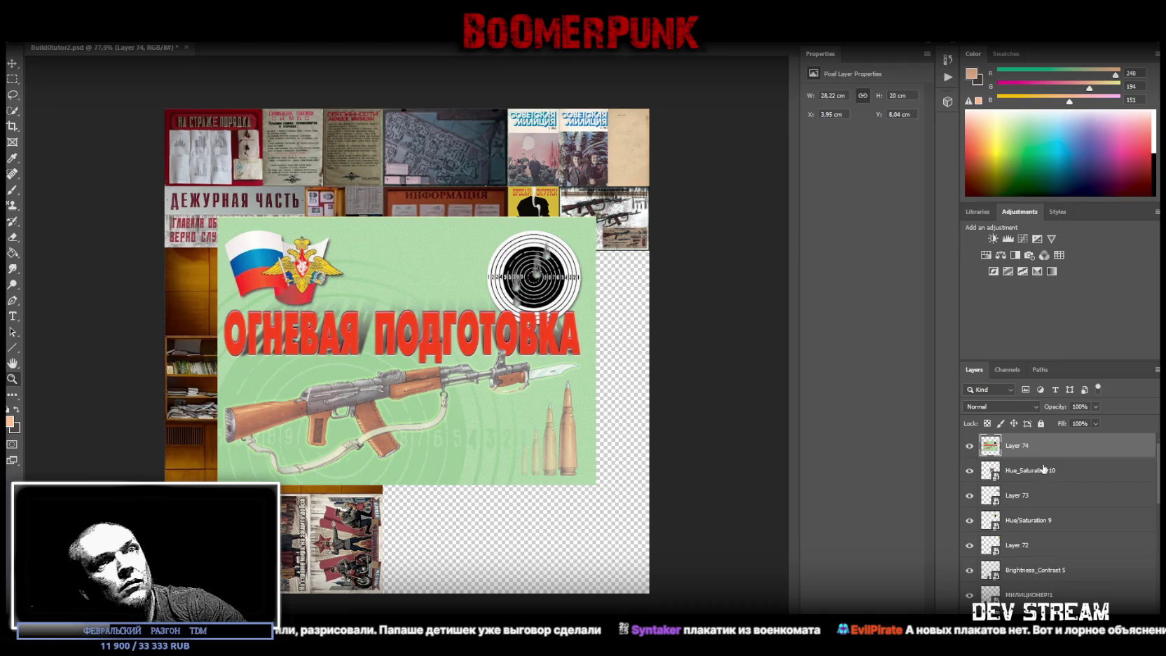
pyautogui.click(993, 238)
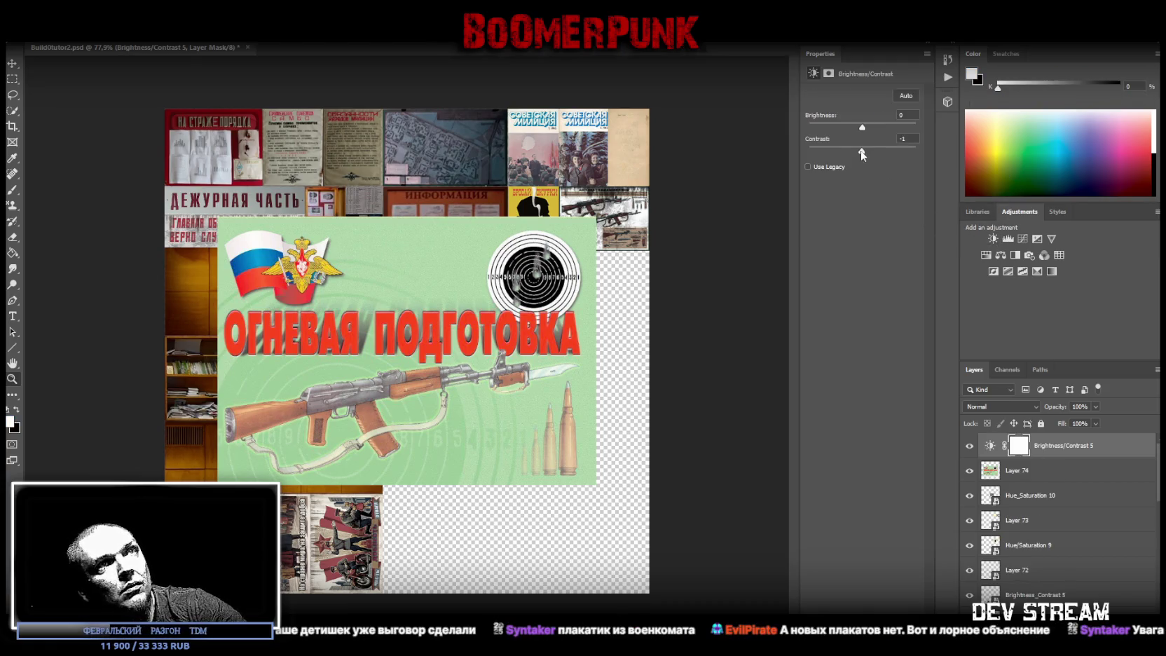
pyautogui.moveTo(874, 127)
pyautogui.mouseDown()
pyautogui.moveTo(824, 136)
pyautogui.moveTo(954, 154)
pyautogui.mouseUp()
pyautogui.moveTo(829, 127); pyautogui.dragTo(842, 128)
pyautogui.rightClick(1021, 479)
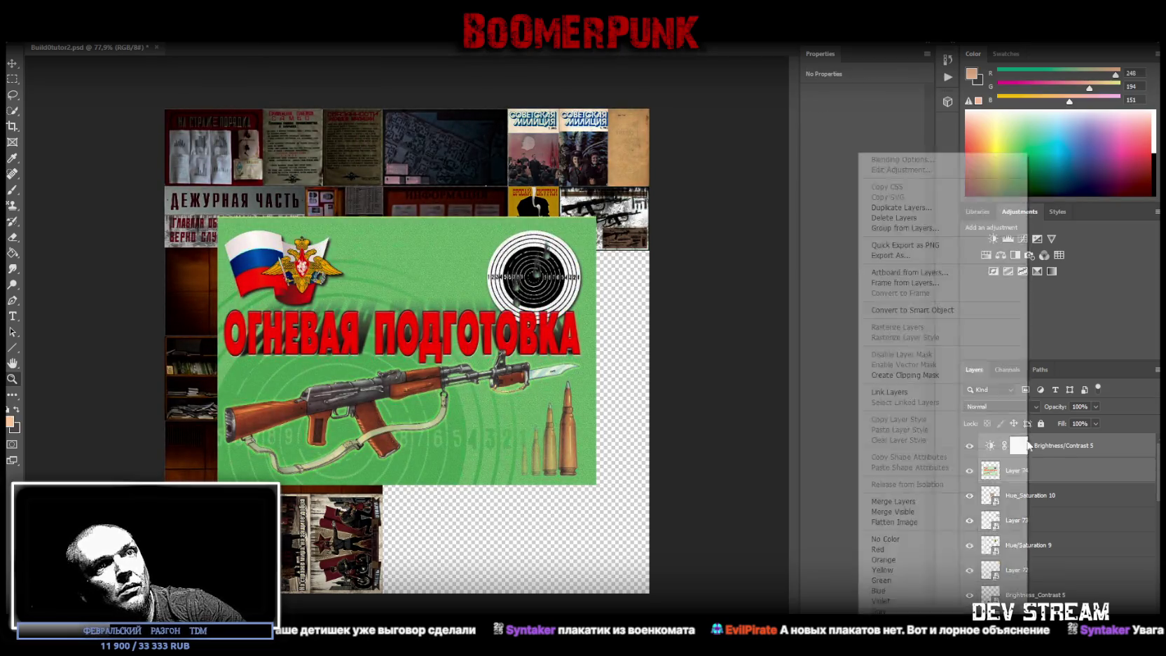
pyautogui.click(939, 501)
# Step: Strongly desaturate the green poster, merge it, and convert it to a smart object
pyautogui.click(985, 256)
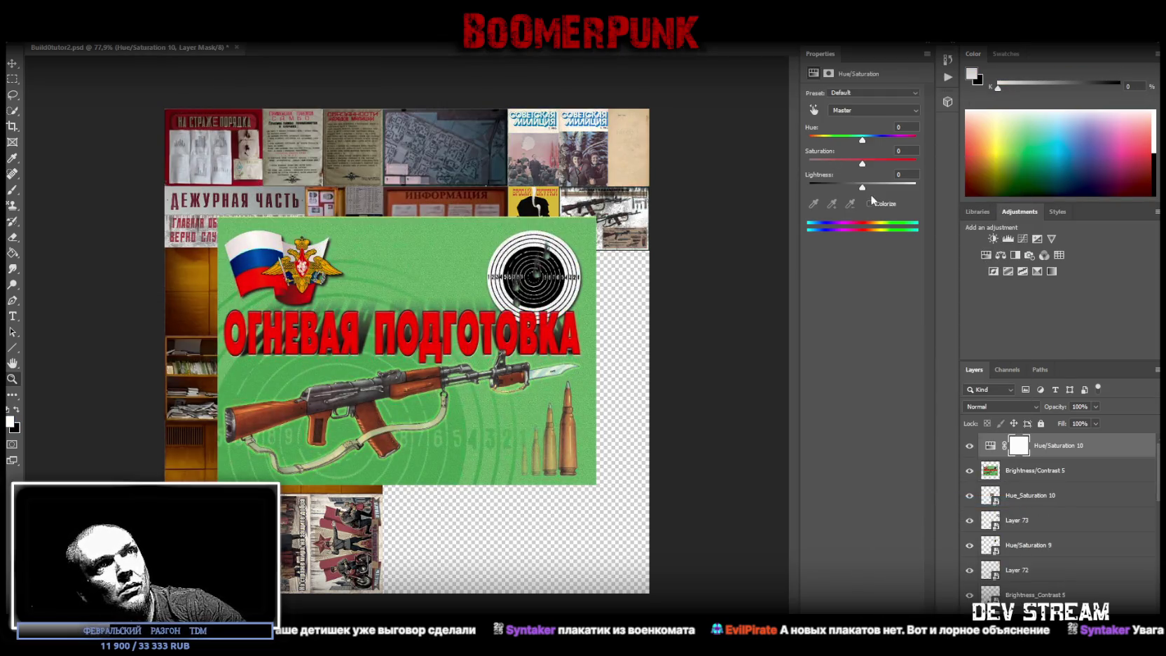
pyautogui.moveTo(862, 163); pyautogui.dragTo(828, 164)
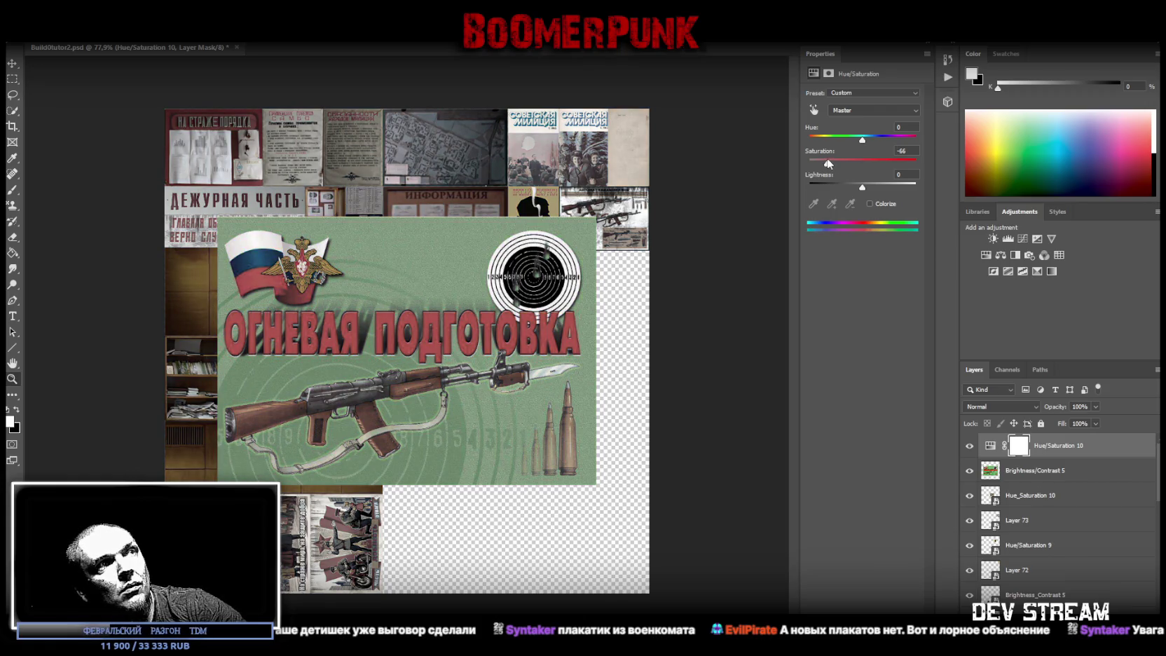
pyautogui.keyDown('shift'); pyautogui.click(1011, 471); pyautogui.keyUp('shift')
pyautogui.rightClick(1010, 471)
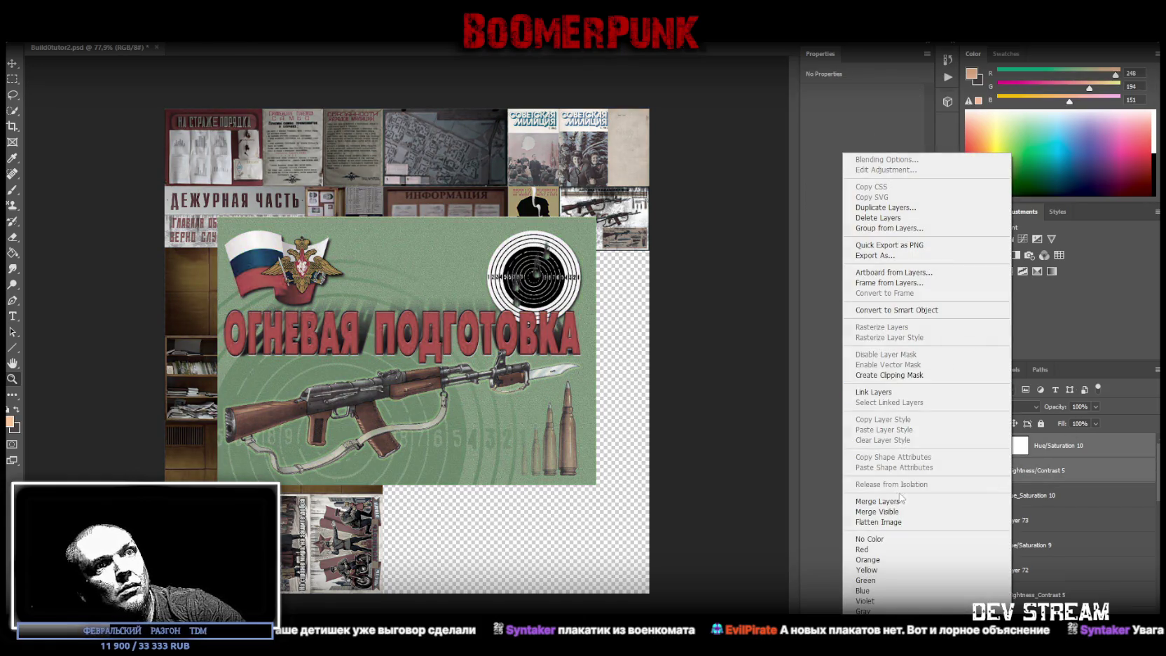
pyautogui.click(904, 500)
pyautogui.rightClick(1007, 452)
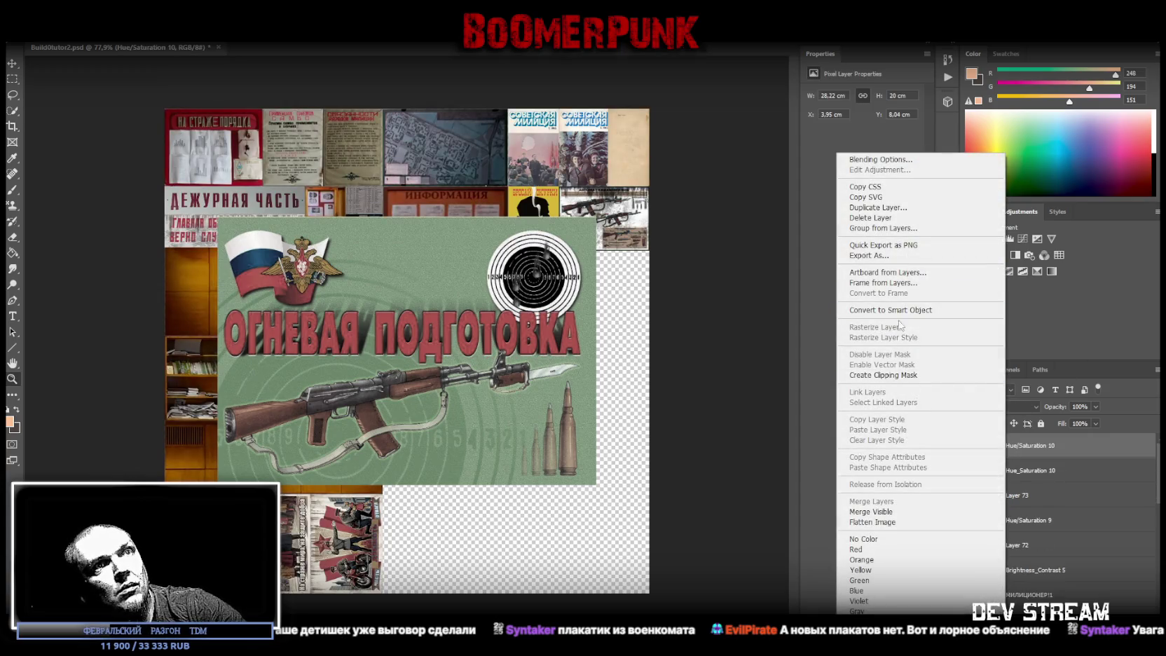
pyautogui.click(890, 310)
# Step: Shrink the green poster and move it into the slot at the atlas's right edge
pyautogui.hotkey('ctrl', 't')
pyautogui.moveTo(406, 217); pyautogui.dragTo(397, 325)
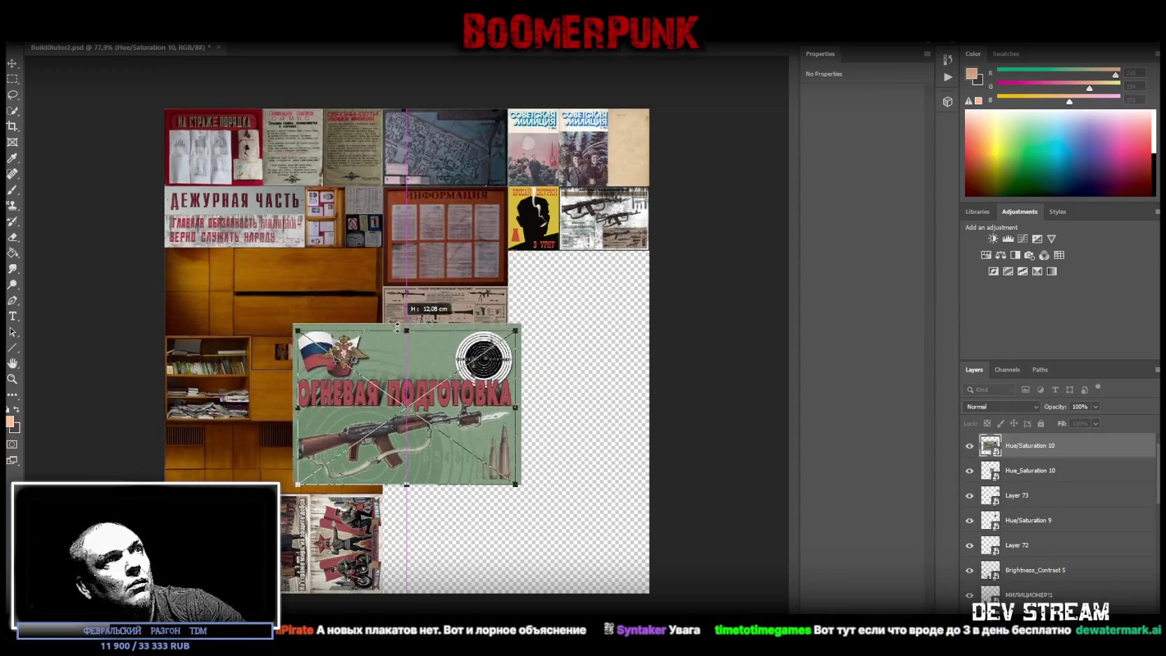
pyautogui.moveTo(389, 366); pyautogui.dragTo(531, 279)
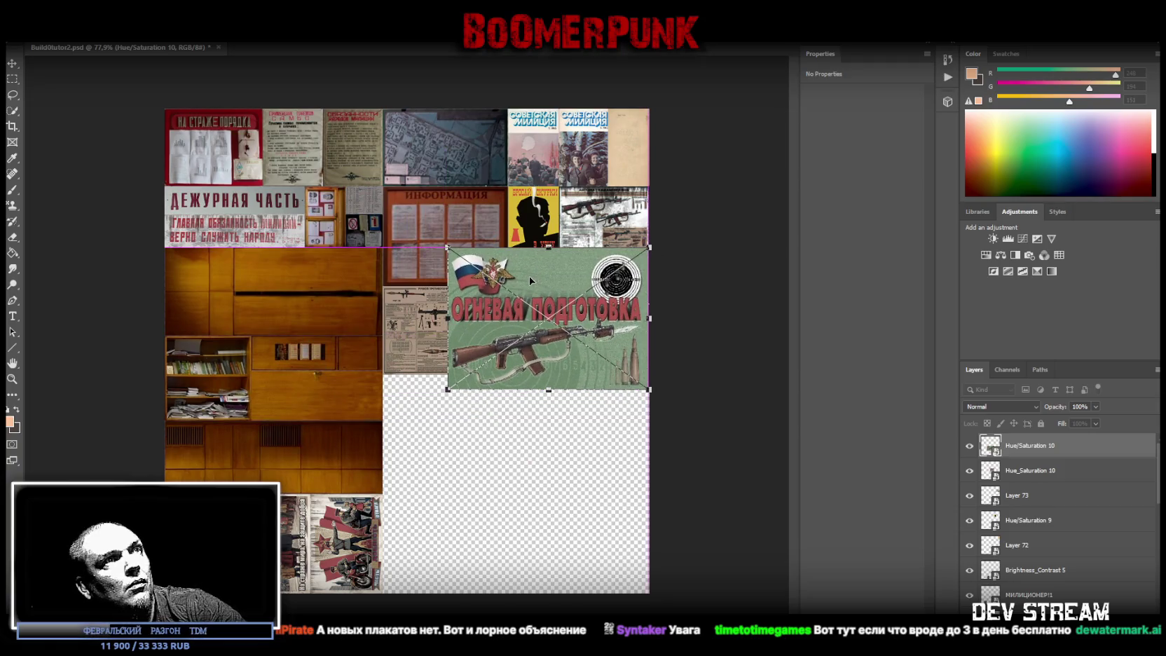
pyautogui.moveTo(447, 319)
pyautogui.mouseDown()
pyautogui.moveTo(559, 319)
pyautogui.moveTo(583, 287)
pyautogui.mouseUp()
pyautogui.press('Return')
# Step: Nudge the green AK poster slightly down and commit its final position
pyautogui.moveTo(596, 291); pyautogui.dragTo(581, 606)
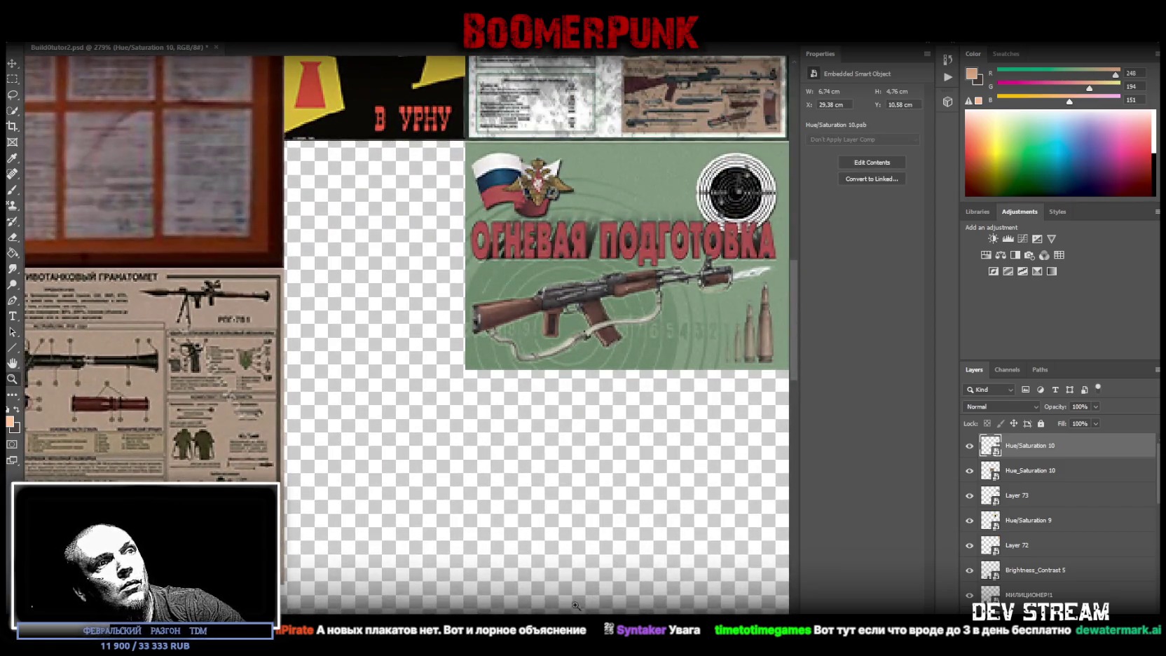
pyautogui.hscroll(3, 552, 242)
pyautogui.hotkey('ctrl', 't')
pyautogui.moveTo(551, 231)
pyautogui.mouseDown()
pyautogui.moveTo(551, 241)
pyautogui.moveTo(552, 230)
pyautogui.mouseUp()
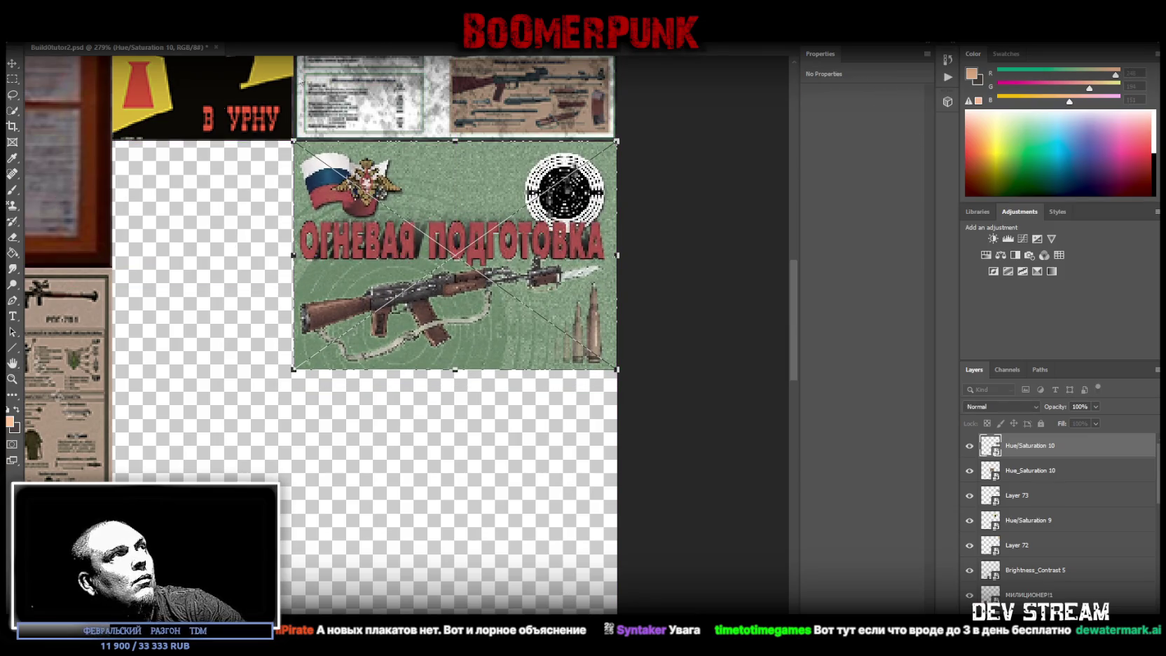
pyautogui.press('Return')
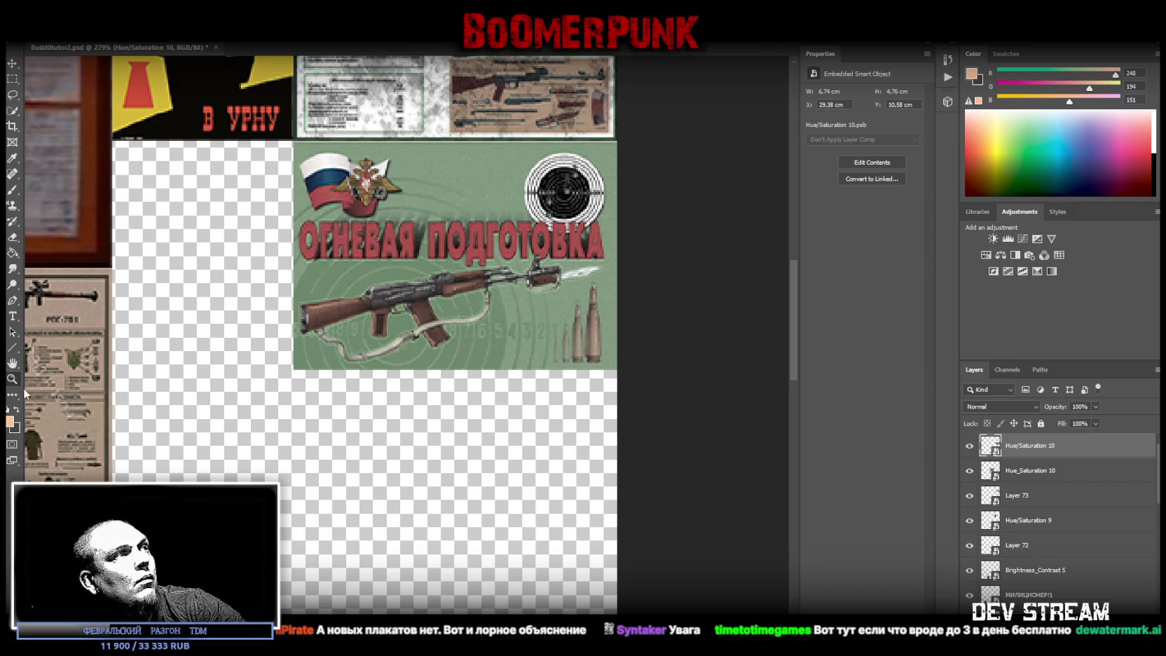
pyautogui.keyDown('alt'); pyautogui.scroll(-3, 292, 478); pyautogui.keyUp('alt')
pyautogui.keyDown('alt'); pyautogui.scroll(-3, 292, 479); pyautogui.keyUp('alt')
pyautogui.keyDown('alt'); pyautogui.scroll(1, 512, 515); pyautogui.keyUp('alt')
pyautogui.keyDown('alt'); pyautogui.scroll(2, 533, 510); pyautogui.keyUp('alt')
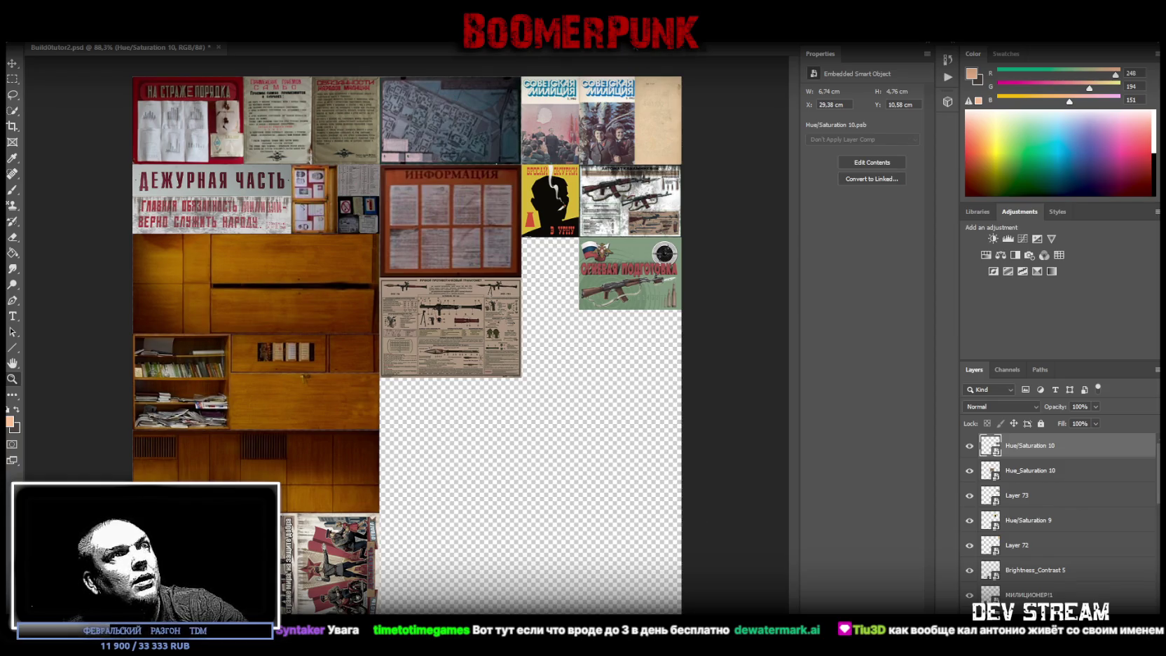
# Step: Paste the Mosin rifle soldier poster and convert it to a smart object
pyautogui.hotkey('ctrl', 'v')
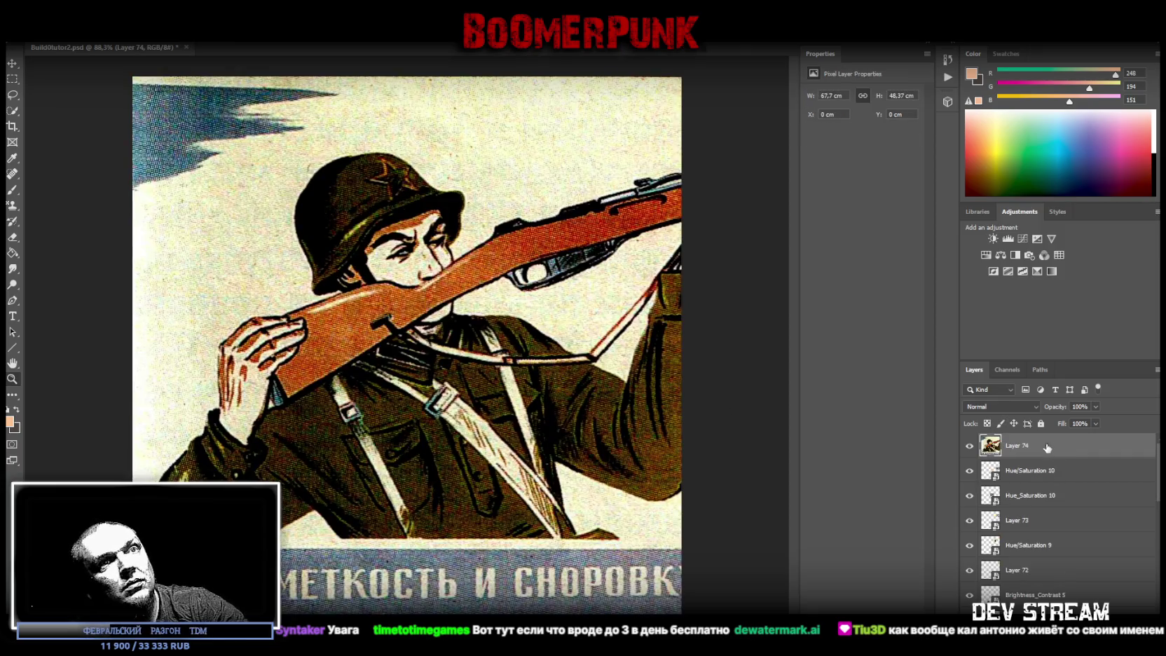
pyautogui.rightClick(1045, 446)
pyautogui.click(928, 310)
# Step: Shrink the soldier poster to 6.74 × 4.48 cm, aligned with the RPG-7 poster's bottom edge
pyautogui.hotkey('ctrl', 't')
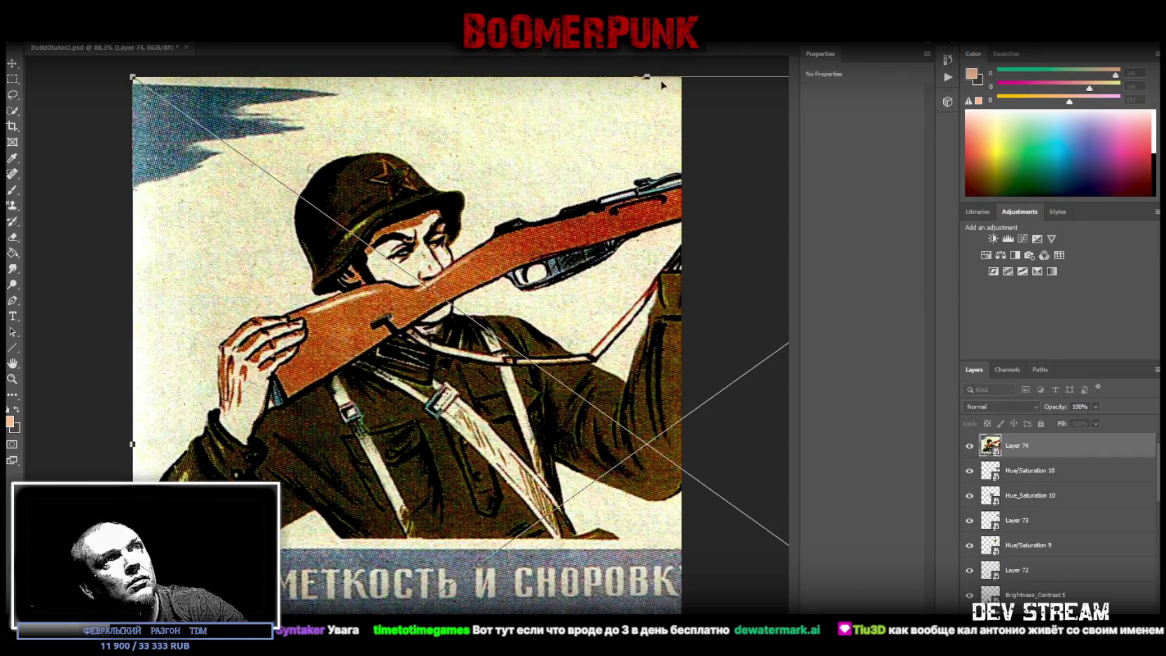
pyautogui.moveTo(646, 77); pyautogui.dragTo(729, 281)
pyautogui.moveTo(569, 317); pyautogui.dragTo(483, 270)
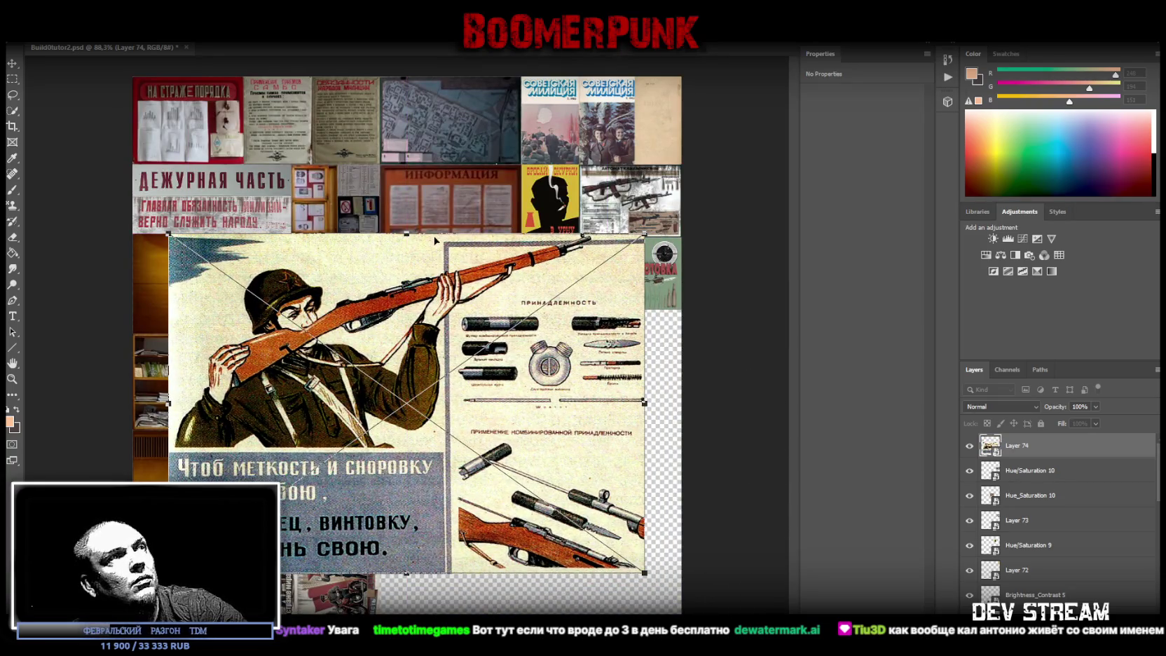
pyautogui.moveTo(407, 236)
pyautogui.mouseDown()
pyautogui.moveTo(407, 364)
pyautogui.moveTo(550, 315)
pyautogui.mouseUp()
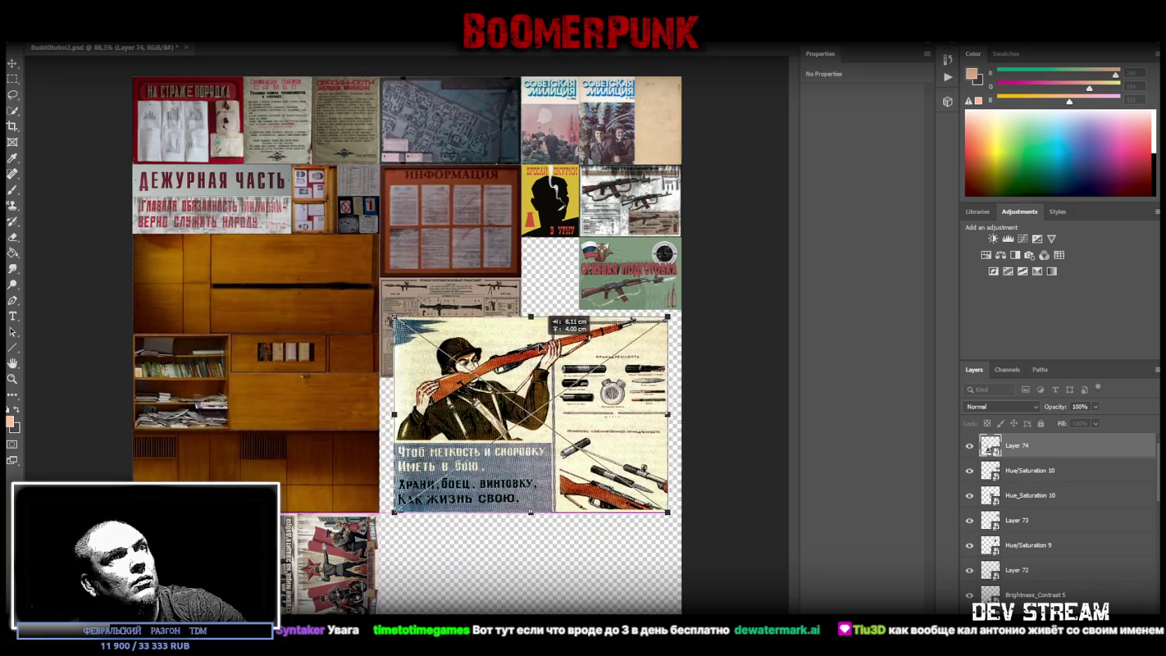
pyautogui.moveTo(397, 406)
pyautogui.mouseDown()
pyautogui.moveTo(580, 395)
pyautogui.moveTo(587, 341)
pyautogui.mouseUp()
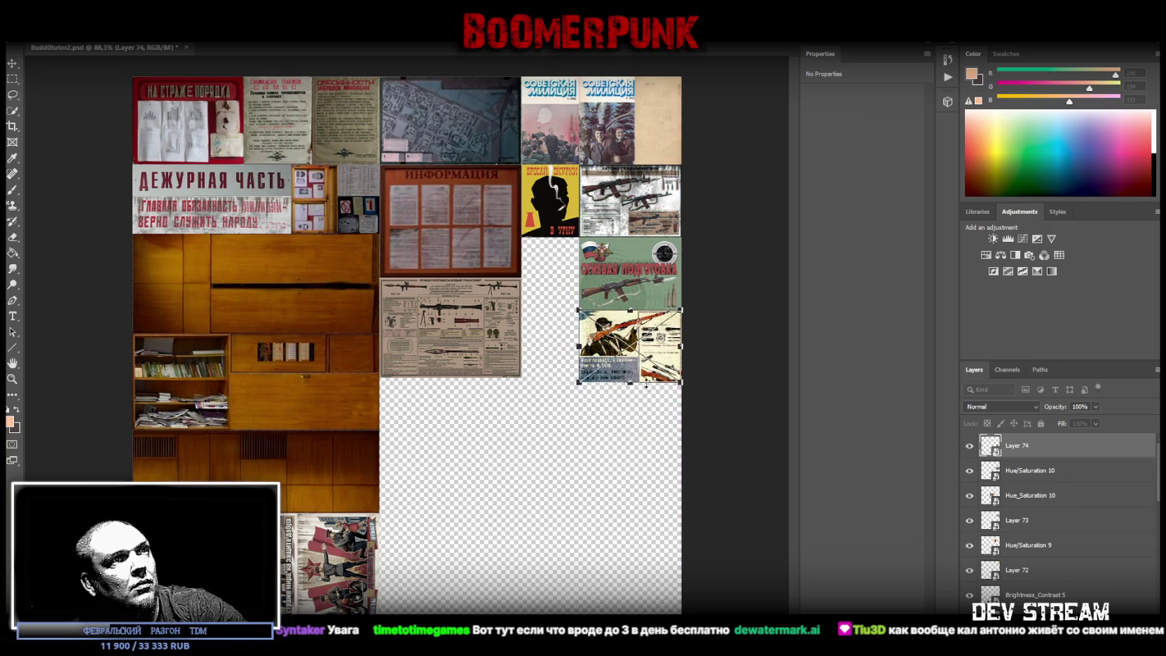
pyautogui.moveTo(629, 382); pyautogui.dragTo(627, 377)
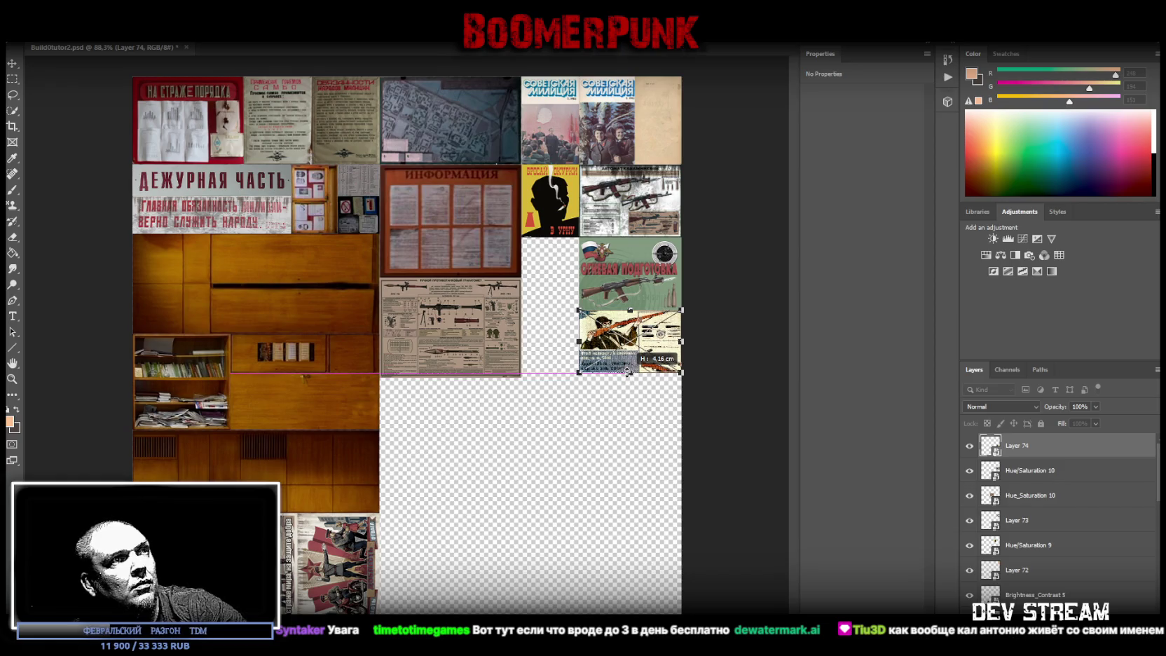
pyautogui.click(14, 379)
pyautogui.moveTo(620, 353)
pyautogui.mouseDown()
pyautogui.moveTo(676, 348)
pyautogui.moveTo(619, 361)
pyautogui.mouseUp()
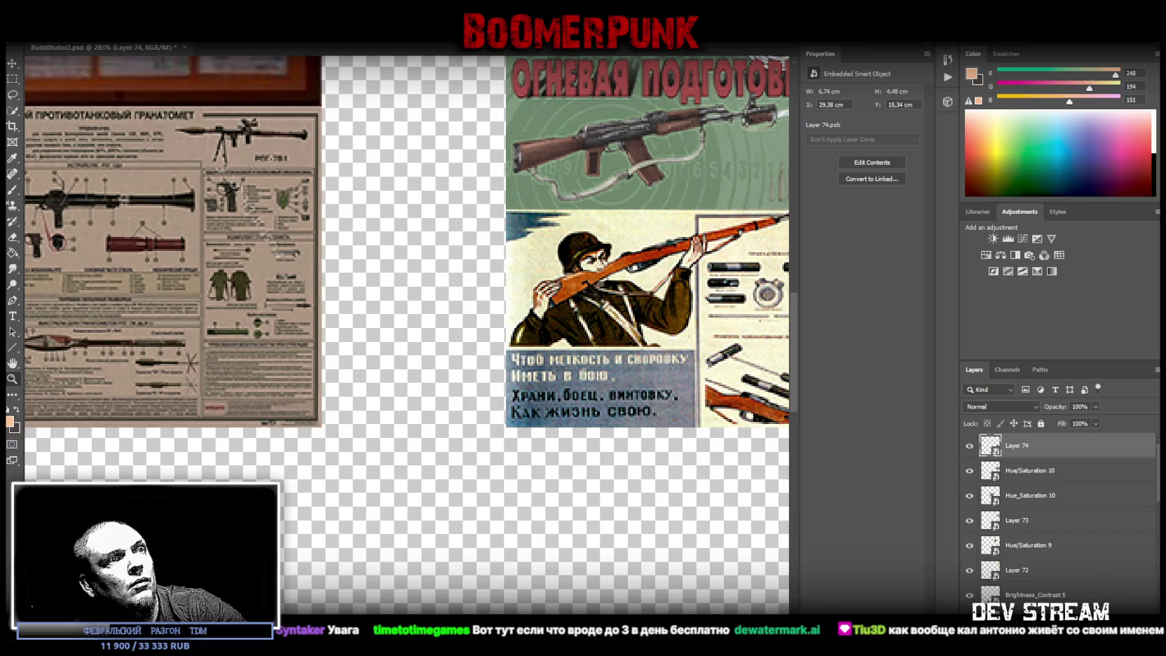
pyautogui.moveTo(702, 401); pyautogui.dragTo(513, 401)
# Step: Inside the soldier poster's smart object, lower saturation and merge the Hue/Saturation adjustment
pyautogui.doubleClick(989, 444)
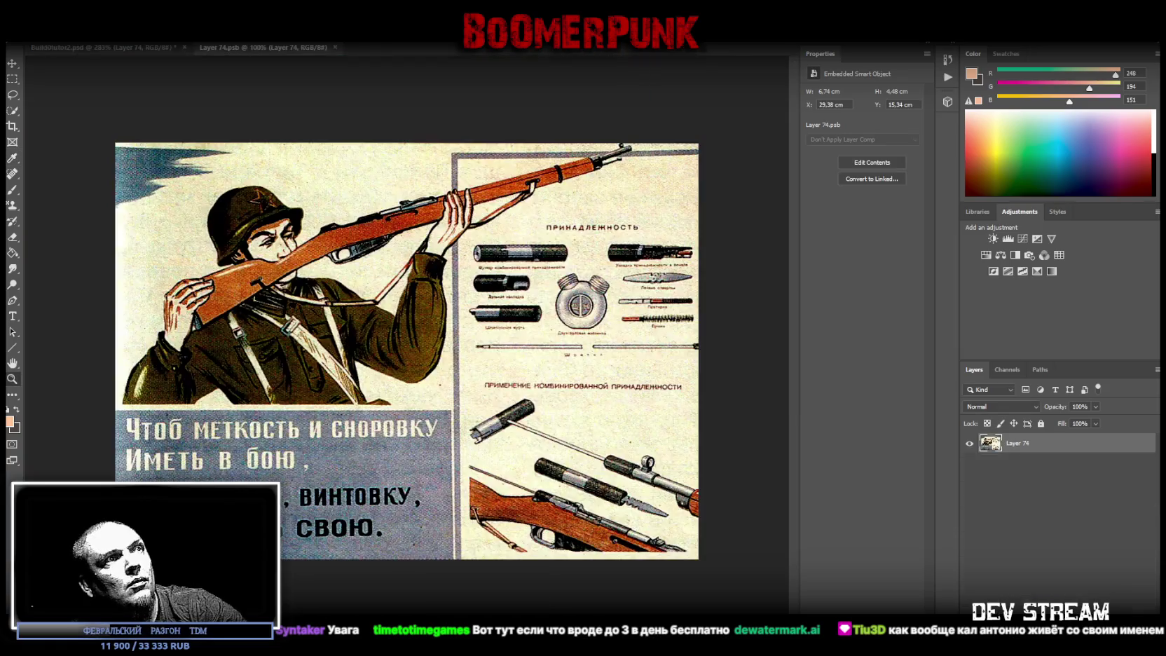
pyautogui.click(986, 255)
pyautogui.moveTo(862, 160); pyautogui.dragTo(832, 164)
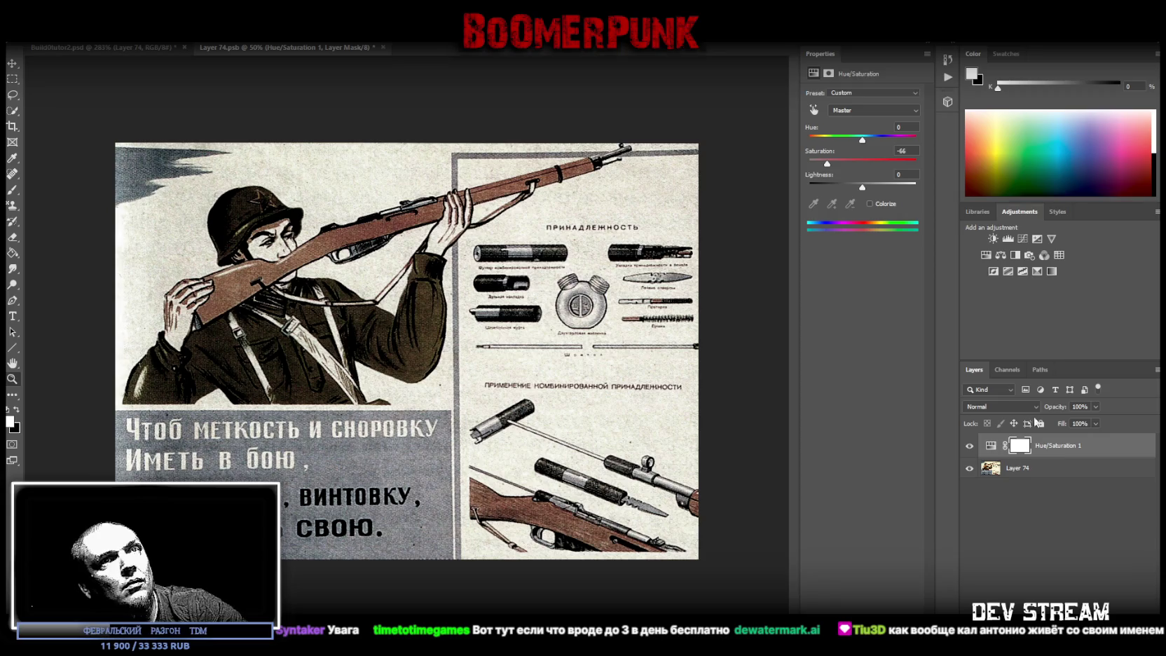
pyautogui.click(842, 164)
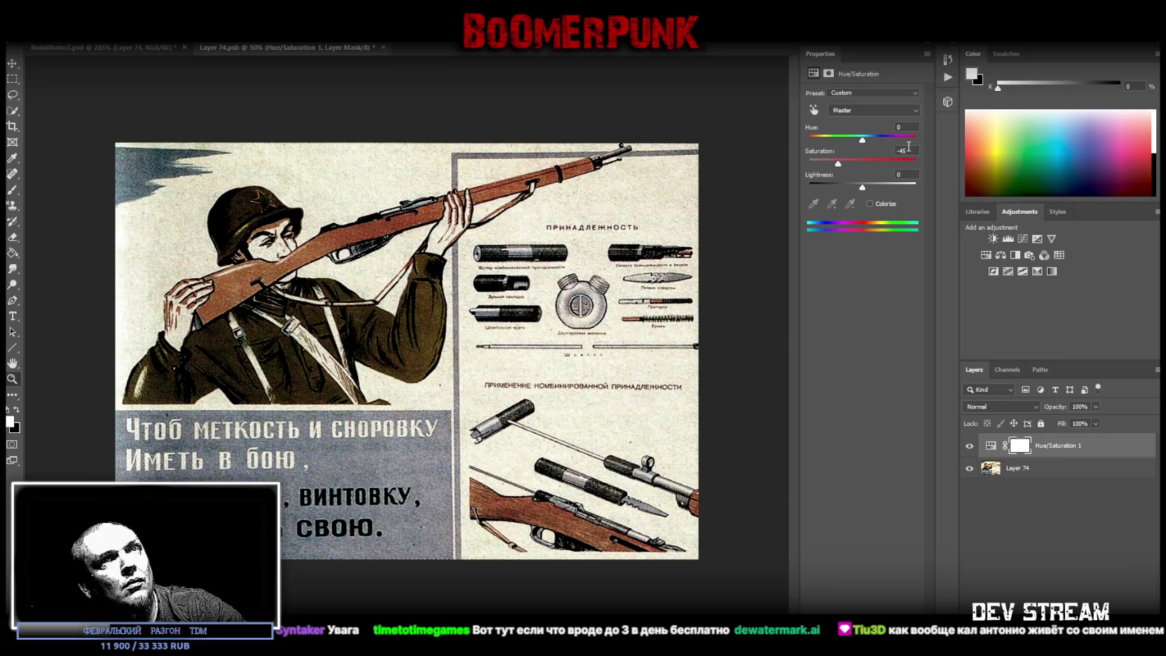
pyautogui.rightClick(1024, 469)
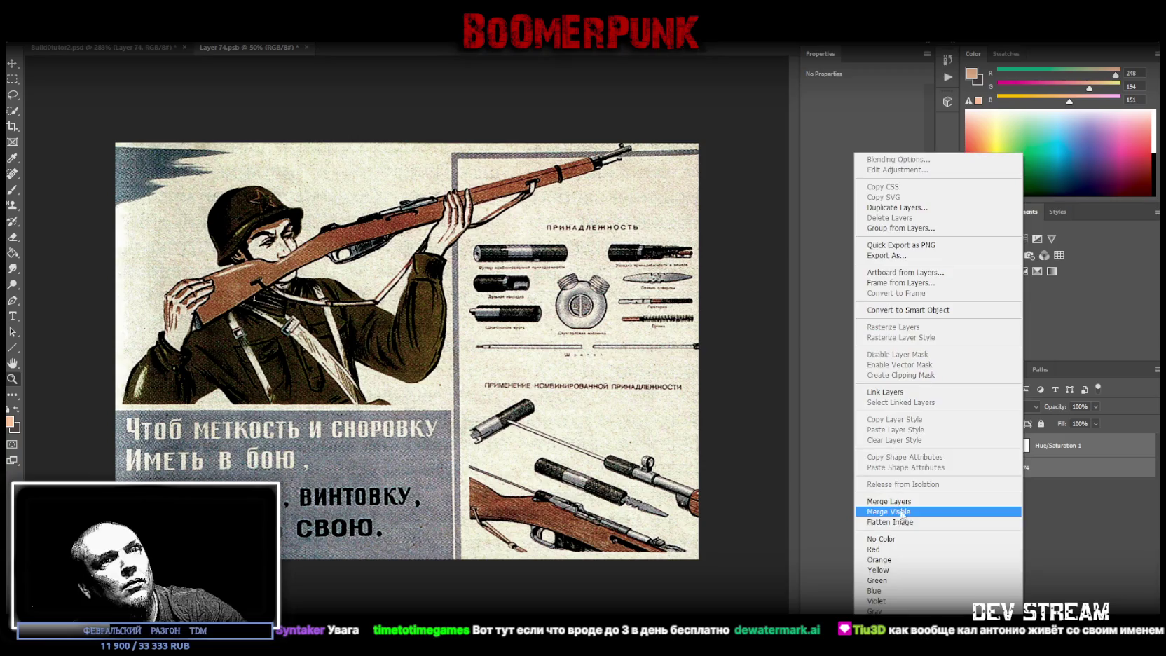
pyautogui.click(911, 506)
# Step: Drop the poster's contrast to -50, merge it, and close the .psb
pyautogui.click(993, 238)
pyautogui.moveTo(843, 148); pyautogui.dragTo(808, 149)
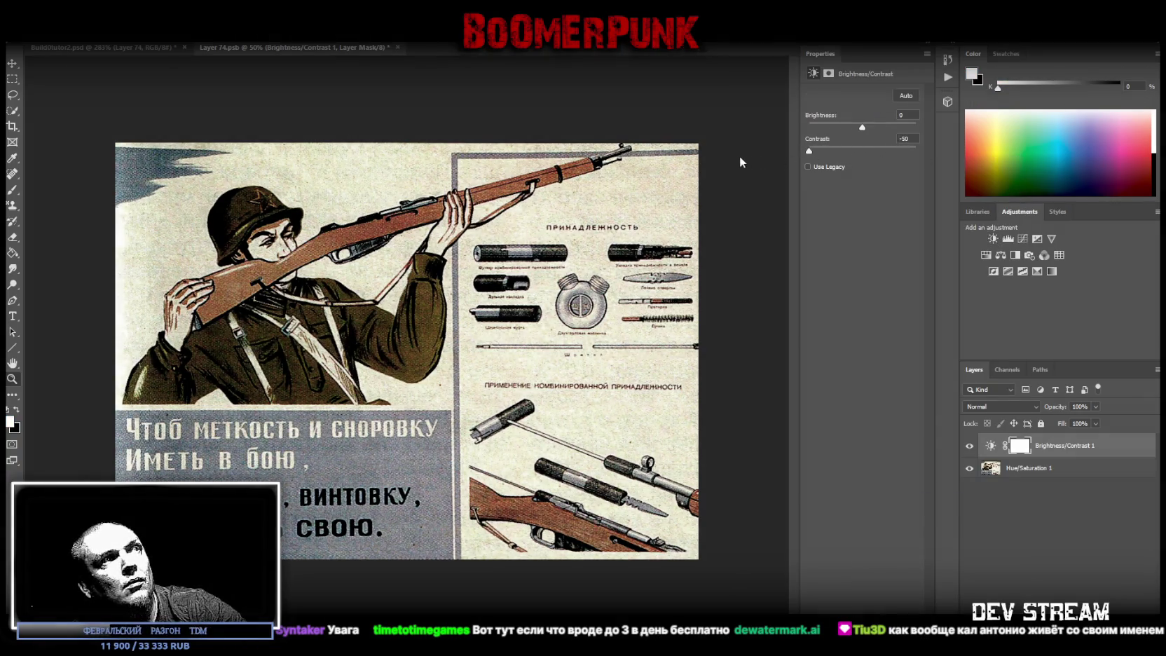
pyautogui.click(1017, 470)
pyautogui.rightClick(1017, 471)
pyautogui.click(891, 503)
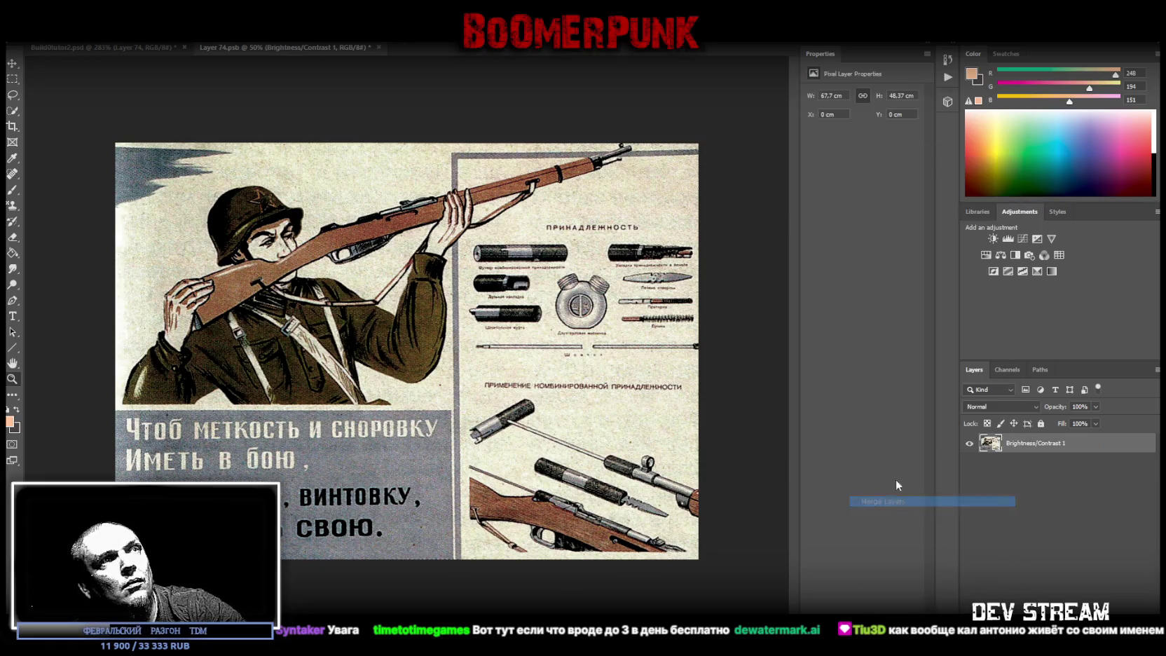
pyautogui.click(374, 47)
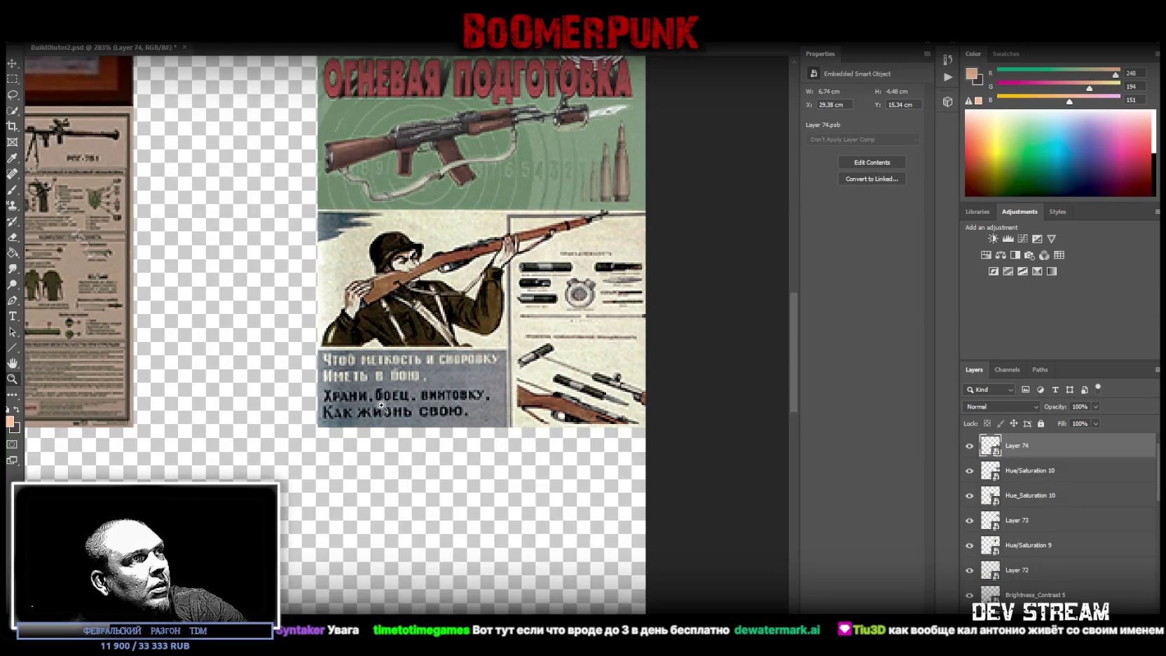
# Step: Place the soldier poster below the RPG-7 poster at 9.35 × 6.21 cm, X 16.26, Y 19.82 cm
pyautogui.keyDown('alt'); pyautogui.scroll(-3, 434, 379); pyautogui.keyUp('alt')
pyautogui.keyDown('alt'); pyautogui.scroll(-3, 435, 382); pyautogui.keyUp('alt')
pyautogui.moveTo(488, 362)
pyautogui.mouseDown()
pyautogui.moveTo(259, 439)
pyautogui.moveTo(335, 435)
pyautogui.moveTo(314, 447)
pyautogui.mouseUp()
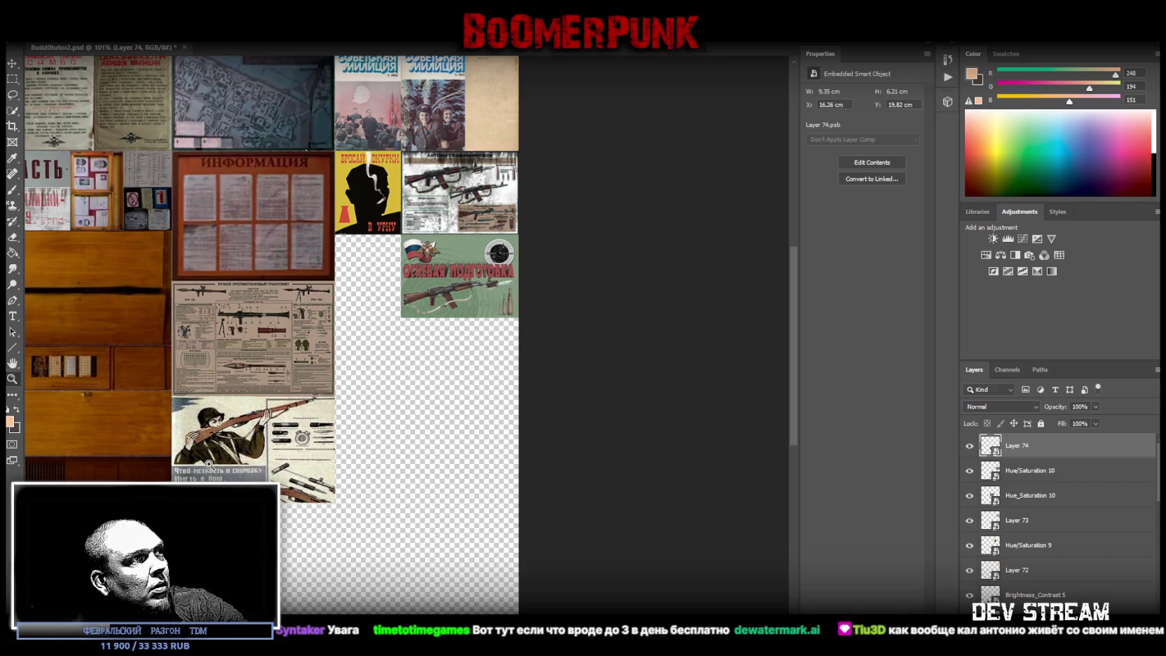
pyautogui.keyDown('alt'); pyautogui.scroll(3, 209, 465); pyautogui.keyUp('alt')
pyautogui.moveTo(296, 419); pyautogui.dragTo(301, 419)
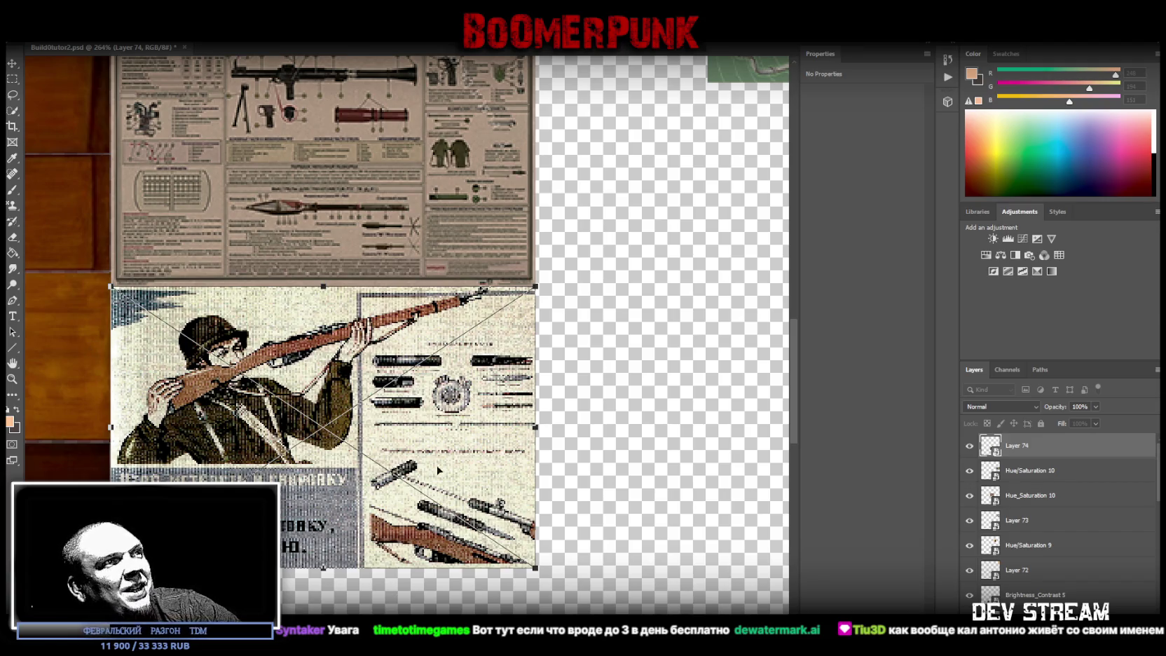
pyautogui.press('Return')
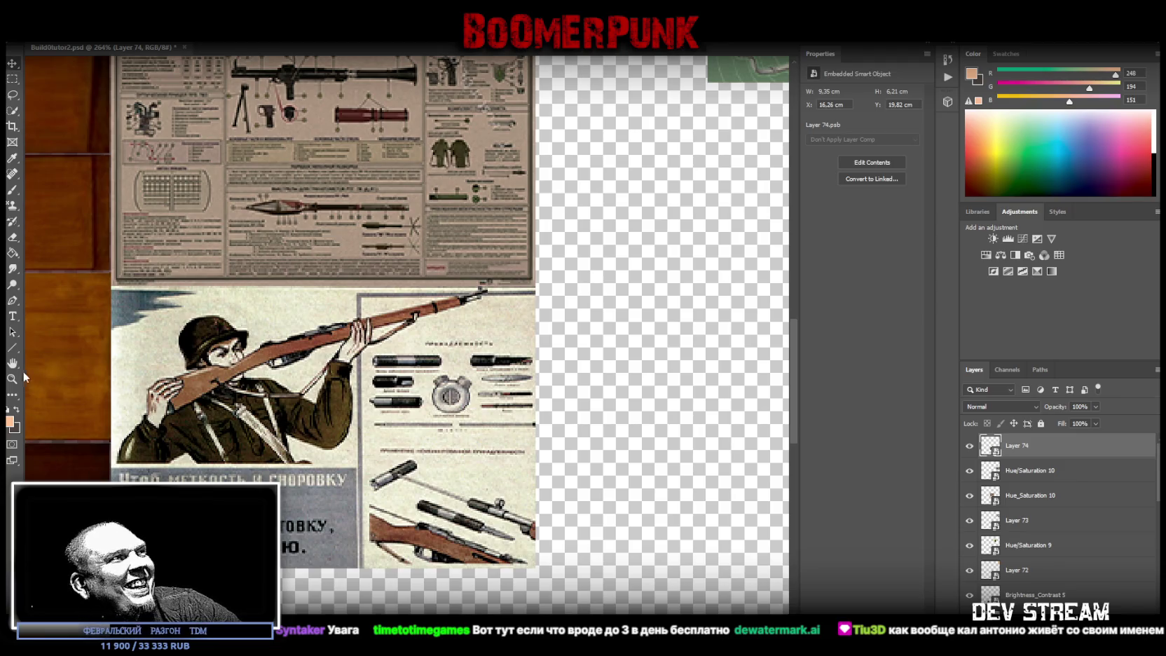
pyautogui.keyDown('alt'); pyautogui.scroll(-5, 34, 381); pyautogui.keyUp('alt')
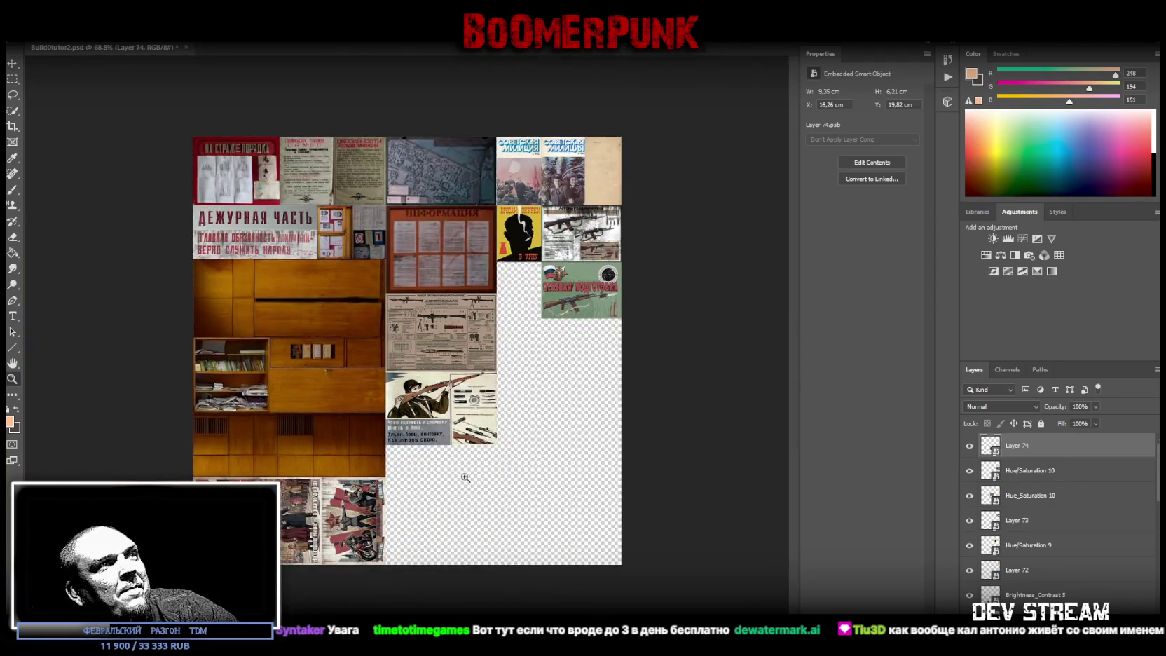
pyautogui.click(465, 477)
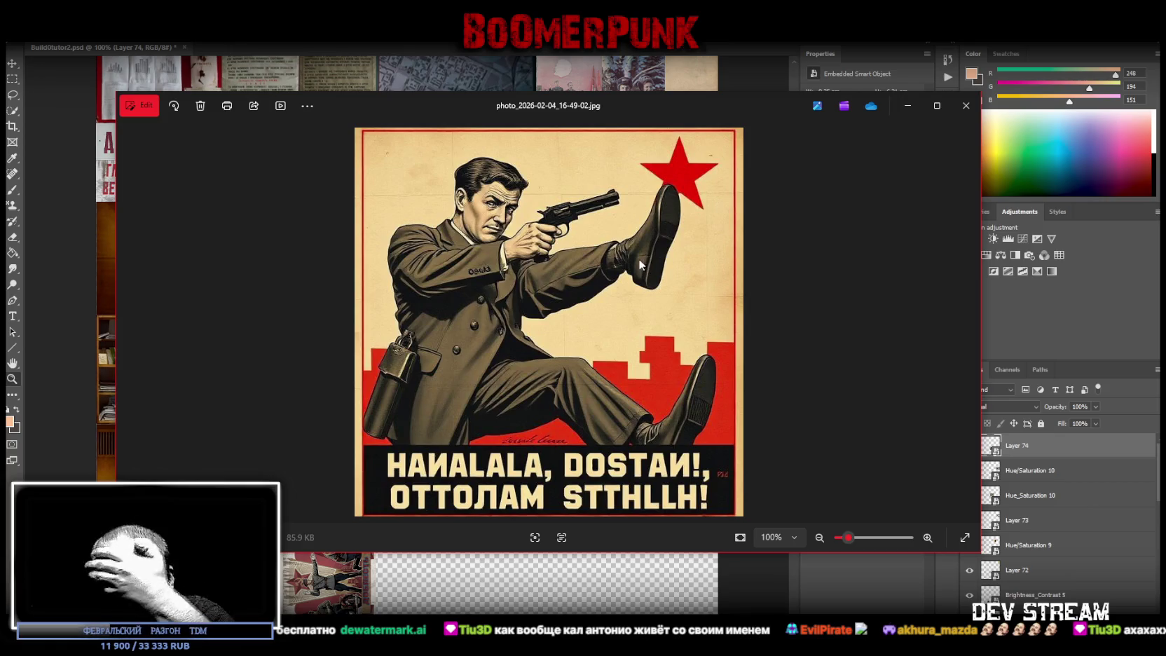
# Step: Close the kicking-gunman poster in Photos, then bring the image back up
pyautogui.click(966, 105)
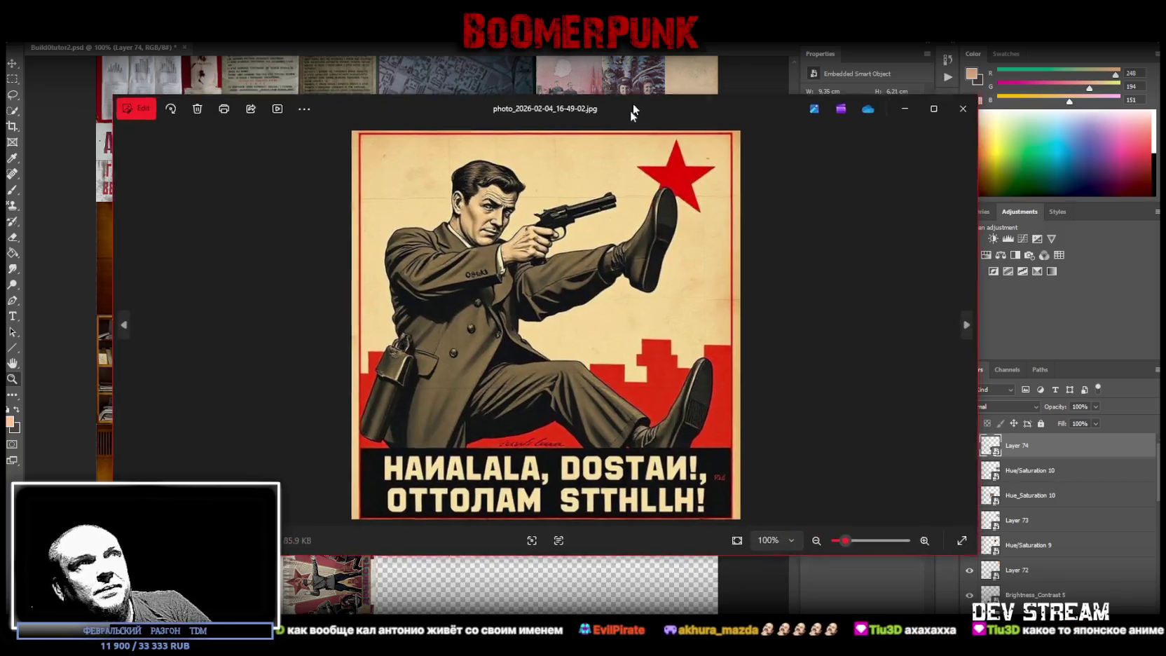
pyautogui.press('Escape')
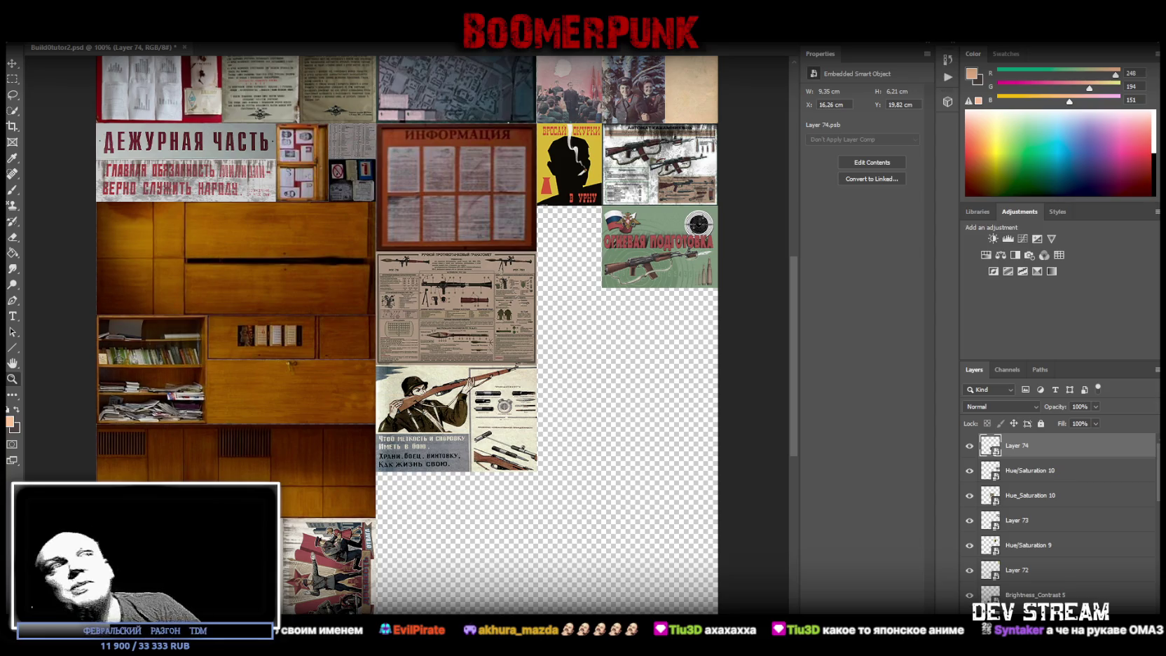